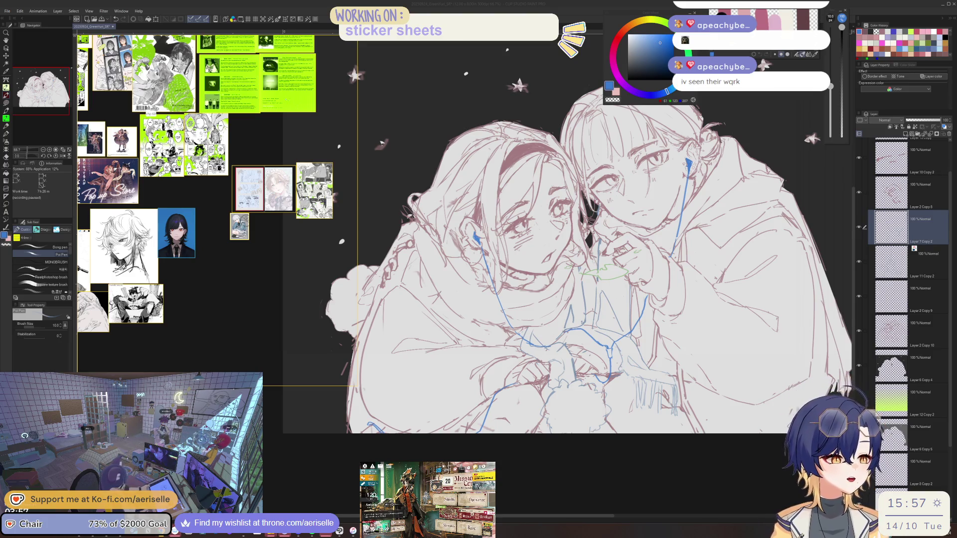
# - Zoom in on the faces and make Layer 2 Copy 10 the working layer for erasing
pyautogui.moveTo(498, 208); pyautogui.dragTo(509, 258)
pyautogui.scroll(5, 509, 255)
pyautogui.press('e')
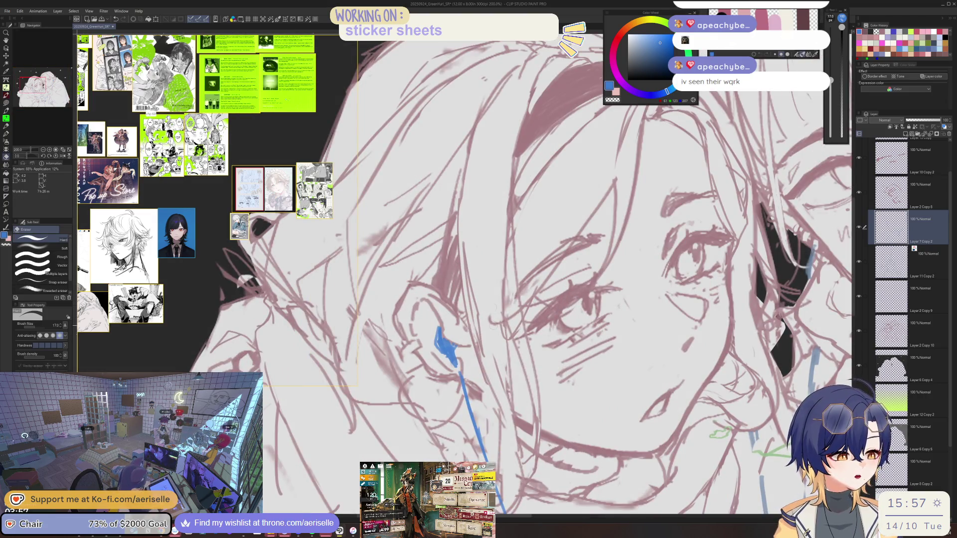
pyautogui.scroll(-5, 601, 275)
pyautogui.scroll(4, 582, 303)
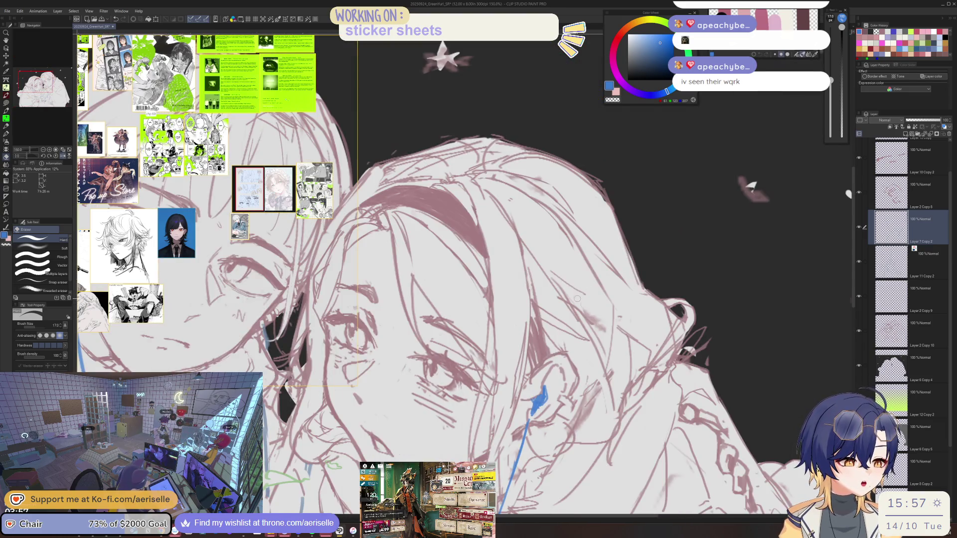
pyautogui.keyDown('ctrl'); pyautogui.keyDown('shift'); pyautogui.click(589, 309); pyautogui.keyUp('shift'); pyautogui.keyUp('ctrl')
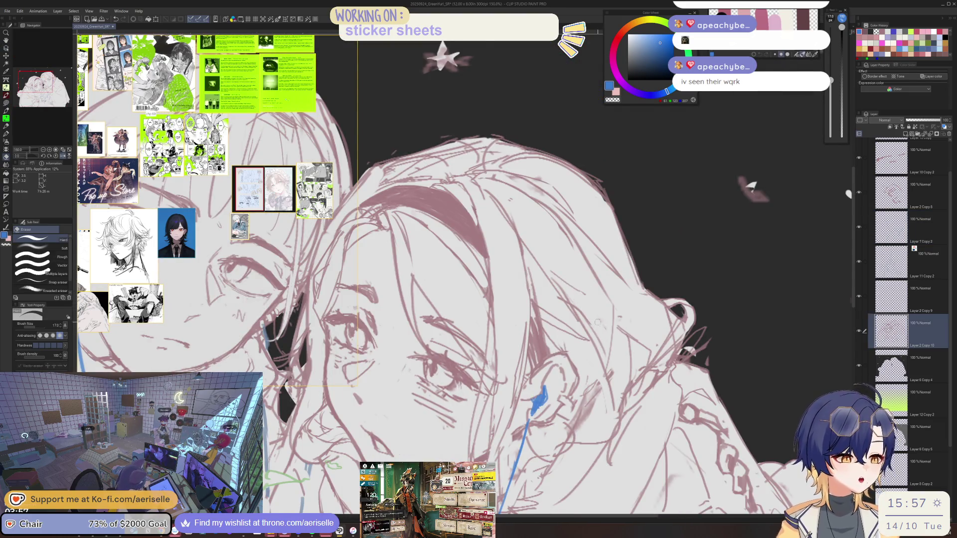
# - Flip the canvas horizontally to check the girls' heads in mirror view
pyautogui.press('h')
pyautogui.scroll(-4, 592, 284)
pyautogui.scroll(5, 529, 229)
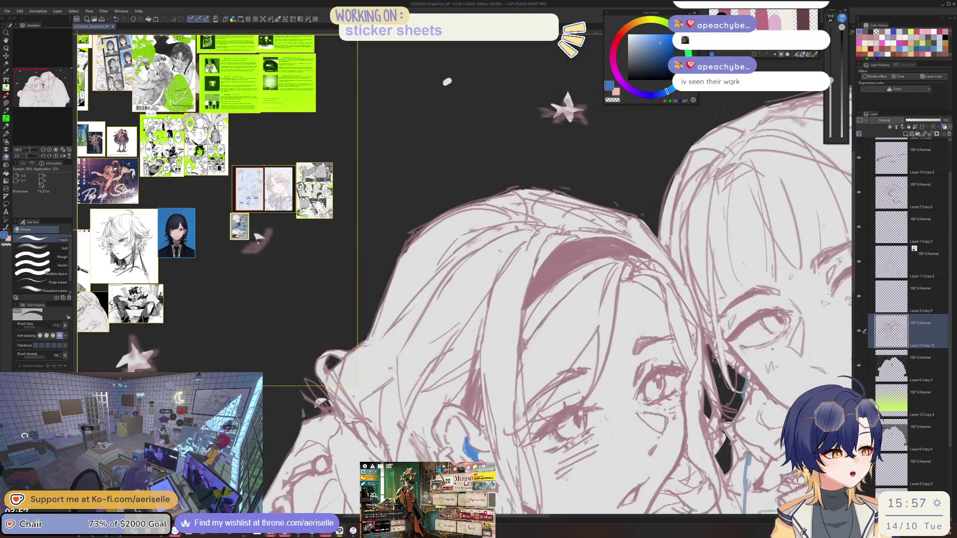
pyautogui.scroll(-4, 676, 324)
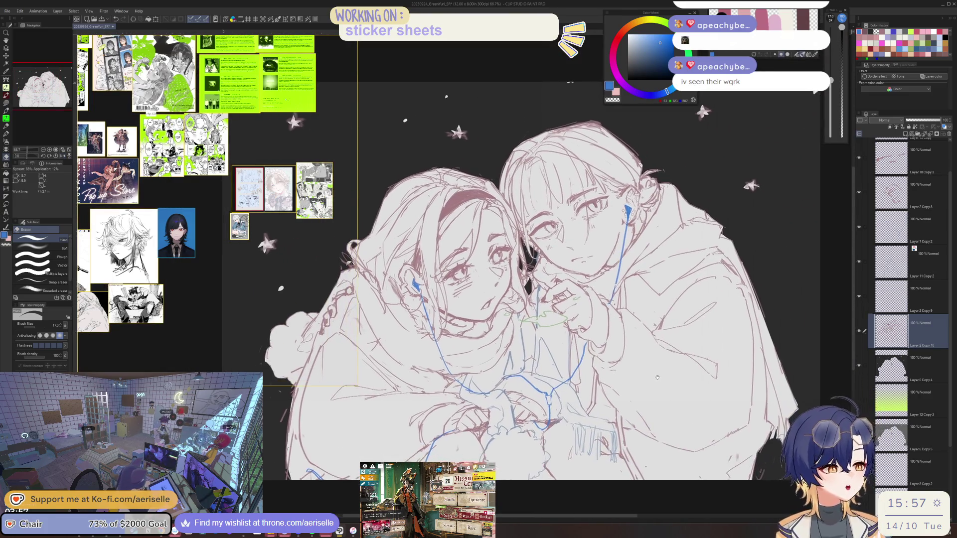
pyautogui.moveTo(664, 371); pyautogui.dragTo(666, 338)
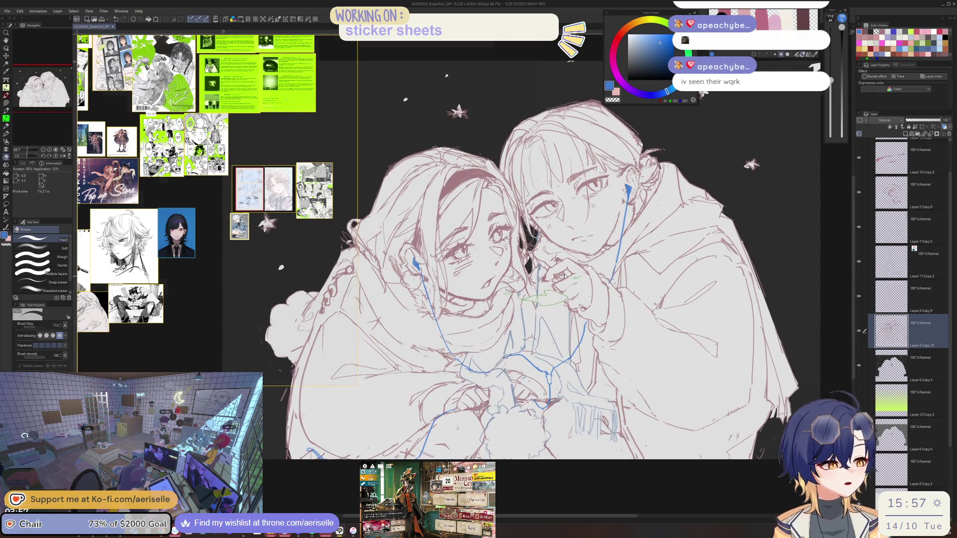
pyautogui.scroll(4, 567, 258)
# - Pick Layer 2 Copy 8 under the hand straight from the canvas, then return to the pen
pyautogui.press('o')
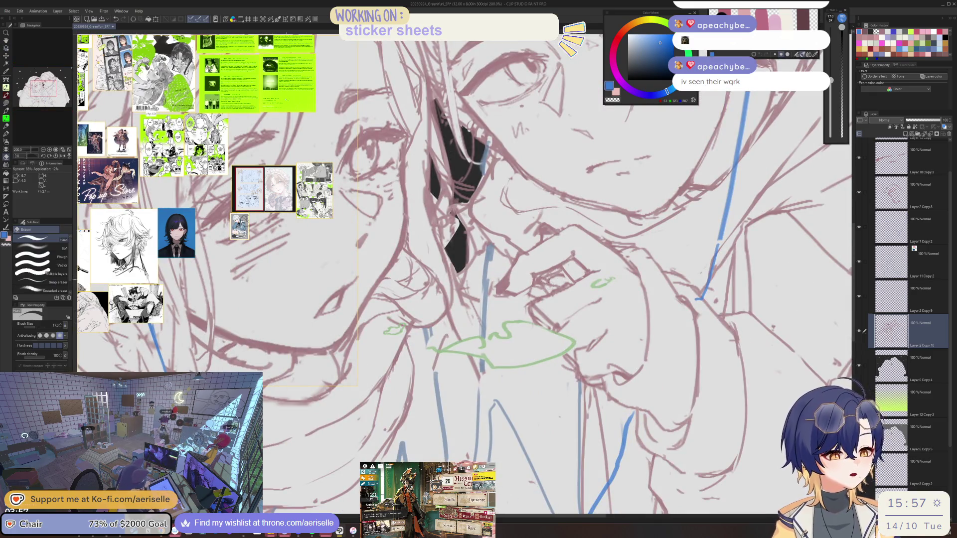
pyautogui.keyDown('ctrl'); pyautogui.keyDown('shift'); pyautogui.click(550, 279); pyautogui.keyUp('shift'); pyautogui.keyUp('ctrl')
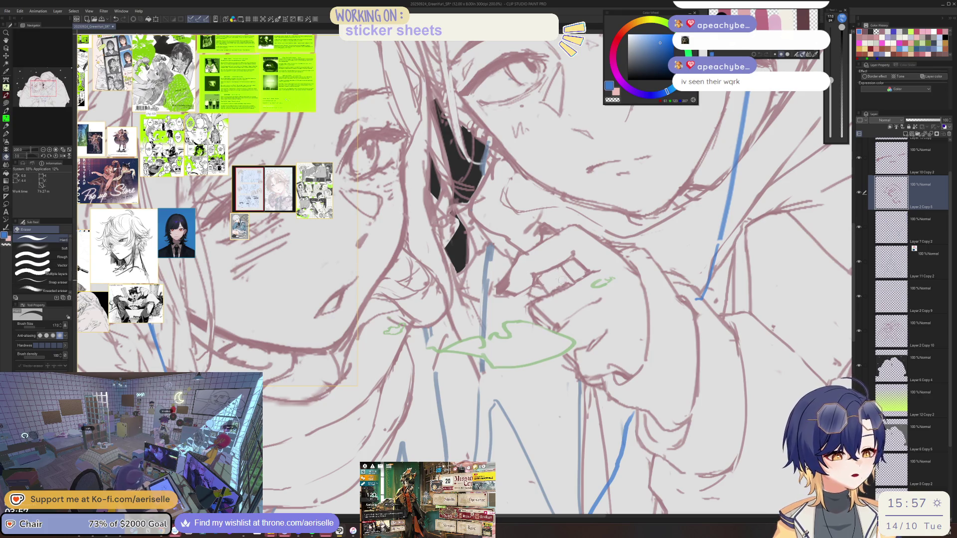
pyautogui.scroll(-3, 557, 282)
pyautogui.press('p')
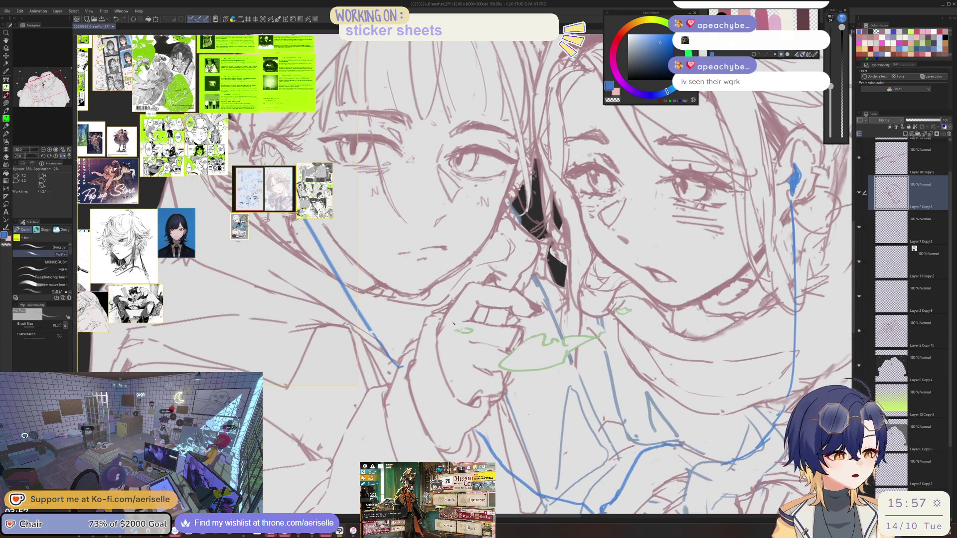
pyautogui.scroll(2, 483, 311)
# - On Layer 2 Copy 10, sample the mauve line colour and undo a stray blue stroke near the hand
pyautogui.press('e')
pyautogui.keyDown('ctrl'); pyautogui.keyDown('shift'); pyautogui.click(487, 313); pyautogui.keyUp('shift'); pyautogui.keyUp('ctrl')
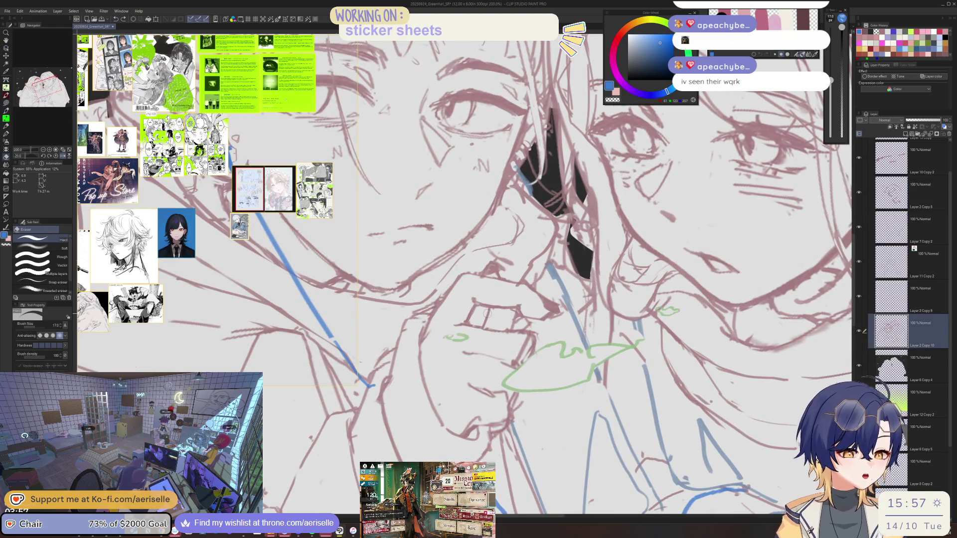
pyautogui.press('p')
pyautogui.moveTo(447, 326); pyautogui.dragTo(460, 323)
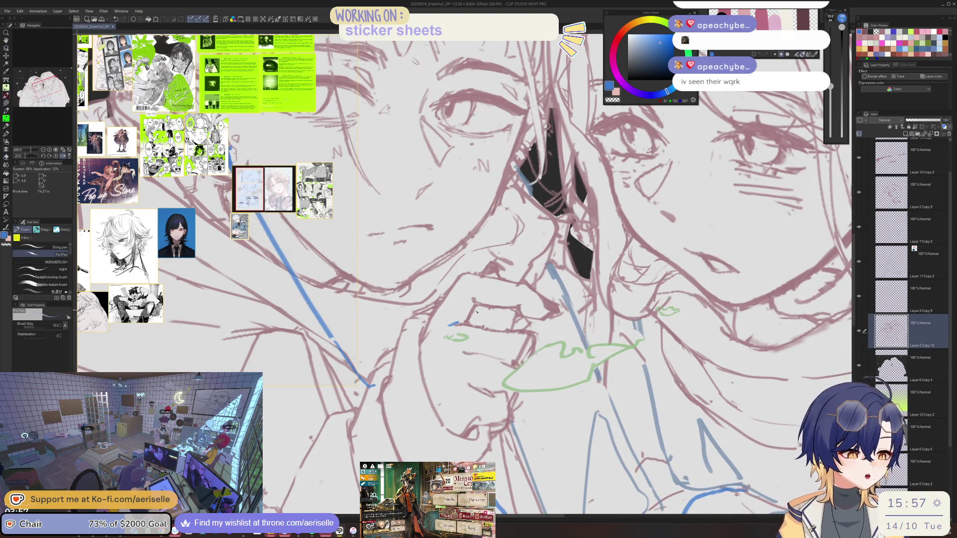
pyautogui.keyDown('alt'); pyautogui.click(480, 309); pyautogui.keyUp('alt')
pyautogui.hotkey('ctrl', 'z')
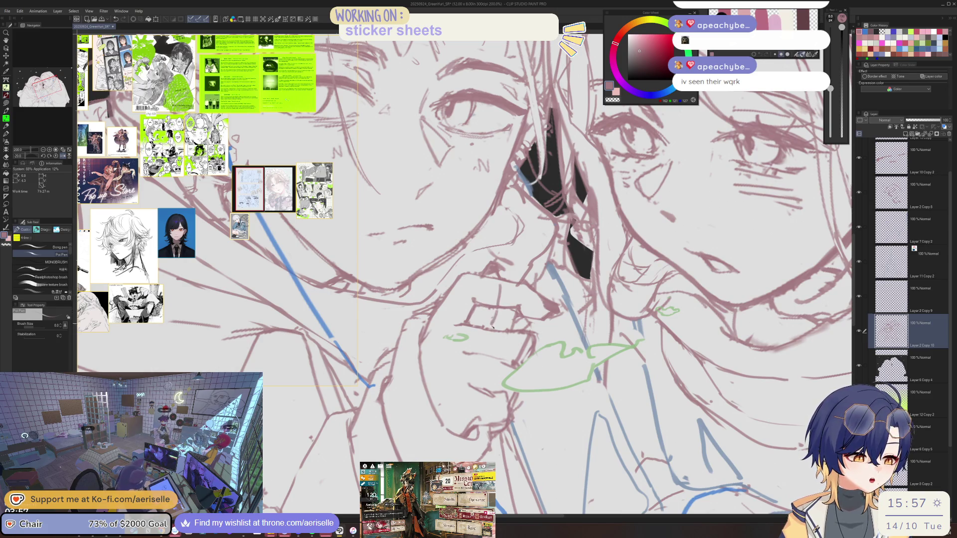
# - Erase the remaining stray lines and zoom out to fit the drawing
pyautogui.press('e')
pyautogui.scroll(-1, 518, 321)
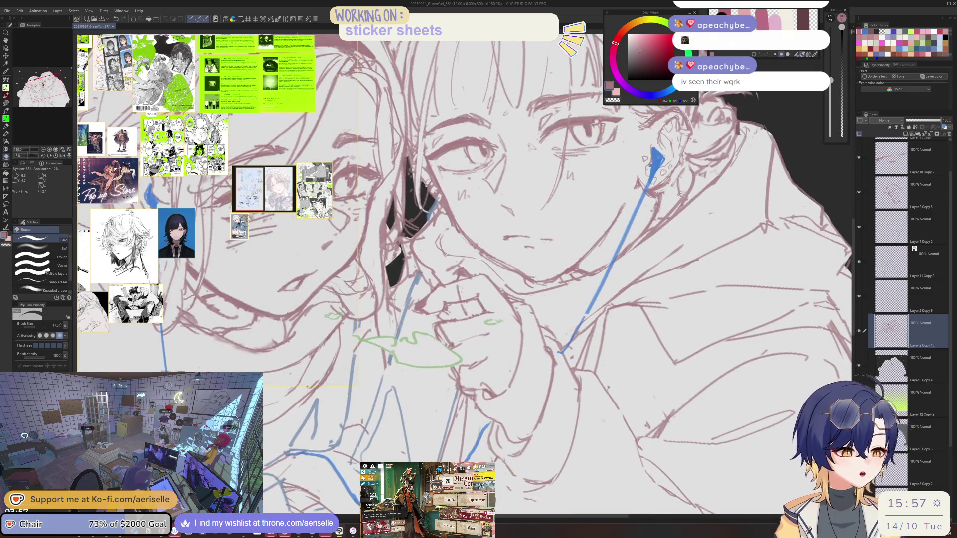
pyautogui.scroll(-3, 453, 295)
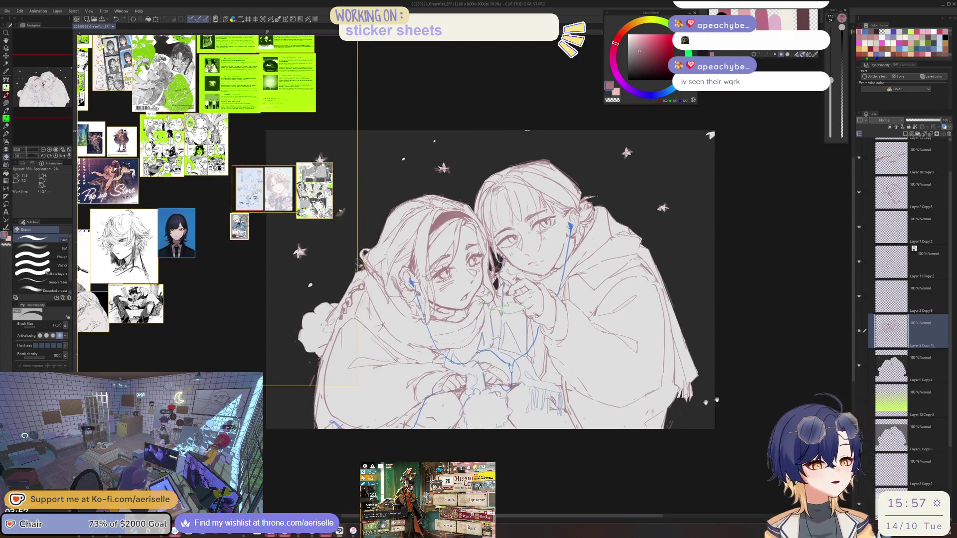
# - Add a blank Layer 14 with black colour and move it above the line-art folder
pyautogui.scroll(2, 899, 142)
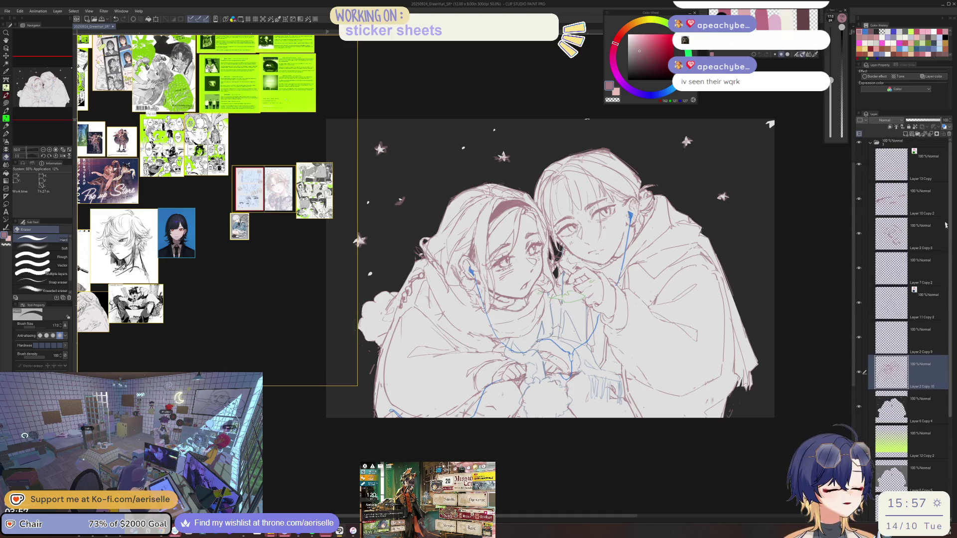
pyautogui.click(898, 145)
pyautogui.click(900, 134)
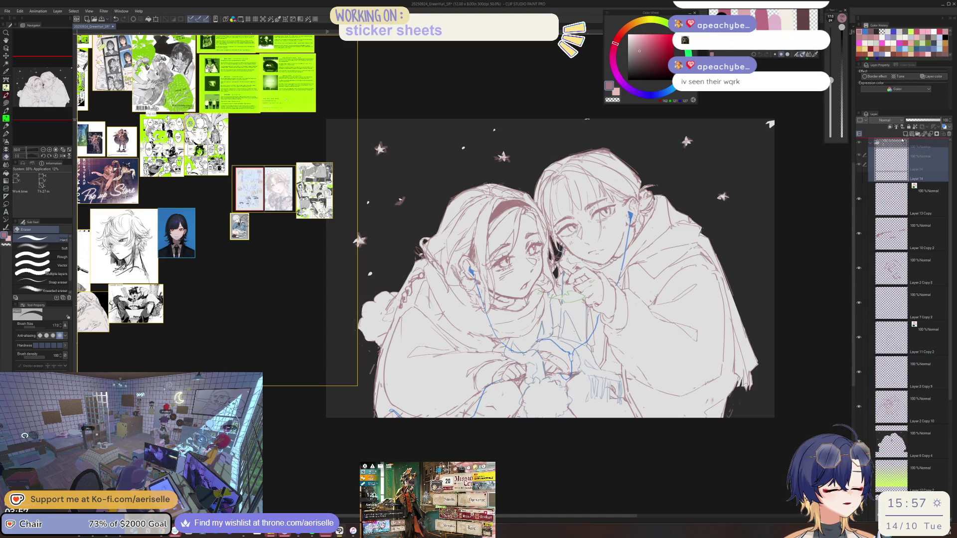
pyautogui.press('x')
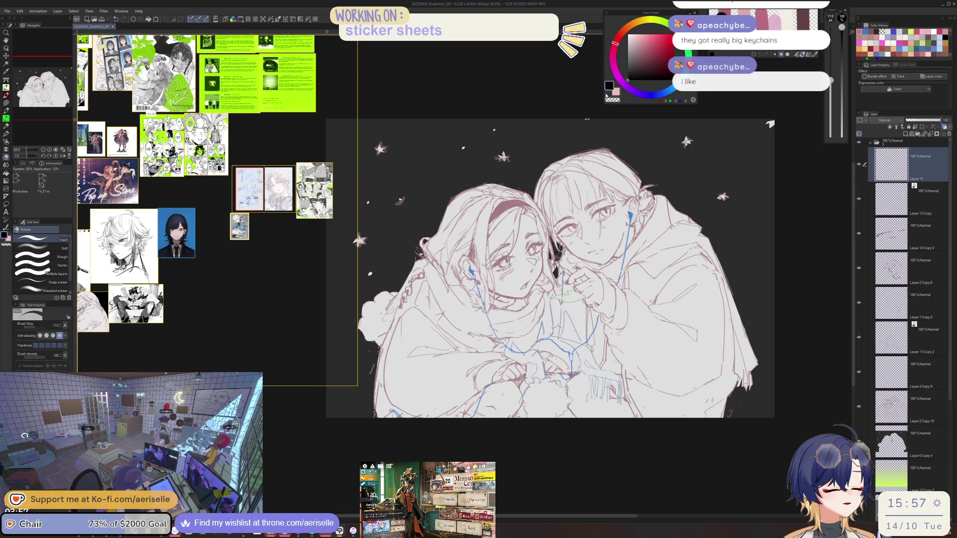
pyautogui.click(908, 143)
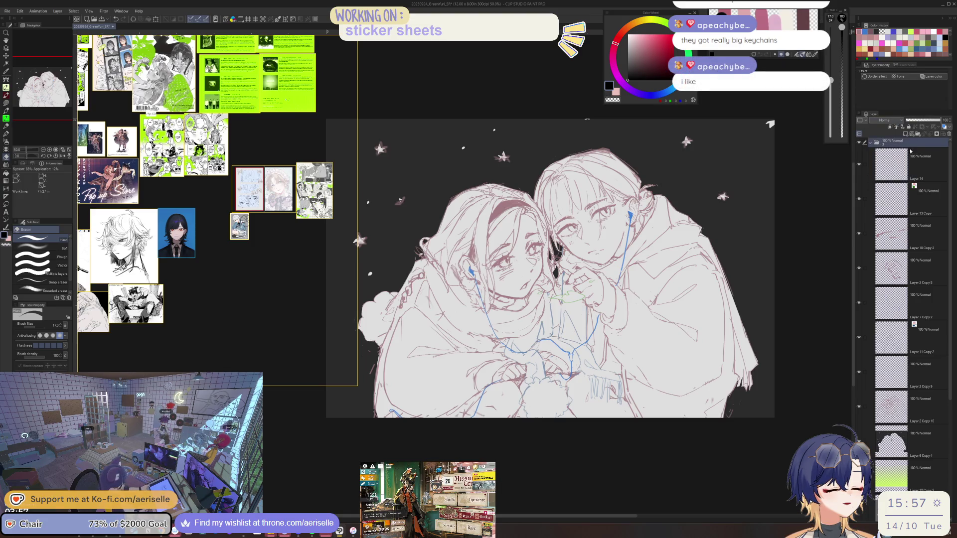
pyautogui.moveTo(906, 163); pyautogui.dragTo(917, 147)
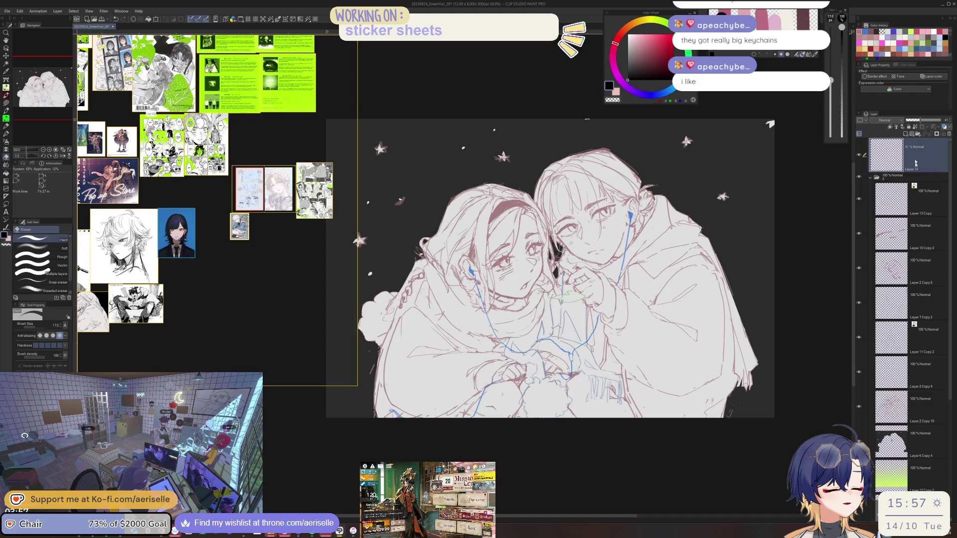
# - Fade the line-art folder, restore it to 100% opacity, and toggle its visibility to compare with the sketch
pyautogui.hotkey('ctrl', 'z')
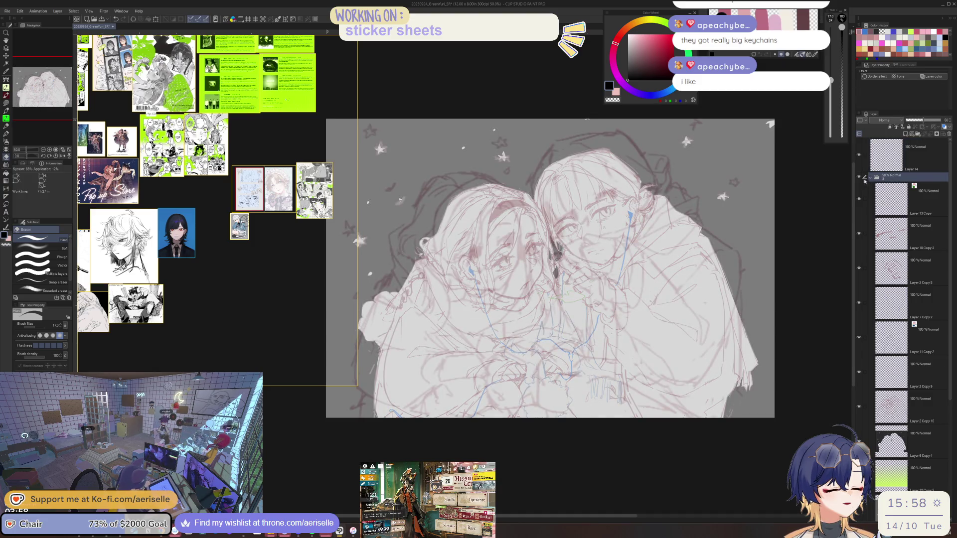
pyautogui.moveTo(927, 121); pyautogui.dragTo(942, 121)
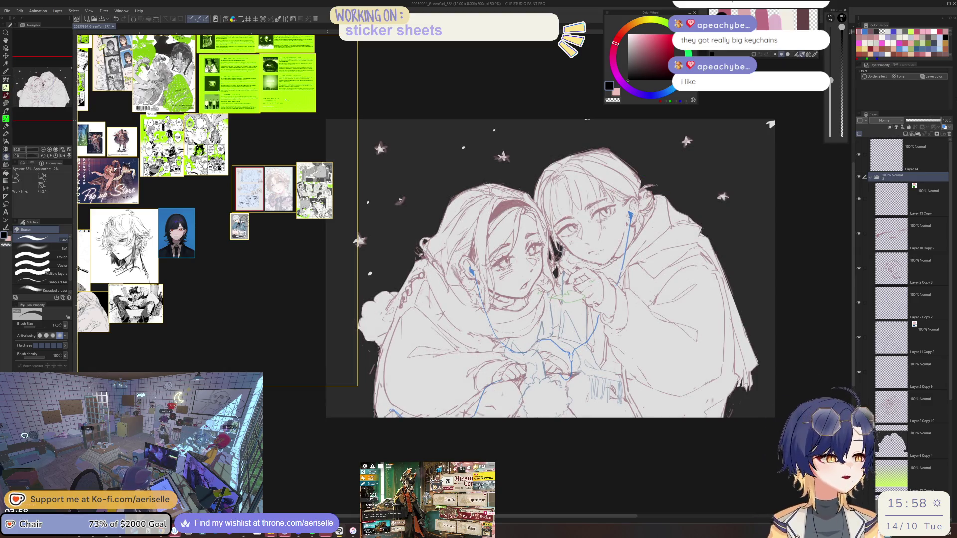
pyautogui.click(859, 177)
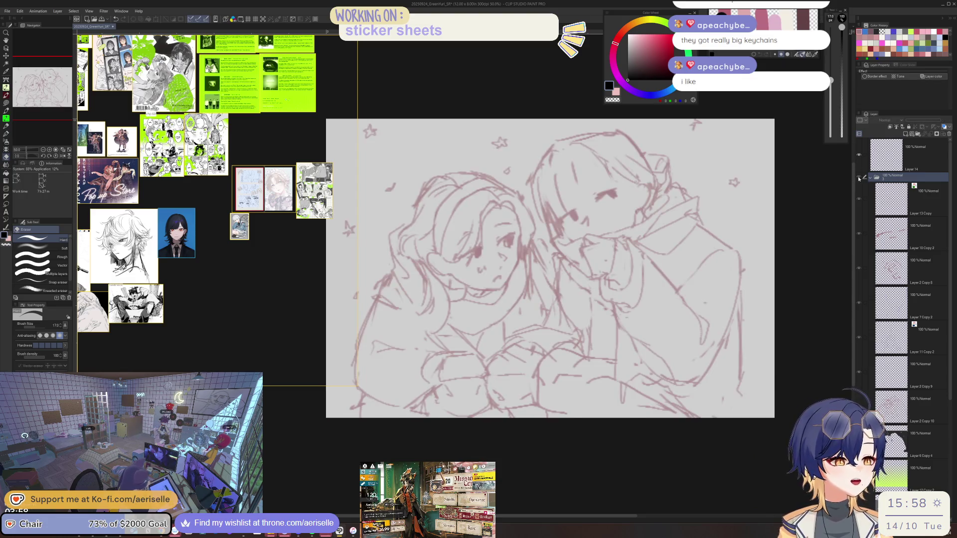
pyautogui.click(858, 178)
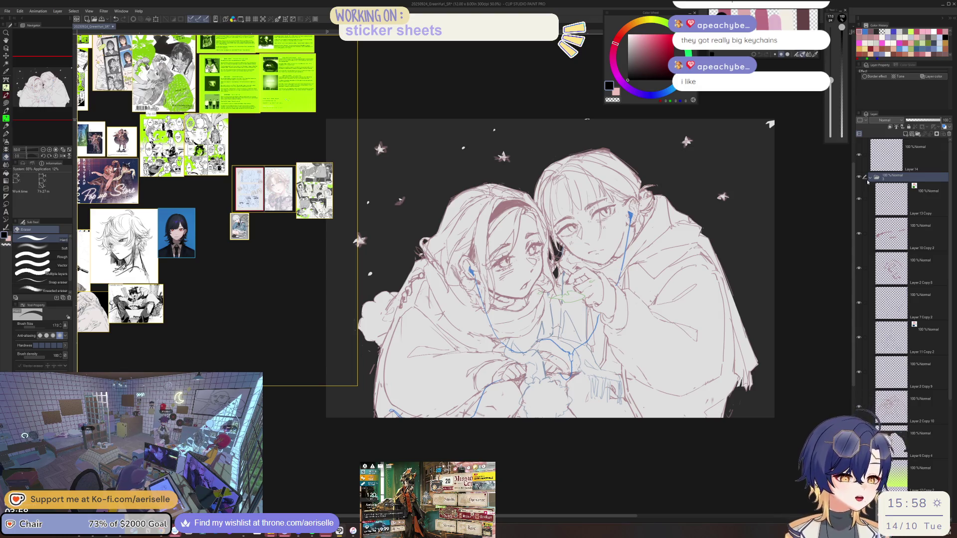
# - Delete the empty Layer 14 and duplicate the selected layer folder
pyautogui.click(927, 157)
pyautogui.click(948, 135)
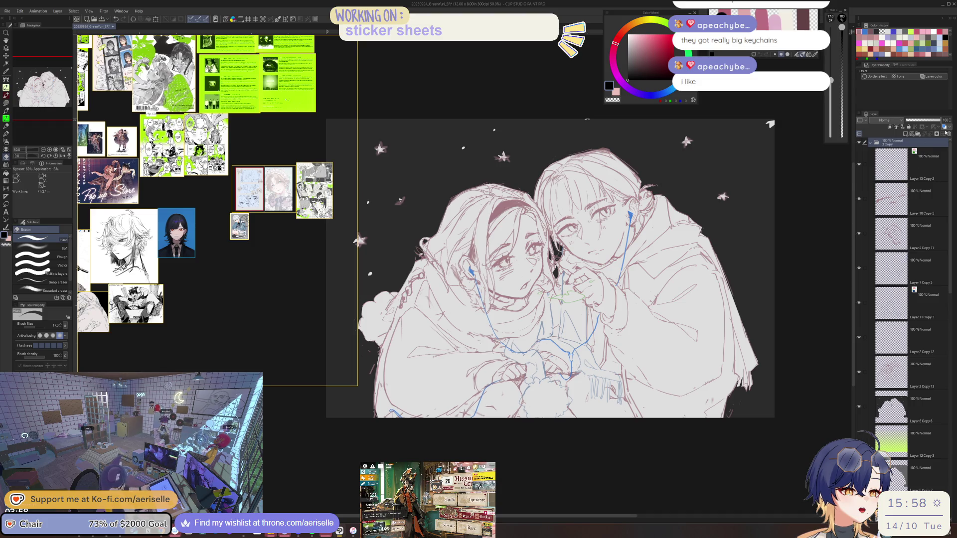
pyautogui.click(901, 138)
pyautogui.write('5')
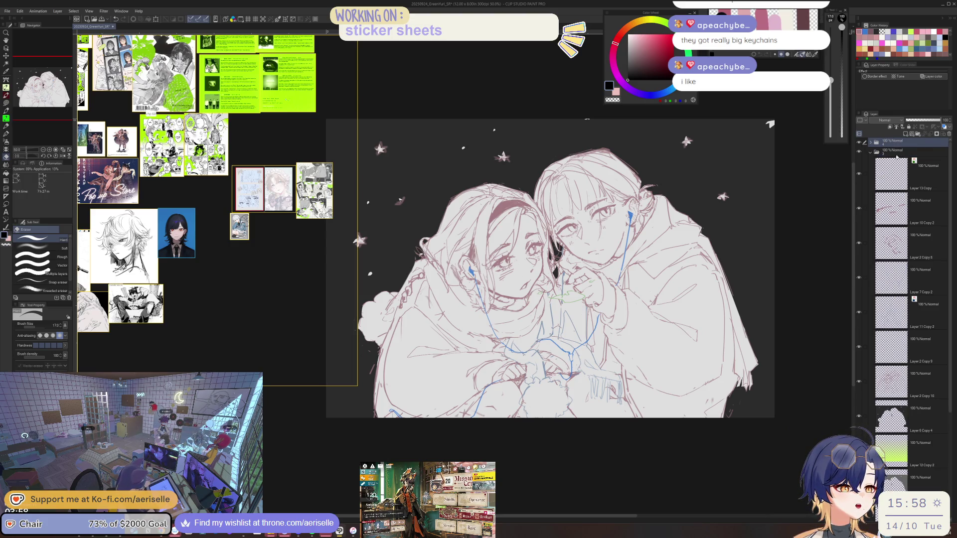
# - Expand folder 4 and delete the spare copies Layer 12 Copy 3, Layer 6 Copy 7 and Layer 8 Copy 3
pyautogui.click(870, 144)
pyautogui.click(893, 152)
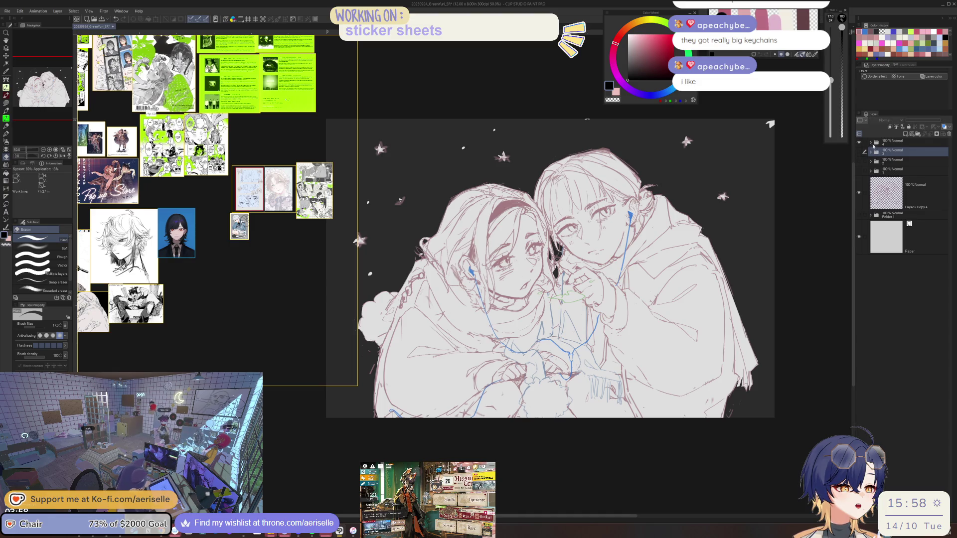
pyautogui.click(892, 142)
pyautogui.click(870, 142)
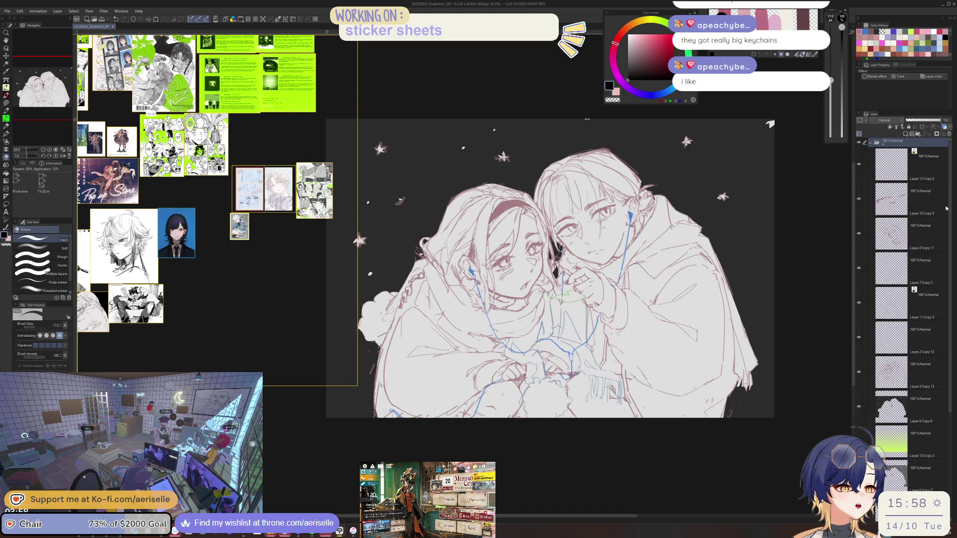
pyautogui.click(946, 233)
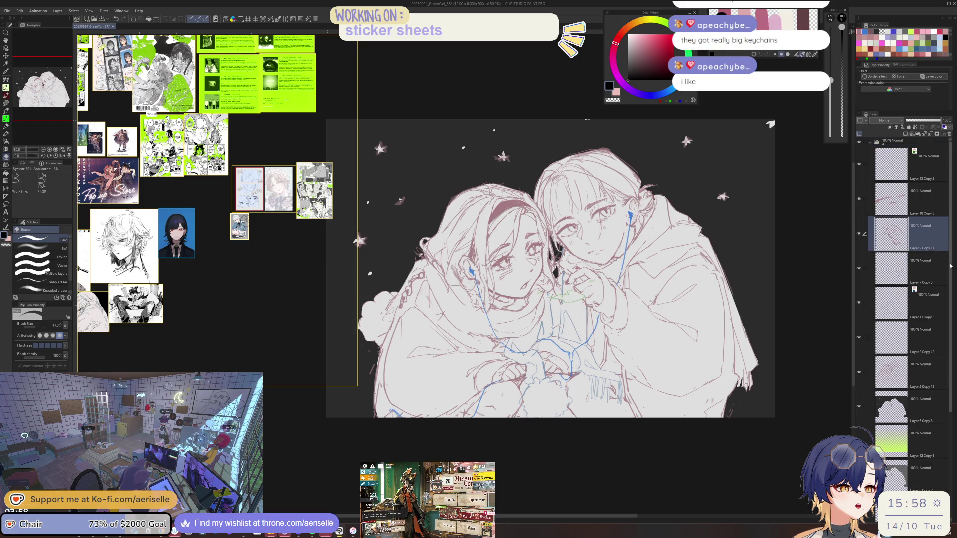
pyautogui.scroll(-4, 949, 266)
pyautogui.click(922, 315)
pyautogui.keyDown('ctrl'); pyautogui.click(921, 350); pyautogui.keyUp('ctrl')
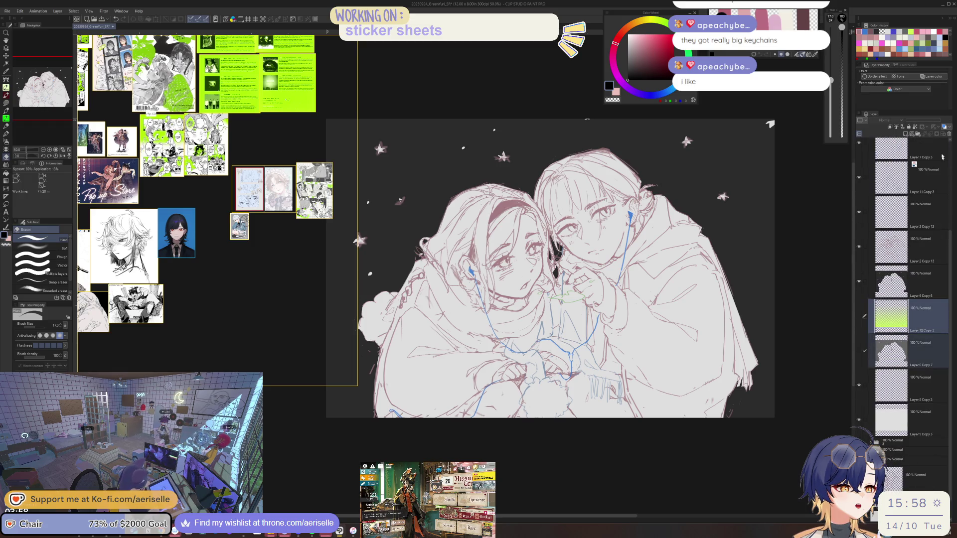
pyautogui.click(948, 134)
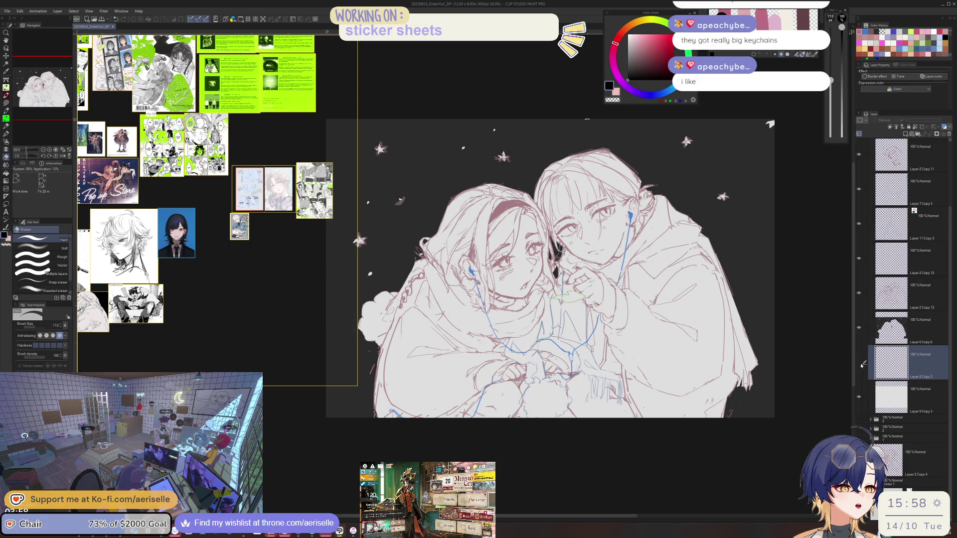
pyautogui.click(950, 134)
pyautogui.click(877, 327)
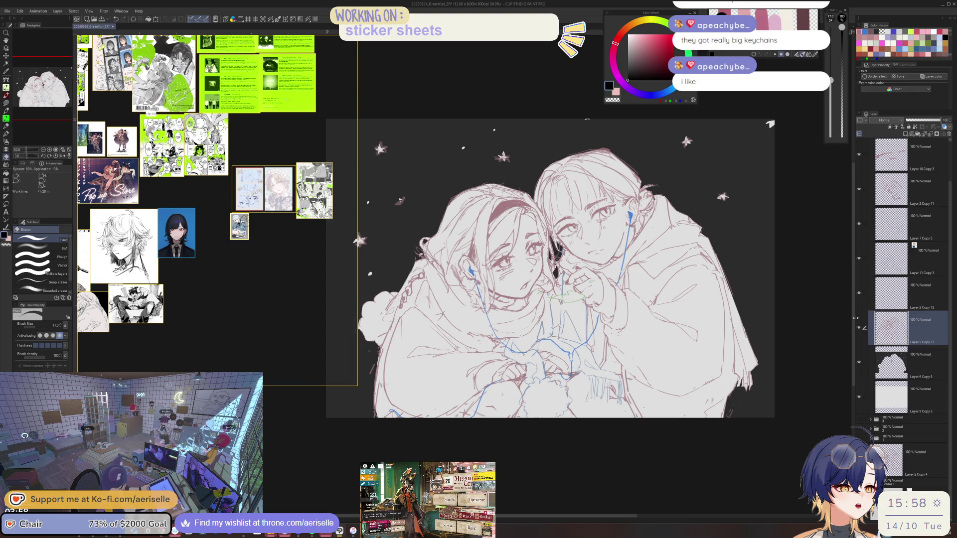
# - Compare Layer 11 Copy 3 on and off, then turn off its Layer color tint
pyautogui.click(877, 259)
pyautogui.click(858, 258)
pyautogui.click(859, 261)
pyautogui.click(944, 127)
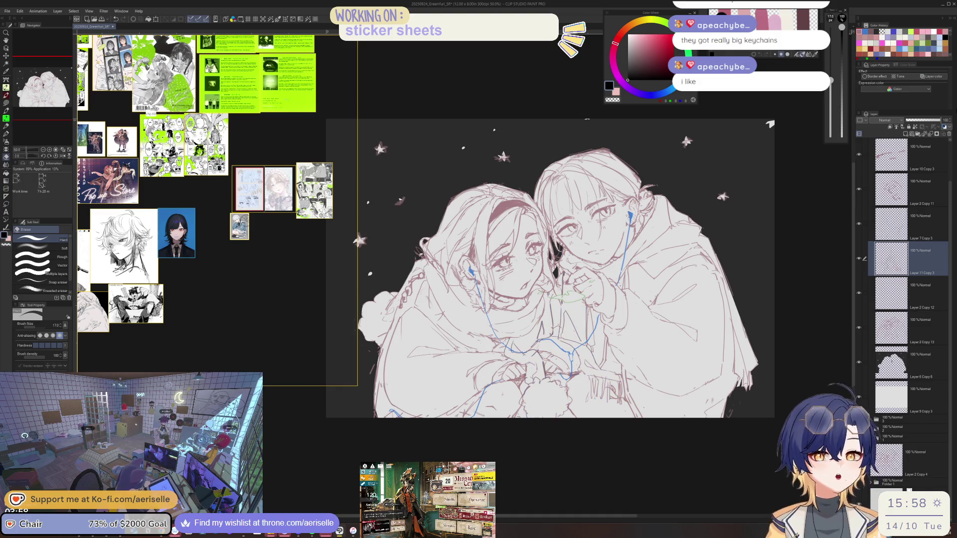
# - Move the blue earphone-cord layer Layer 7 Copy 3 to the top of the stack
pyautogui.click(859, 224)
pyautogui.click(859, 225)
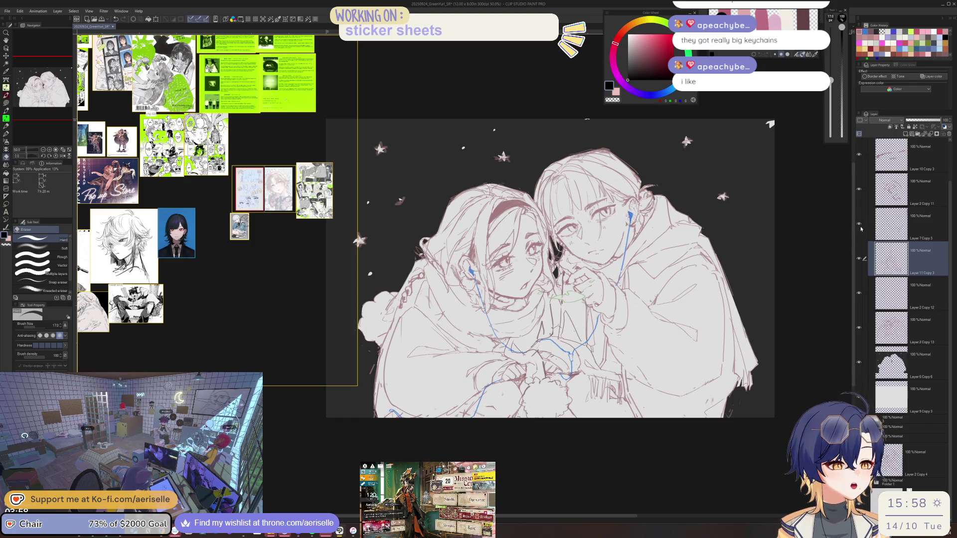
pyautogui.scroll(1, 926, 230)
pyautogui.moveTo(936, 230)
pyautogui.mouseDown()
pyautogui.moveTo(939, 145)
pyautogui.moveTo(934, 159)
pyautogui.mouseUp()
# - Check the green marks and delete Layer 10 Copy 3
pyautogui.click(858, 199)
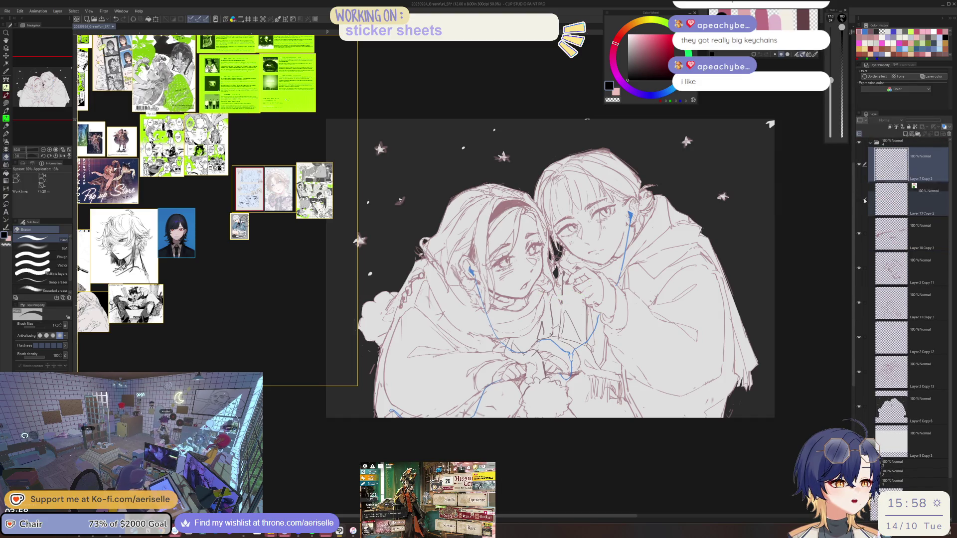
pyautogui.click(859, 198)
pyautogui.click(915, 235)
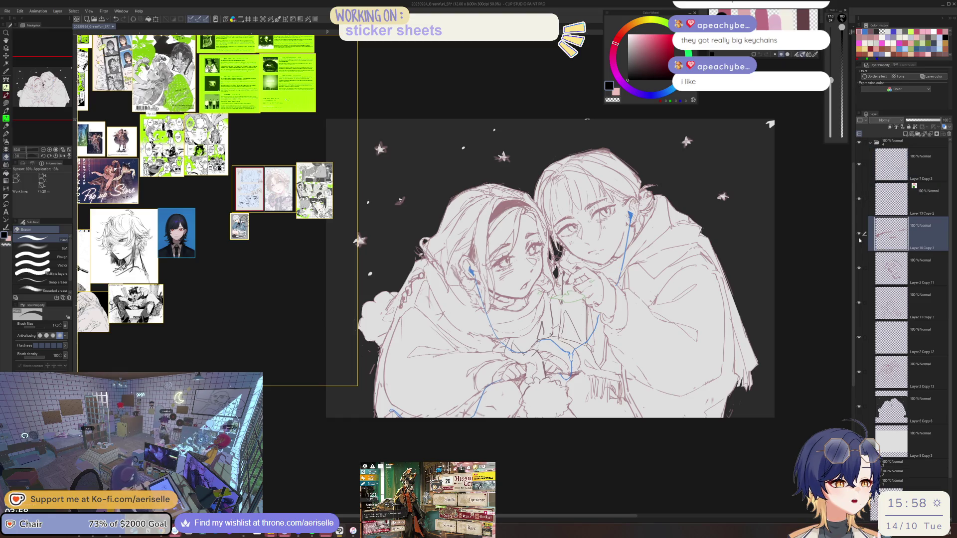
pyautogui.click(919, 267)
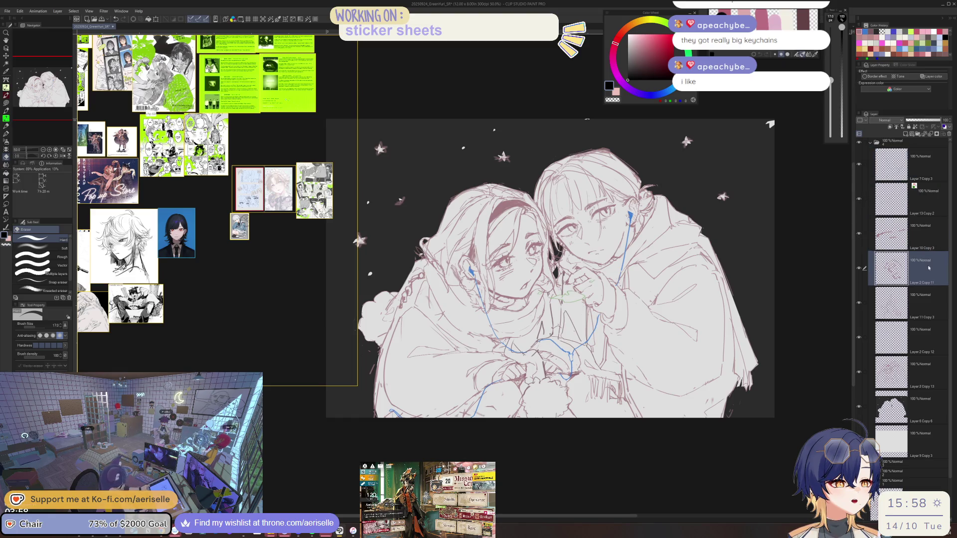
pyautogui.click(923, 235)
pyautogui.hotkey('ctrl', 'e')
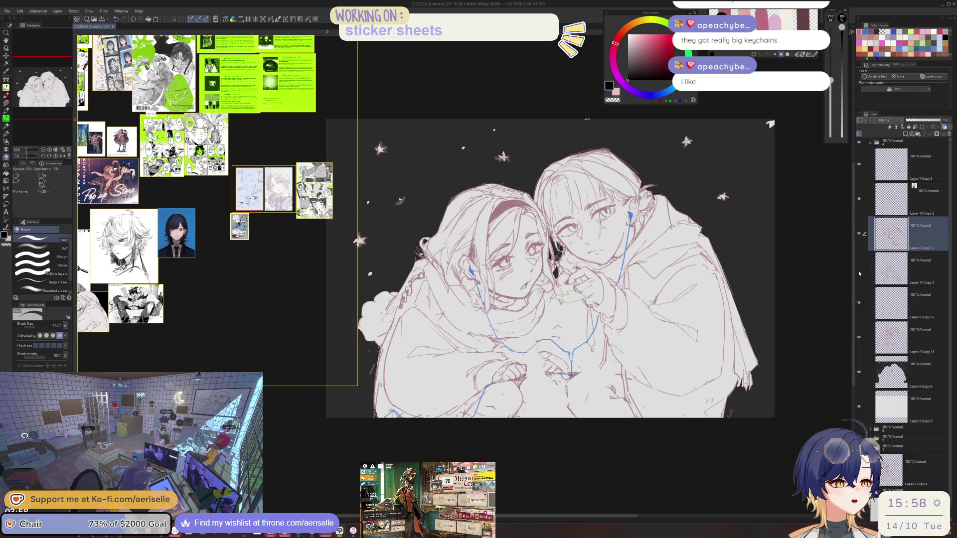
pyautogui.click(899, 265)
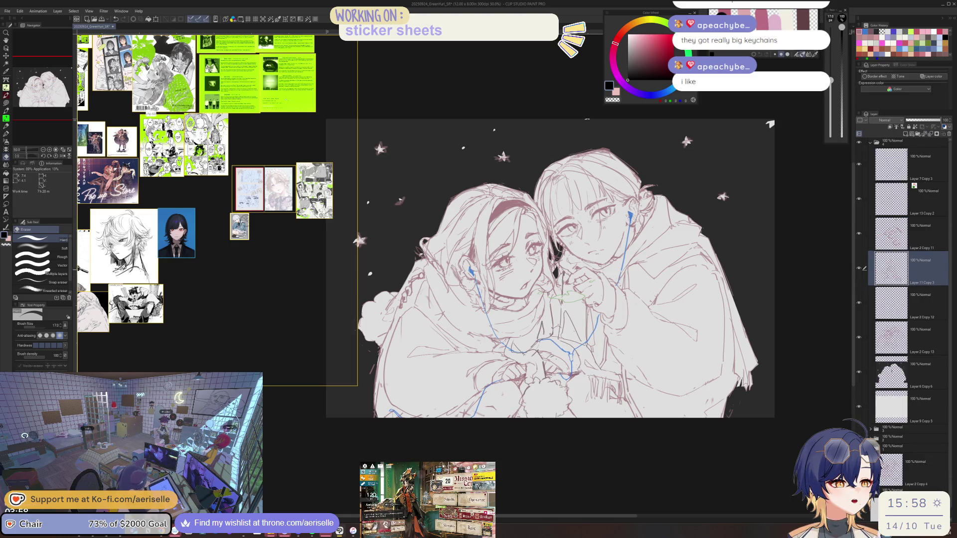
# - Zoom in close on the hands and cord, then fit the whole drawing in view
pyautogui.hotkey('alt', ']')
pyautogui.scroll(5, 631, 273)
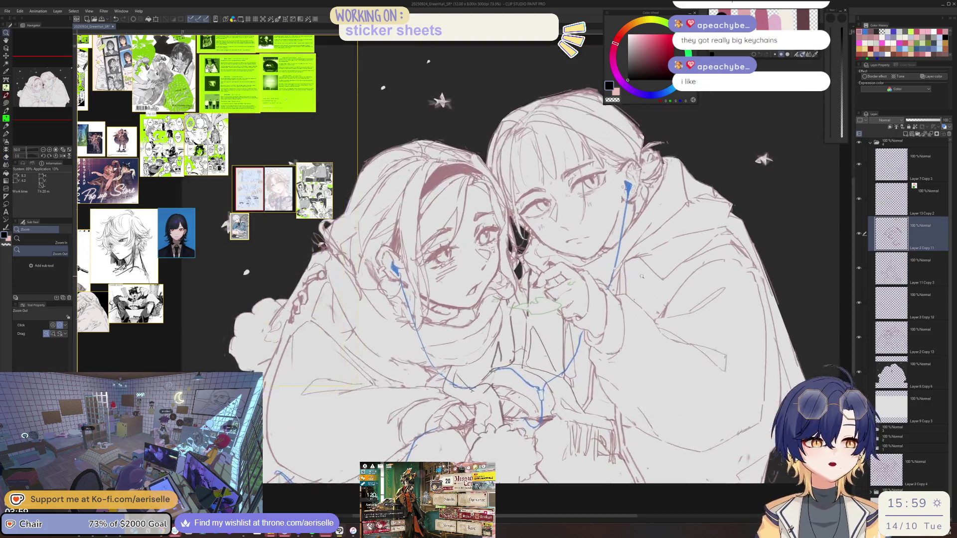
pyautogui.keyDown('alt'); pyautogui.click(459, 279); pyautogui.keyUp('alt')
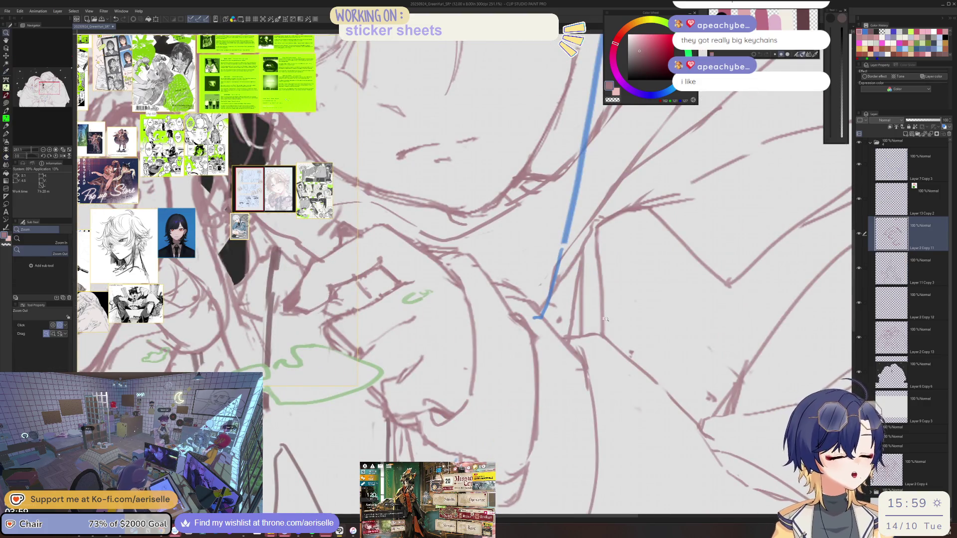
pyautogui.hotkey('ctrl', '0')
pyautogui.hotkey('alt', '[')
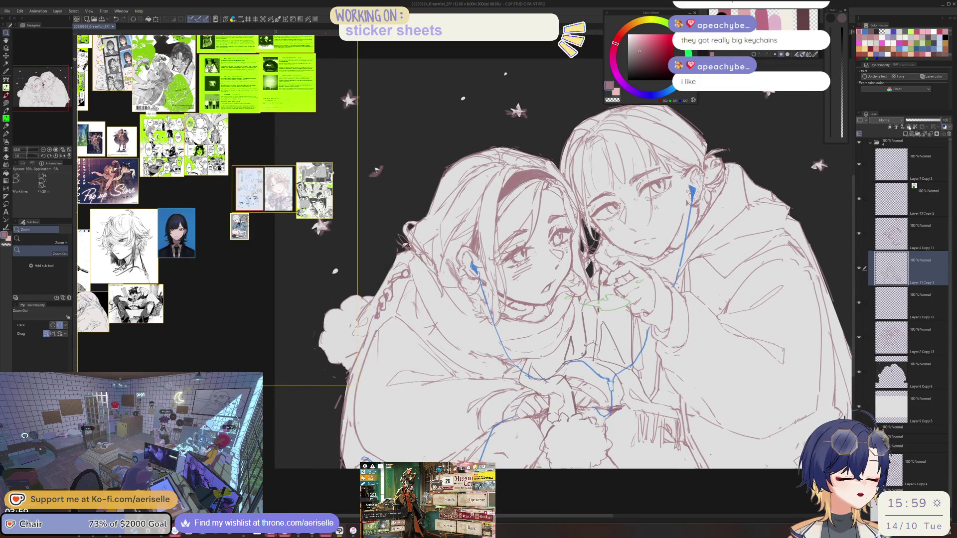
pyautogui.press('u')
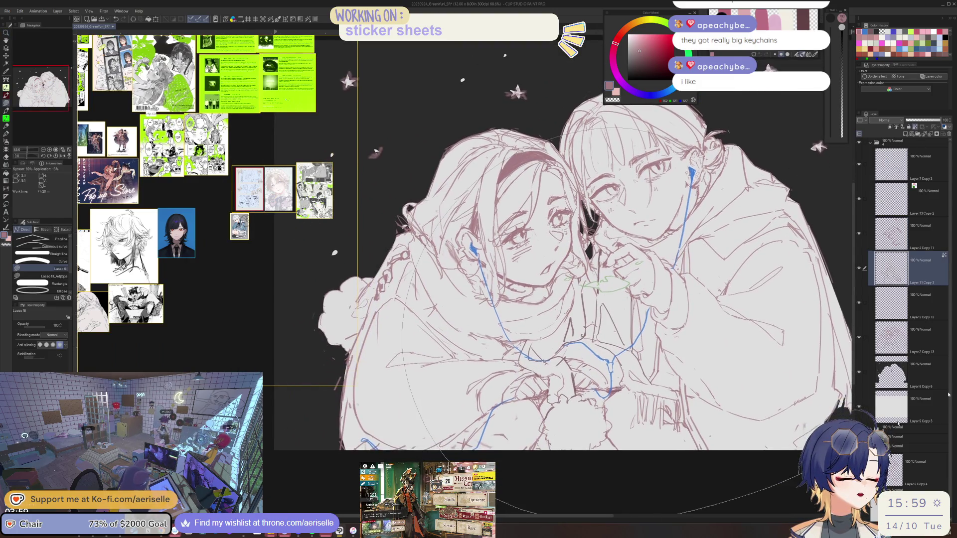
# - Step through the layer stack and delete Layer 2 Copy 11, Layer 2 Copy 12 and Layer 11 Copy 3
pyautogui.moveTo(714, 409); pyautogui.dragTo(735, 421)
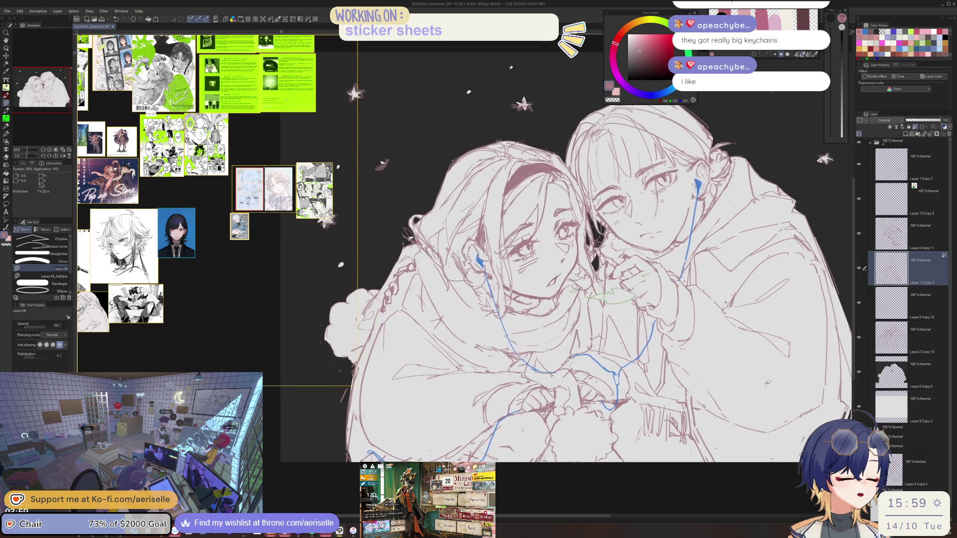
pyautogui.hotkey('alt', ']')
pyautogui.click(932, 134)
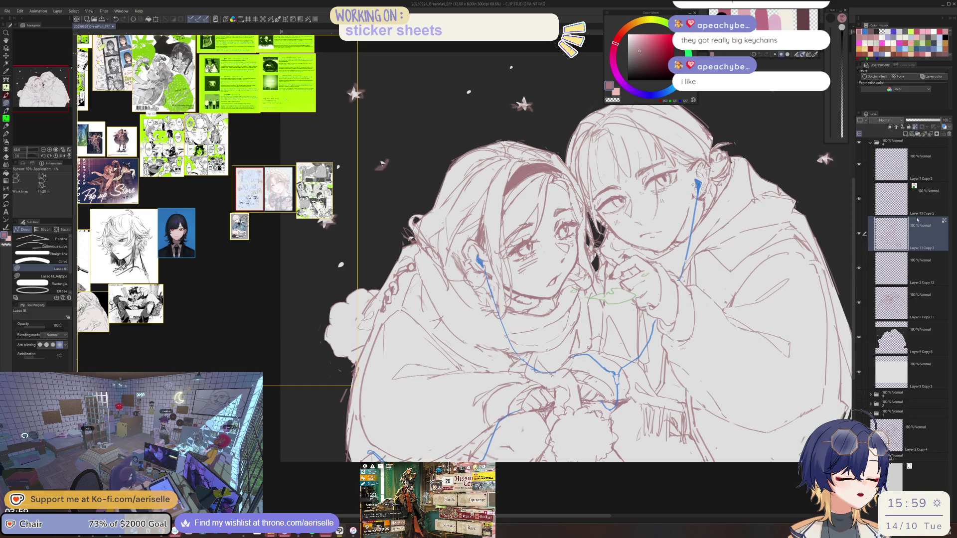
pyautogui.hotkey('alt', '[')
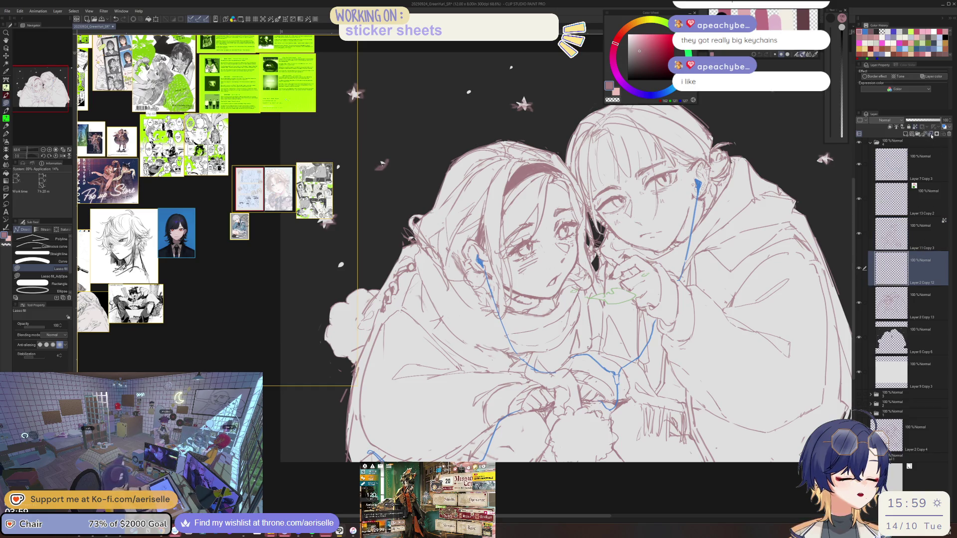
pyautogui.click(932, 135)
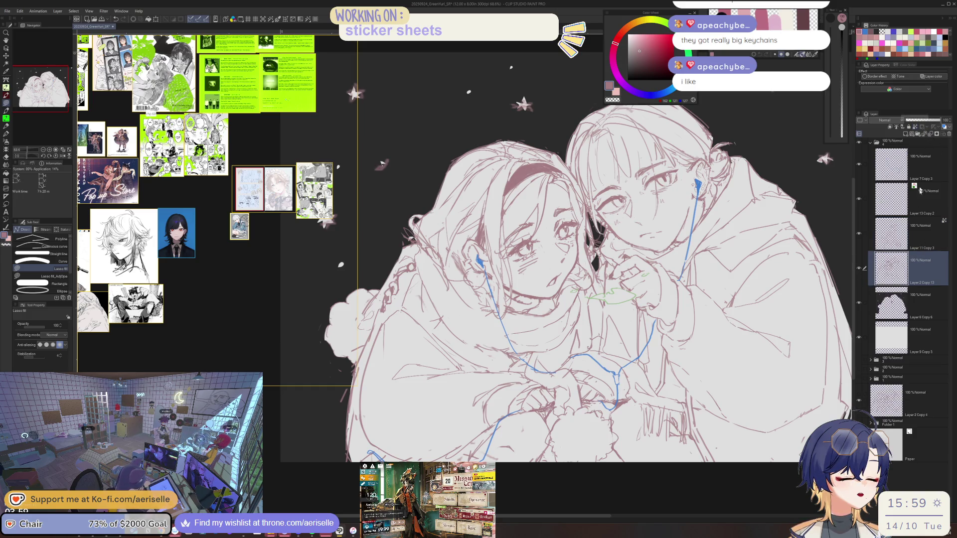
pyautogui.click(932, 134)
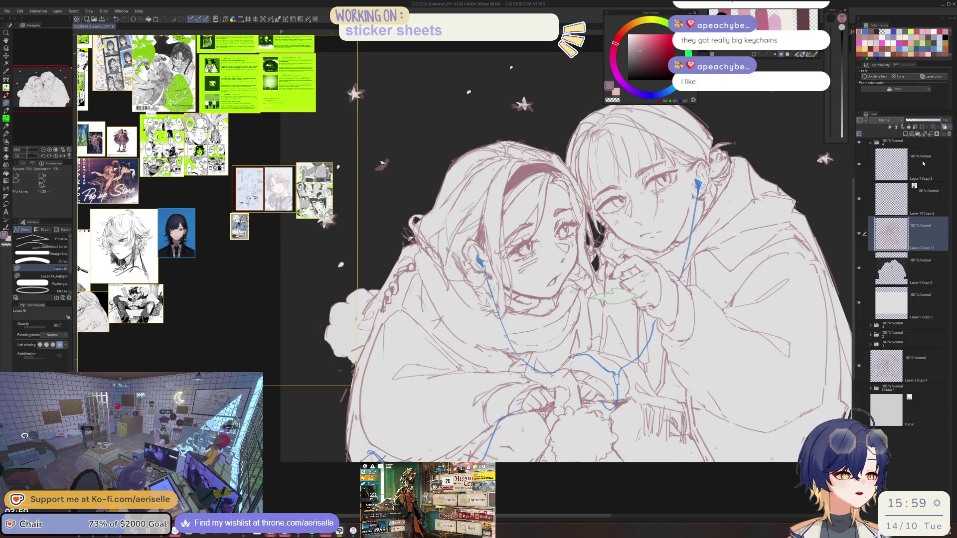
pyautogui.scroll(3, 532, 291)
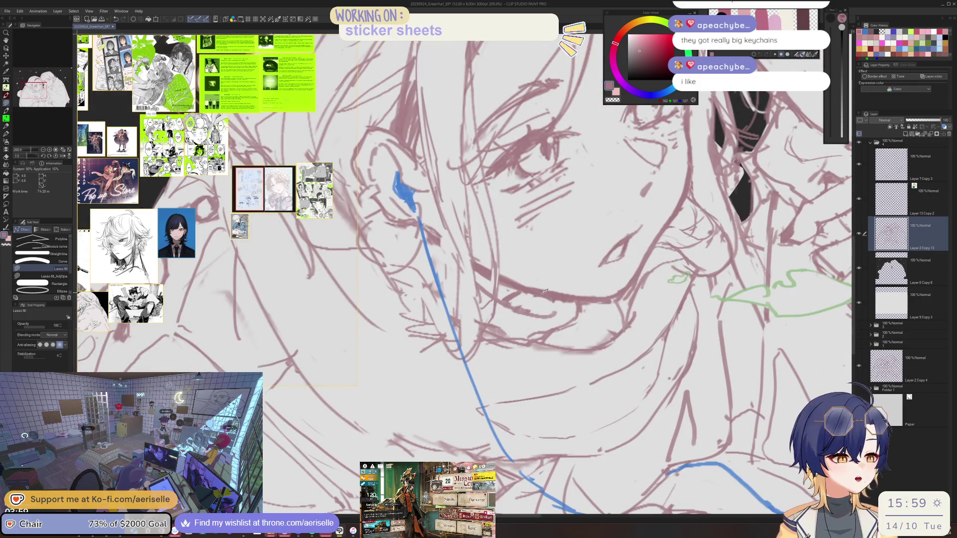
# - Apply Hue/Saturation/Luminosity with Saturation -51 and Luminosity -52 to the sketch lines
pyautogui.hotkey('ctrl', 'u')
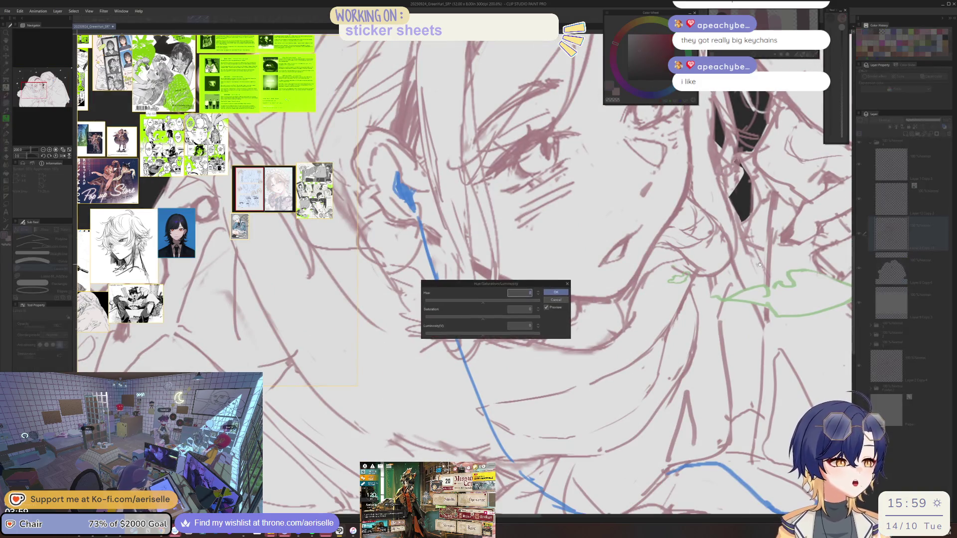
pyautogui.moveTo(482, 317); pyautogui.dragTo(424, 317)
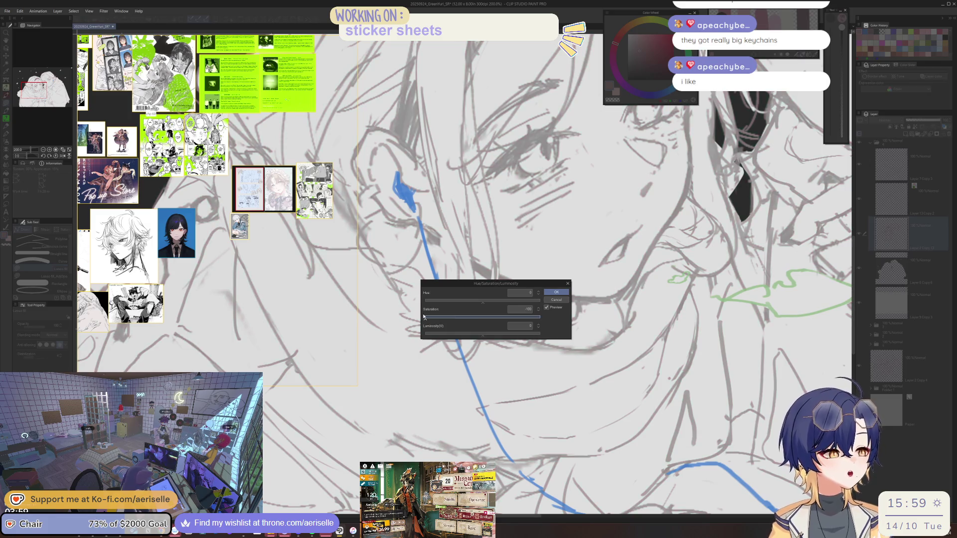
pyautogui.moveTo(551, 285); pyautogui.dragTo(740, 311)
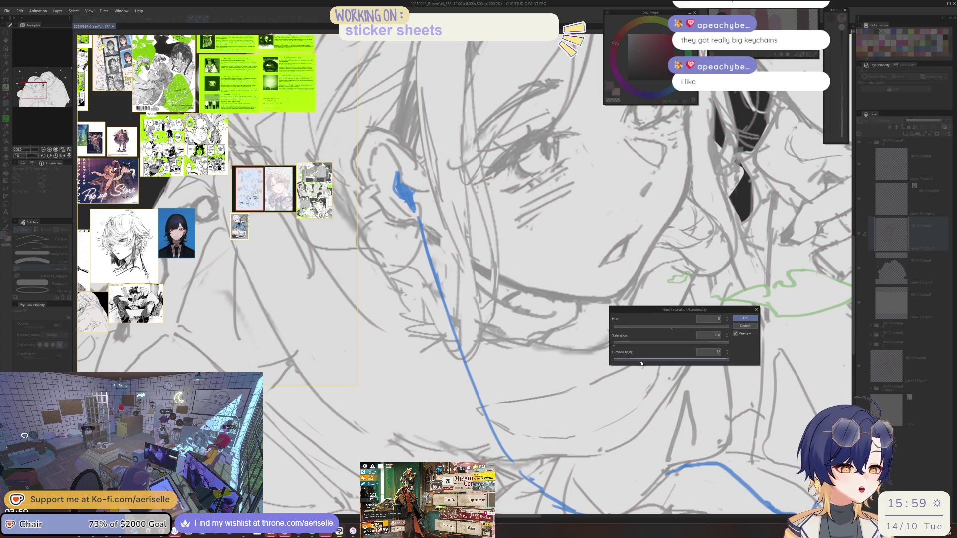
pyautogui.moveTo(671, 361); pyautogui.dragTo(647, 363)
pyautogui.click(745, 319)
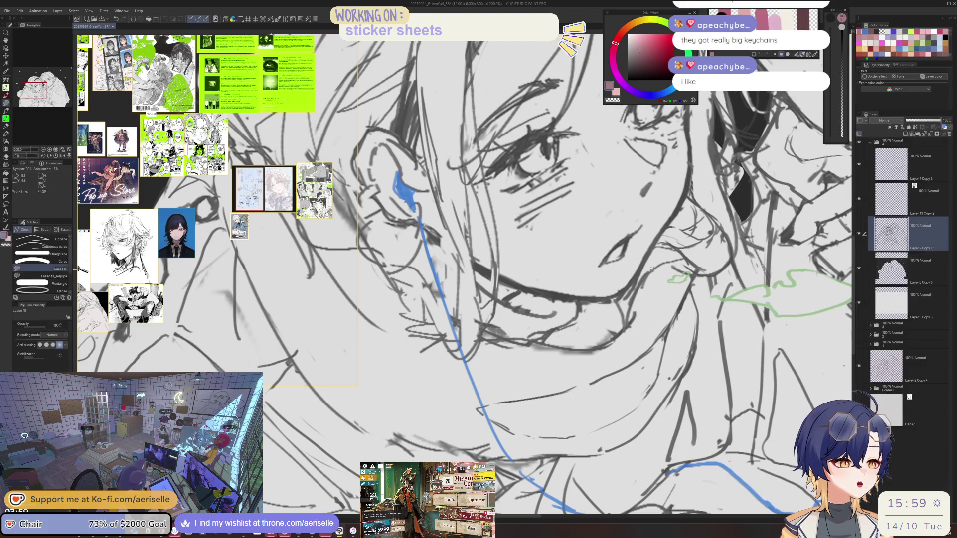
# - Pick a dark grey drawing colour from the colour wheel
pyautogui.click(629, 69)
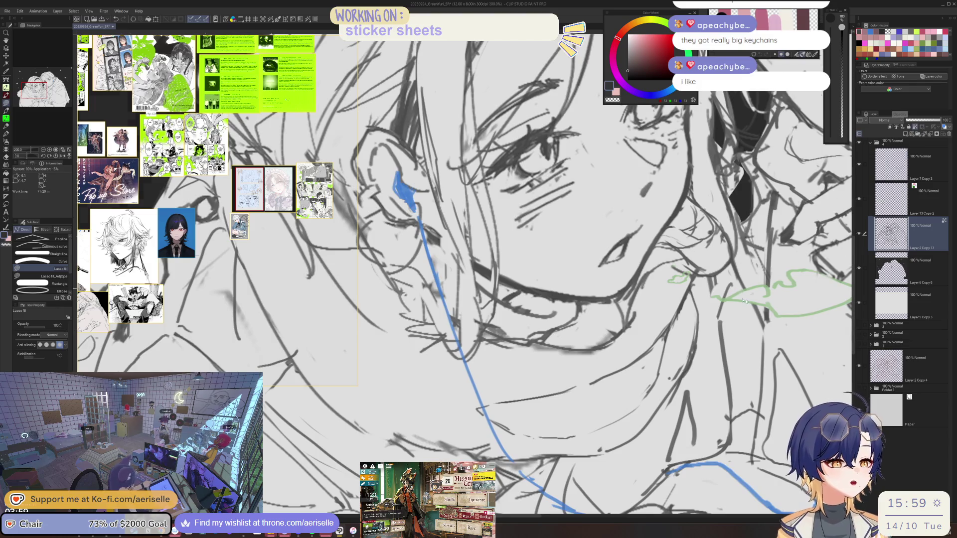
pyautogui.scroll(-5, 803, 141)
pyautogui.press('o')
pyautogui.moveTo(803, 141); pyautogui.dragTo(804, 130)
# - Zoom to 100% and undo the grey recolour and deletions, restoring Layer 11 Copy 3 and Layer 2 Copy 12
pyautogui.press('u')
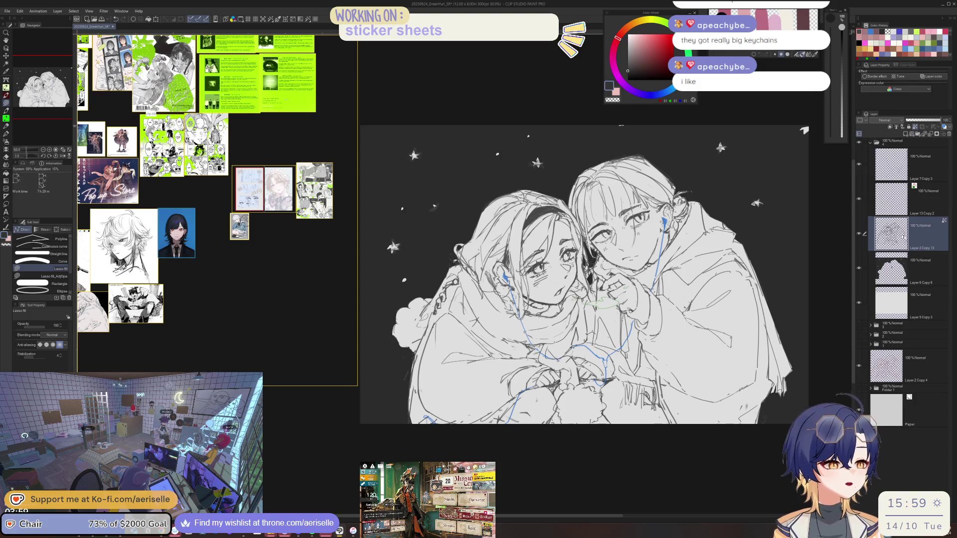
pyautogui.moveTo(803, 130)
pyautogui.mouseDown()
pyautogui.moveTo(784, 116)
pyautogui.moveTo(702, 116)
pyautogui.moveTo(785, 144)
pyautogui.mouseUp()
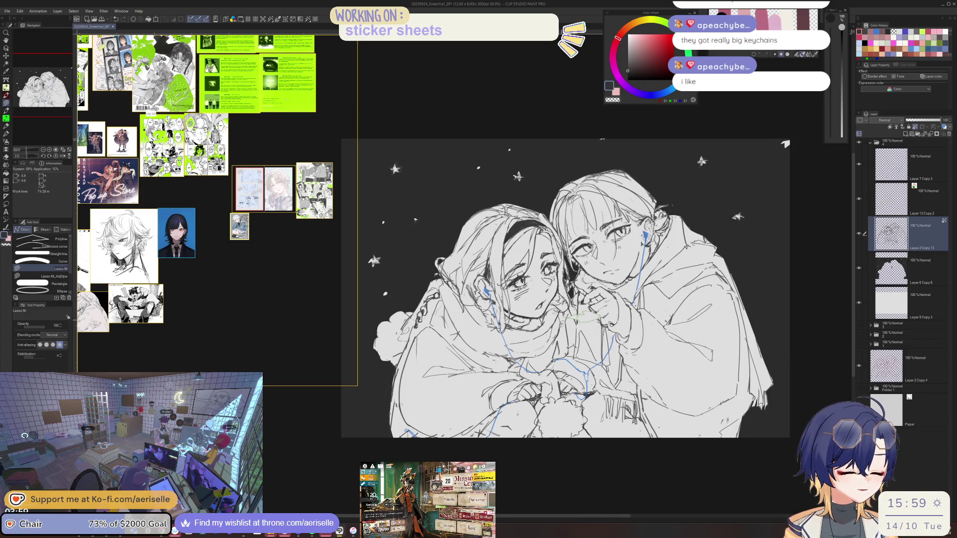
pyautogui.hotkey('ctrl', 'alt', '0')
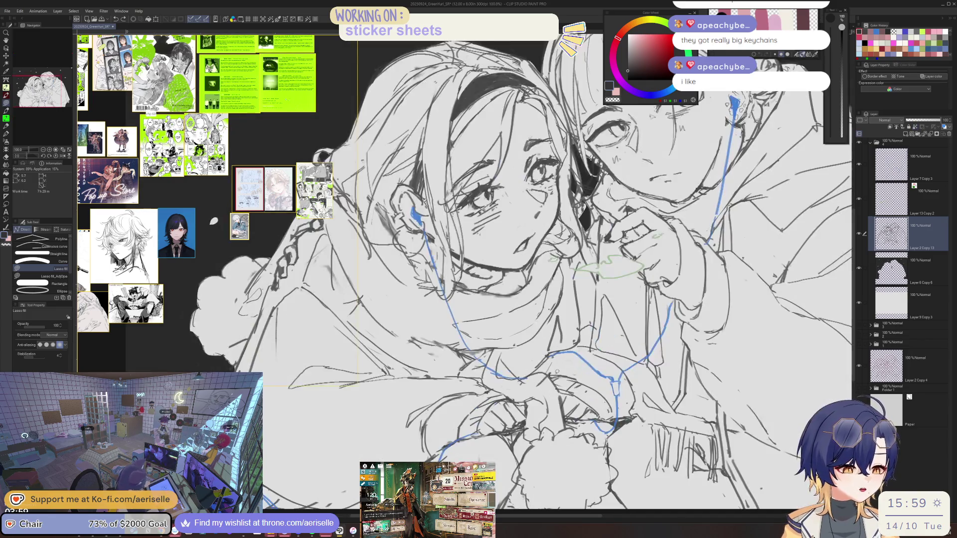
pyautogui.hotkey('ctrl', 'v')
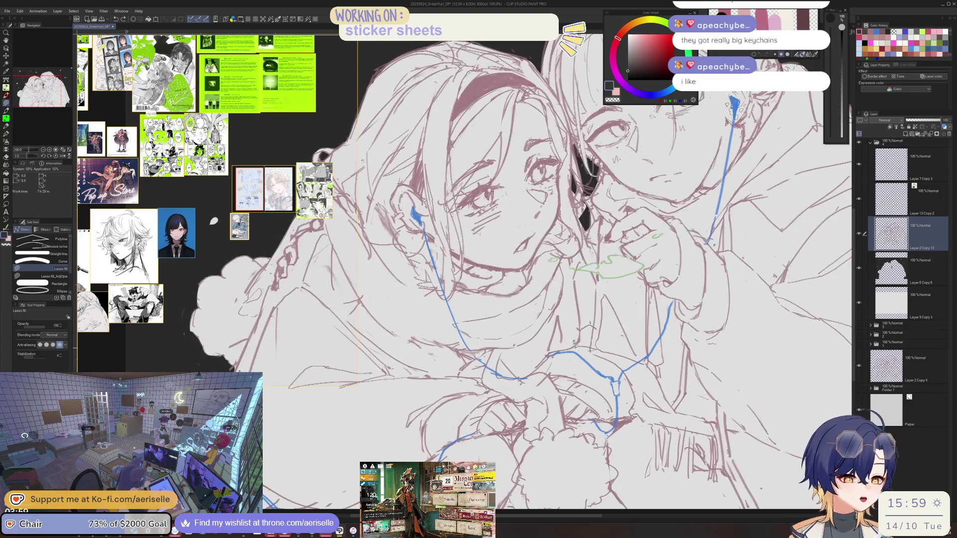
pyautogui.hotkey('ctrl', 'v')
pyautogui.hotkey('ctrl', 'v')
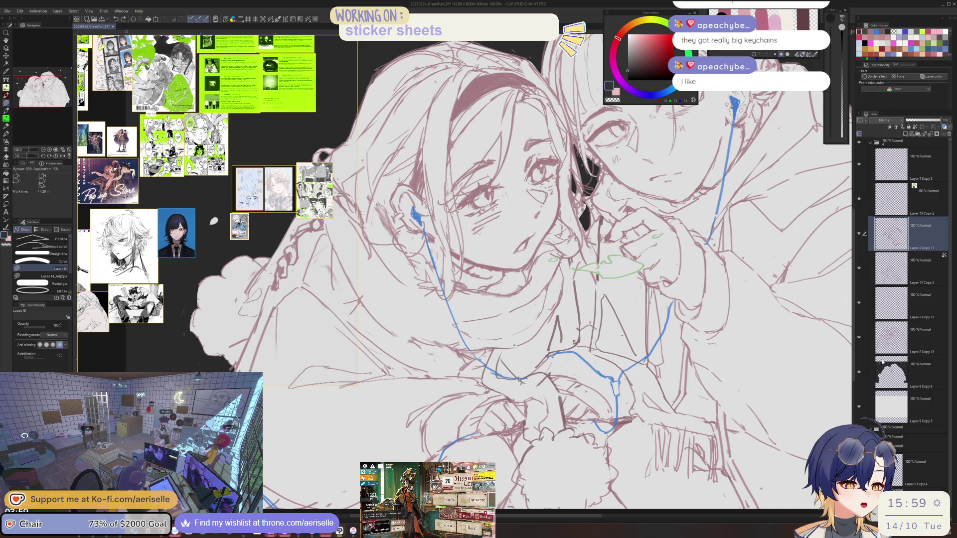
pyautogui.click(858, 269)
# - Show Layer 11 Copy 3 again and select it for pen work
pyautogui.click(859, 269)
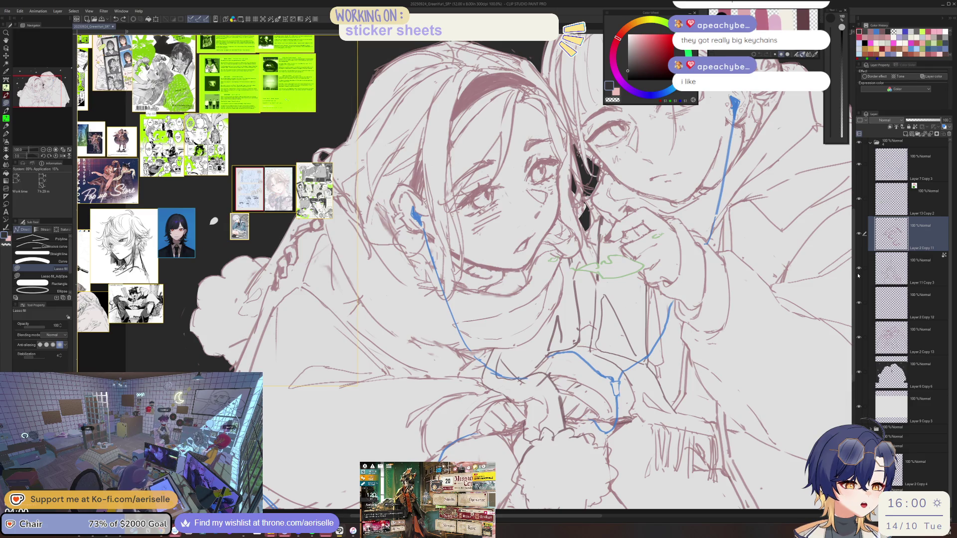
pyautogui.click(907, 273)
pyautogui.scroll(1, 575, 261)
pyautogui.press('p')
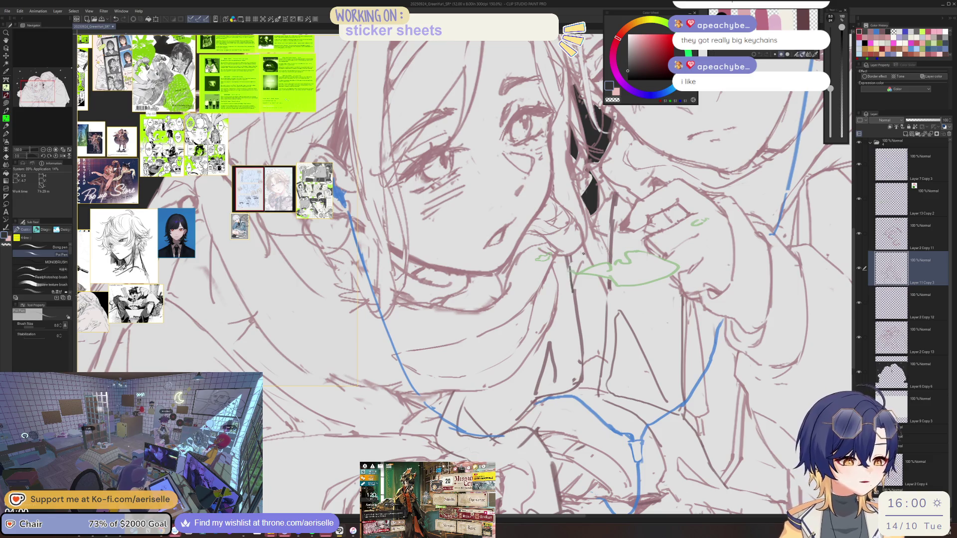
pyautogui.scroll(-2, 571, 265)
pyautogui.scroll(2, 578, 308)
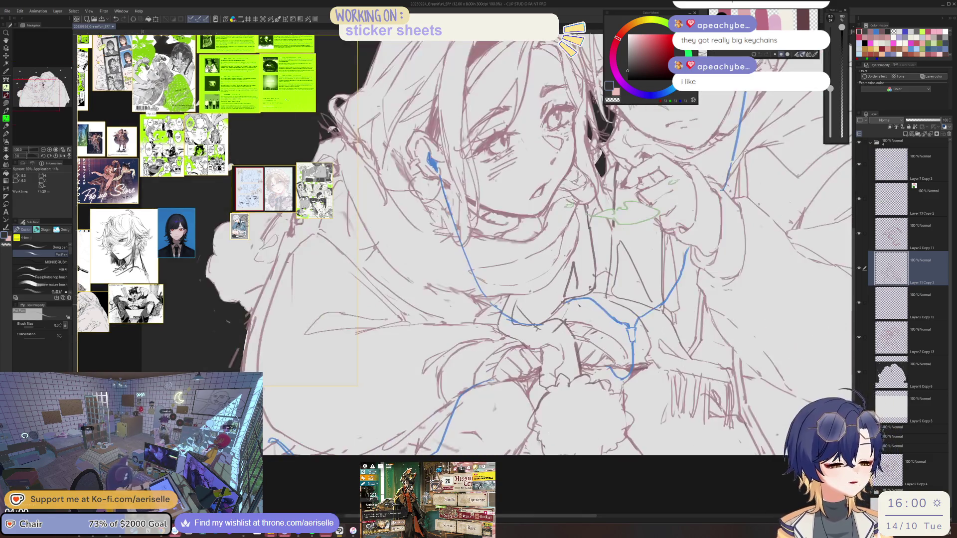
# - Show the green leaf doodle, hide the blue lines, and switch to Layer 2 Copy 13
pyautogui.hotkey('ctrl', 'z')
pyautogui.click(858, 198)
pyautogui.click(858, 164)
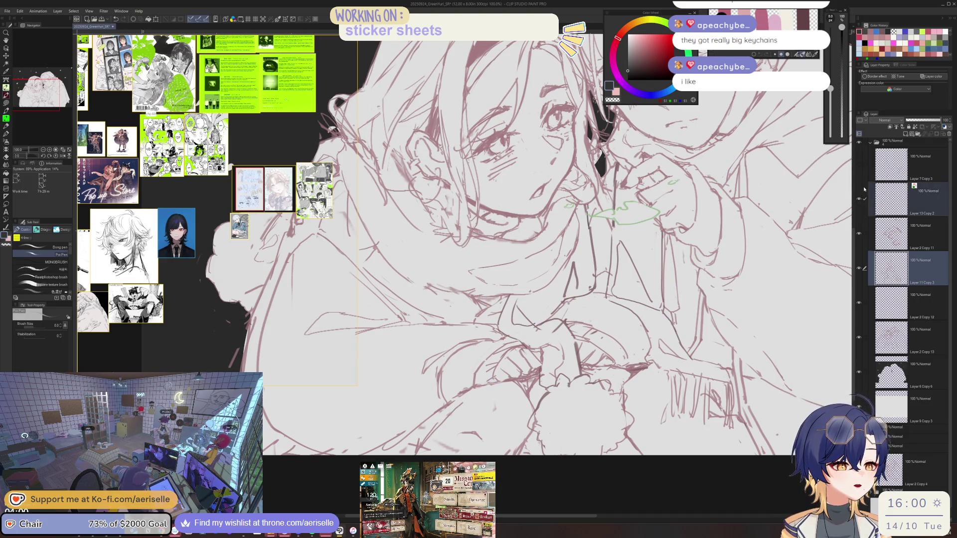
pyautogui.keyDown('ctrl'); pyautogui.keyDown('shift'); pyautogui.click(548, 249); pyautogui.keyUp('shift'); pyautogui.keyUp('ctrl')
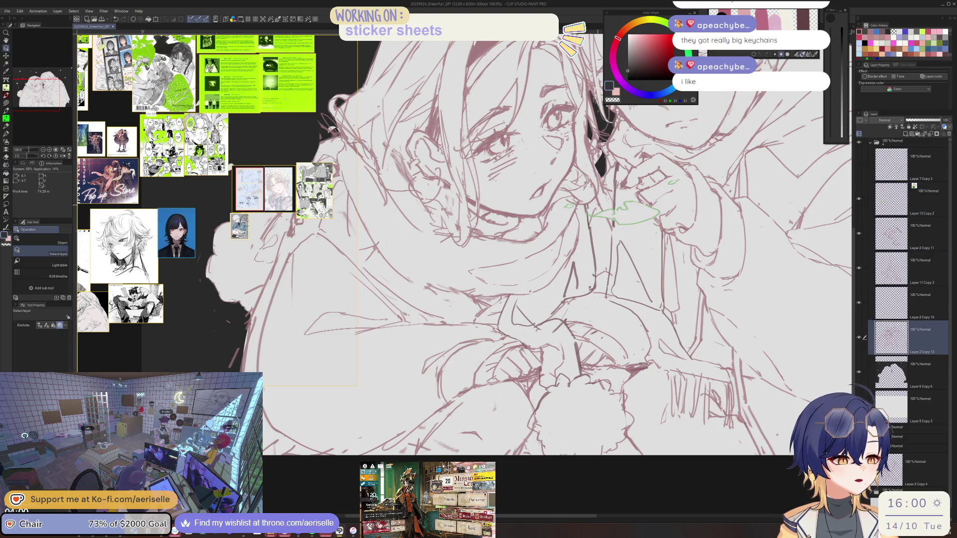
# - Refine lines on Layer 2 Copy 13, alternating pen and eraser while zooming in and out
pyautogui.scroll(1, 596, 205)
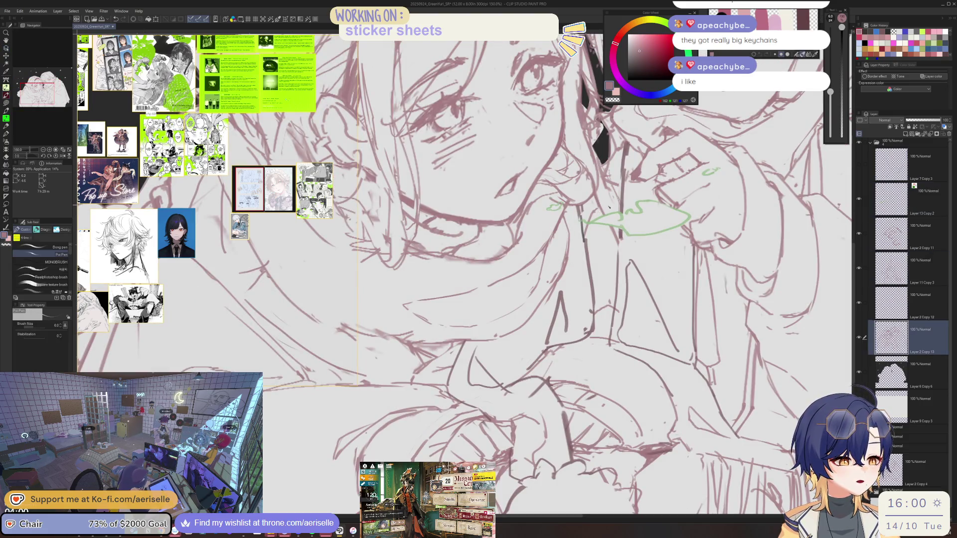
pyautogui.hotkey('ctrl', '0')
pyautogui.scroll(3, 548, 249)
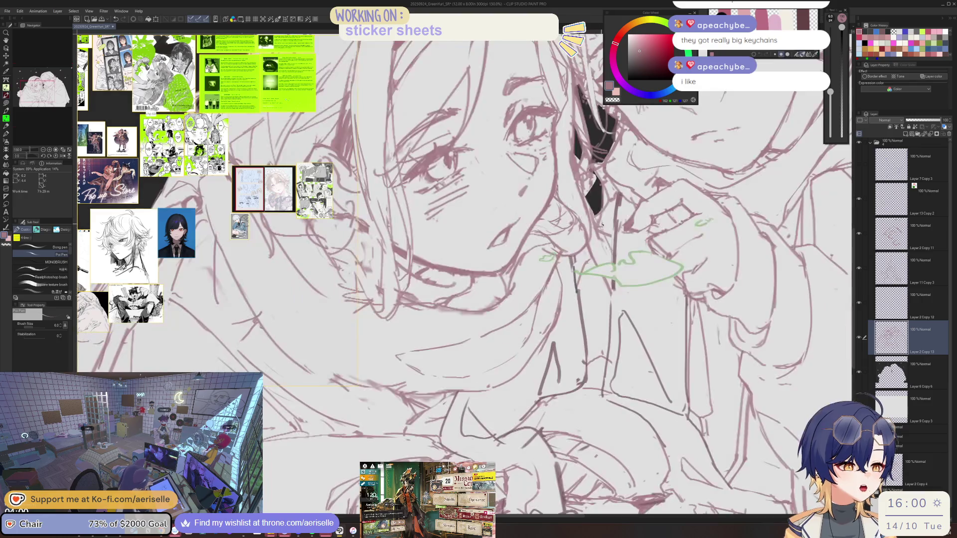
pyautogui.press('e')
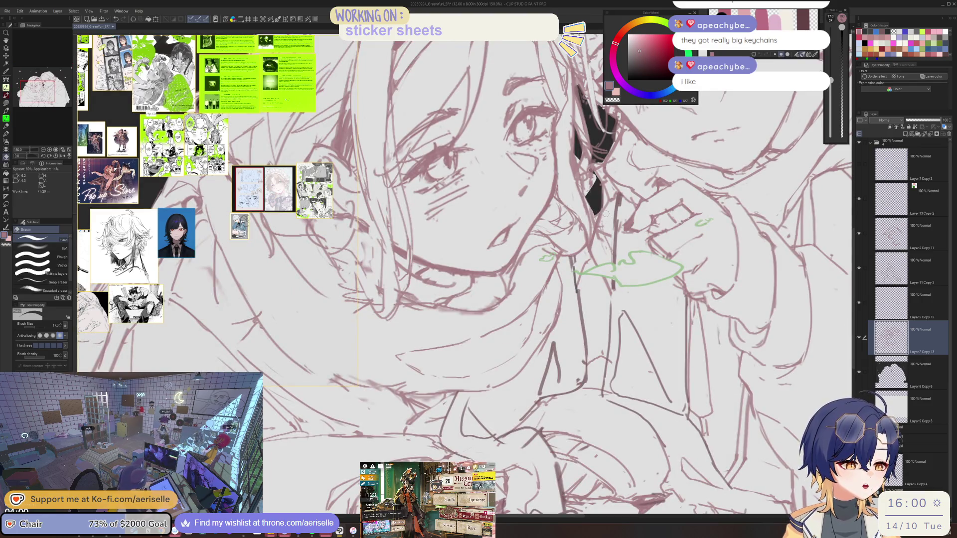
pyautogui.hotkey('ctrl', '0')
pyautogui.scroll(3, 548, 274)
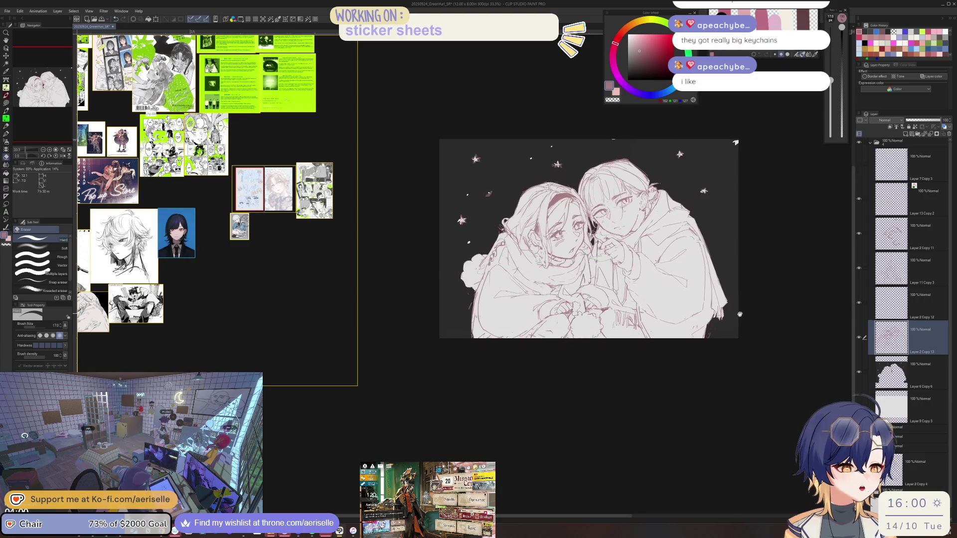
pyautogui.press('p')
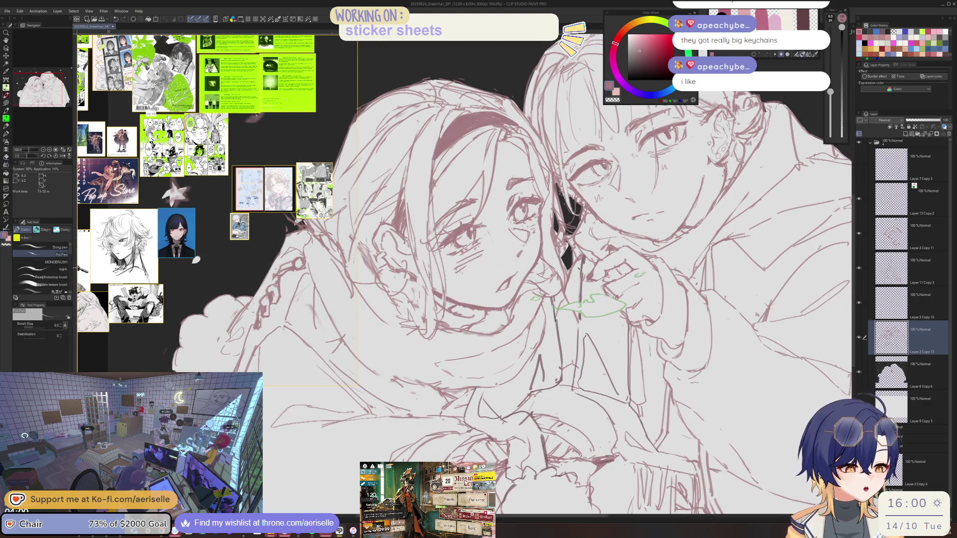
pyautogui.scroll(-3, 577, 260)
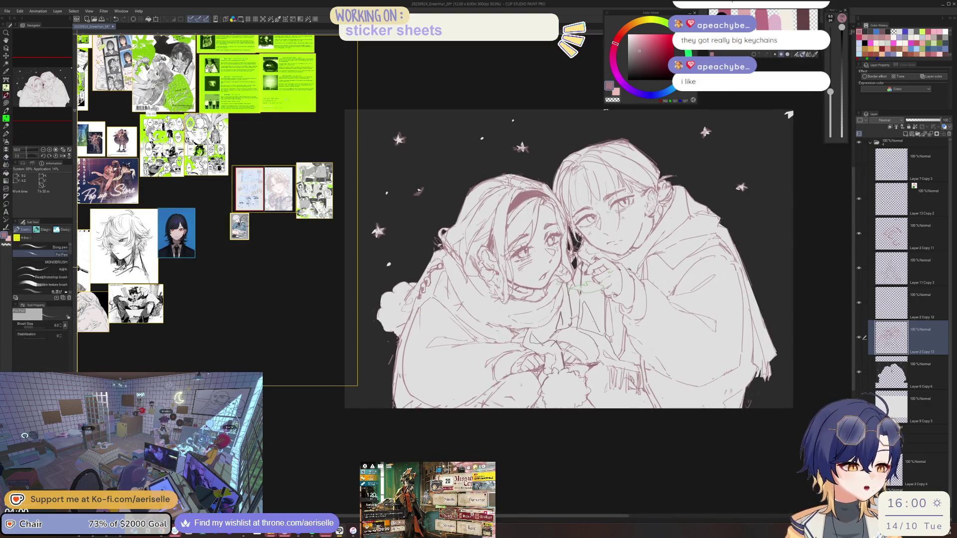
pyautogui.scroll(3, 573, 269)
pyautogui.press('e')
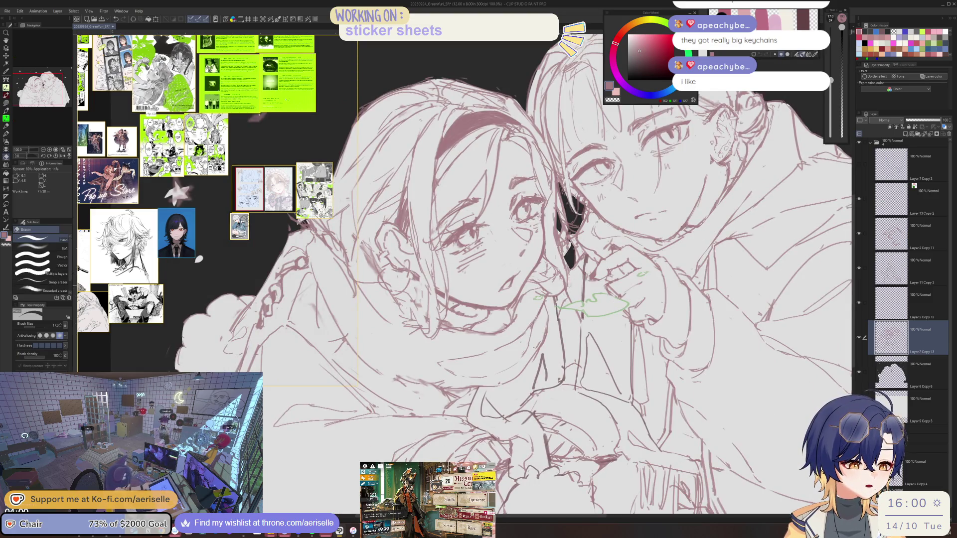
pyautogui.press('p')
pyautogui.scroll(-3, 573, 272)
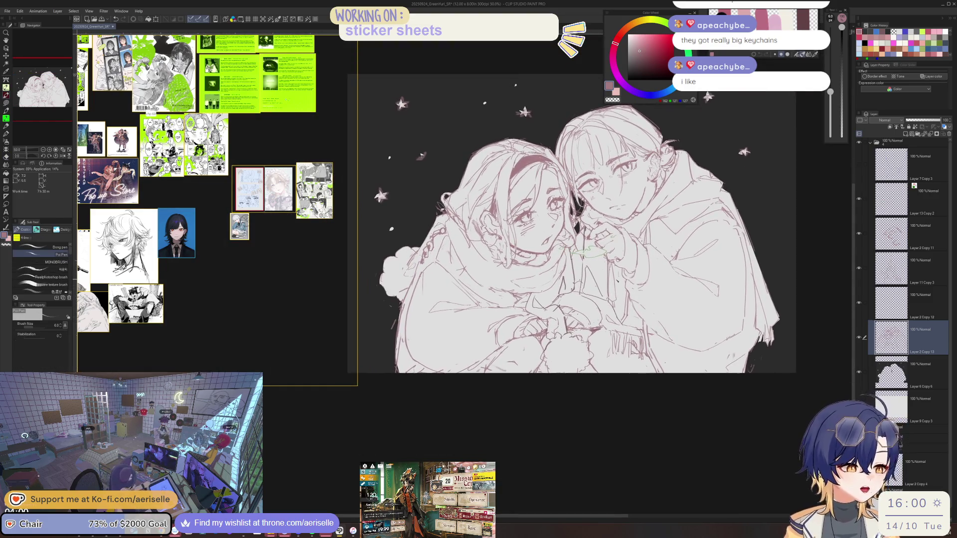
# - Save the drawing and toggle the layer folder and blue sketch lines' visibility
pyautogui.hotkey('ctrl', 's')
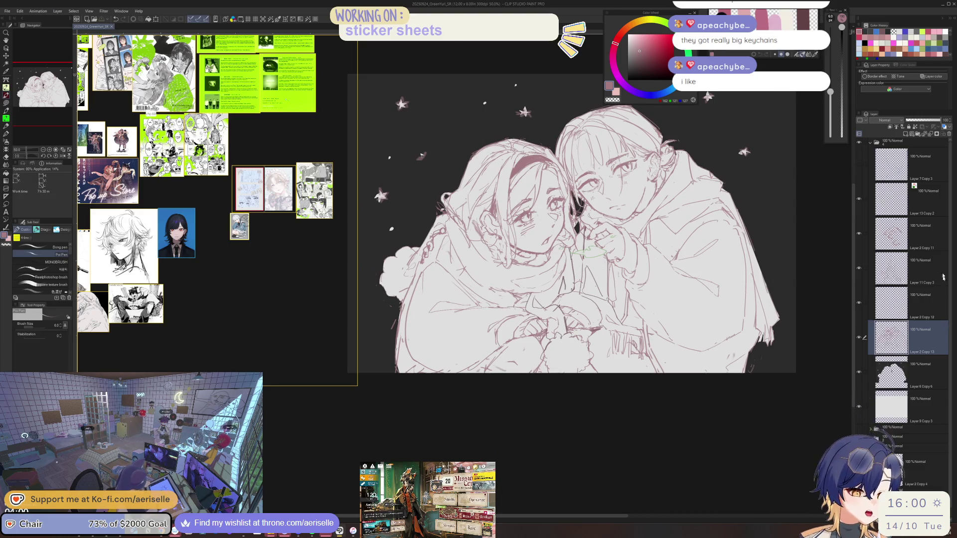
pyautogui.scroll(-1, 874, 422)
pyautogui.click(859, 419)
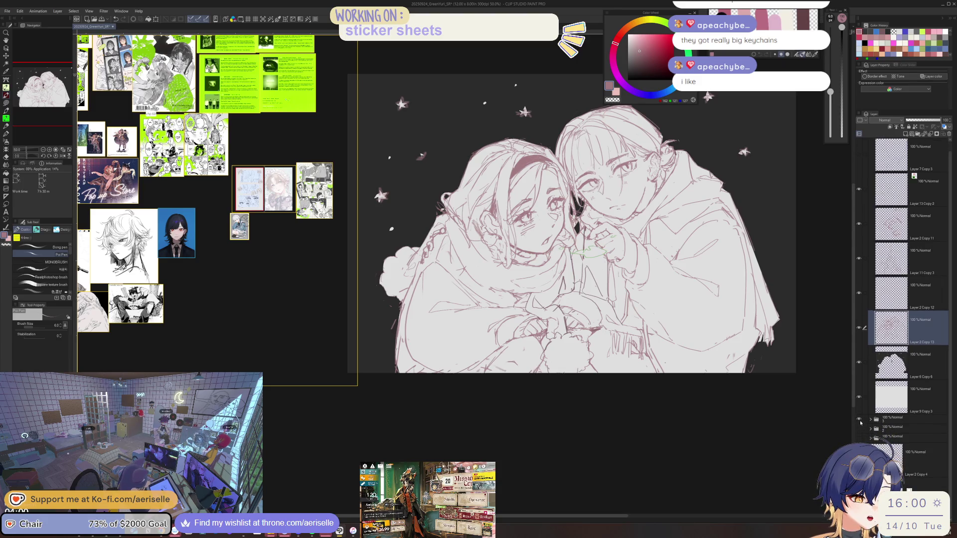
pyautogui.scroll(1, 949, 199)
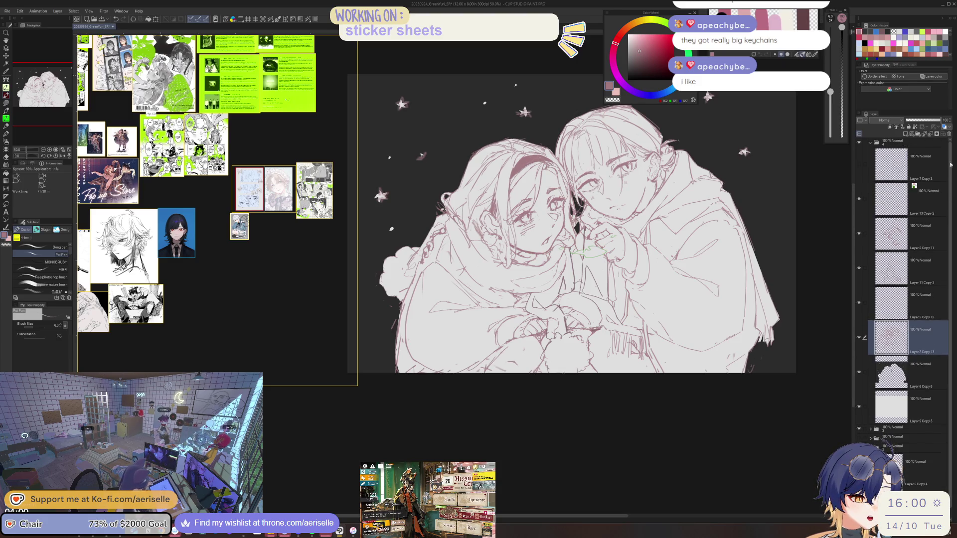
pyautogui.click(859, 143)
pyautogui.click(859, 144)
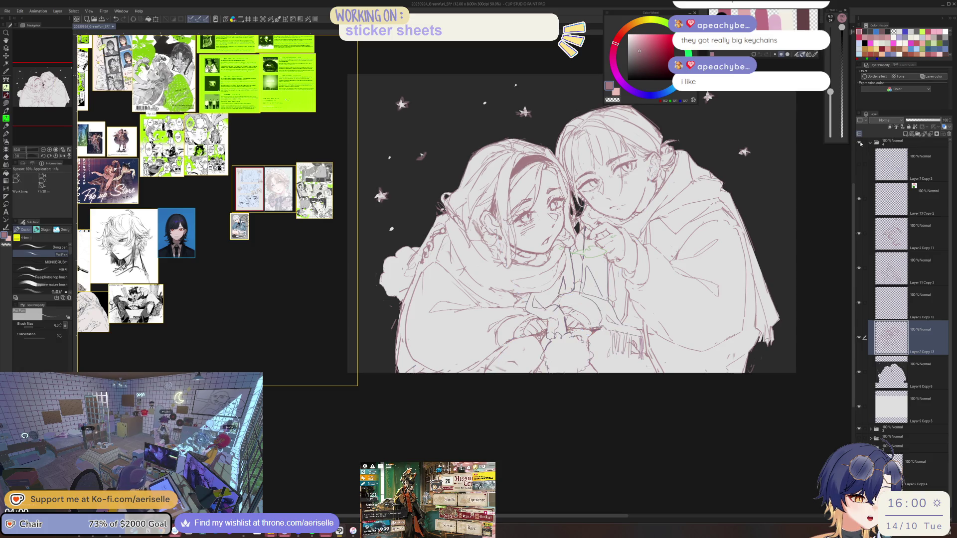
# - Merge Layer 2 Copy 11 through Layer 2 Copy 13 into one layer and pick a dark grey colour
pyautogui.click(929, 232)
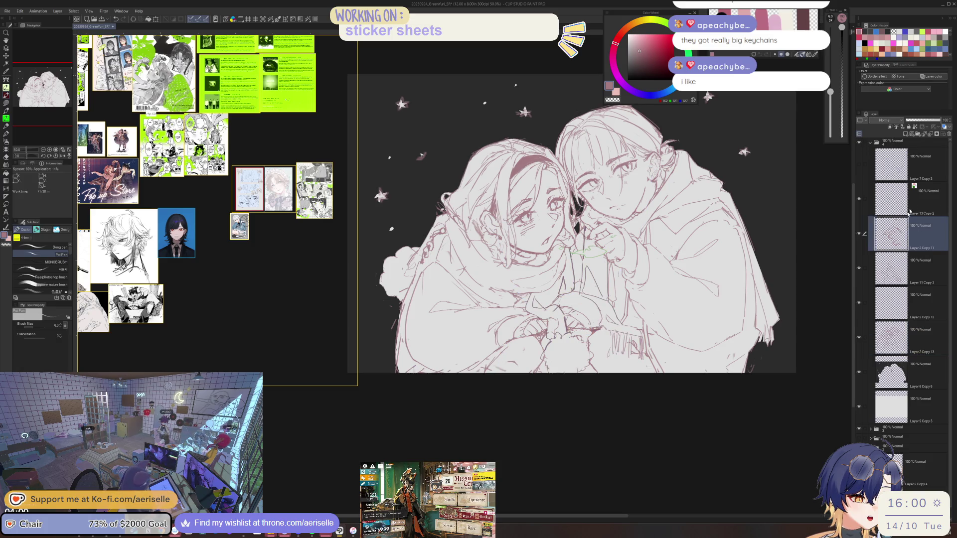
pyautogui.hotkey('alt', '[')
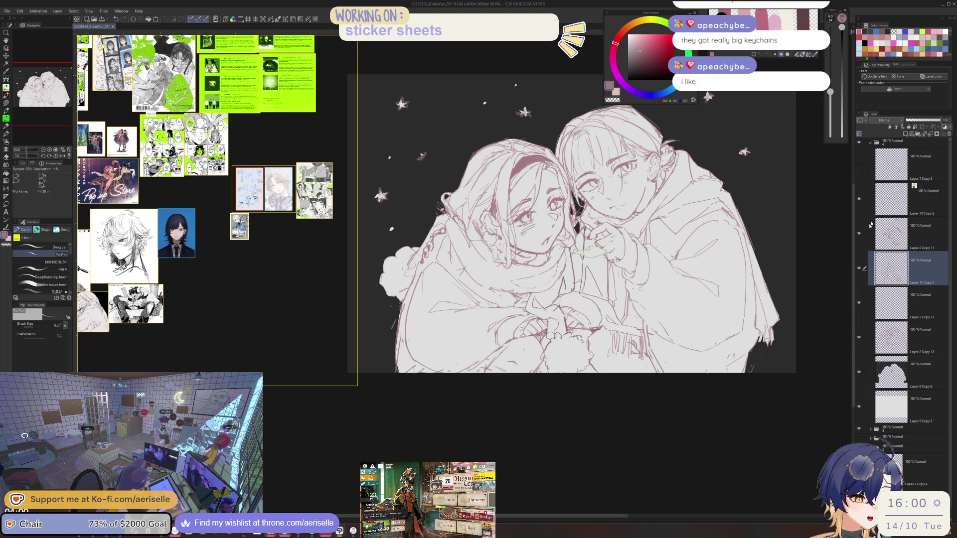
pyautogui.click(870, 238)
pyautogui.moveTo(866, 264); pyautogui.dragTo(865, 337)
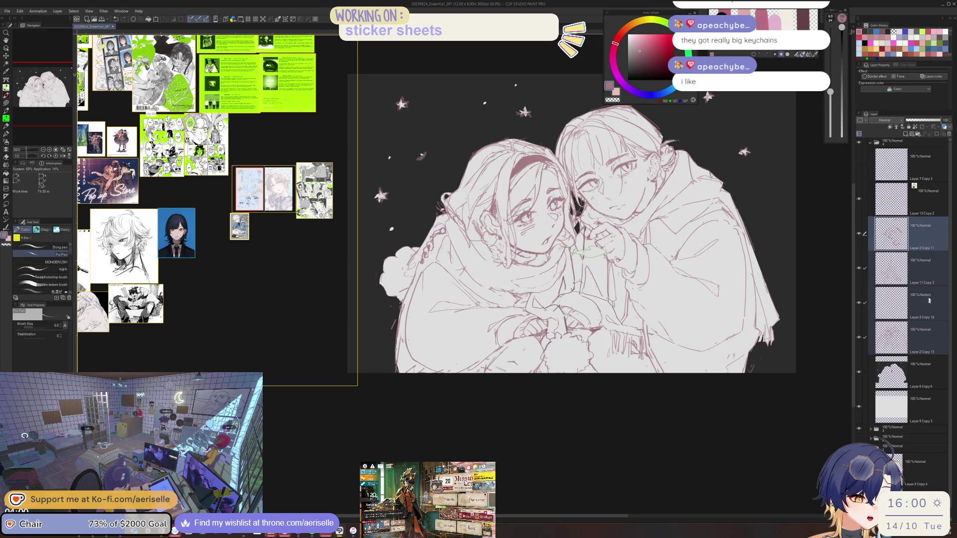
pyautogui.rightClick(929, 233)
pyautogui.click(920, 358)
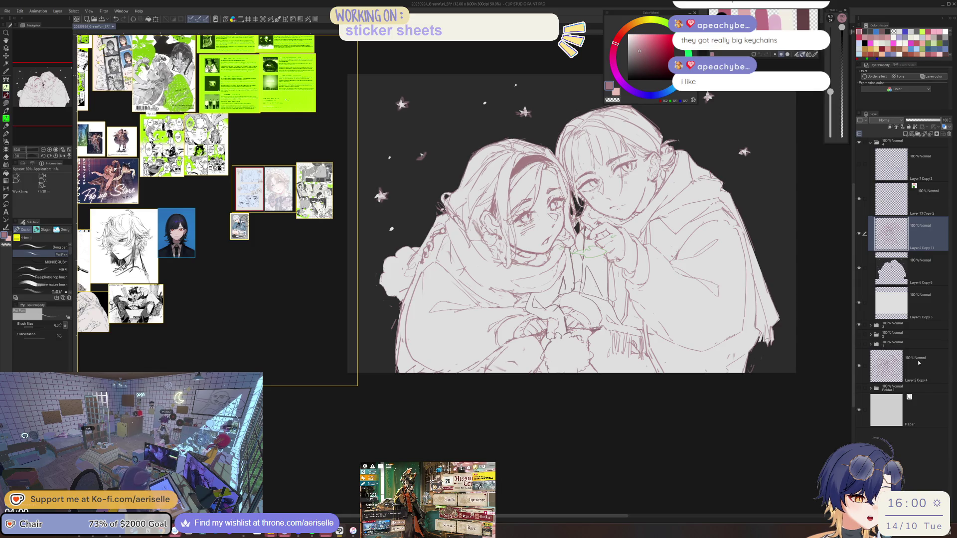
pyautogui.click(627, 69)
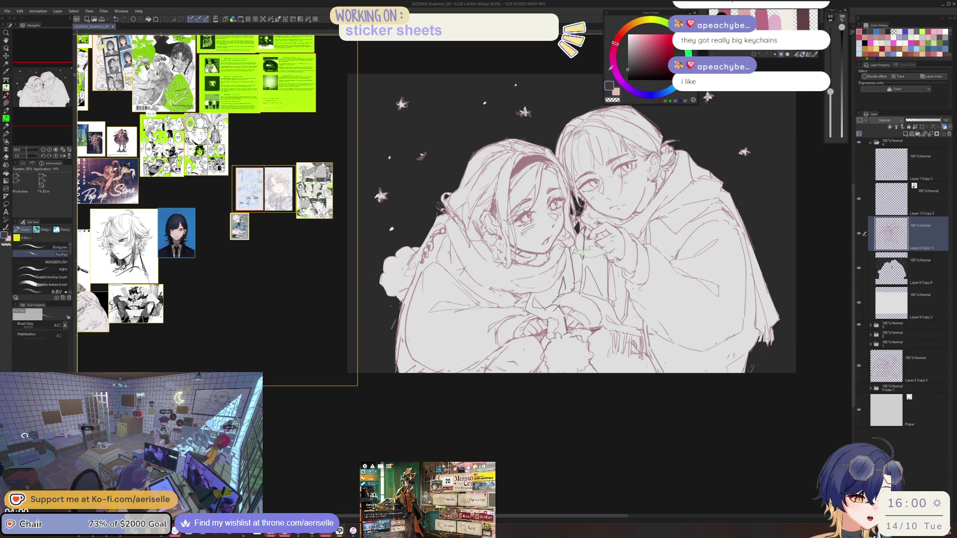
pyautogui.click(627, 71)
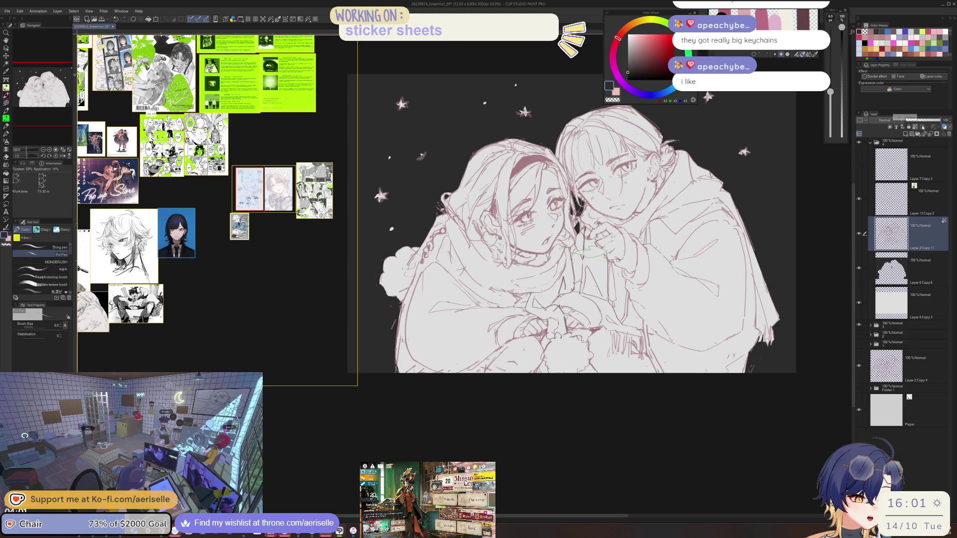
# - Lasso-fill over the line art to recolour it dark grey, zooming in and out to inspect
pyautogui.hotkey('ctrl', '-')
pyautogui.press('u')
pyautogui.moveTo(654, 149)
pyautogui.mouseDown()
pyautogui.moveTo(752, 244)
pyautogui.moveTo(438, 234)
pyautogui.moveTo(498, 165)
pyautogui.mouseUp()
pyautogui.moveTo(802, 234)
pyautogui.mouseDown()
pyautogui.moveTo(399, 259)
pyautogui.moveTo(703, 429)
pyautogui.mouseUp()
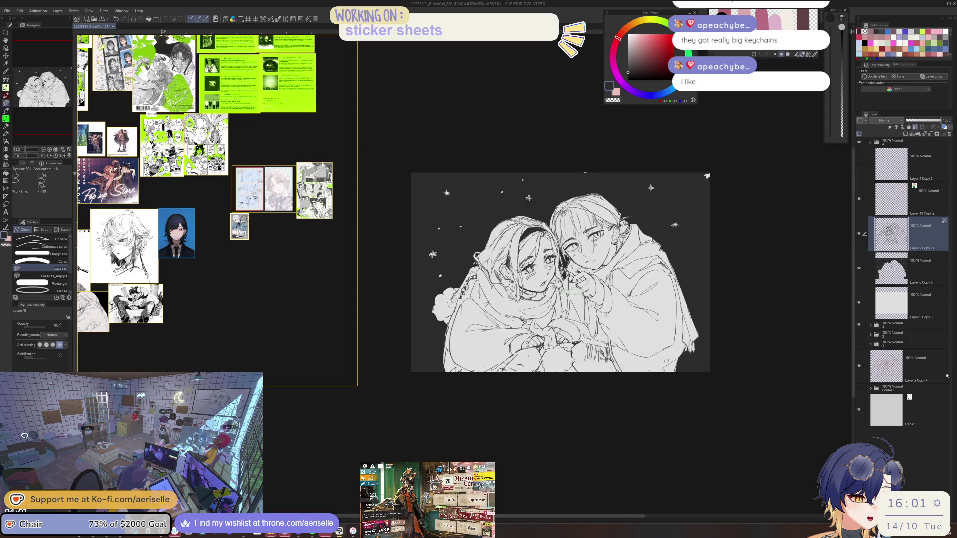
pyautogui.scroll(4, 750, 312)
pyautogui.scroll(-3, 750, 312)
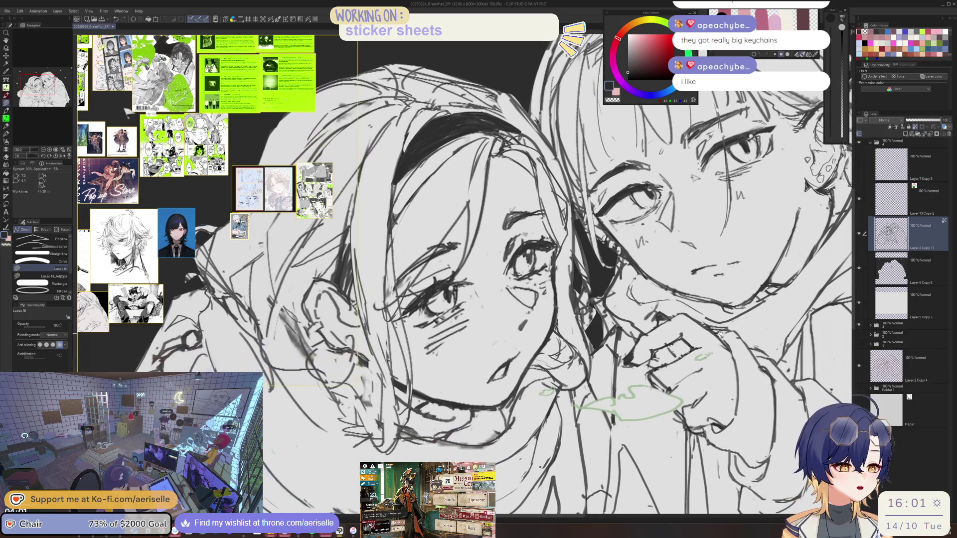
pyautogui.scroll(-1, 720, 333)
pyautogui.scroll(-4, 819, 140)
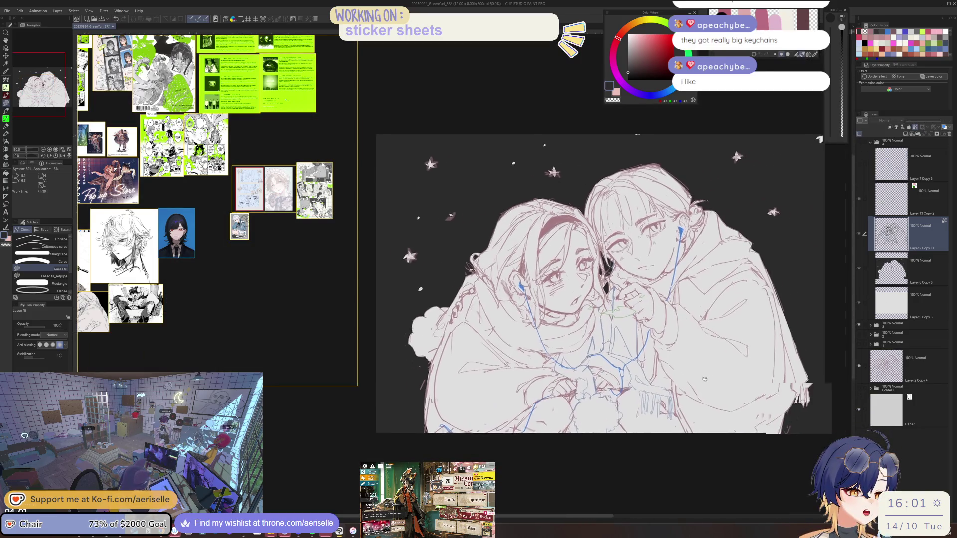
# - Capture a screen snip of the drawing area with Win+Shift+S
pyautogui.moveTo(704, 378); pyautogui.dragTo(685, 363)
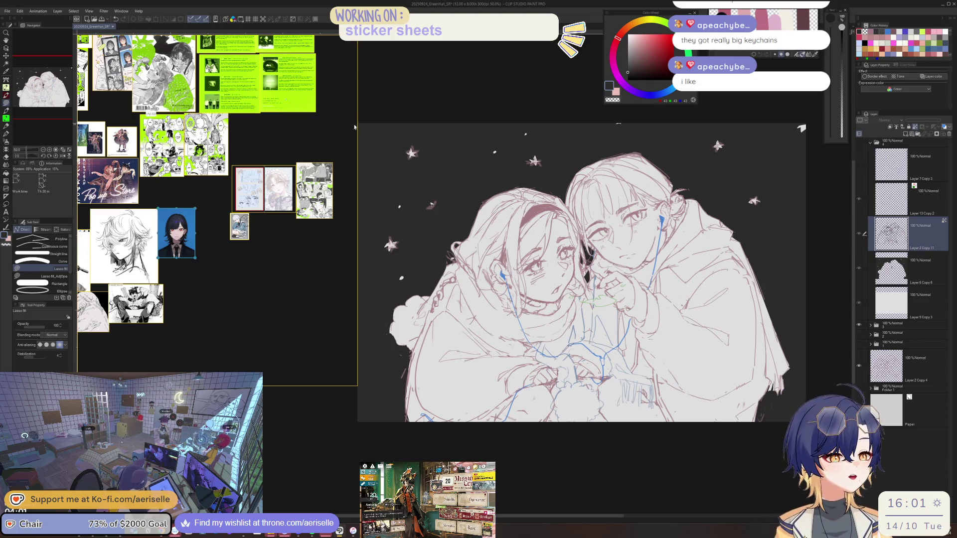
pyautogui.press('super+shift+s')
pyautogui.moveTo(806, 422); pyautogui.dragTo(641, 348)
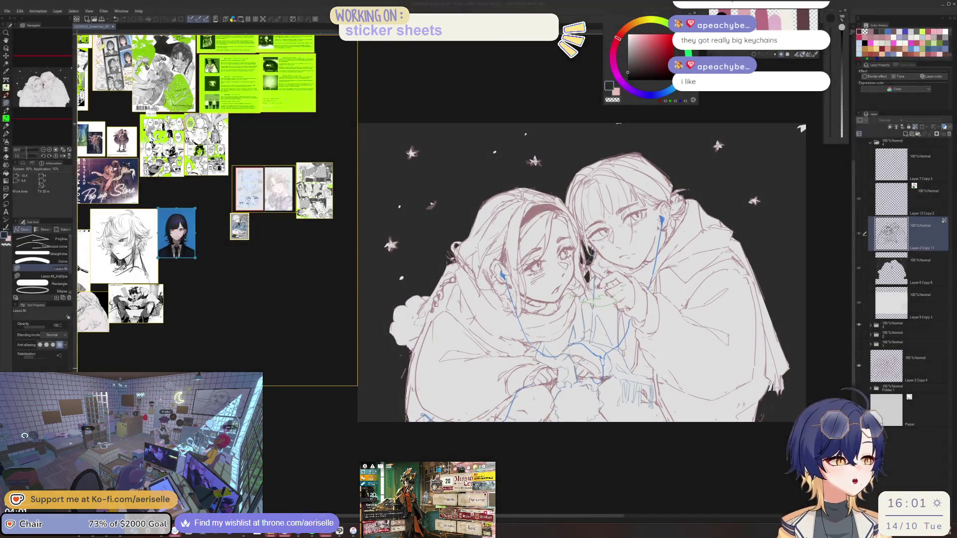
# - Paste the snapshot onto the reference board and position it beside the small thumbnail
pyautogui.click(261, 258)
pyautogui.hotkey('ctrl', 'v')
pyautogui.moveTo(262, 259); pyautogui.dragTo(279, 233)
pyautogui.moveTo(313, 190); pyautogui.dragTo(313, 186)
pyautogui.moveTo(279, 232); pyautogui.dragTo(279, 230)
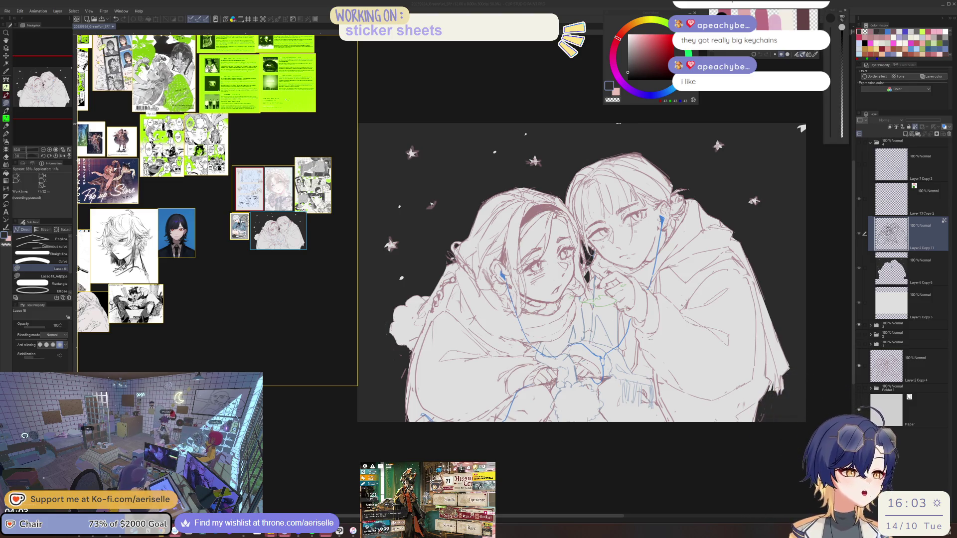
pyautogui.click(859, 143)
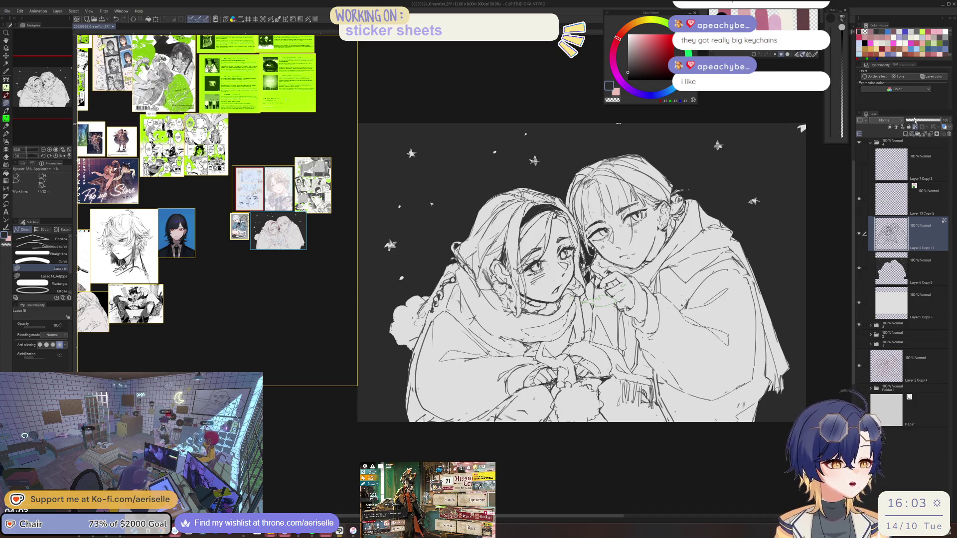
# - Enlarge the couple sketch snapshot on the board, then zoom the drawing window back in
pyautogui.doubleClick(298, 244)
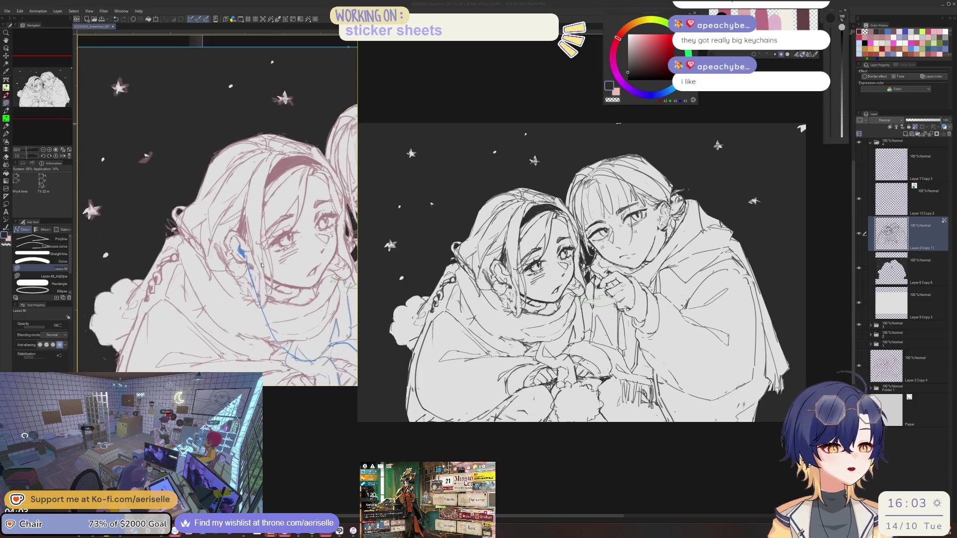
pyautogui.click(888, 233)
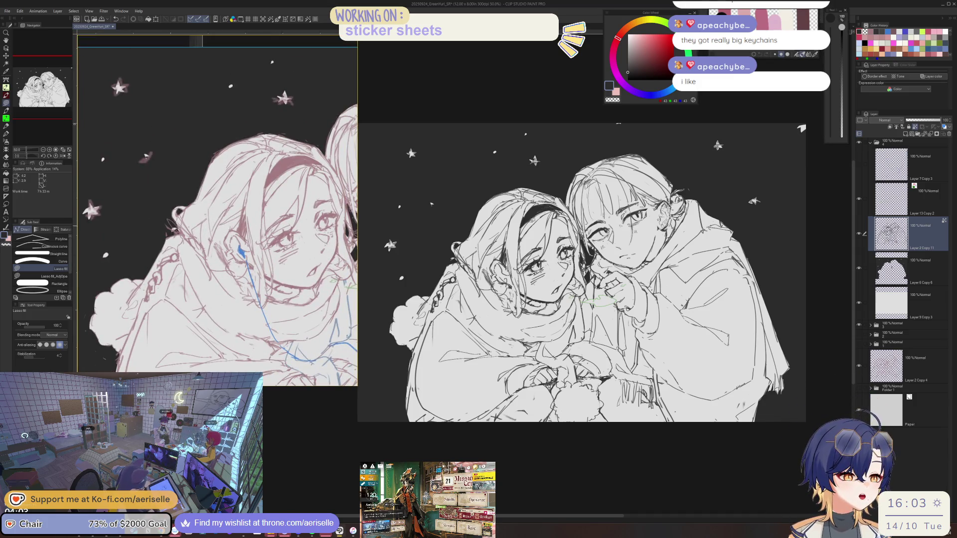
pyautogui.scroll(5, 456, 296)
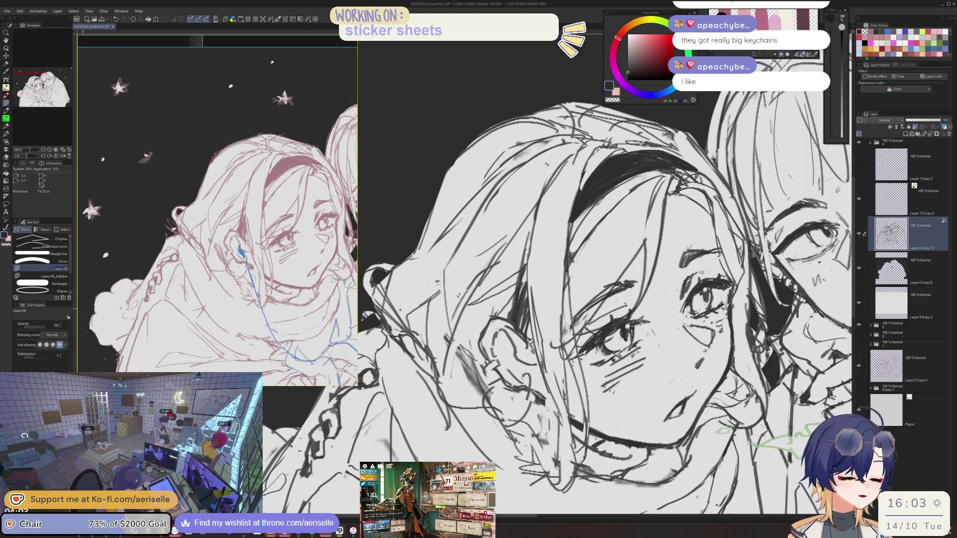
# - Hatch dark shading into the hair with MONOBRUSH and darken a strand, checking it mirrored
pyautogui.press('b')
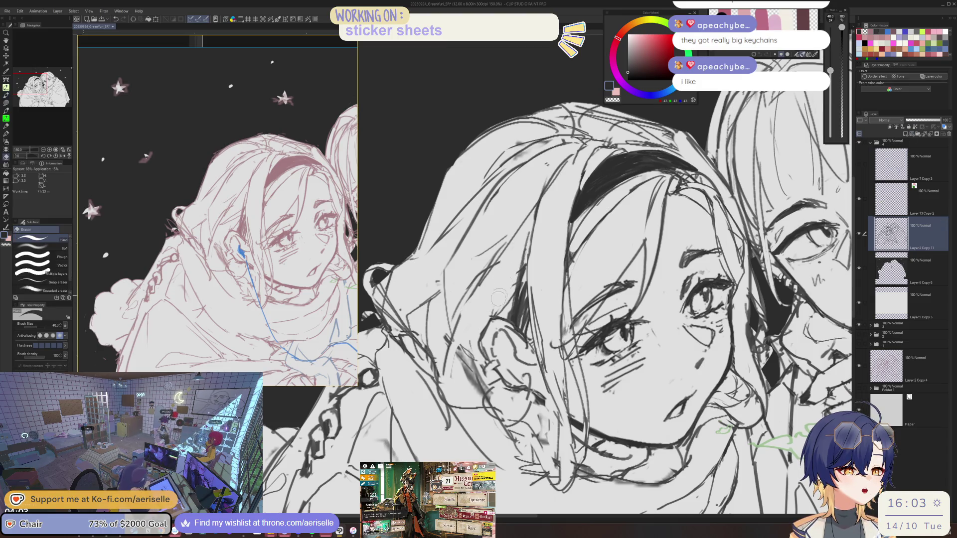
pyautogui.moveTo(513, 287); pyautogui.dragTo(442, 403)
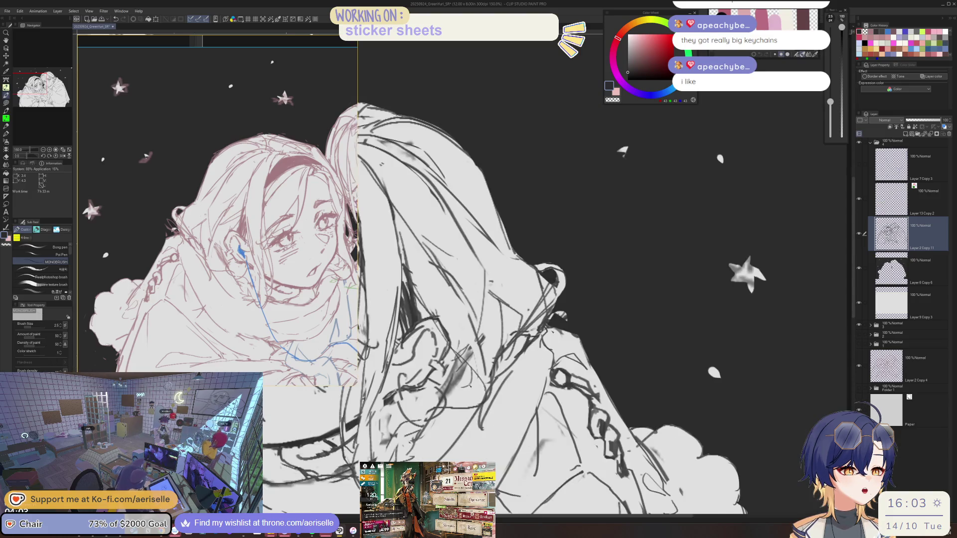
pyautogui.scroll(-5, 466, 371)
pyautogui.press('h')
pyautogui.scroll(5, 535, 356)
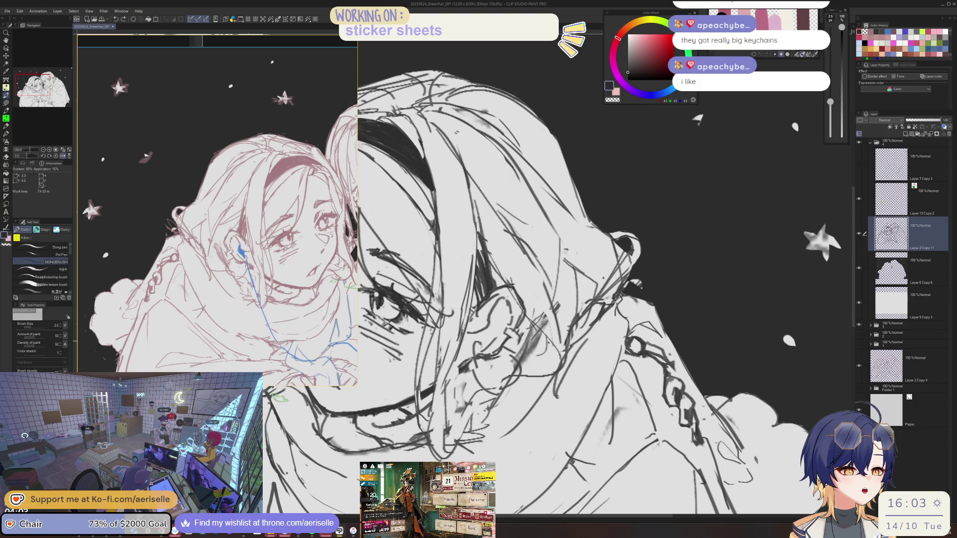
pyautogui.moveTo(546, 343); pyautogui.dragTo(529, 356)
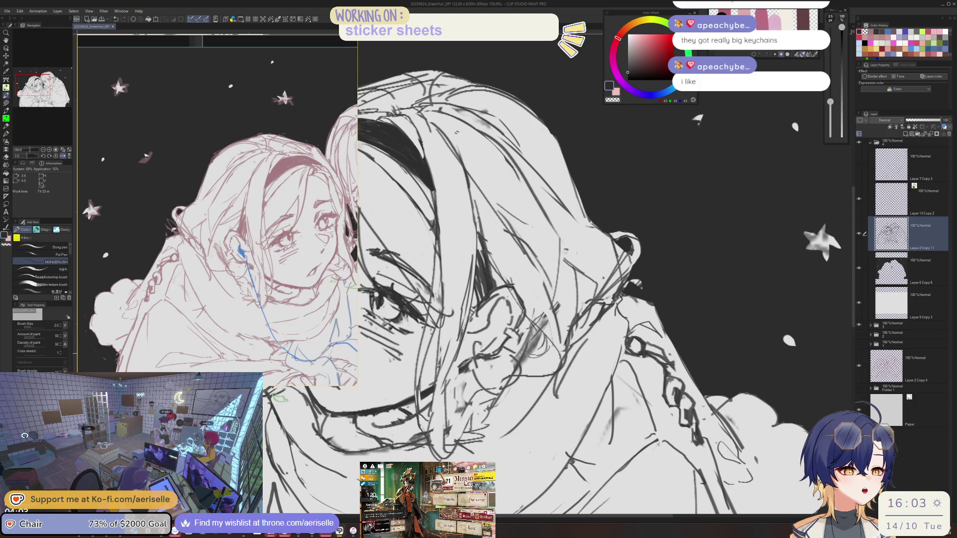
# - Erase stray marks on the left girl's face and flip the canvas back to normal
pyautogui.press('e')
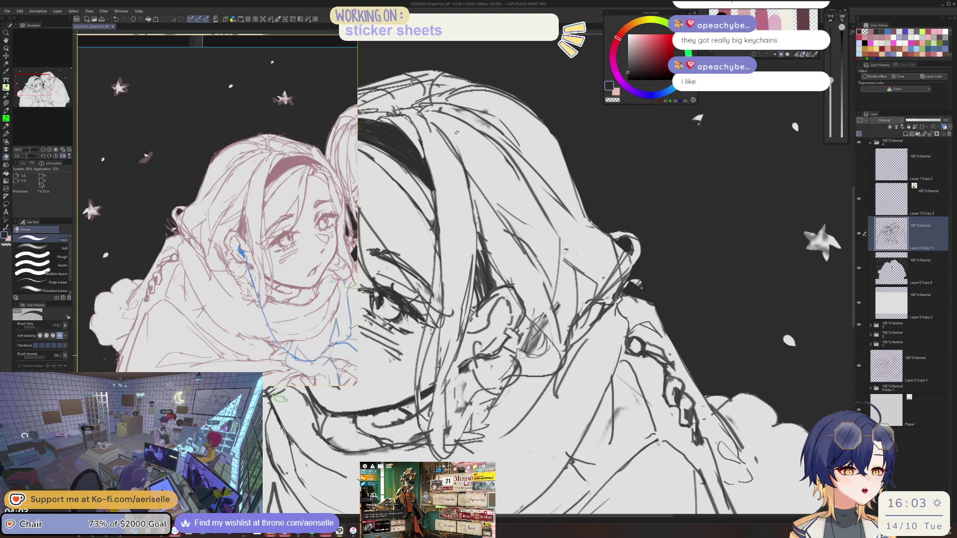
pyautogui.scroll(-5, 519, 362)
pyautogui.press('h')
pyautogui.scroll(6, 476, 350)
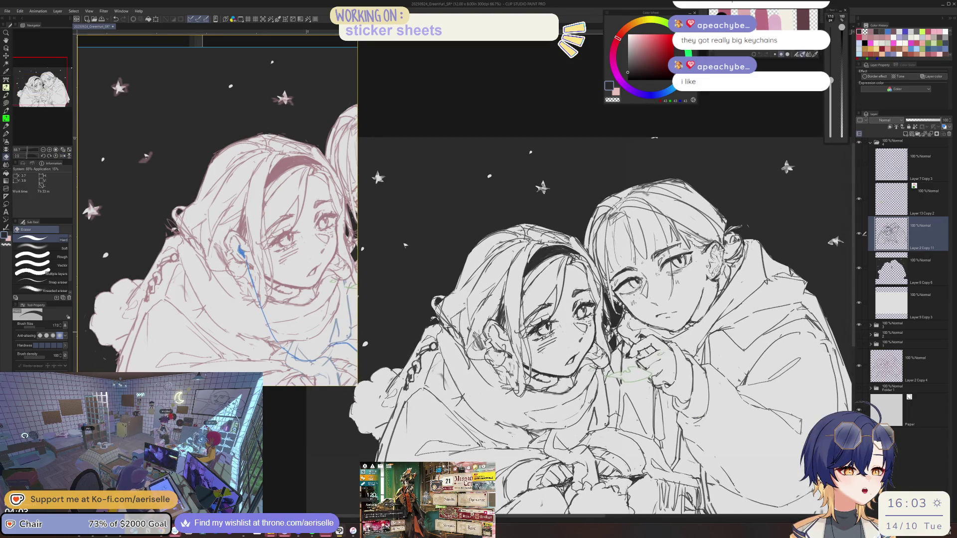
pyautogui.press('p')
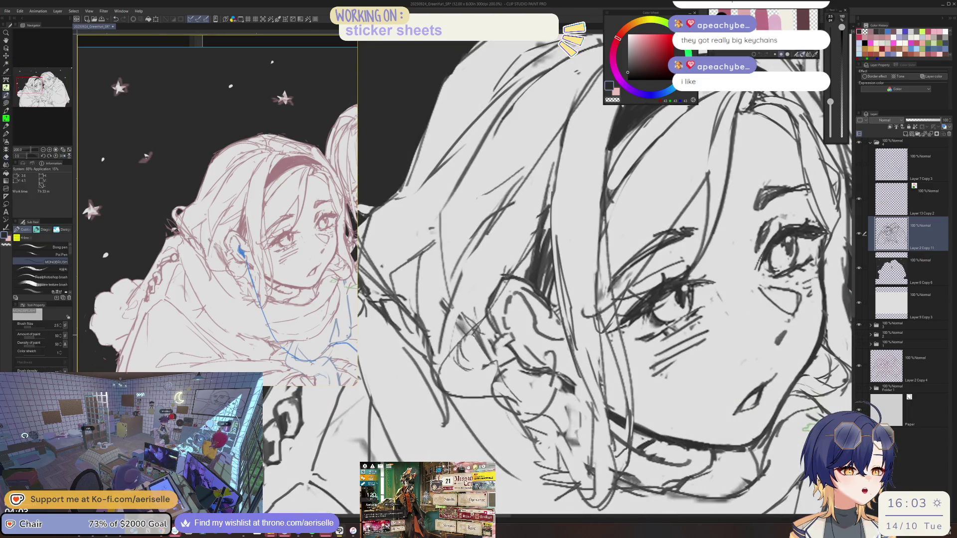
pyautogui.scroll(-5, 477, 351)
pyautogui.scroll(4, 553, 361)
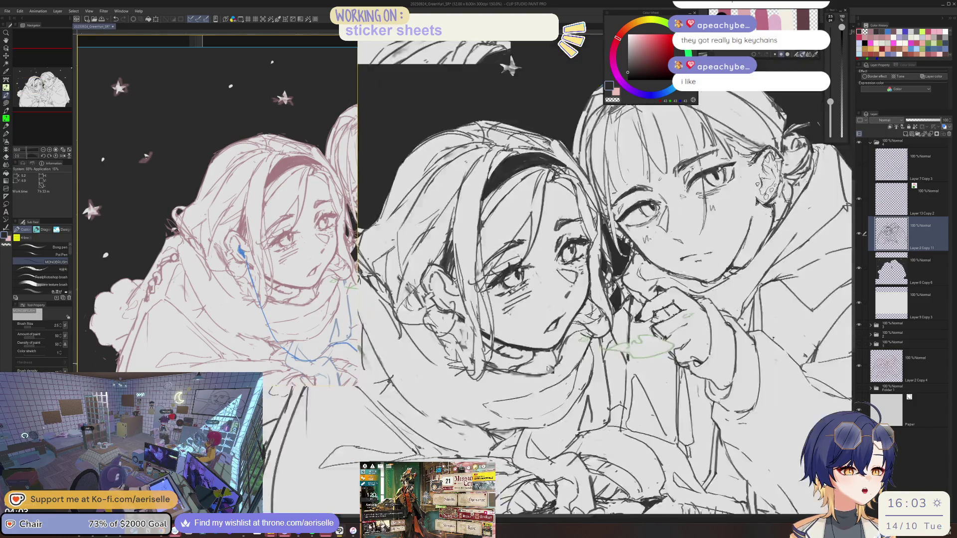
# - Alternate pen and eraser to refine the face, adding a short line along the jaw
pyautogui.press('e')
pyautogui.press('p')
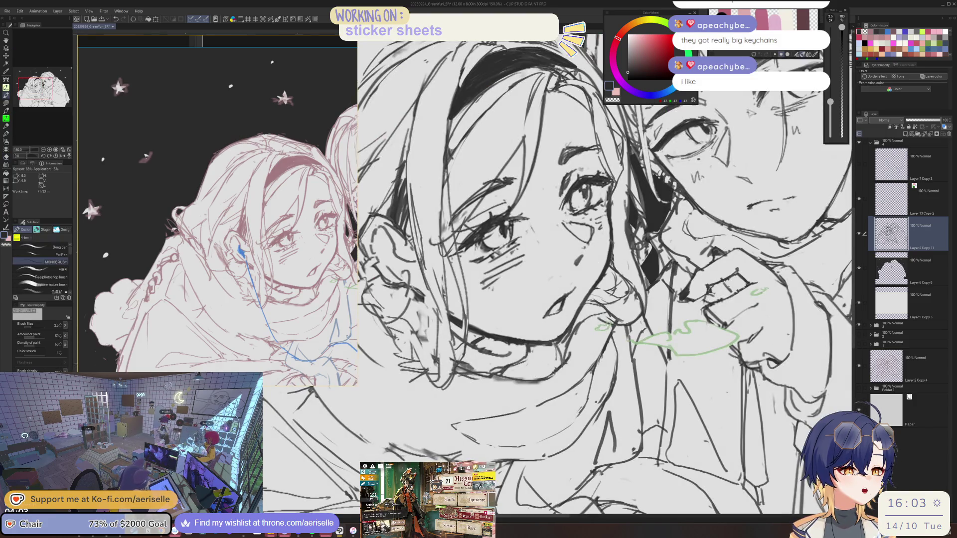
pyautogui.press('e')
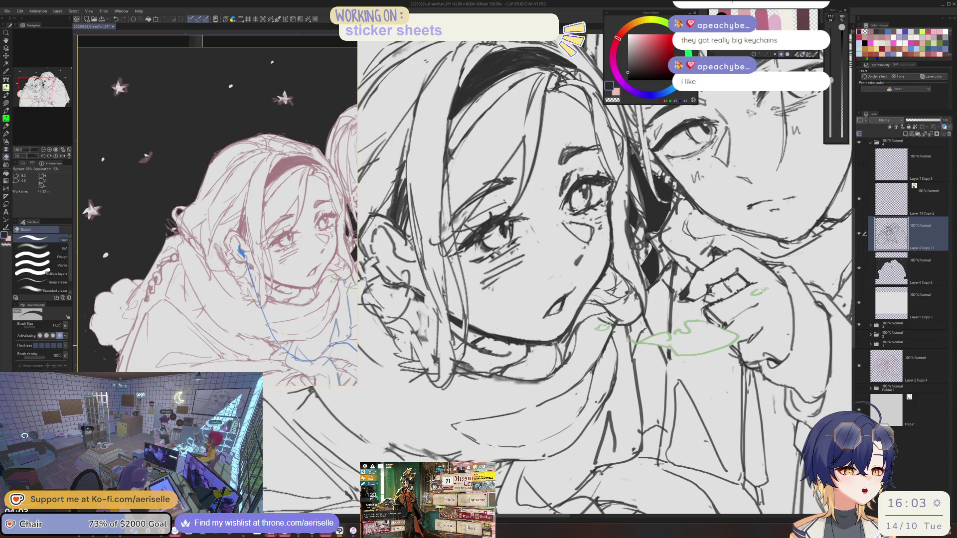
pyautogui.press('p')
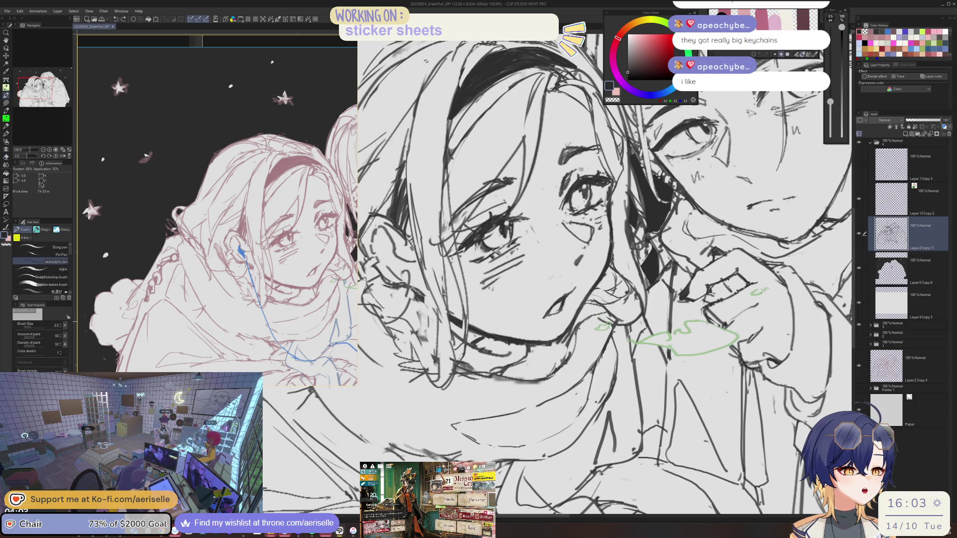
pyautogui.press('e')
pyautogui.press('p')
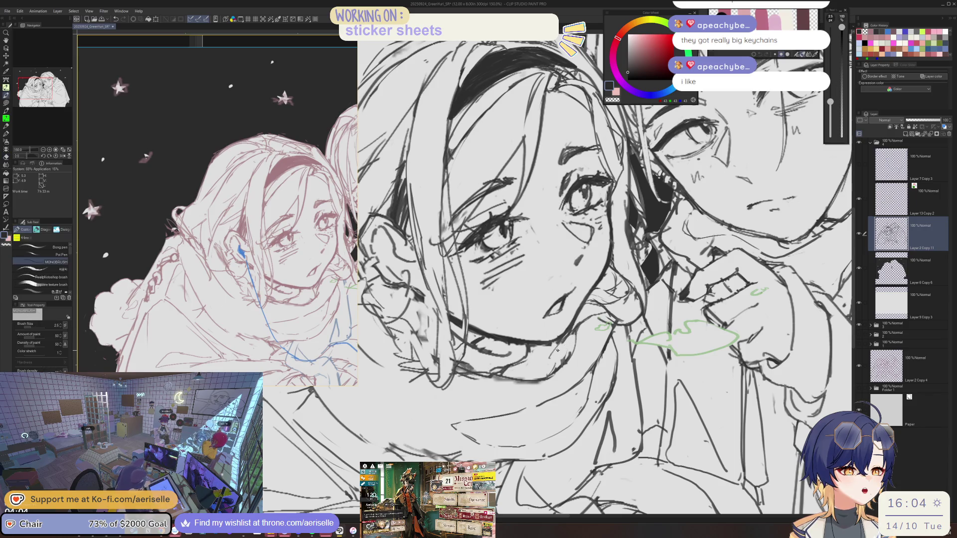
pyautogui.moveTo(559, 343); pyautogui.dragTo(531, 373)
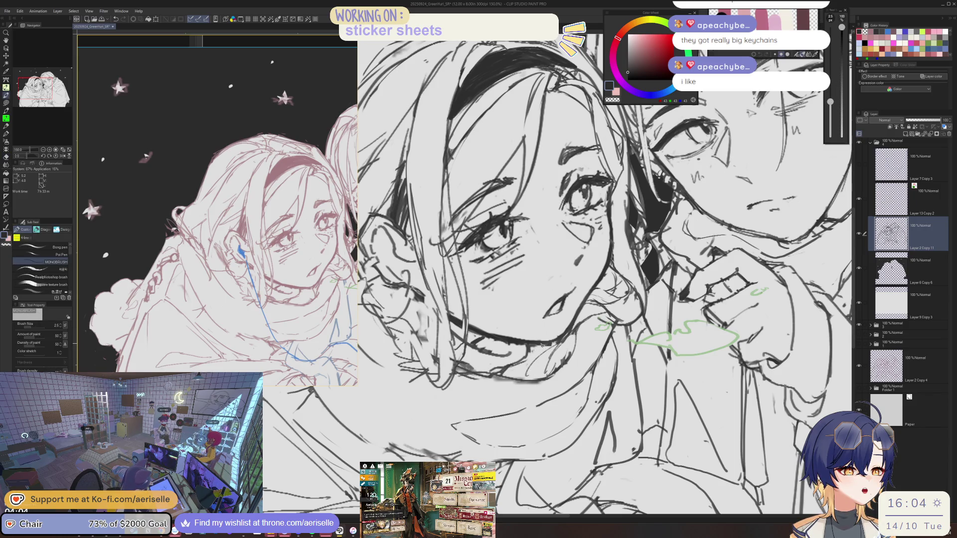
# - Zoom out to review both characters, then zoom in and enlarge the eraser to 250
pyautogui.hotkey('ctrl', 'alt', '0')
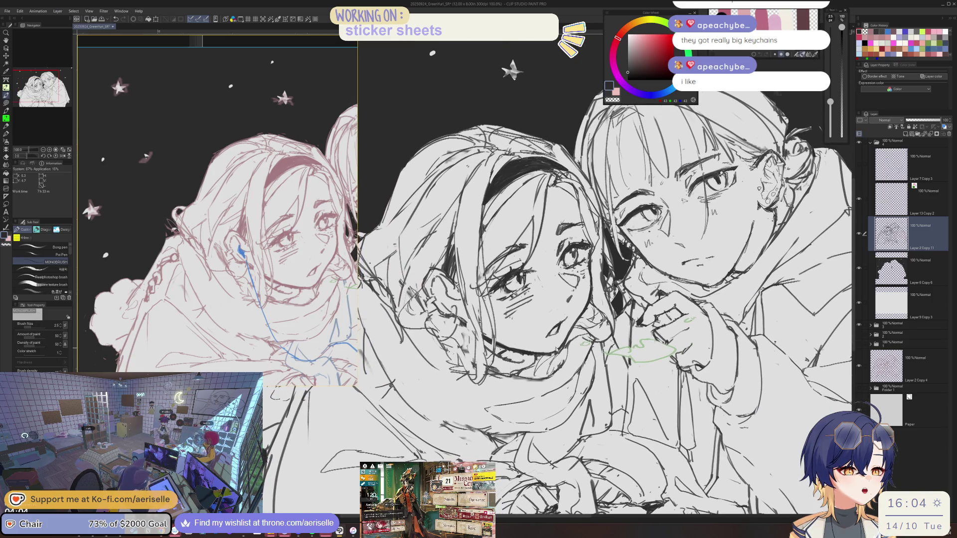
pyautogui.hotkey('ctrl', '+')
pyautogui.press('e')
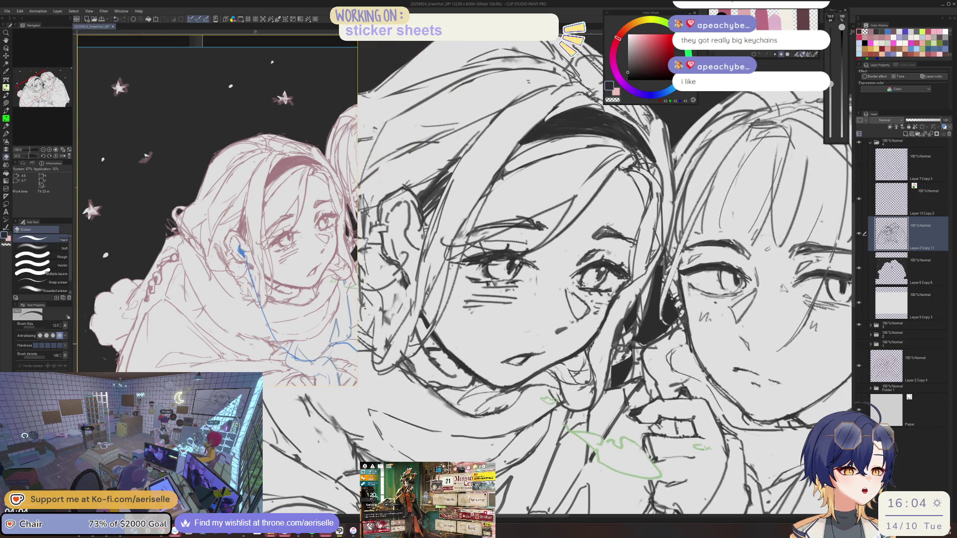
pyautogui.scroll(-5, 463, 369)
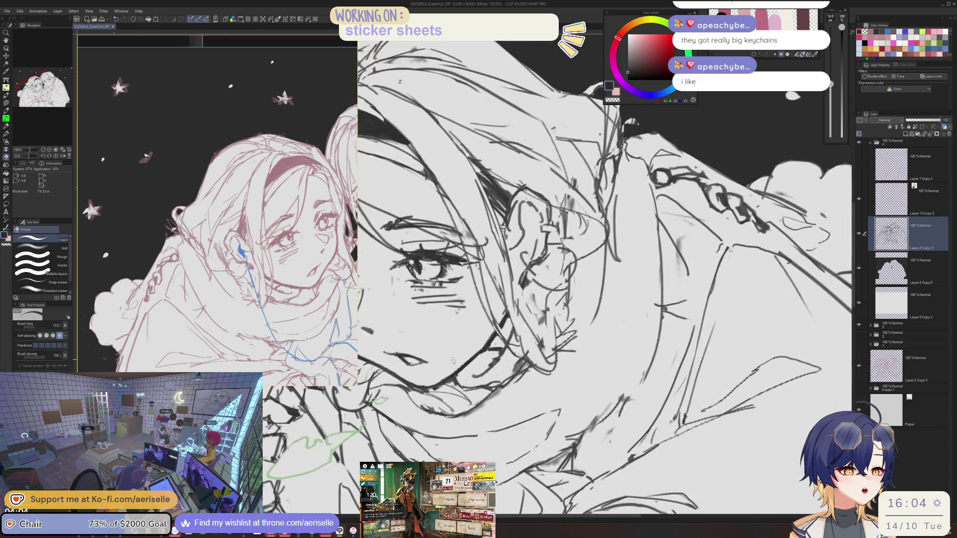
pyautogui.scroll(5, 538, 323)
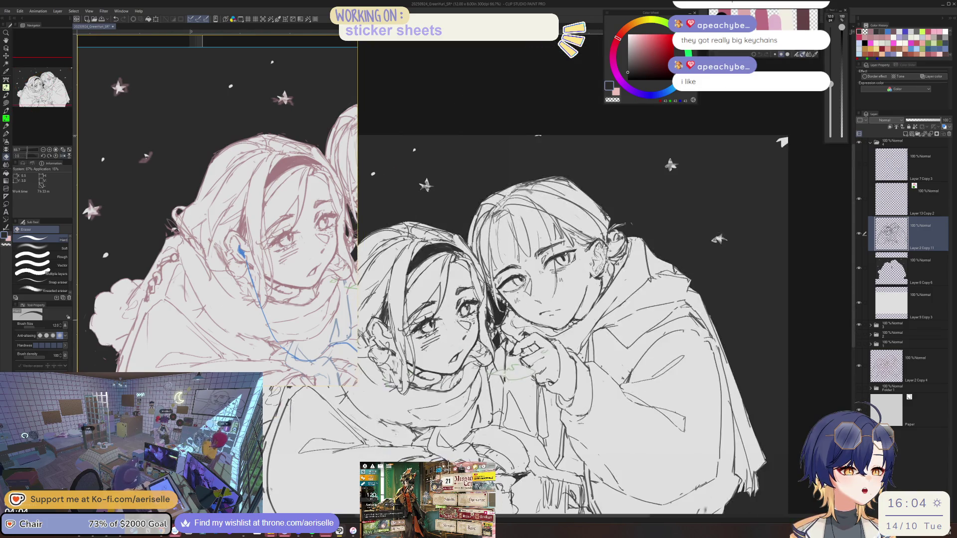
pyautogui.press(']')
pyautogui.press(']')
pyautogui.press(']')
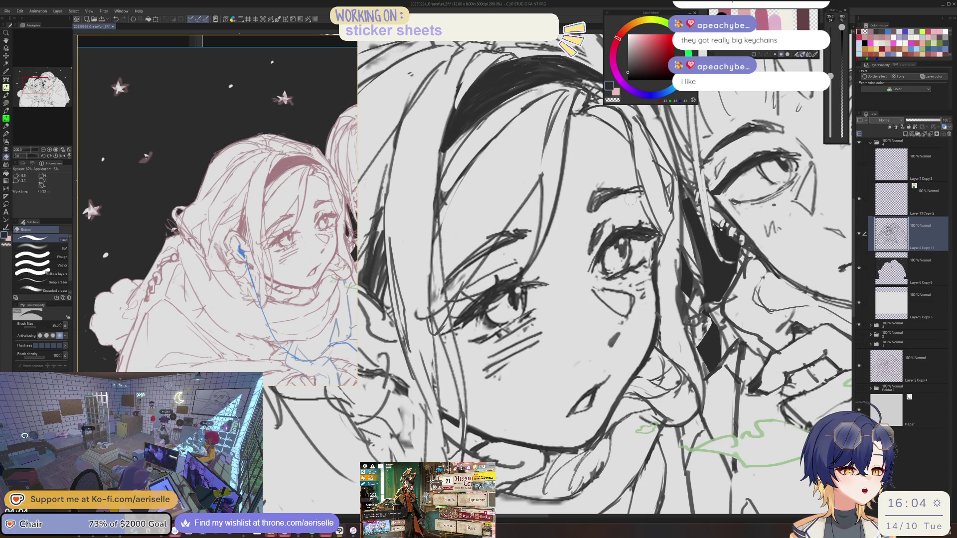
pyautogui.scroll(-4, 629, 200)
pyautogui.scroll(4, 506, 276)
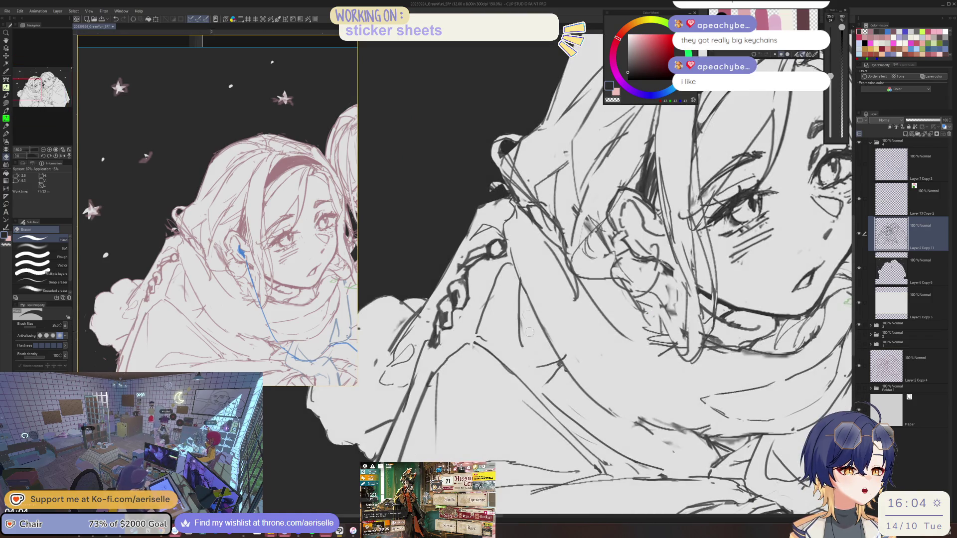
pyautogui.scroll(-4, 530, 338)
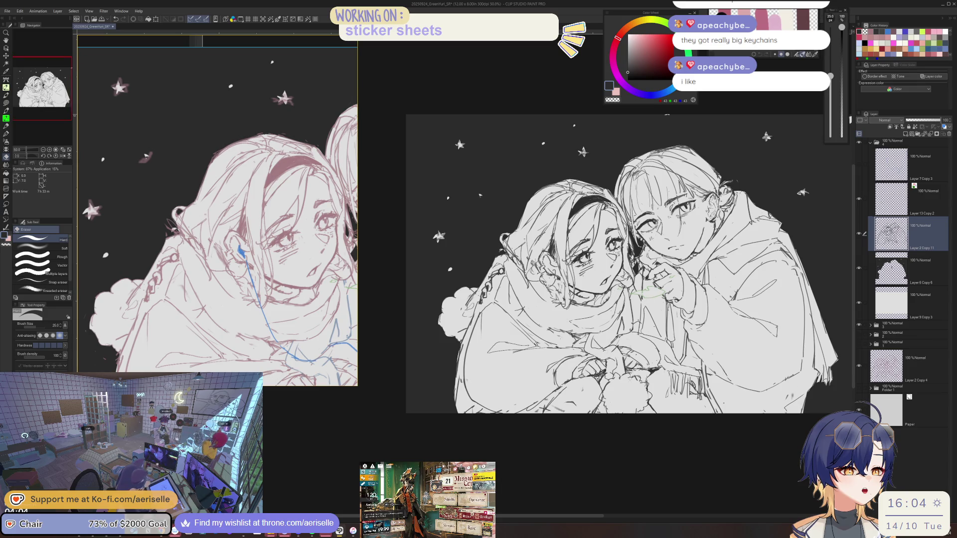
# - Draw dark lines in the left girl's hair beside her face
pyautogui.scroll(2, 519, 266)
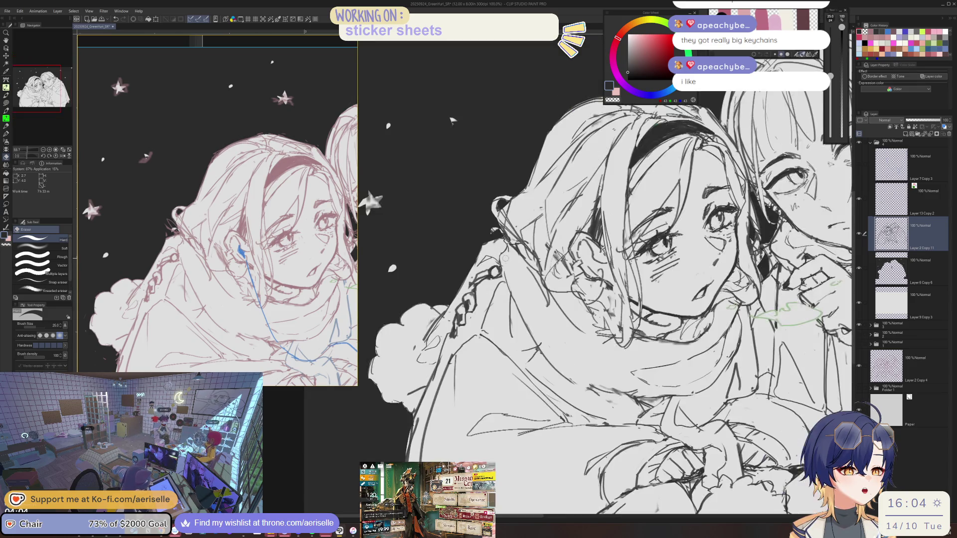
pyautogui.press('p')
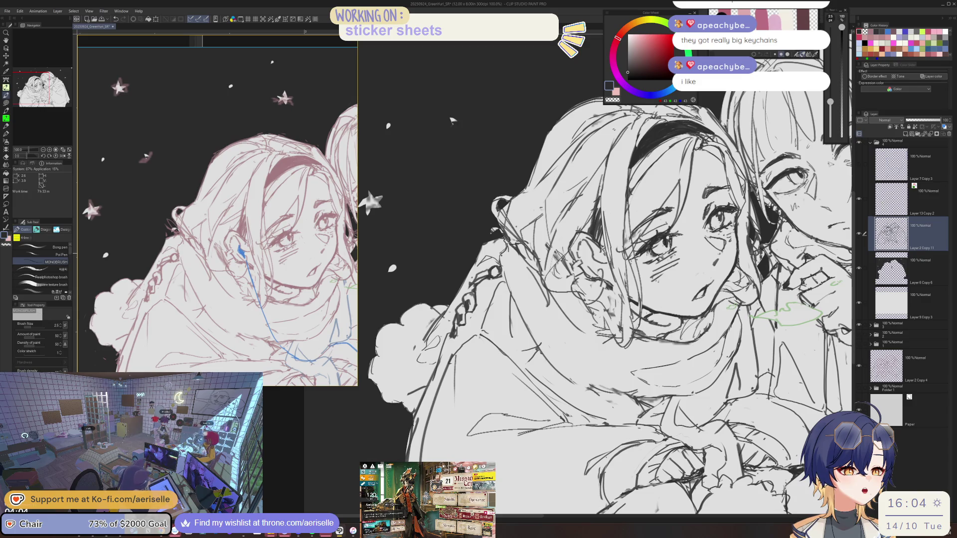
pyautogui.press('e')
pyautogui.press('p')
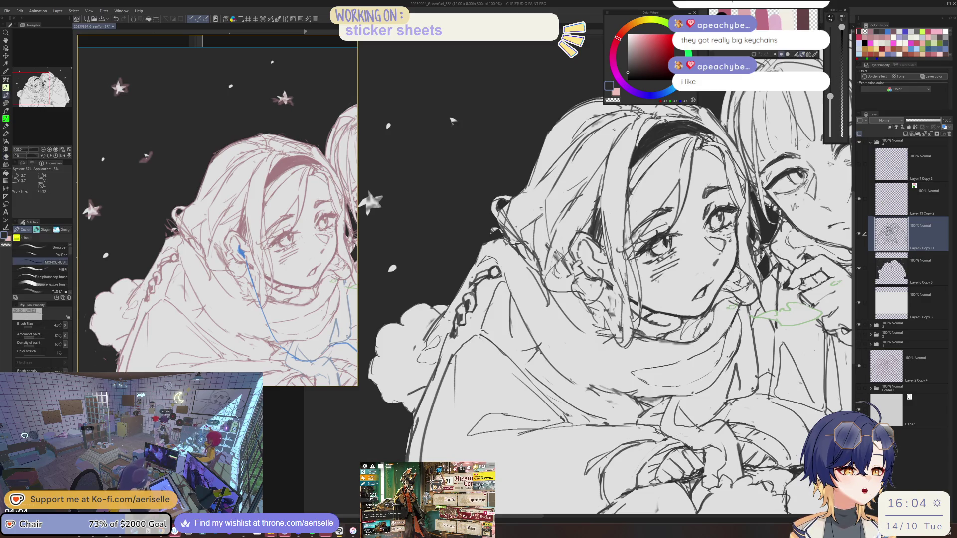
pyautogui.press('e')
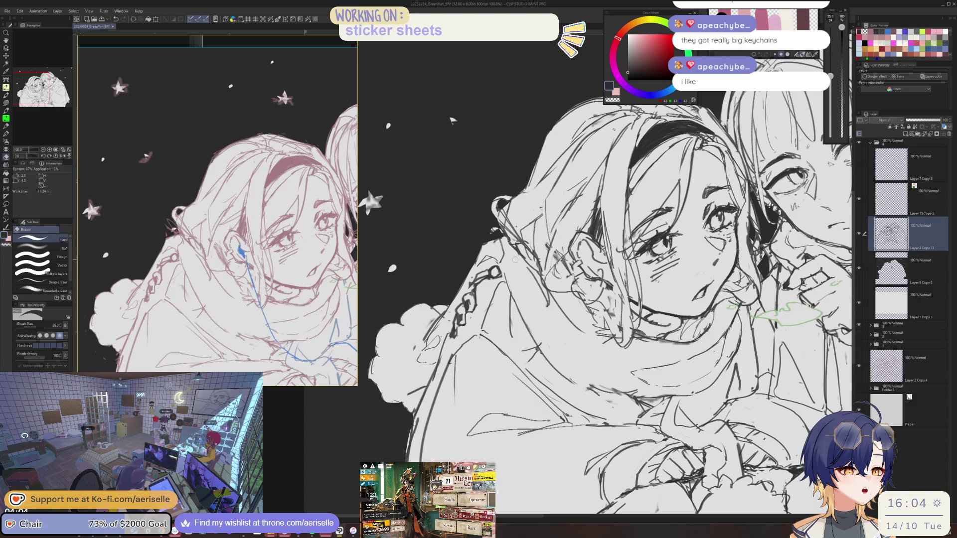
pyautogui.press('p')
pyautogui.moveTo(501, 240); pyautogui.dragTo(521, 287)
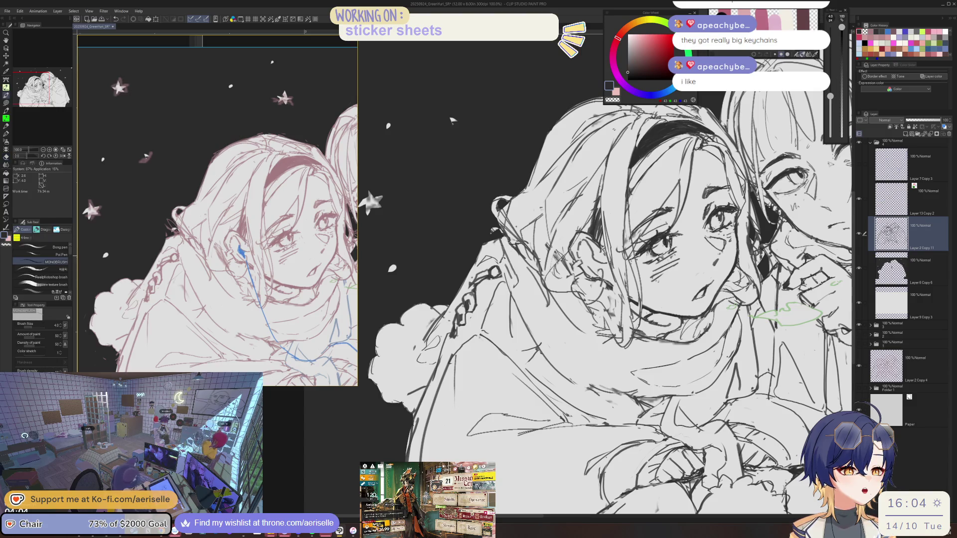
# - Check the drawing mirrored, then flip the canvas back to normal
pyautogui.press('e')
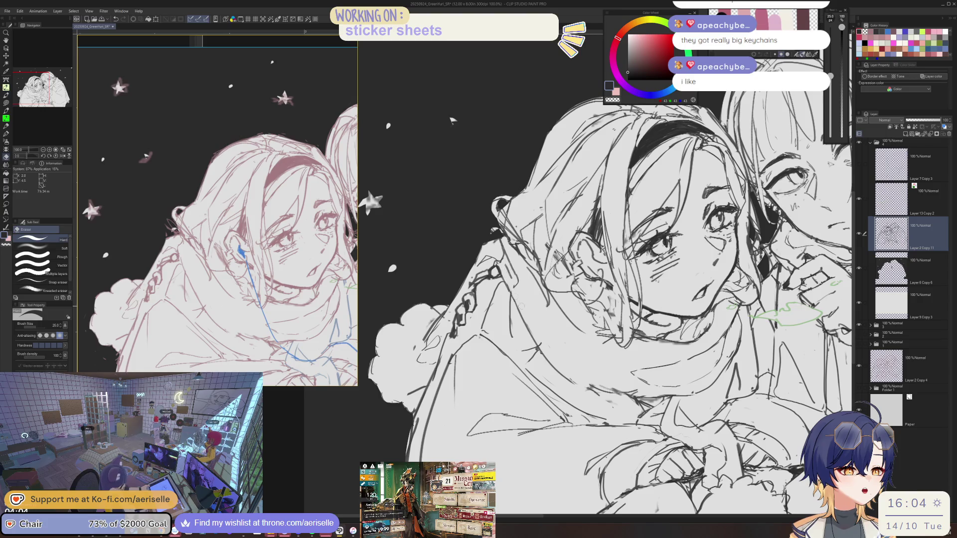
pyautogui.press('b')
pyautogui.press('e')
pyautogui.press('b')
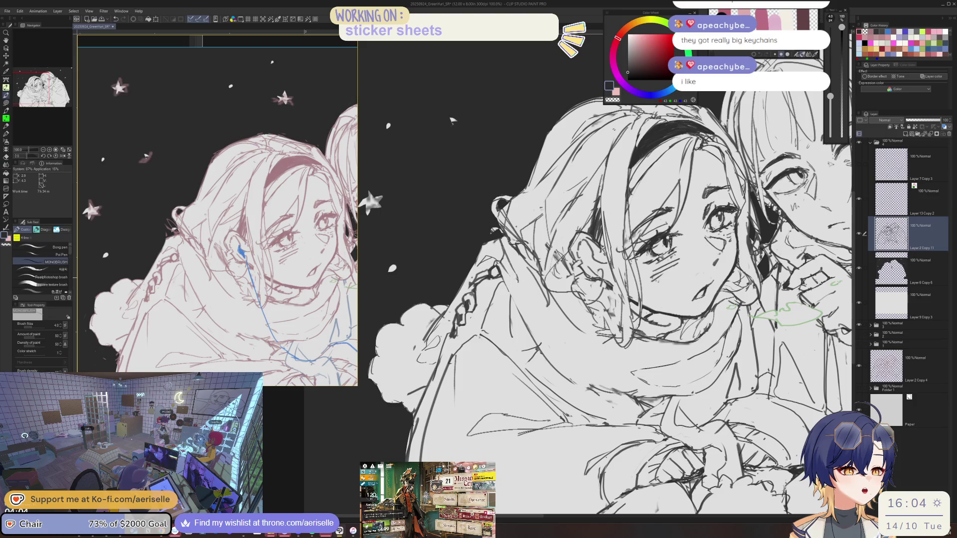
pyautogui.press('e')
pyautogui.press('h')
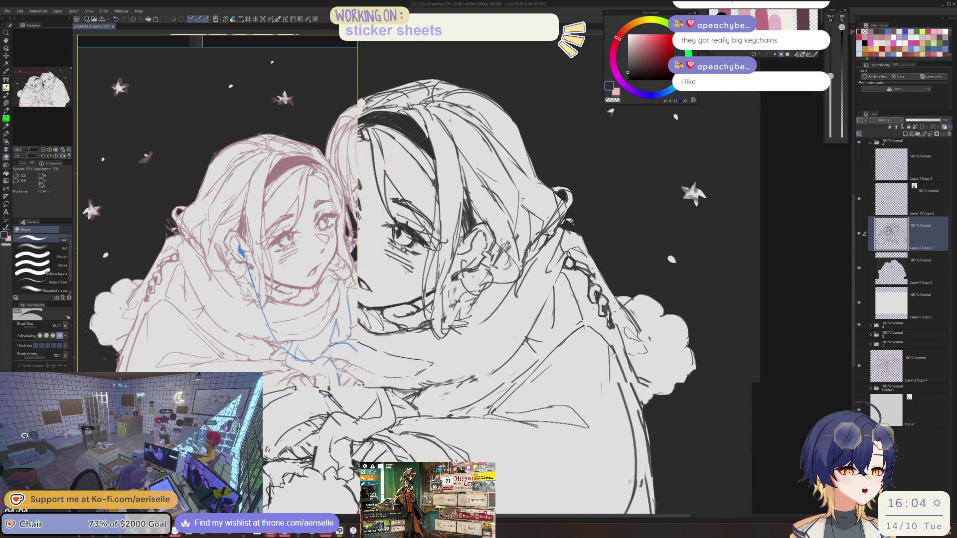
pyautogui.press('b')
pyautogui.press('h')
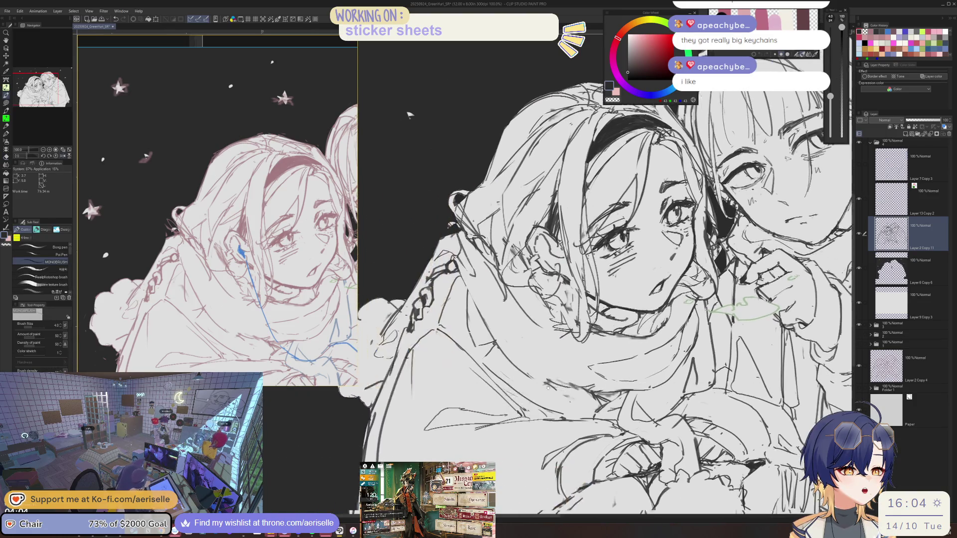
pyautogui.scroll(1, 479, 281)
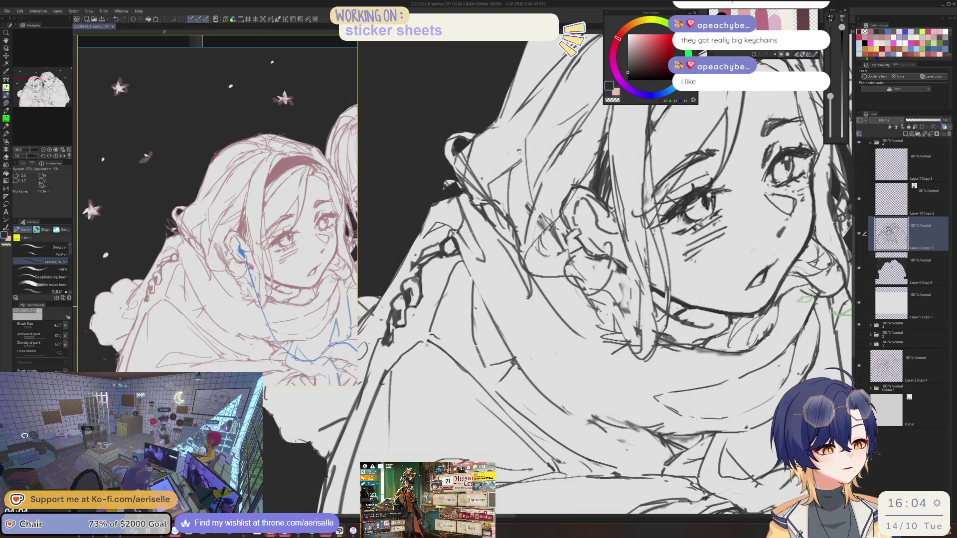
pyautogui.scroll(-3, 495, 319)
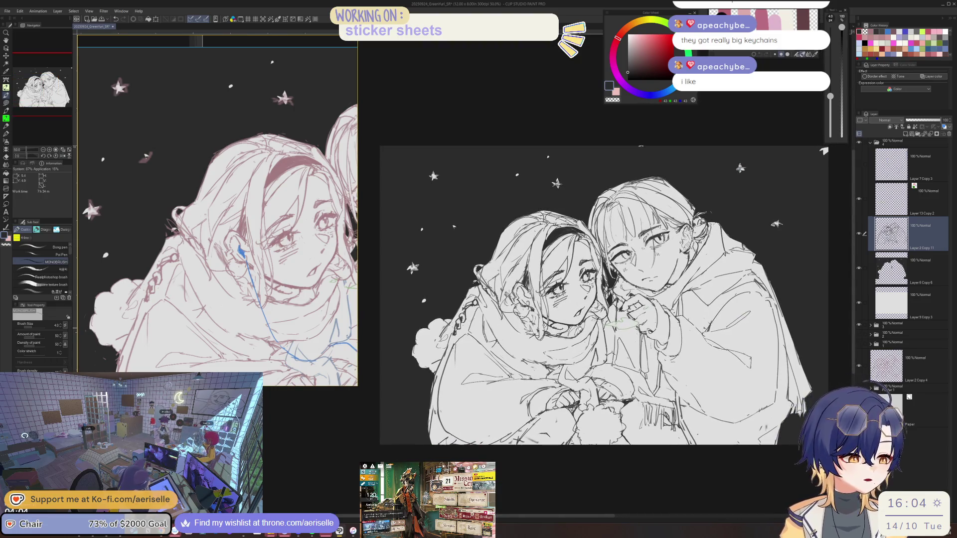
pyautogui.scroll(3, 430, 324)
# - Erase stray lines near the braid with a smaller eraser and redraw the braid and arm lines
pyautogui.press('e')
pyautogui.moveTo(430, 324)
pyautogui.mouseDown()
pyautogui.moveTo(416, 349)
pyautogui.moveTo(426, 332)
pyautogui.mouseUp()
pyautogui.press('[')
pyautogui.press('[')
pyautogui.press('[')
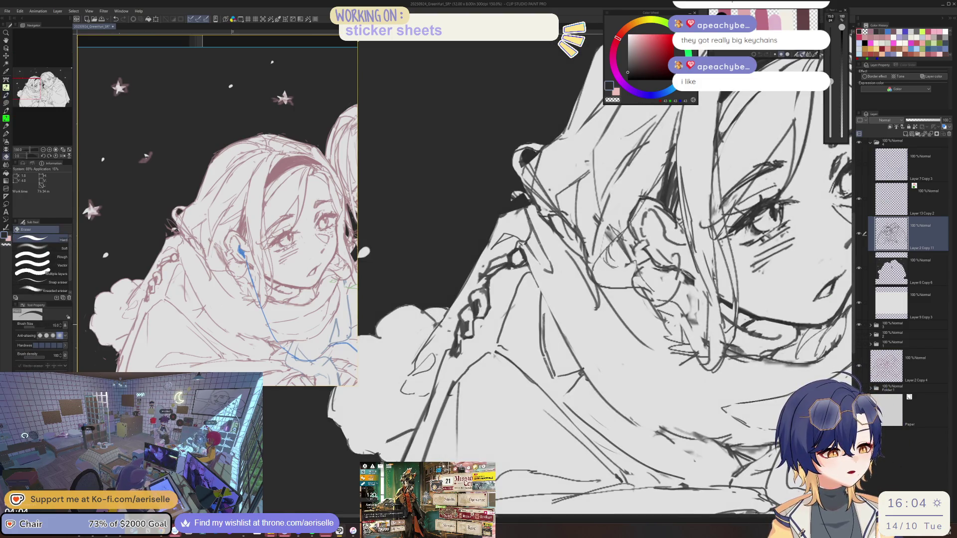
pyautogui.press('p')
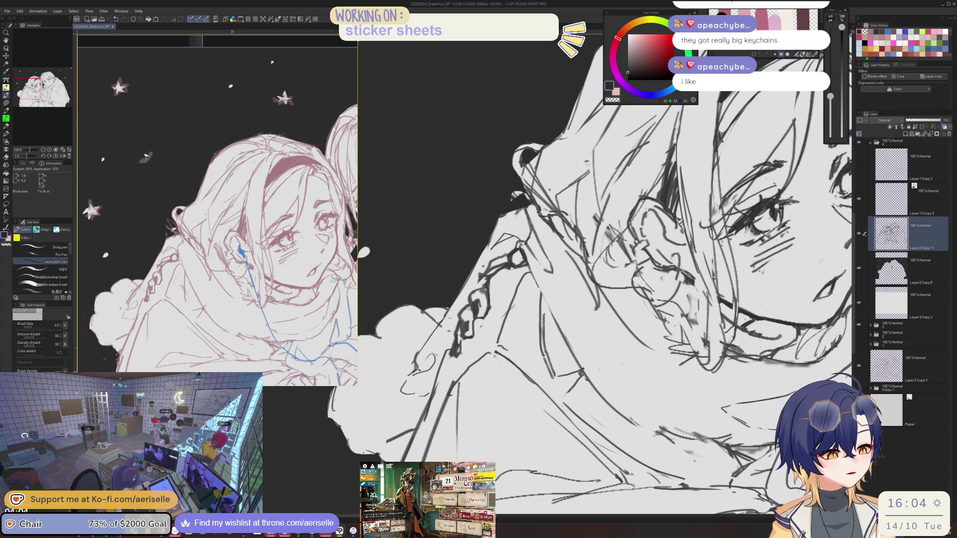
pyautogui.moveTo(439, 349)
pyautogui.mouseDown()
pyautogui.moveTo(401, 396)
pyautogui.moveTo(428, 398)
pyautogui.mouseUp()
# - Undo a stray stroke near the braid and clean lines, alternating eraser and finer pen
pyautogui.press('e')
pyautogui.press('p')
pyautogui.hotkey('ctrl', 'z')
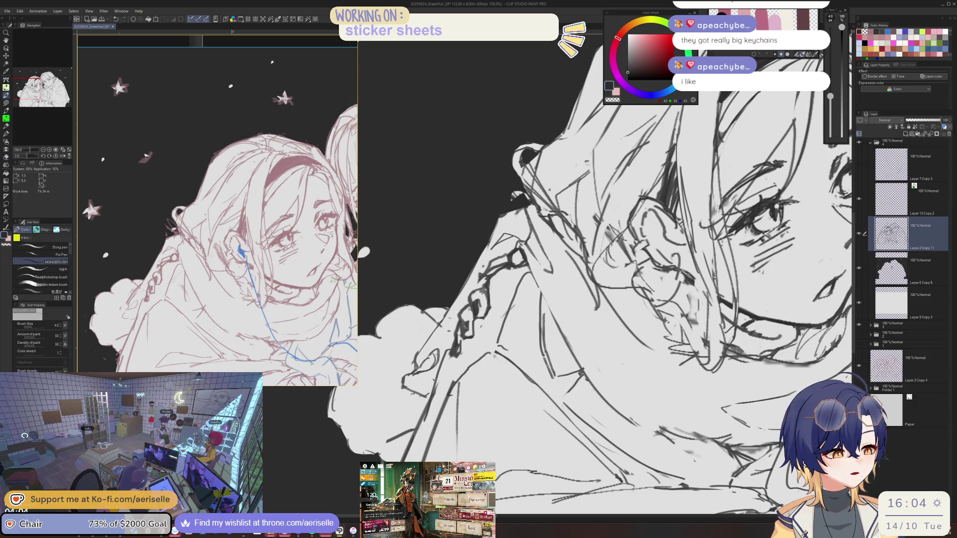
pyautogui.press('e')
pyautogui.scroll(1, 467, 307)
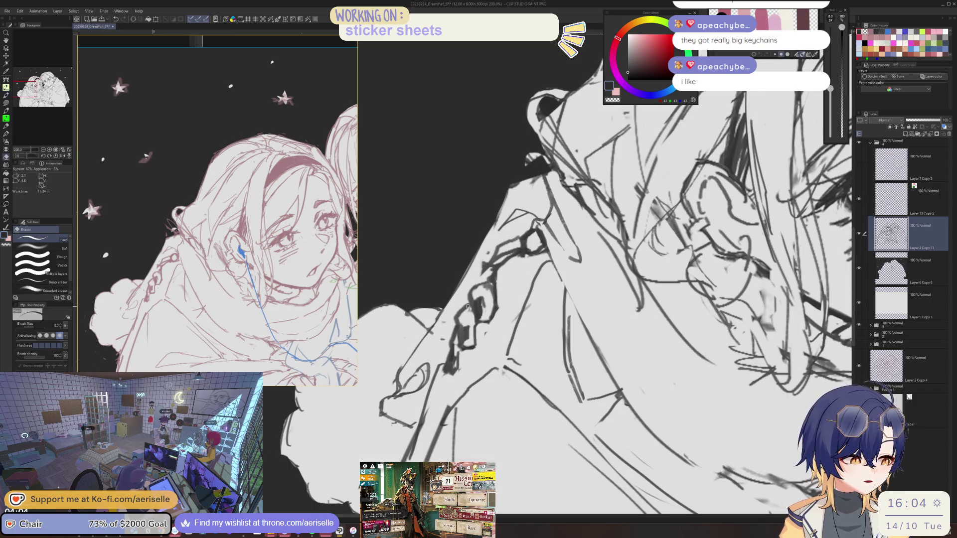
pyautogui.press('p')
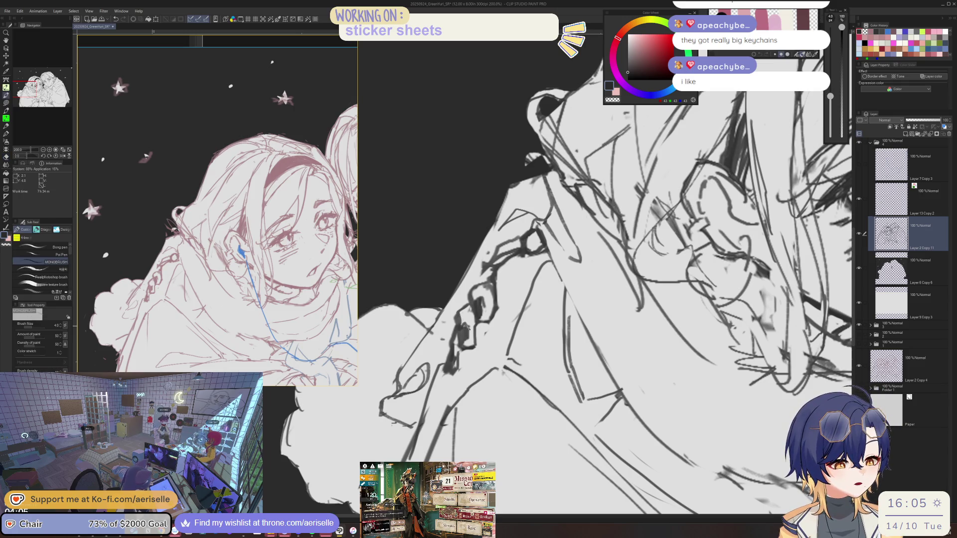
pyautogui.press('e')
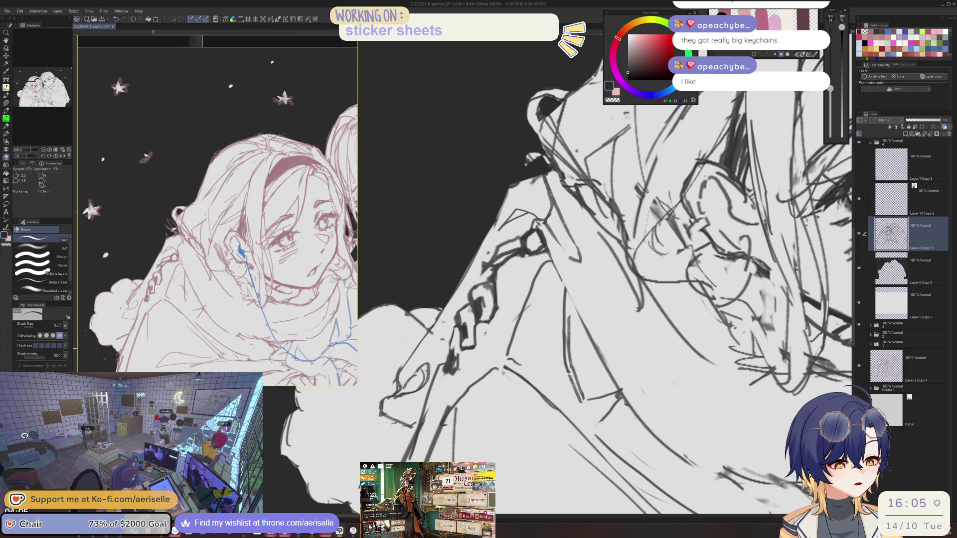
pyautogui.press('b')
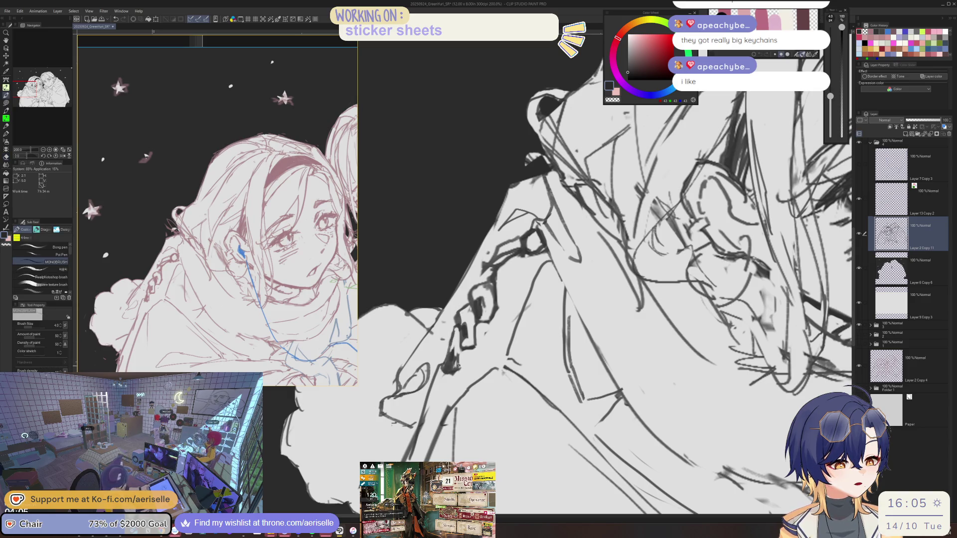
pyautogui.press('e')
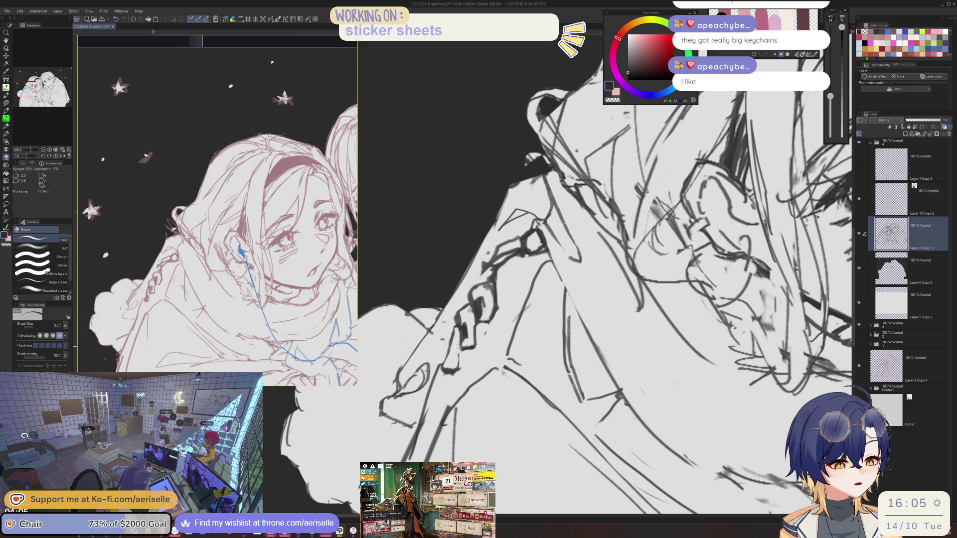
pyautogui.press('b')
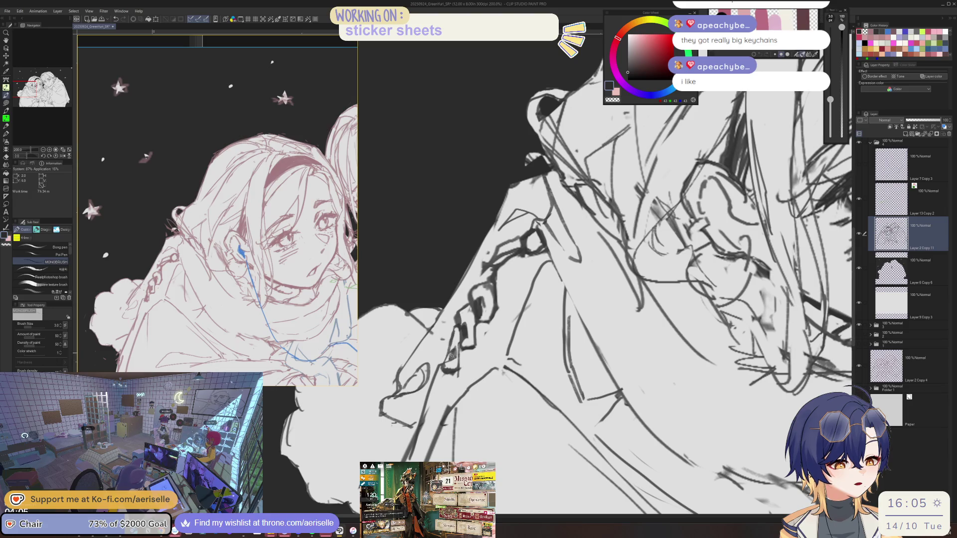
# - Zoom out and erase stray dark marks along the braided strap
pyautogui.press('e')
pyautogui.hotkey('ctrl', '-')
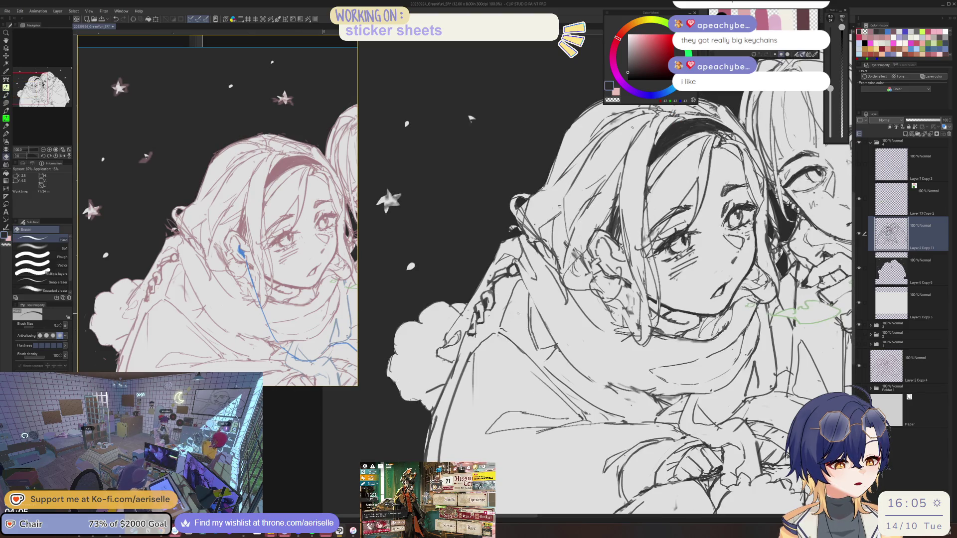
pyautogui.scroll(3, 471, 333)
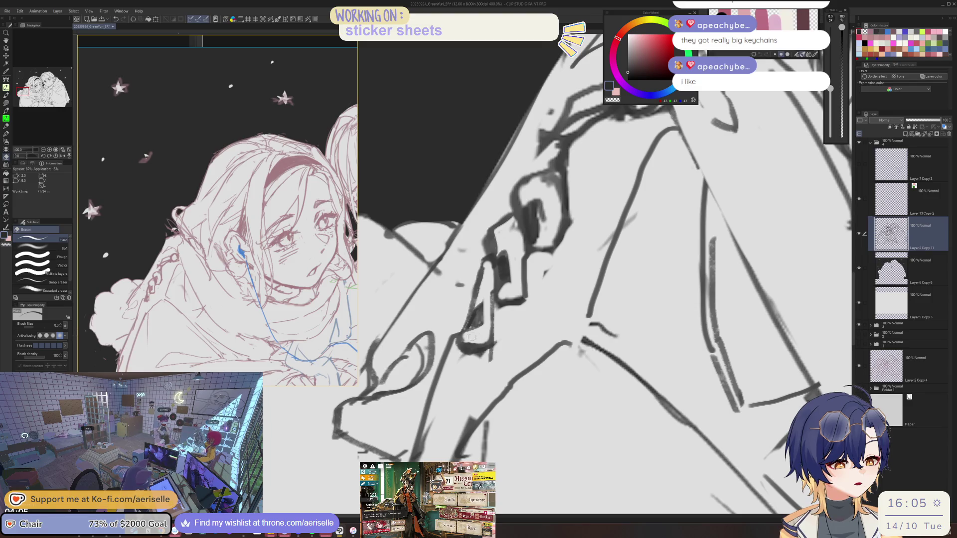
pyautogui.press('b')
pyautogui.press('e')
pyautogui.moveTo(456, 341); pyautogui.dragTo(479, 350)
pyautogui.press('b')
pyautogui.scroll(-4, 525, 300)
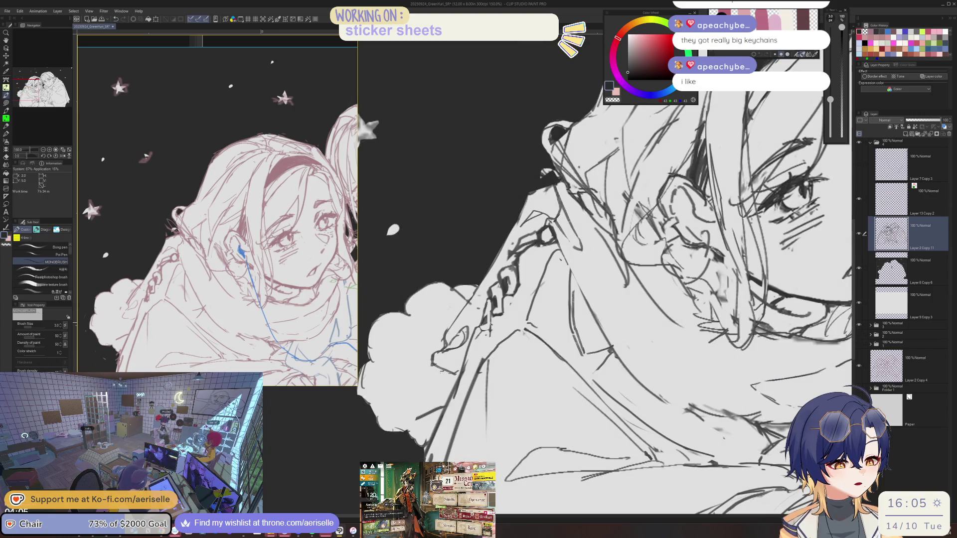
pyautogui.scroll(-3, 525, 300)
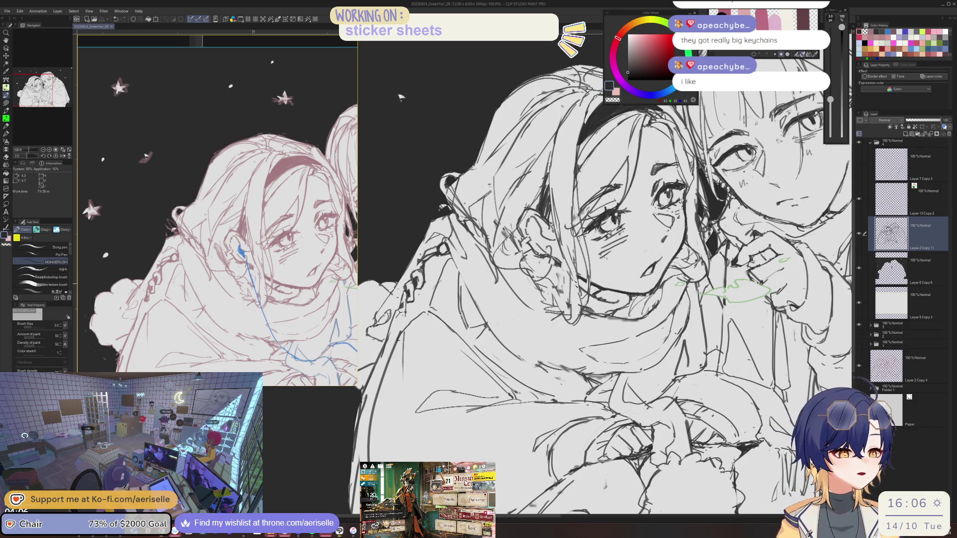
# - Mirror the canvas to check it, then lighten the pencil lines along a hair strand
pyautogui.press('h')
pyautogui.press('h')
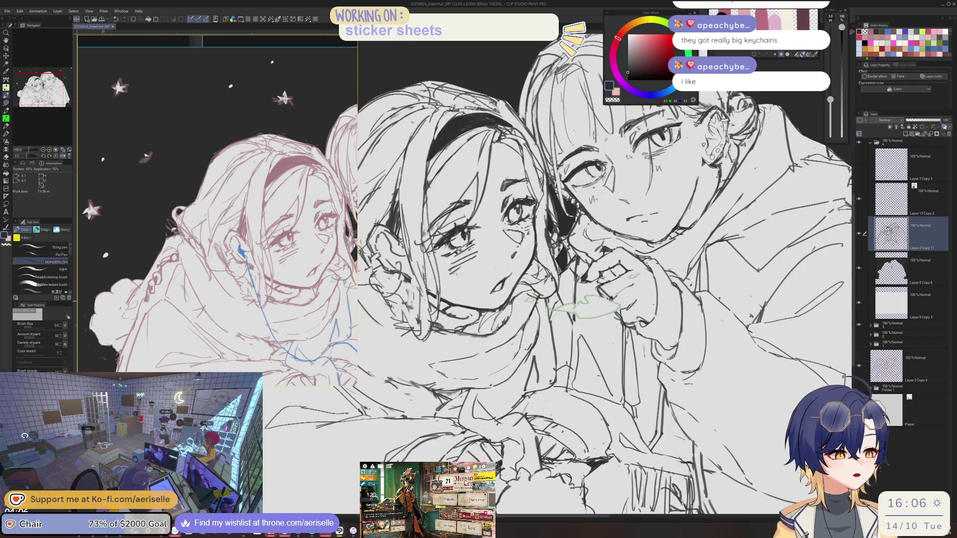
pyautogui.scroll(3, 538, 304)
pyautogui.scroll(1, 451, 274)
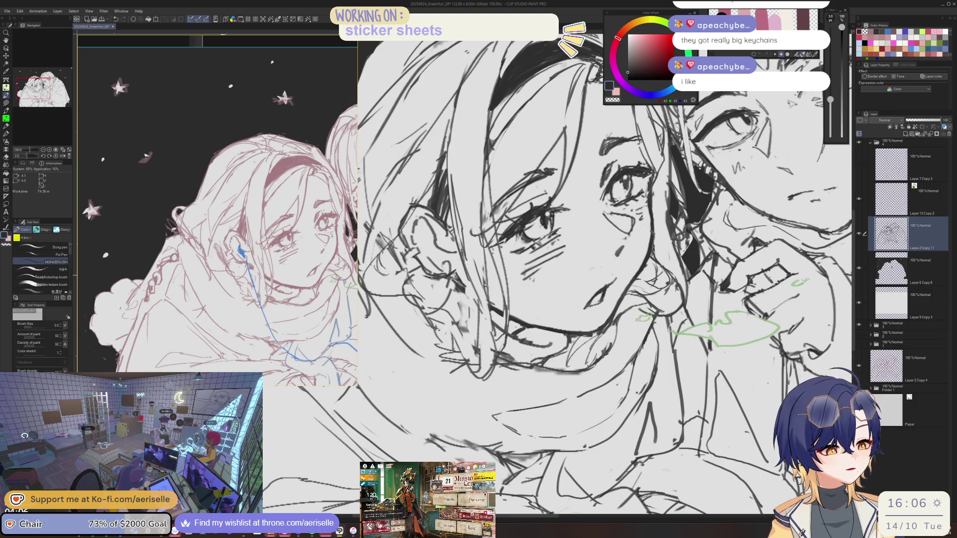
pyautogui.scroll(-2, 454, 275)
pyautogui.scroll(1, 454, 275)
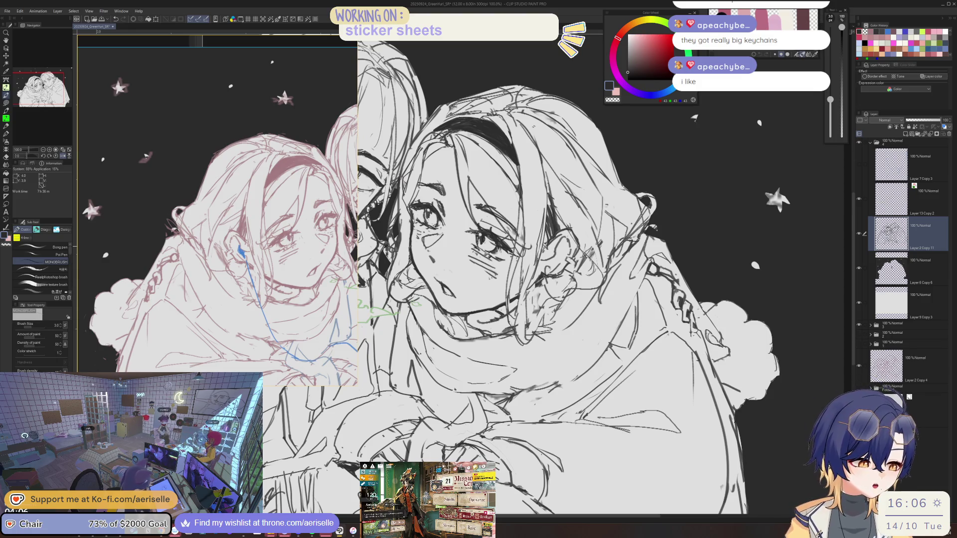
pyautogui.press('e')
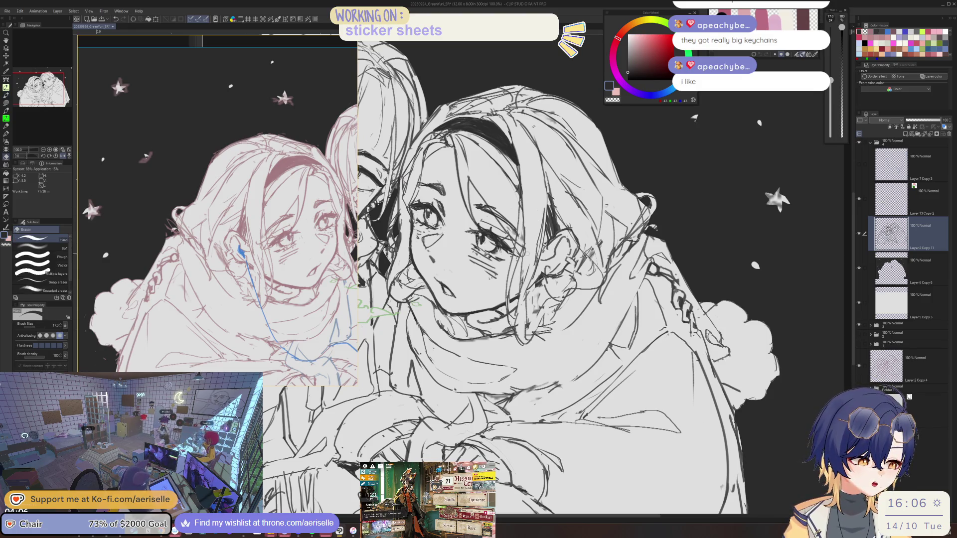
pyautogui.scroll(-3, 523, 230)
pyautogui.scroll(4, 473, 169)
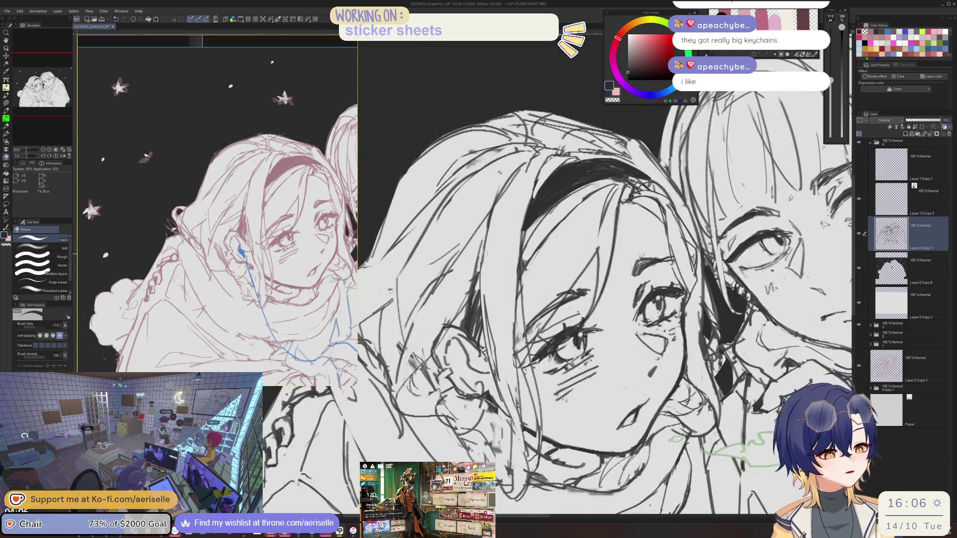
pyautogui.press('p')
pyautogui.press('e')
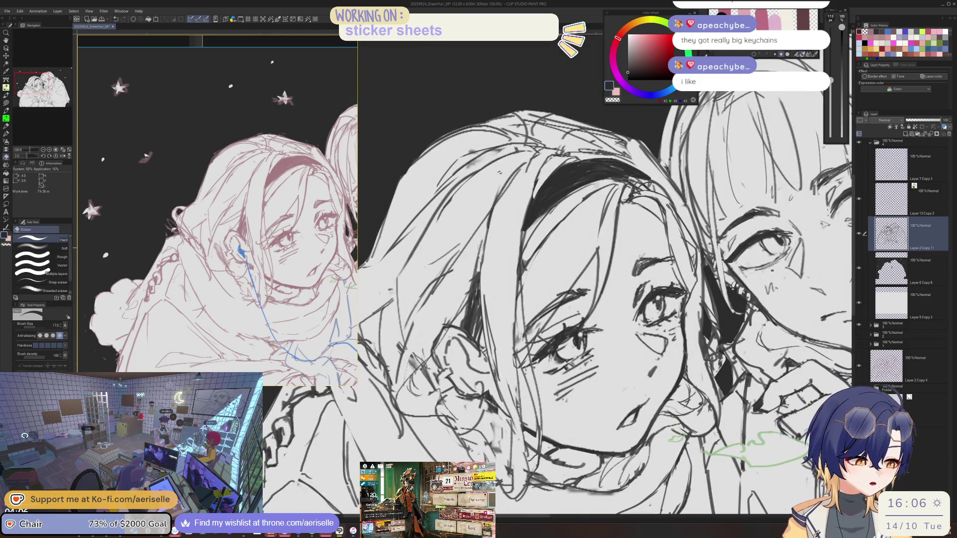
pyautogui.moveTo(476, 282); pyautogui.dragTo(447, 323)
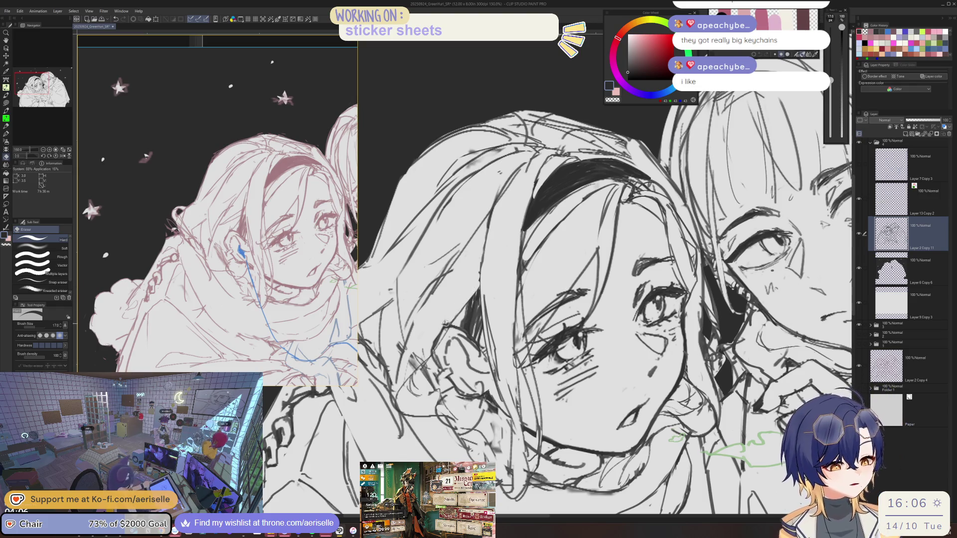
# - Shrink the eraser to size 10 and hatch shadow into the left girl's hair
pyautogui.press('p')
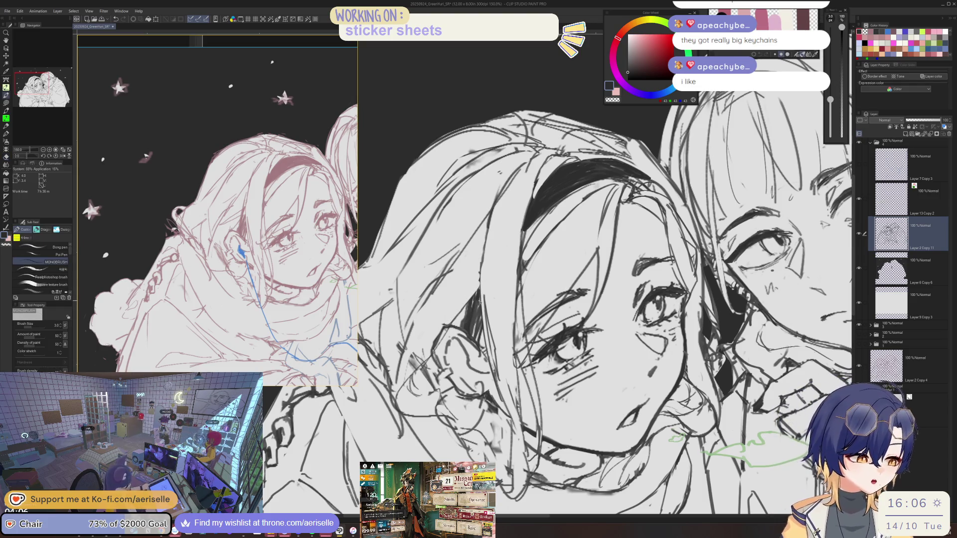
pyautogui.press('e')
pyautogui.press('[')
pyautogui.press('[')
pyautogui.press('[')
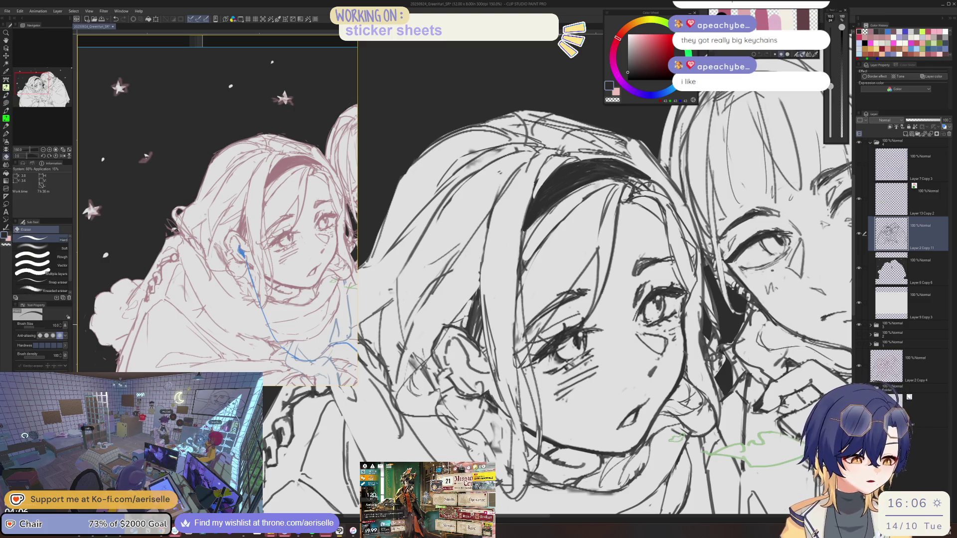
pyautogui.press('p')
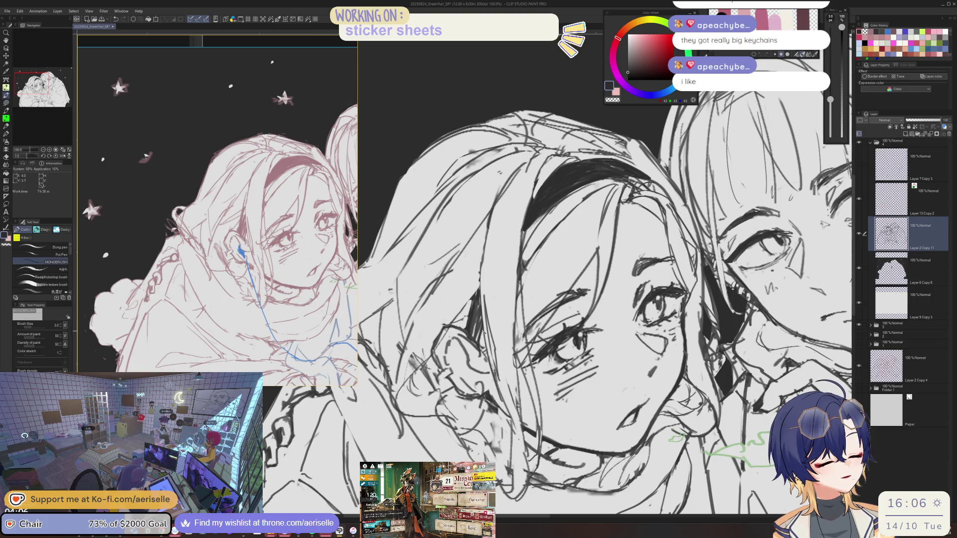
pyautogui.moveTo(479, 337); pyautogui.dragTo(476, 303)
pyautogui.moveTo(484, 328); pyautogui.dragTo(480, 302)
# - Erase small line bits near the ear and add pen strokes along the hair by the ear
pyautogui.press('e')
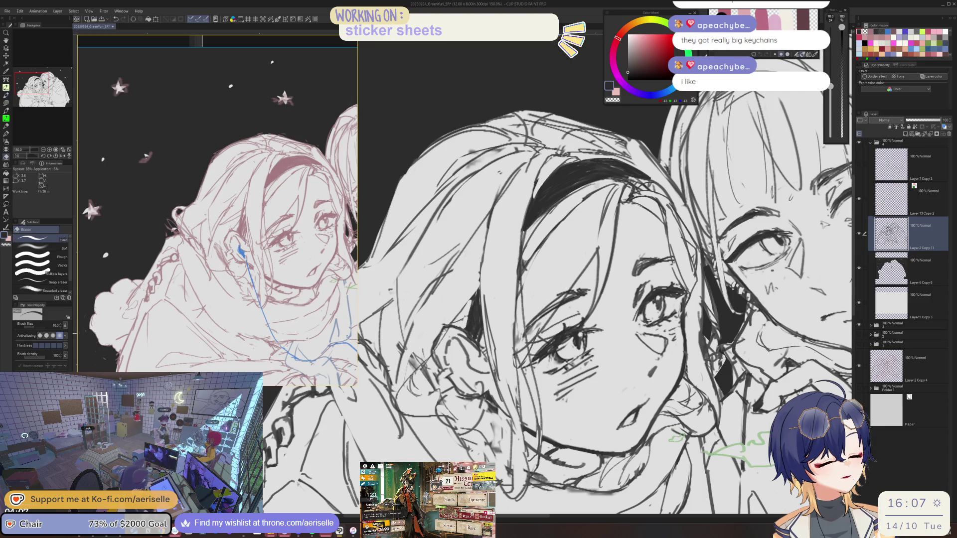
pyautogui.moveTo(441, 341); pyautogui.dragTo(437, 342)
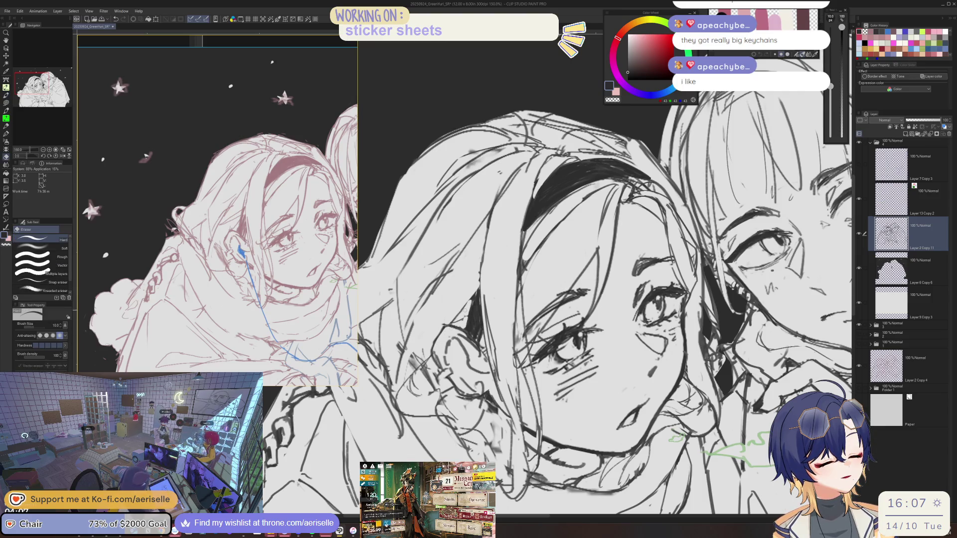
pyautogui.press('p')
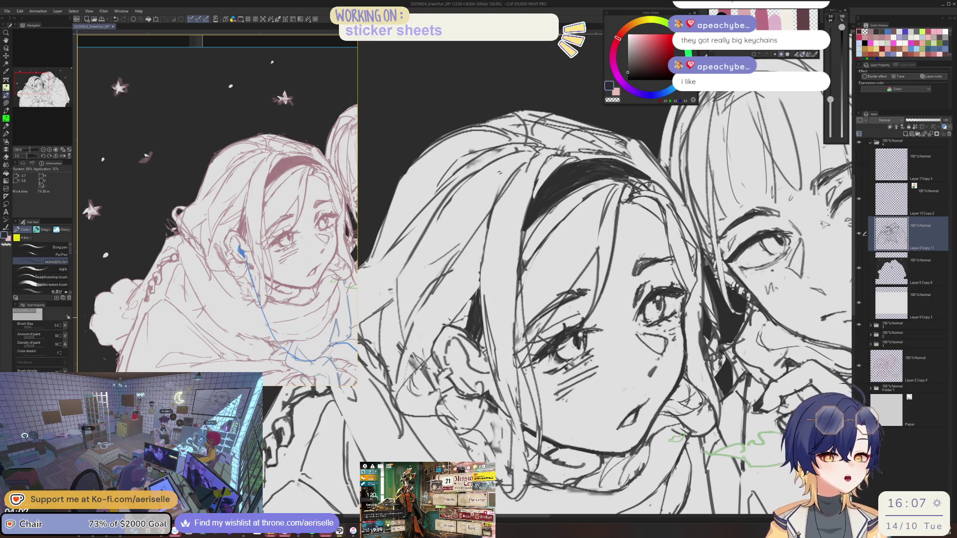
pyautogui.press('e')
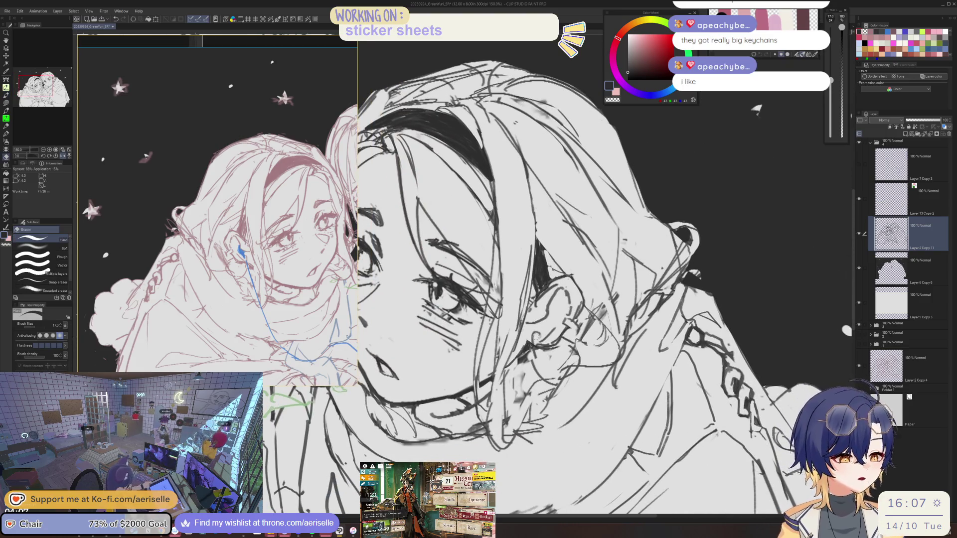
pyautogui.press('p')
pyautogui.moveTo(545, 340)
pyautogui.mouseDown()
pyautogui.moveTo(533, 379)
pyautogui.moveTo(540, 372)
pyautogui.mouseUp()
pyautogui.press('e')
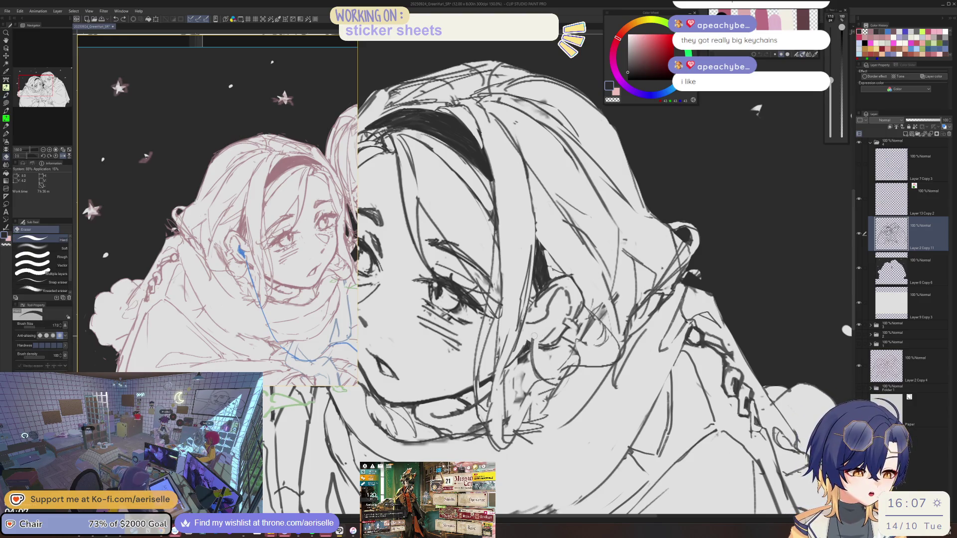
pyautogui.press('p')
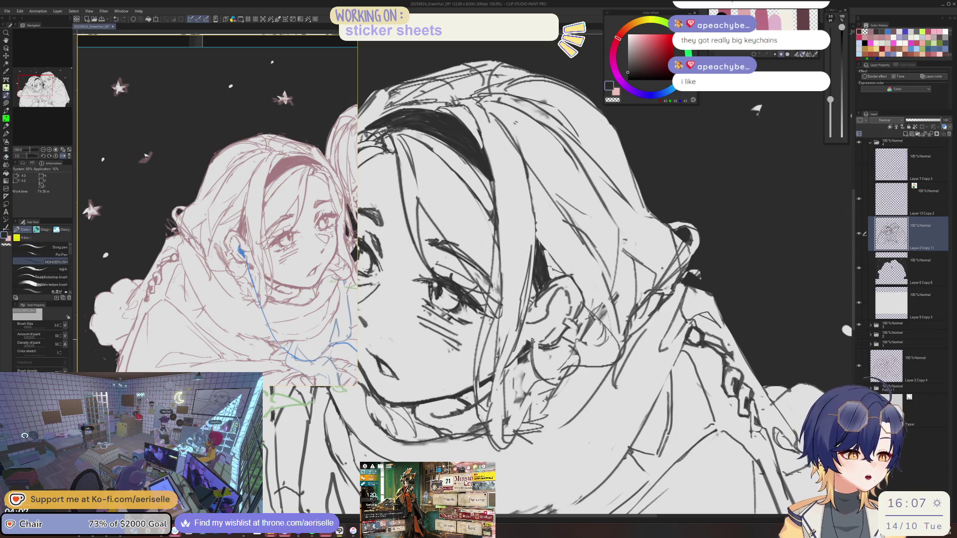
pyautogui.scroll(-5, 293, 192)
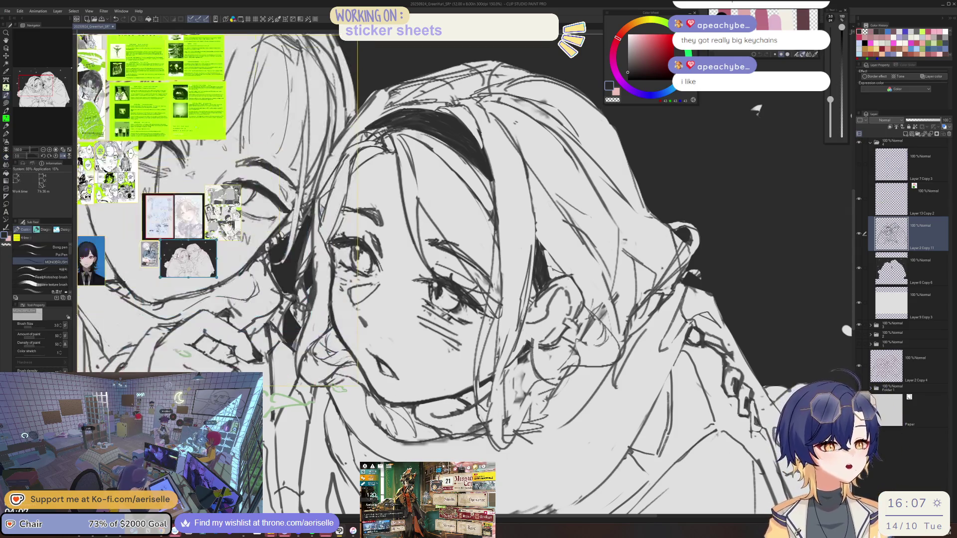
# - Zoom out over the PureRef board, then zoom in on the ear photo
pyautogui.scroll(-4, 291, 191)
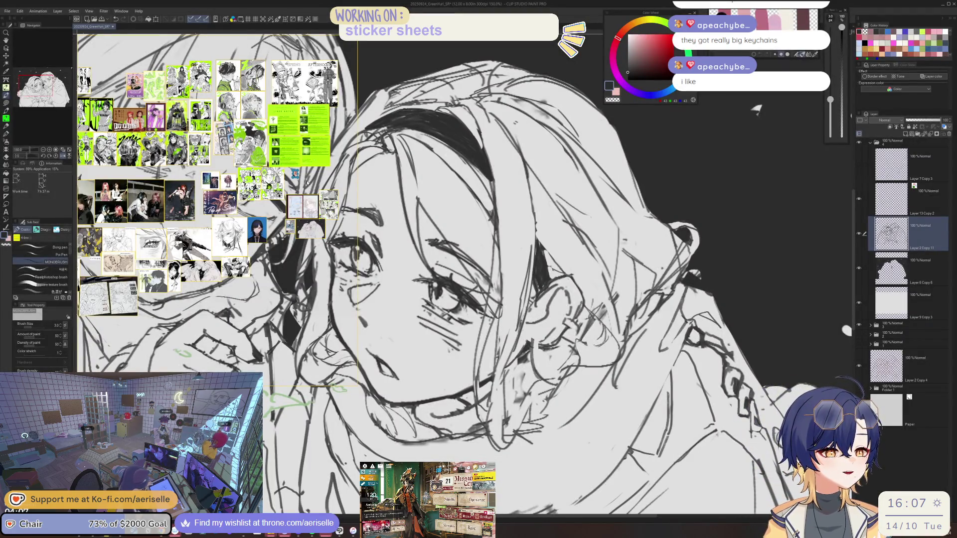
pyautogui.scroll(5, 296, 186)
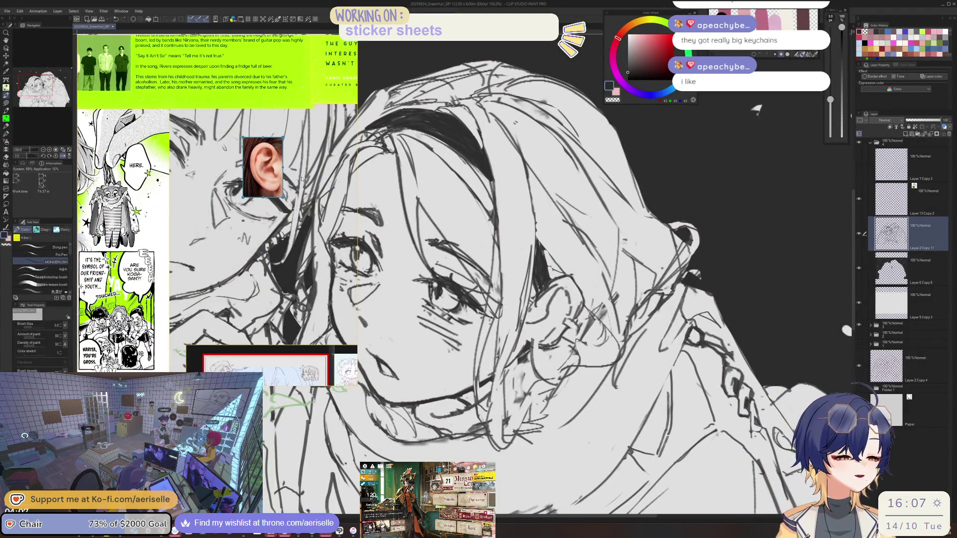
pyautogui.scroll(-3, 301, 180)
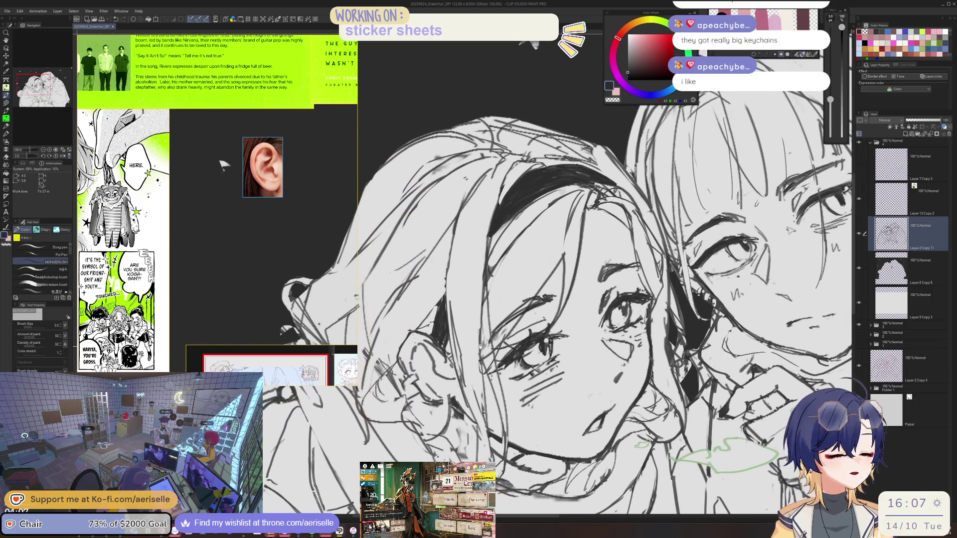
pyautogui.scroll(5, 449, 381)
# - Erase rough lines near the eye corner, draw a new line, and remove the stray stroke below
pyautogui.press('e')
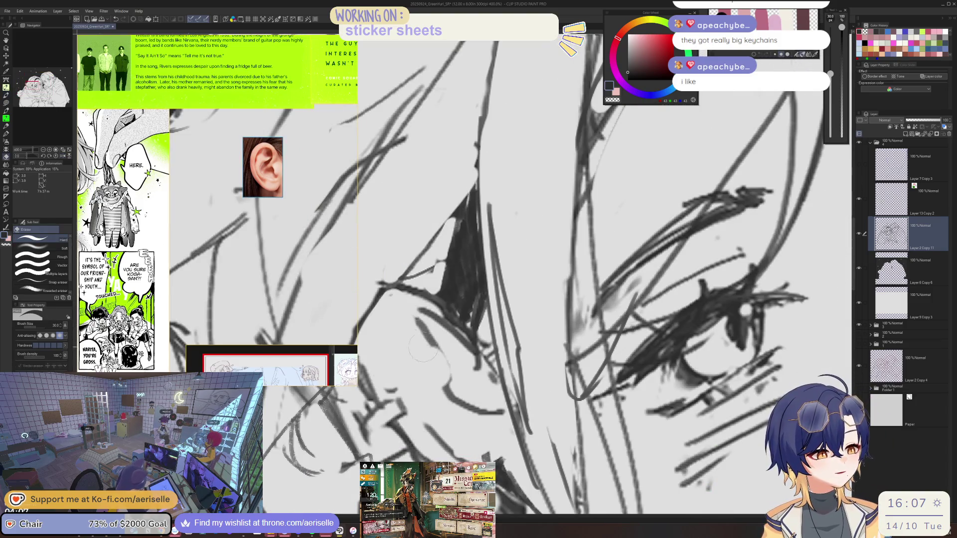
pyautogui.moveTo(472, 381)
pyautogui.mouseDown()
pyautogui.moveTo(441, 319)
pyautogui.moveTo(474, 349)
pyautogui.mouseUp()
pyautogui.press('p')
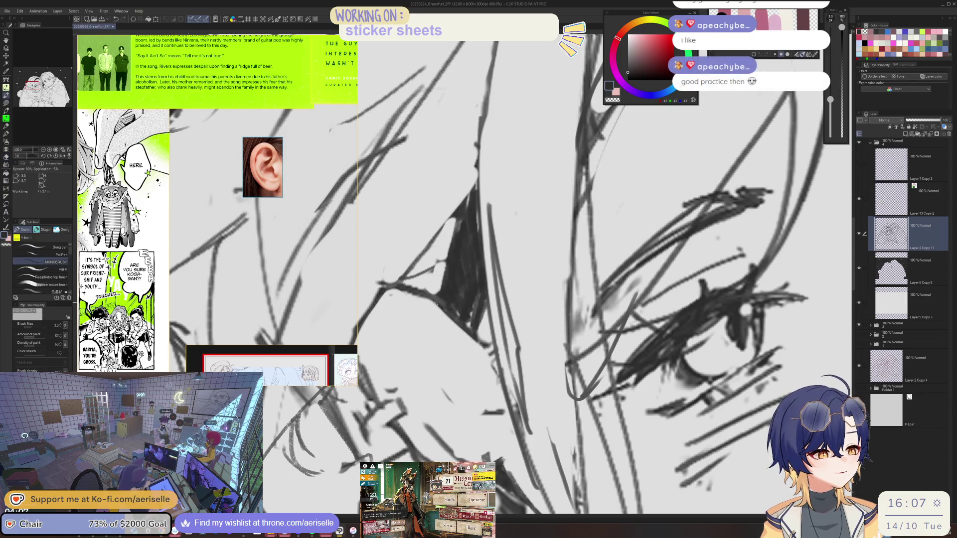
pyautogui.moveTo(399, 292)
pyautogui.mouseDown()
pyautogui.moveTo(444, 305)
pyautogui.moveTo(456, 356)
pyautogui.moveTo(439, 409)
pyautogui.mouseUp()
pyautogui.press('e')
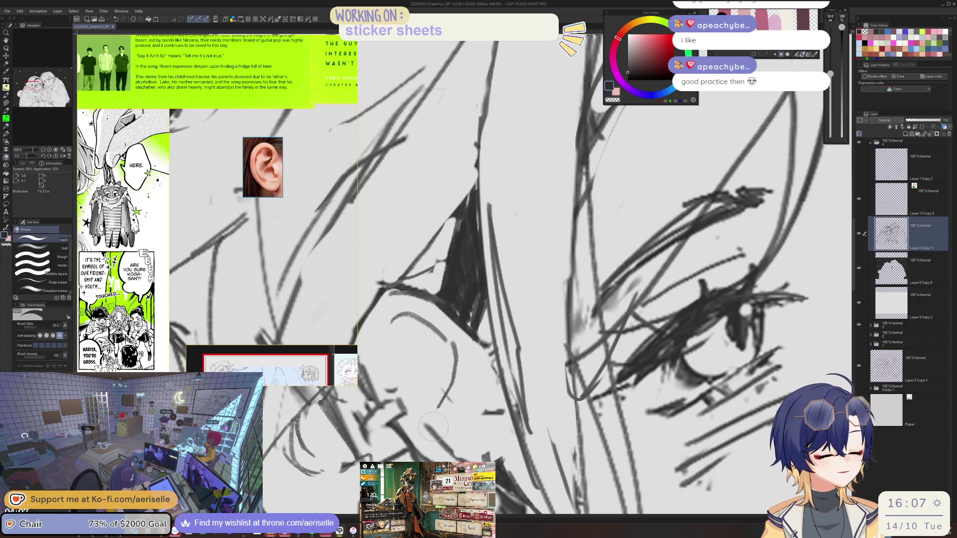
pyautogui.press('p')
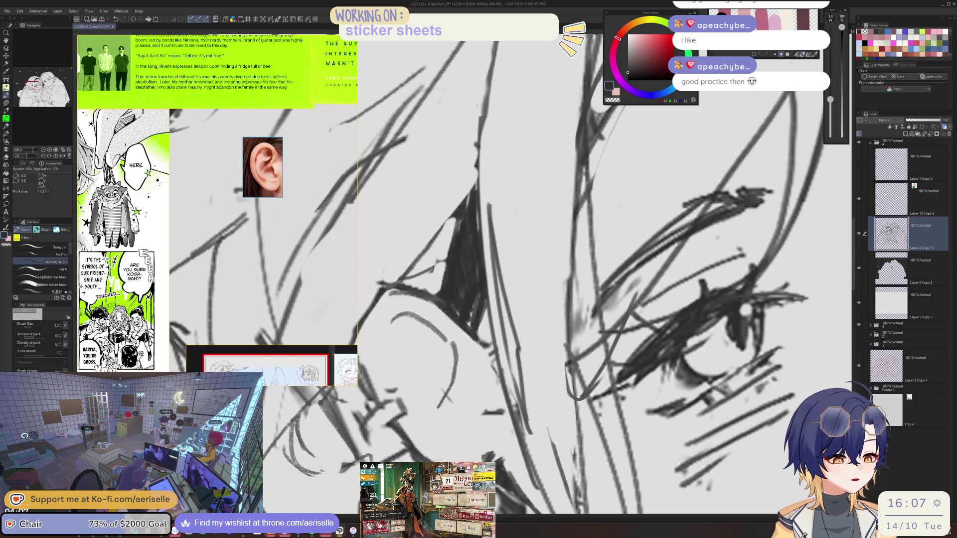
pyautogui.press('e')
pyautogui.moveTo(463, 349); pyautogui.dragTo(444, 404)
pyautogui.press('p')
# - Draw the ear's outer and inner curves and outline, undoing a V-shaped fold stroke
pyautogui.moveTo(456, 350); pyautogui.dragTo(490, 426)
pyautogui.moveTo(391, 325)
pyautogui.mouseDown()
pyautogui.moveTo(378, 354)
pyautogui.moveTo(395, 387)
pyautogui.moveTo(481, 429)
pyautogui.mouseUp()
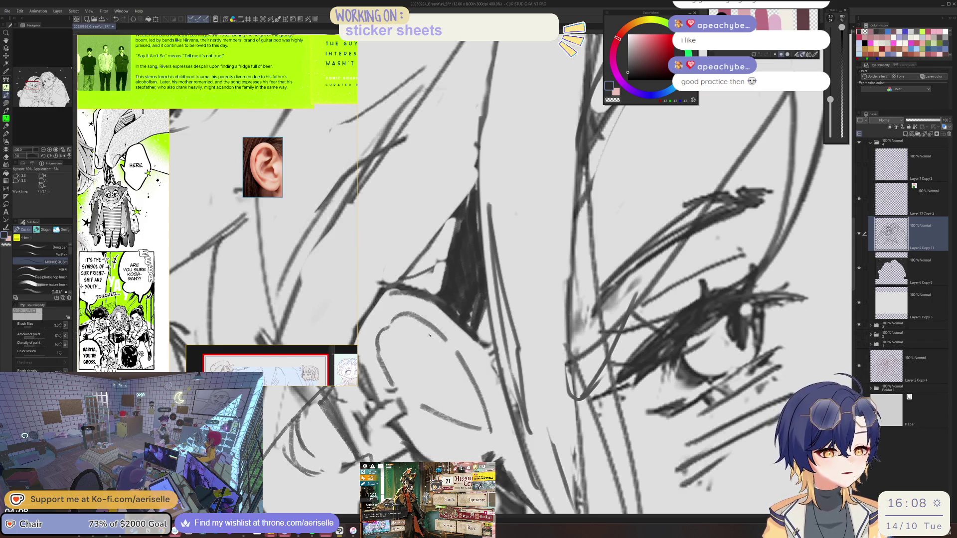
pyautogui.moveTo(441, 333)
pyautogui.mouseDown()
pyautogui.moveTo(429, 402)
pyautogui.moveTo(466, 368)
pyautogui.moveTo(490, 420)
pyautogui.mouseUp()
pyautogui.moveTo(412, 316)
pyautogui.mouseDown()
pyautogui.moveTo(431, 326)
pyautogui.moveTo(421, 393)
pyautogui.mouseUp()
pyautogui.hotkey('ctrl', 'z')
pyautogui.hotkey('ctrl', 'z')
pyautogui.scroll(-5, 411, 338)
pyautogui.scroll(1, 411, 338)
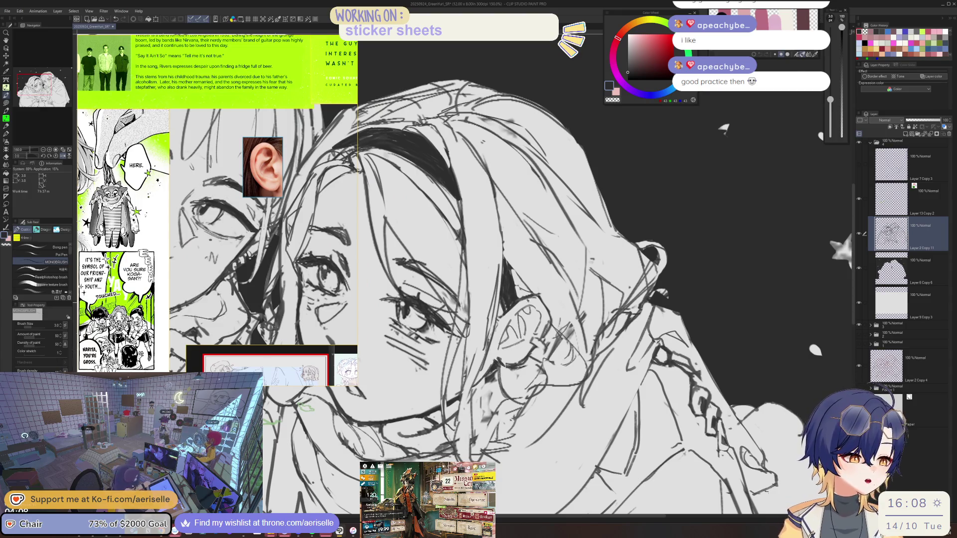
# - Lasso the headband girl's ear and stretch it slightly downward with Free Transform
pyautogui.scroll(1, 527, 303)
pyautogui.press('m')
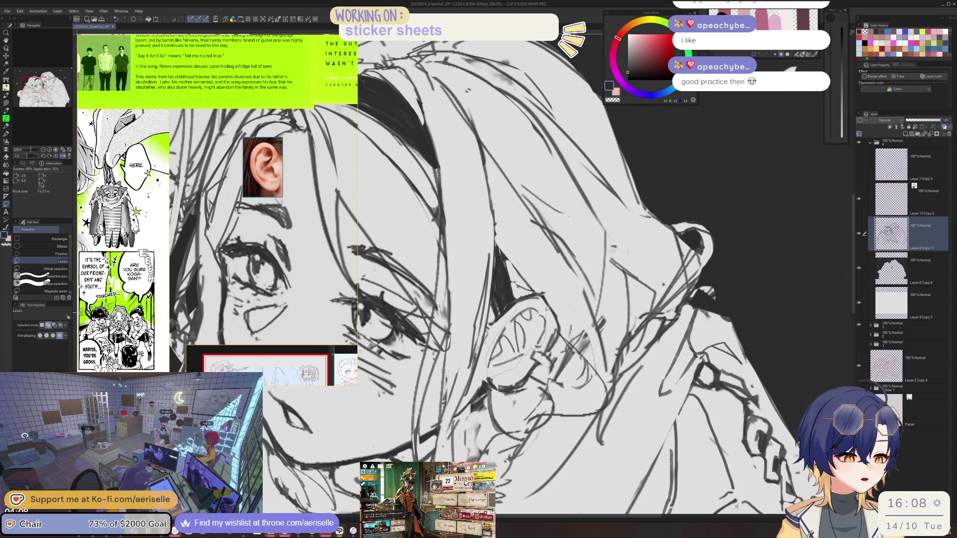
pyautogui.click(531, 387)
pyautogui.moveTo(487, 377); pyautogui.dragTo(487, 383)
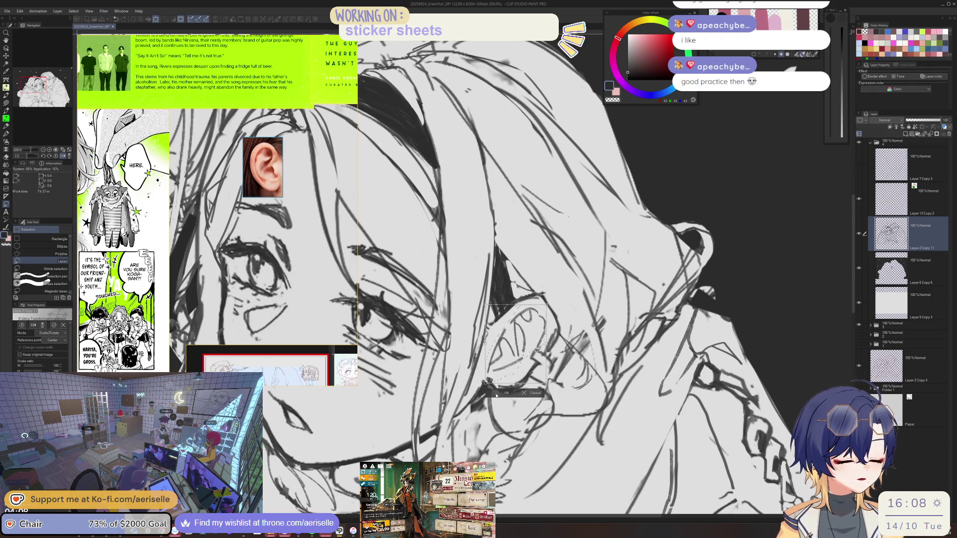
pyautogui.click(504, 393)
# - Tilt the view about 15 degrees, zoom in, and touch up the ear in a mirrored view
pyautogui.press('-')
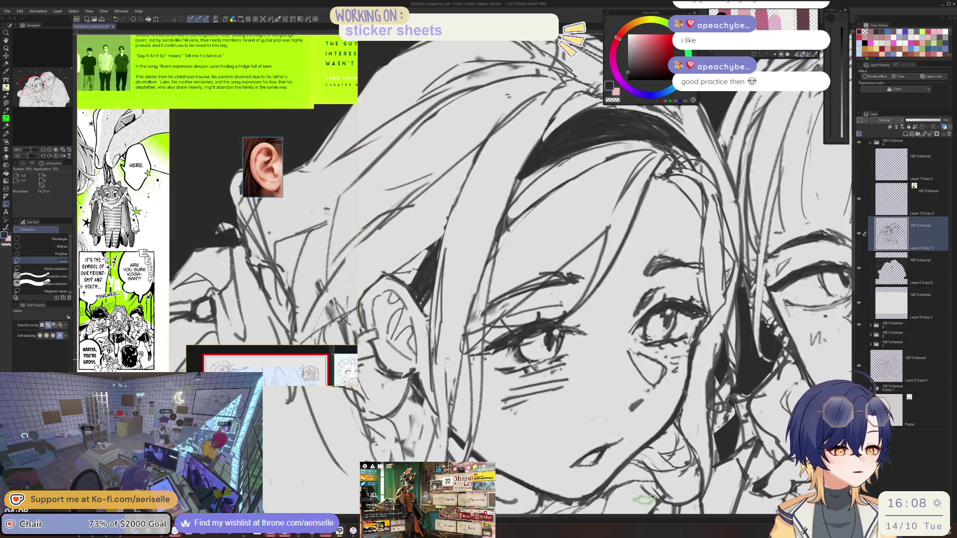
pyautogui.hotkey('ctrl', '+')
pyautogui.press('b')
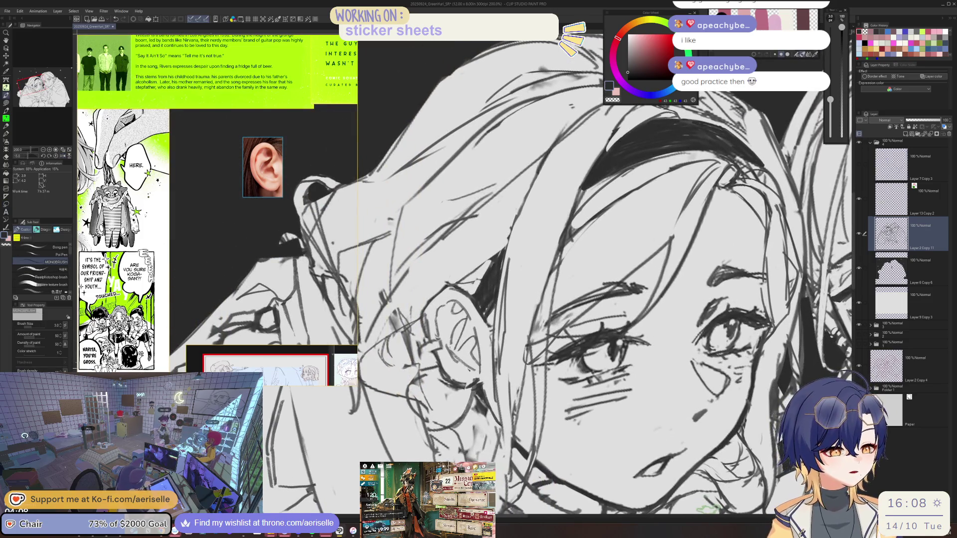
pyautogui.press('e')
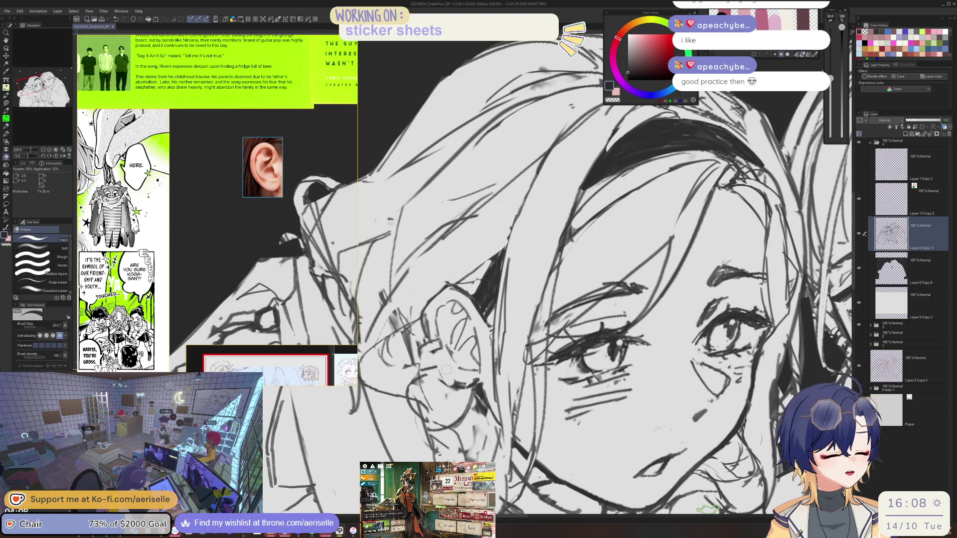
pyautogui.press('b')
pyautogui.press('h')
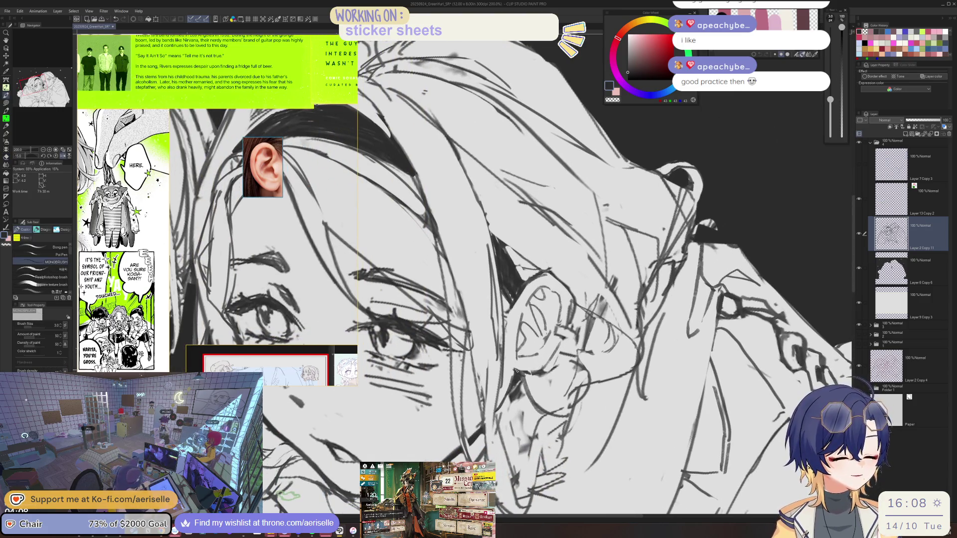
pyautogui.press('e')
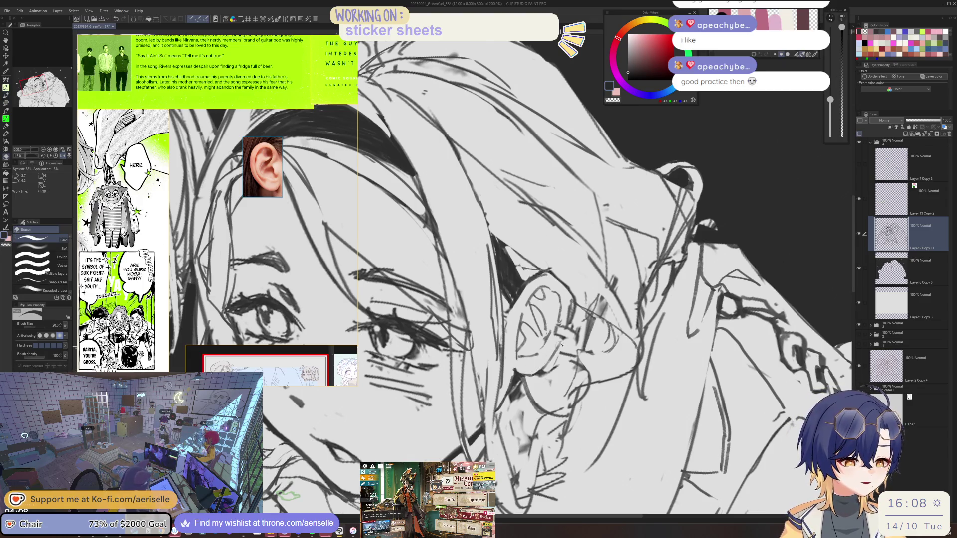
pyautogui.press('b')
pyautogui.press('e')
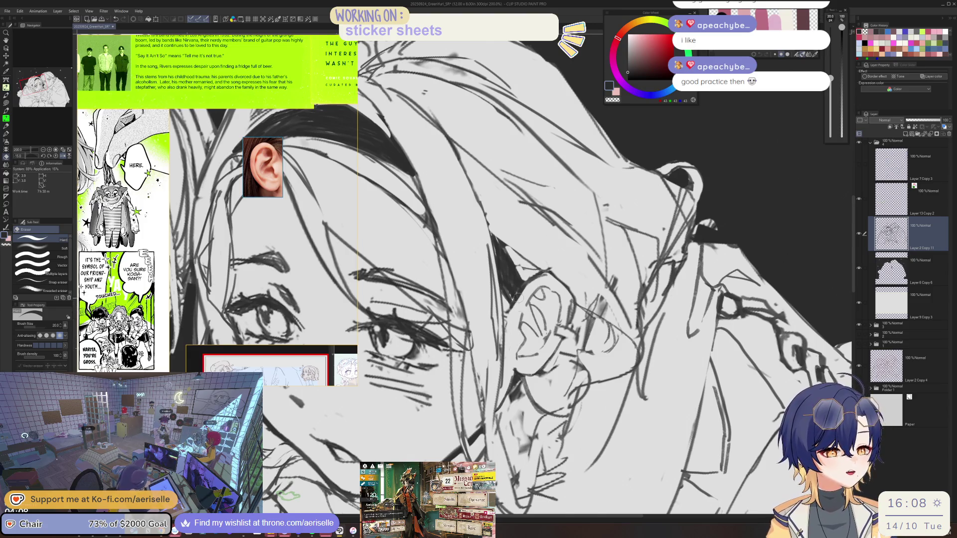
# - Unmirror the view, add a short line at the ear and erase a small stray mark
pyautogui.press('h')
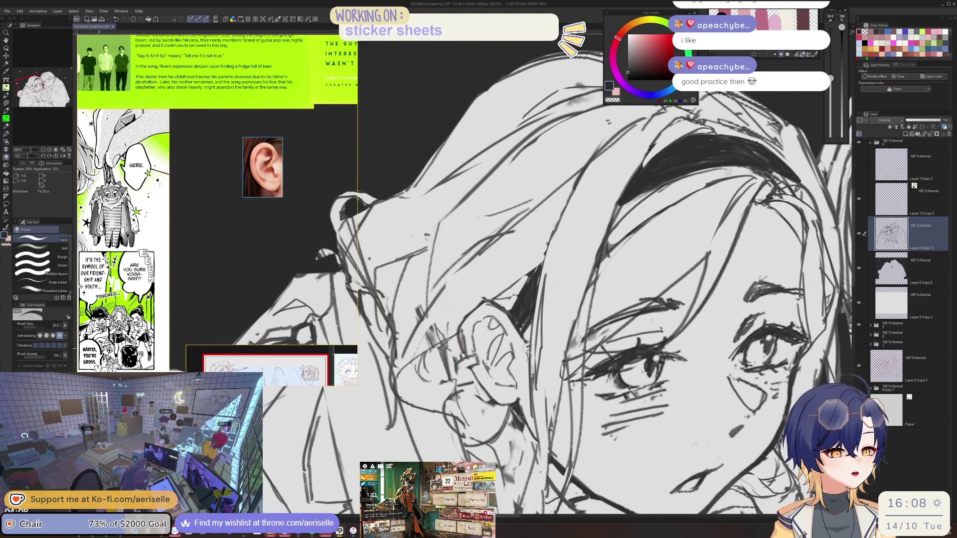
pyautogui.press('b')
pyautogui.moveTo(526, 349); pyautogui.dragTo(523, 361)
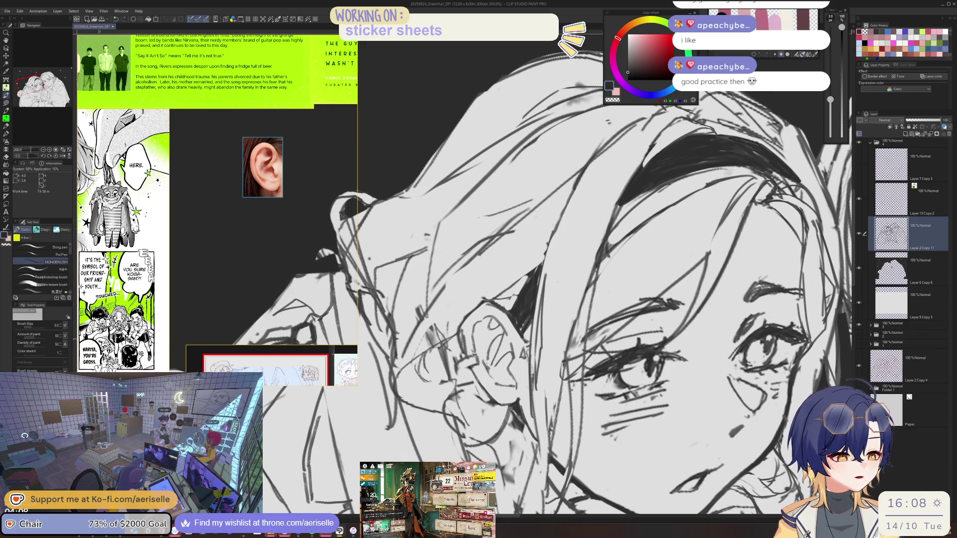
pyautogui.press('e')
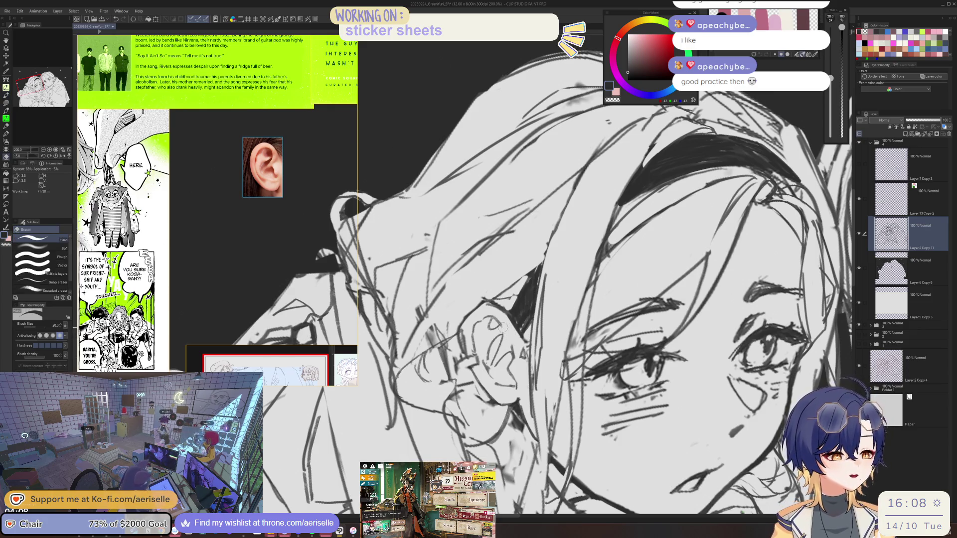
pyautogui.press('b')
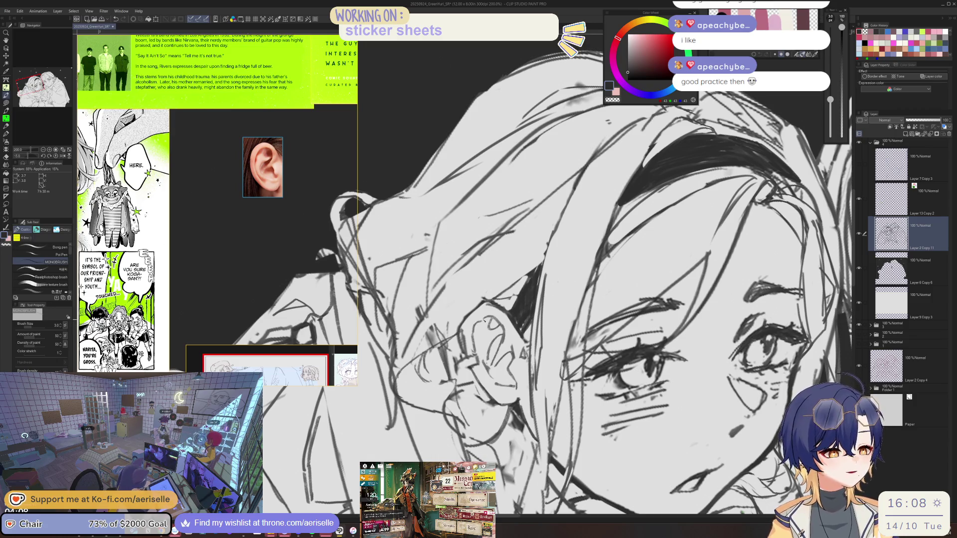
pyautogui.press('e')
pyautogui.moveTo(460, 332)
pyautogui.mouseDown()
pyautogui.moveTo(465, 355)
pyautogui.moveTo(479, 299)
pyautogui.moveTo(481, 358)
pyautogui.mouseUp()
pyautogui.press('b')
pyautogui.hotkey('ctrl', '-')
pyautogui.hotkey('ctrl', '+')
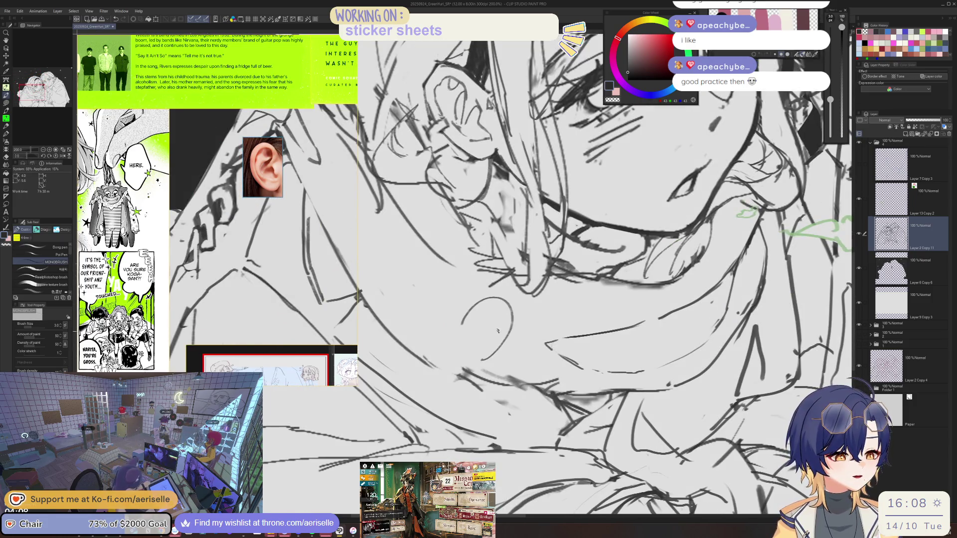
# - Draw a curl inside the ear and undo two failed trial strokes
pyautogui.moveTo(481, 307); pyautogui.dragTo(468, 343)
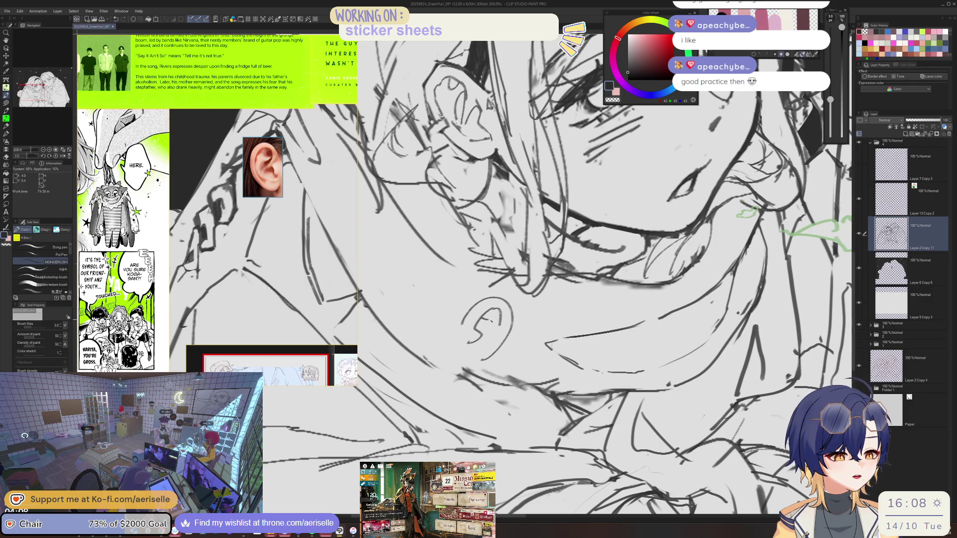
pyautogui.moveTo(478, 333); pyautogui.dragTo(482, 340)
pyautogui.hotkey('ctrl', 'z')
pyautogui.scroll(3, 490, 242)
pyautogui.moveTo(491, 242); pyautogui.dragTo(473, 278)
pyautogui.hotkey('ctrl', 'z')
pyautogui.scroll(-3, 488, 240)
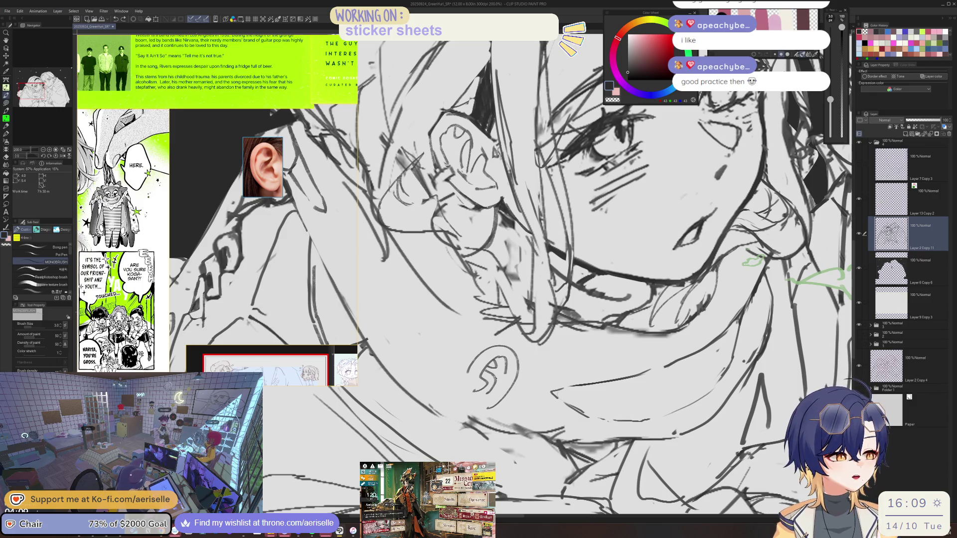
# - Erase the small curl and inner-ear marks with the view turned nearer upright, then zoom out
pyautogui.press('e')
pyautogui.moveTo(506, 349)
pyautogui.mouseDown()
pyautogui.moveTo(485, 371)
pyautogui.moveTo(498, 397)
pyautogui.mouseUp()
pyautogui.moveTo(531, 316); pyautogui.dragTo(501, 264)
pyautogui.scroll(1, 561, 326)
pyautogui.press('p')
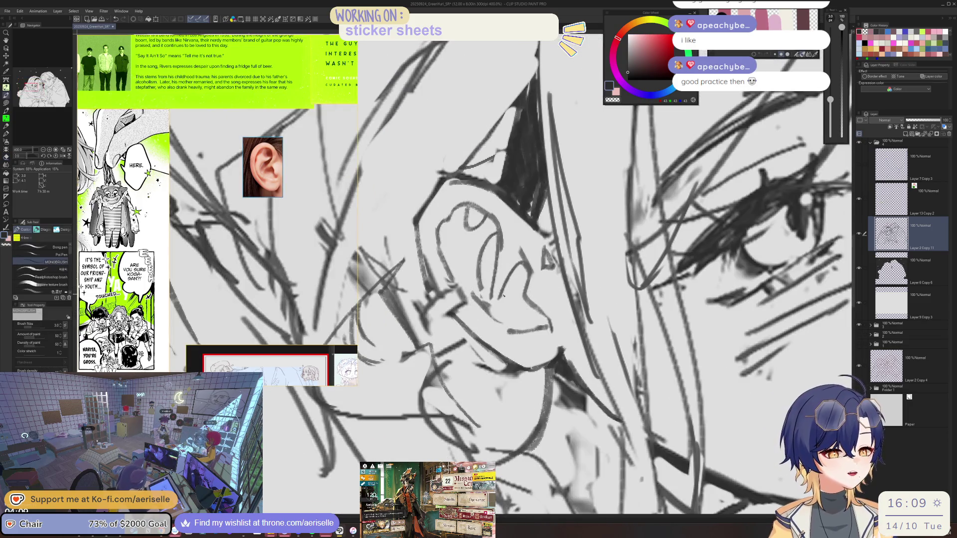
pyautogui.scroll(1, 561, 326)
pyautogui.moveTo(561, 326); pyautogui.dragTo(512, 337)
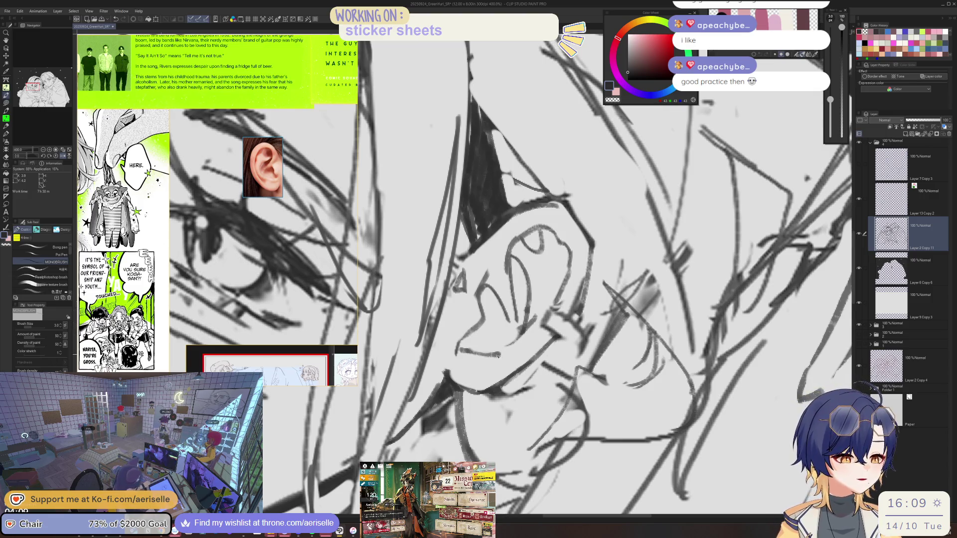
pyautogui.press('e')
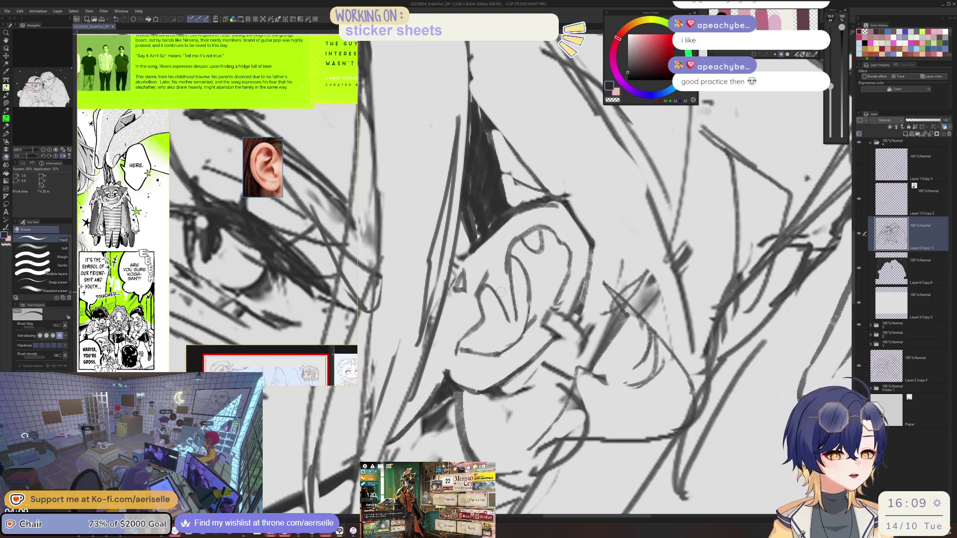
pyautogui.moveTo(493, 291)
pyautogui.mouseDown()
pyautogui.moveTo(508, 316)
pyautogui.moveTo(519, 305)
pyautogui.mouseUp()
pyautogui.press('p')
pyautogui.hotkey('ctrl', '-')
pyautogui.hotkey('ctrl', '-')
pyautogui.hotkey('ctrl', '-')
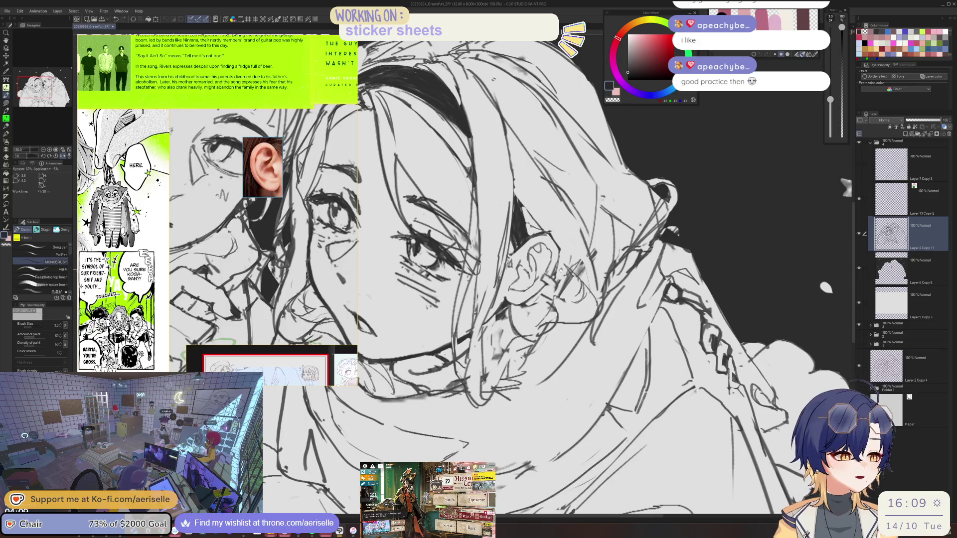
# - Erase the ear's inner strokes and redraw new lines over them
pyautogui.hotkey('ctrl', '+')
pyautogui.press('e')
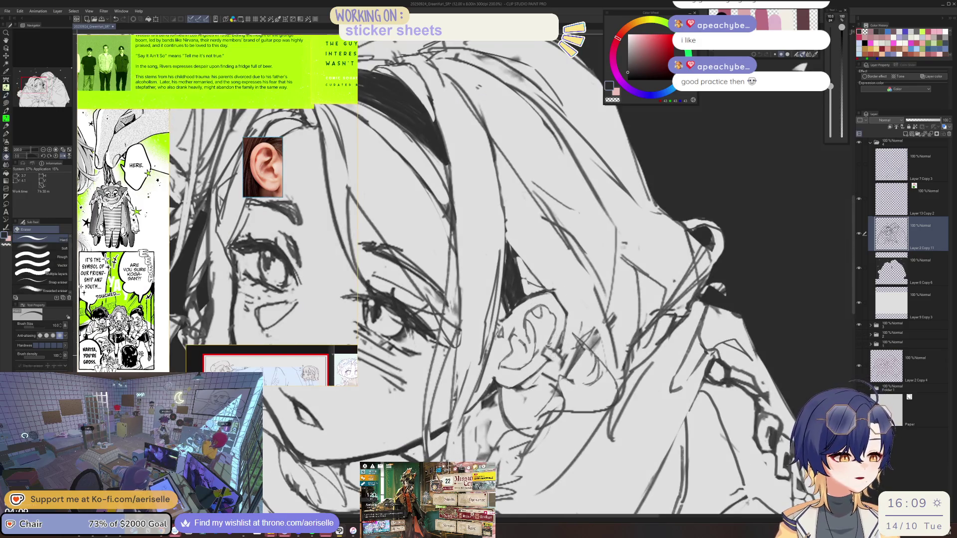
pyautogui.hotkey('ctrl', '-')
pyautogui.hotkey('ctrl', '+')
pyautogui.hotkey('ctrl', '+')
pyautogui.hotkey('ctrl', '+')
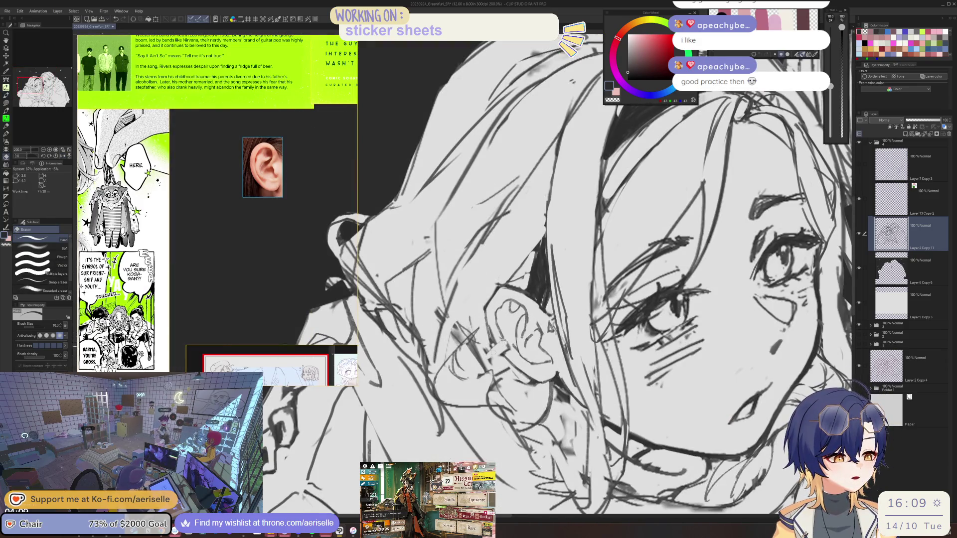
pyautogui.press('b')
pyautogui.hotkey('ctrl', '-')
pyautogui.hotkey('ctrl', '-')
pyautogui.hotkey('ctrl', '-')
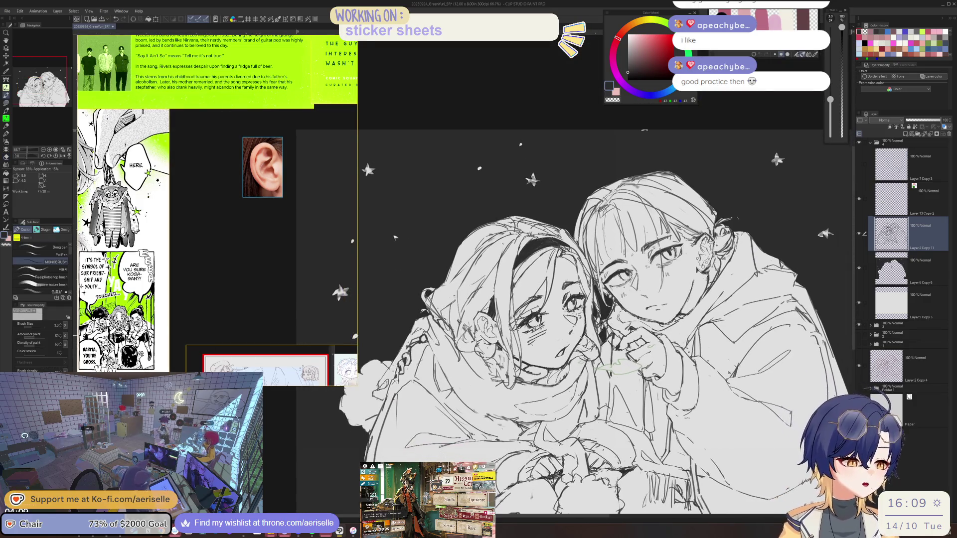
pyautogui.hotkey('ctrl', '+')
pyautogui.hotkey('ctrl', '+')
pyautogui.hotkey('ctrl', '+')
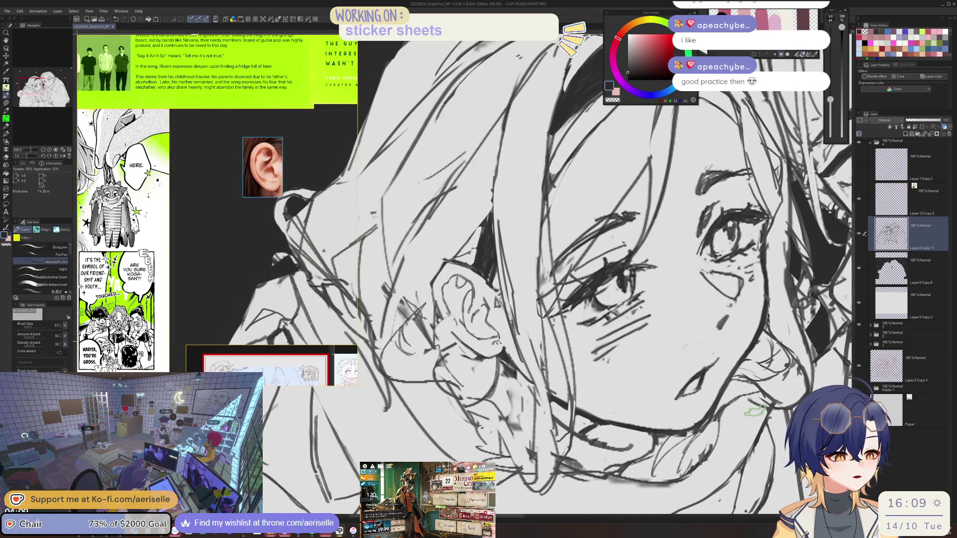
pyautogui.hotkey('ctrl', '-')
pyautogui.hotkey('ctrl', '-')
pyautogui.hotkey('ctrl', '-')
pyautogui.scroll(5, 525, 306)
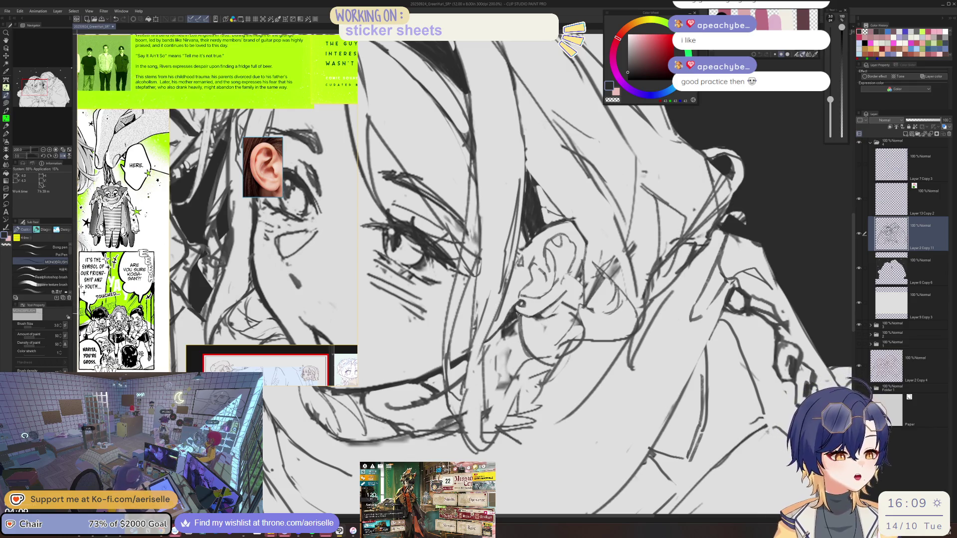
pyautogui.press('e')
pyautogui.moveTo(521, 303)
pyautogui.mouseDown()
pyautogui.moveTo(506, 332)
pyautogui.moveTo(511, 352)
pyautogui.mouseUp()
pyautogui.press('p')
pyautogui.moveTo(520, 304)
pyautogui.mouseDown()
pyautogui.moveTo(503, 359)
pyautogui.moveTo(523, 306)
pyautogui.moveTo(509, 351)
pyautogui.mouseUp()
# - Ink a short line along the ear's lower edge and add strokes forming the hoop earring
pyautogui.press('e')
pyautogui.press('p')
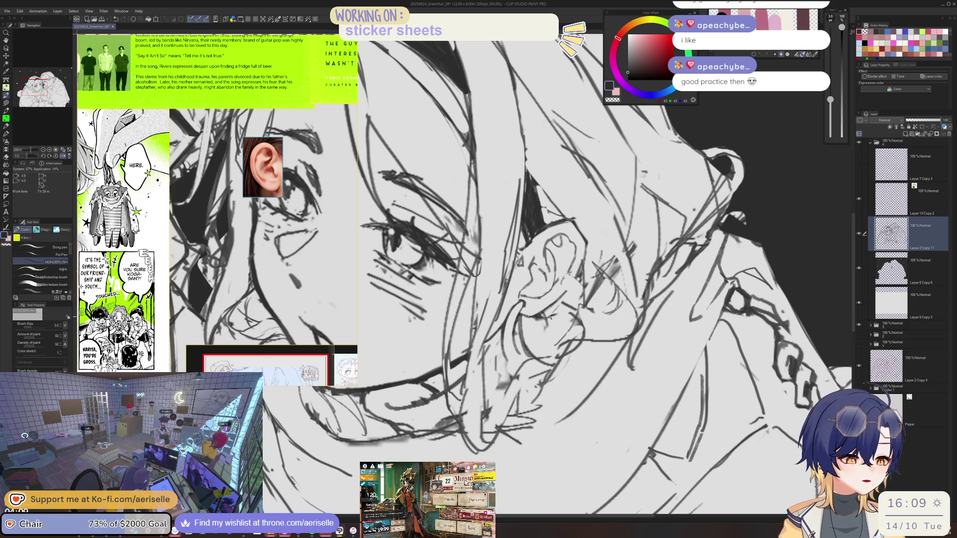
pyautogui.moveTo(520, 354); pyautogui.dragTo(531, 352)
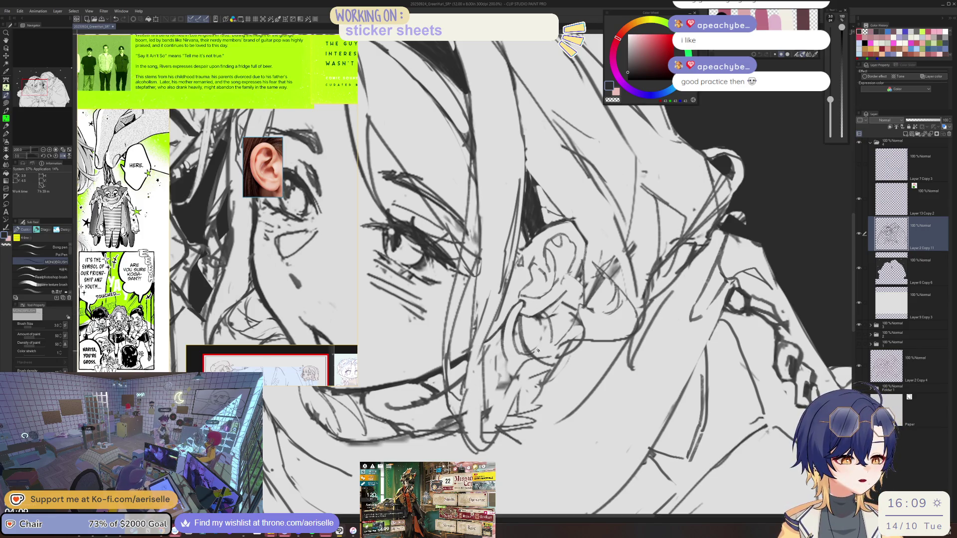
pyautogui.press('e')
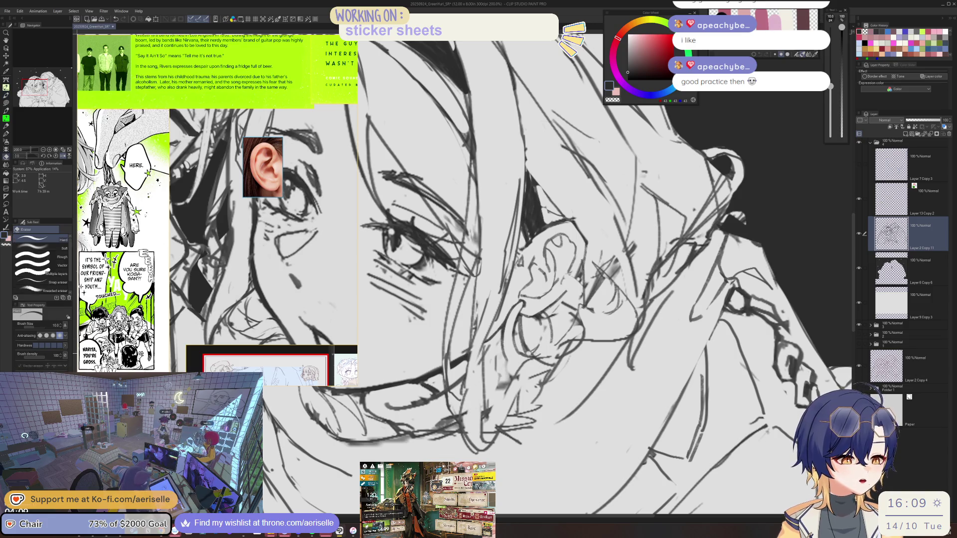
pyautogui.press('p')
pyautogui.moveTo(528, 356)
pyautogui.mouseDown()
pyautogui.moveTo(542, 327)
pyautogui.moveTo(550, 329)
pyautogui.mouseUp()
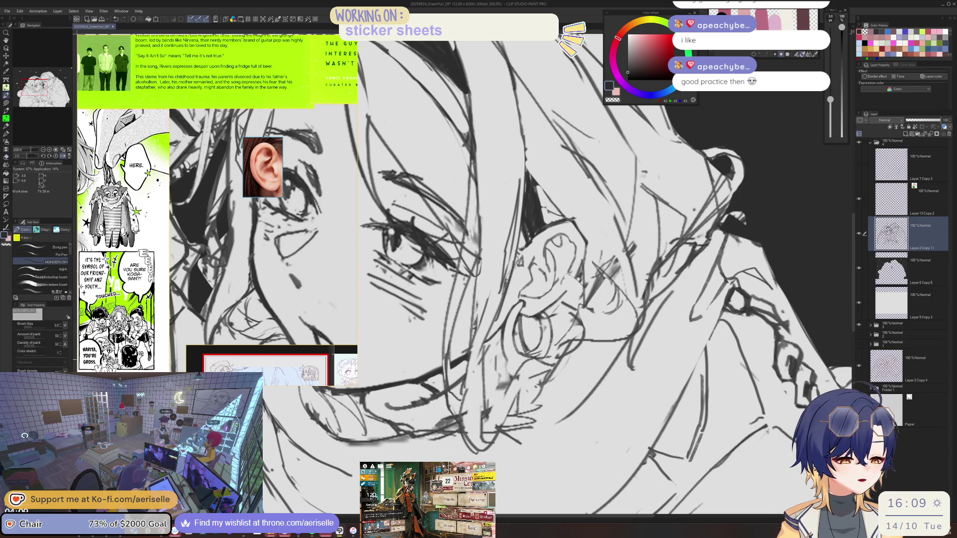
pyautogui.hotkey('ctrl', 'alt', '0')
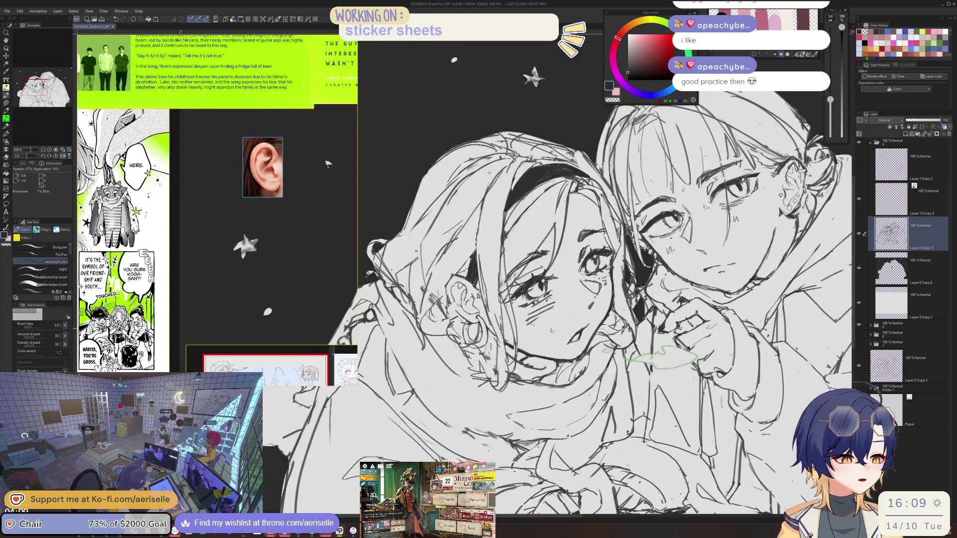
# - Zoom in on the headband girl's face and draw a dark line running down from the earring
pyautogui.scroll(2, 498, 328)
pyautogui.press('m')
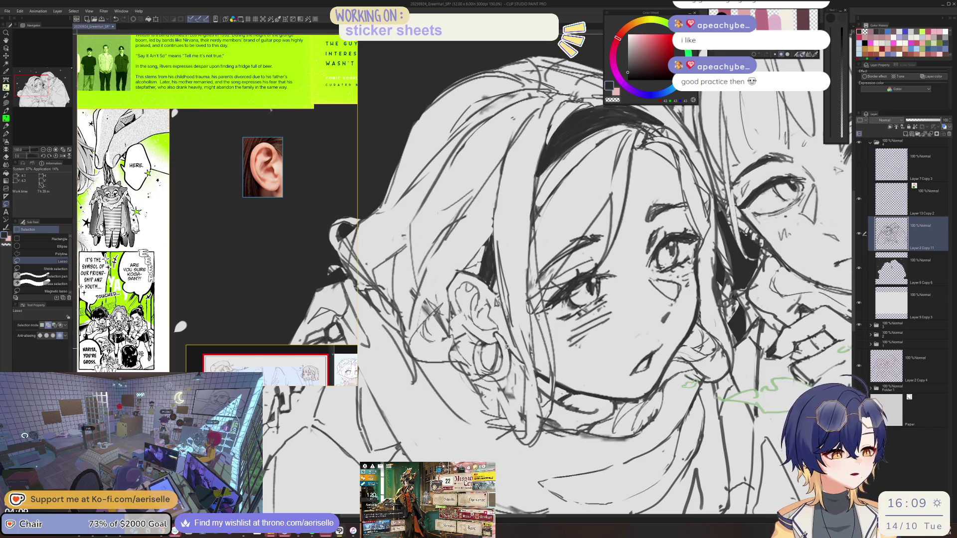
pyautogui.press('e')
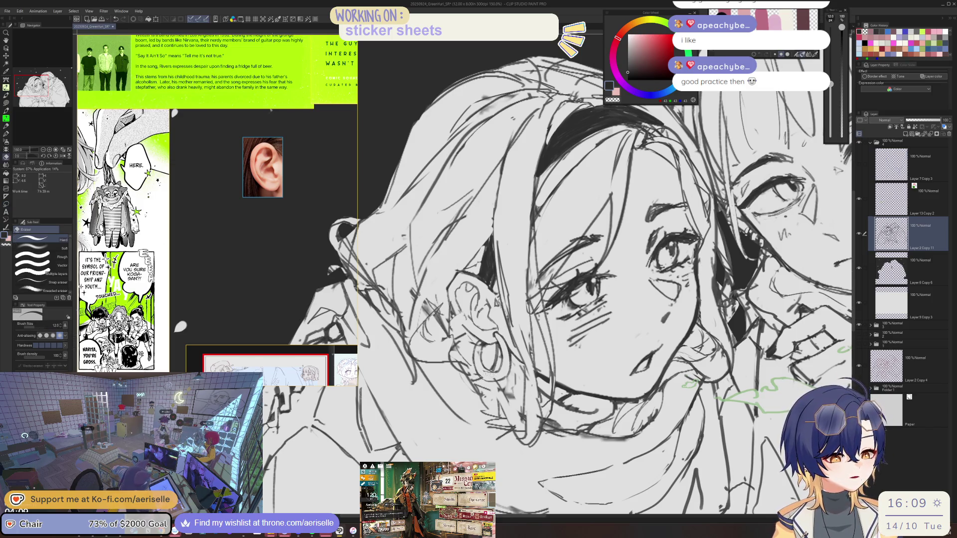
pyautogui.hotkey('ctrl', '0')
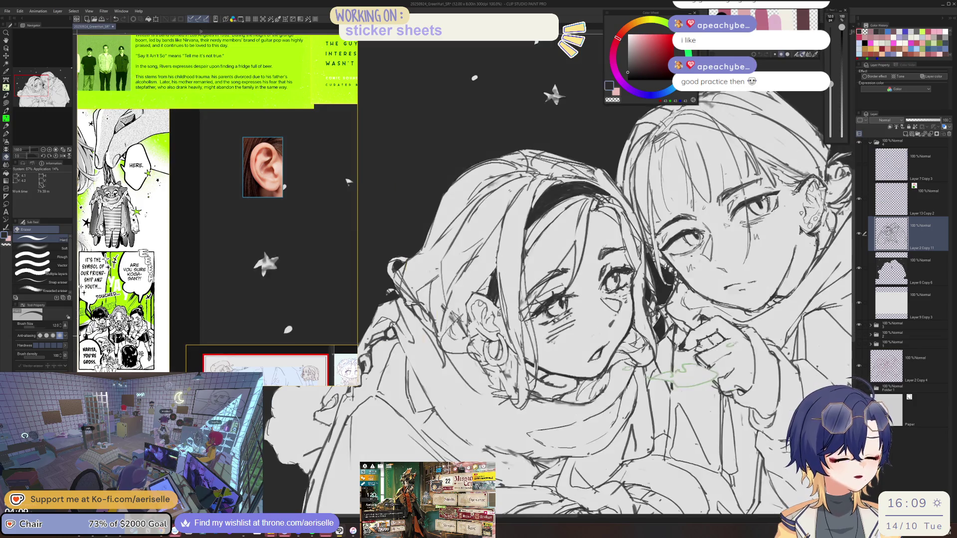
pyautogui.hotkey('ctrl', 'alt', '0')
pyautogui.hotkey('ctrl', '+')
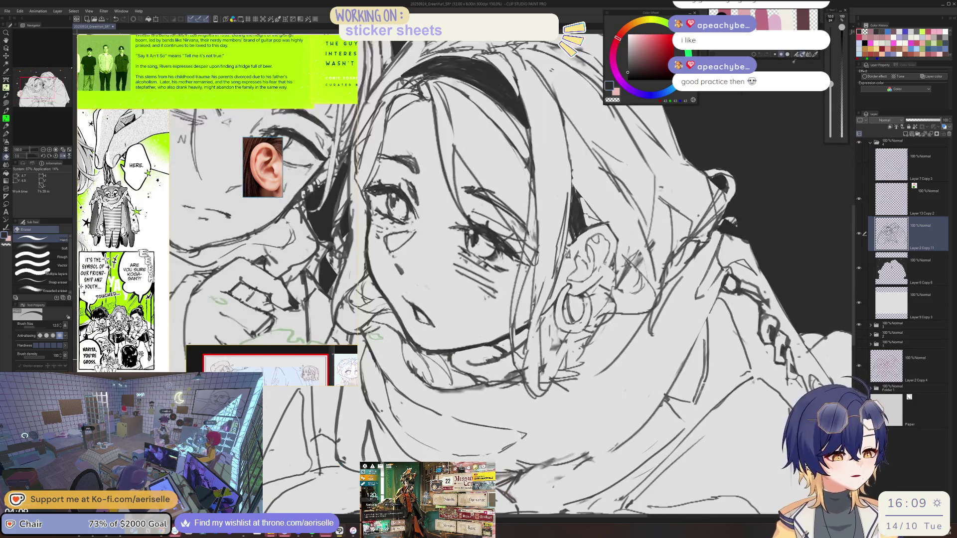
pyautogui.press('p')
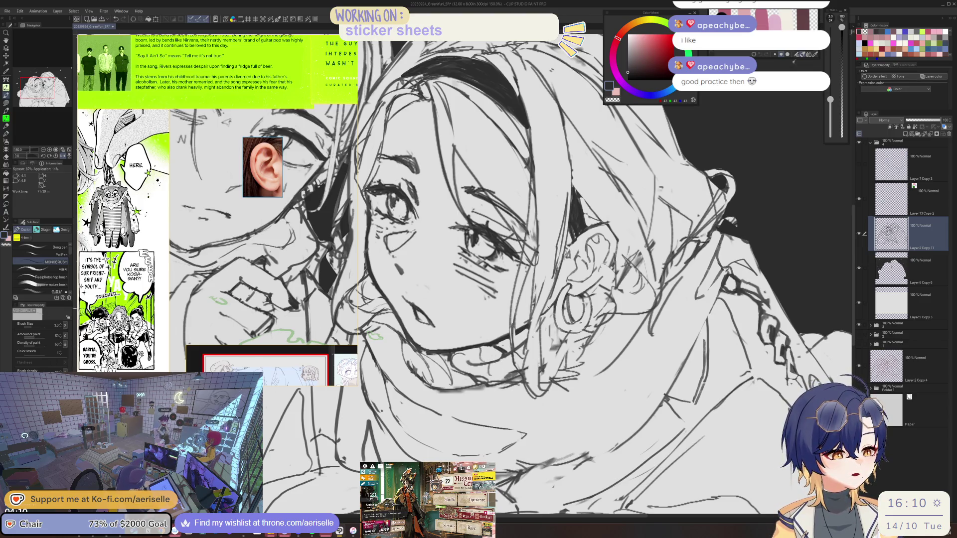
pyautogui.moveTo(544, 311); pyautogui.dragTo(527, 375)
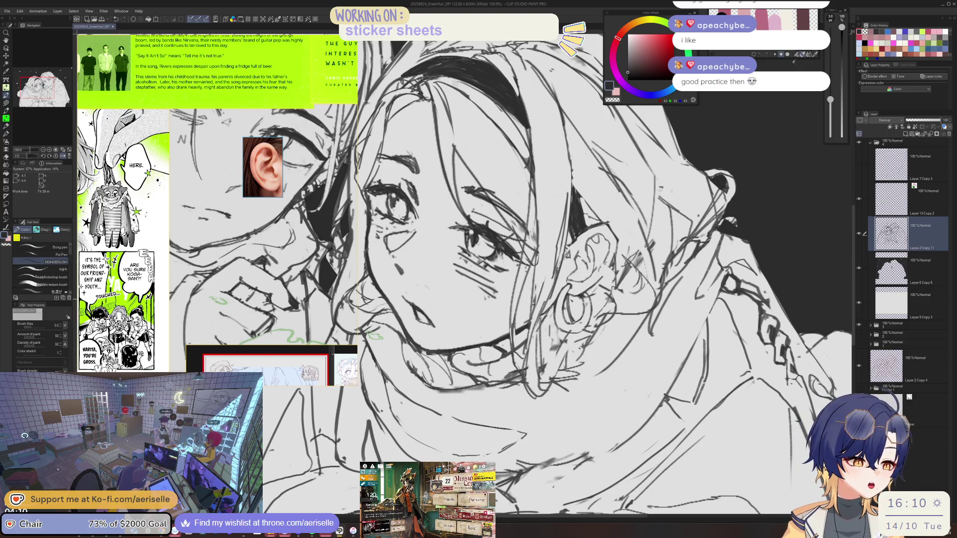
pyautogui.press('e')
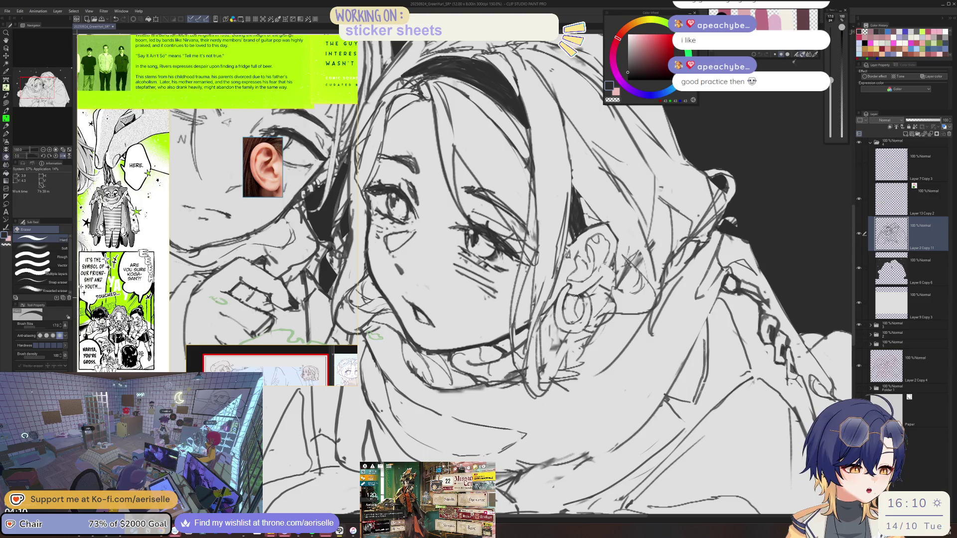
pyautogui.press('p')
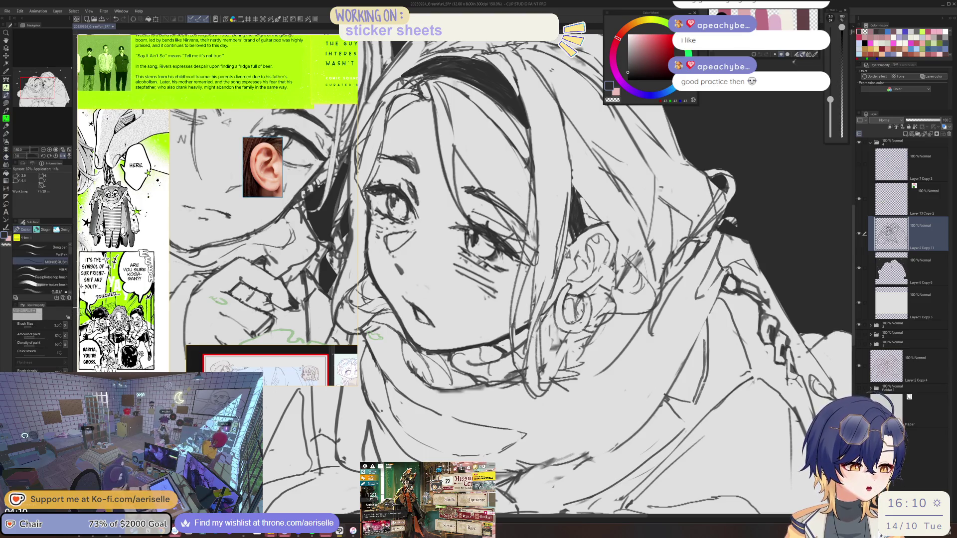
pyautogui.hotkey('ctrl', '-')
pyautogui.hotkey('ctrl', '-')
pyautogui.hotkey('ctrl', '-')
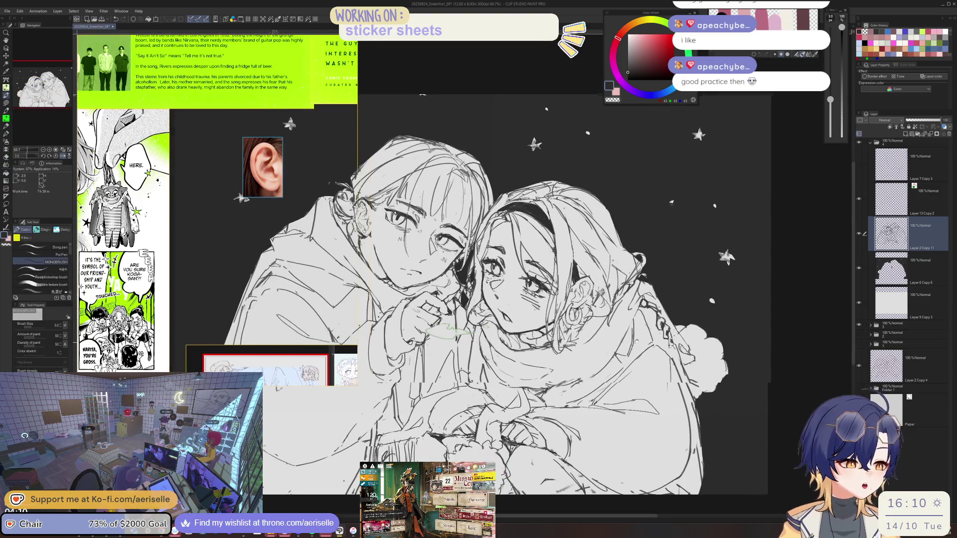
pyautogui.press('e')
pyautogui.hotkey('ctrl', '+')
pyautogui.hotkey('ctrl', '+')
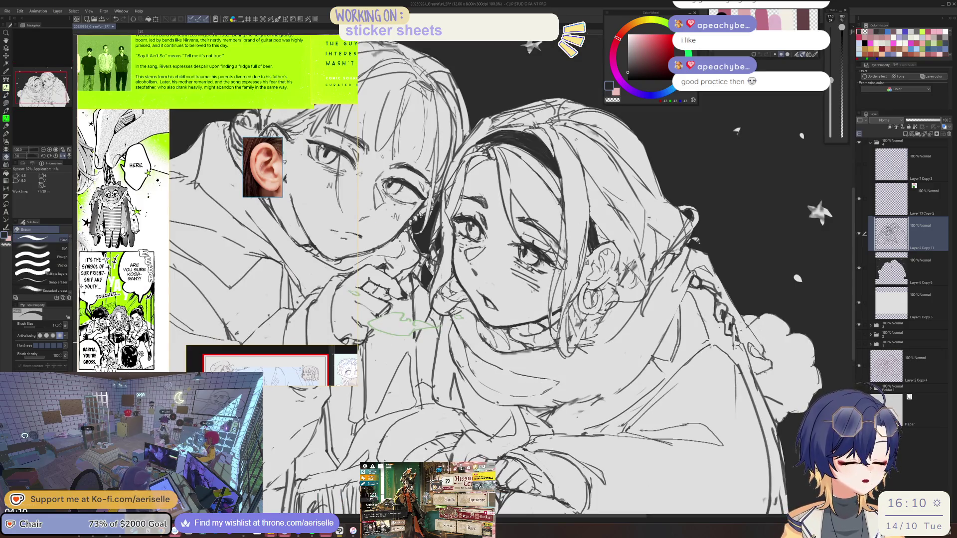
pyautogui.press('p')
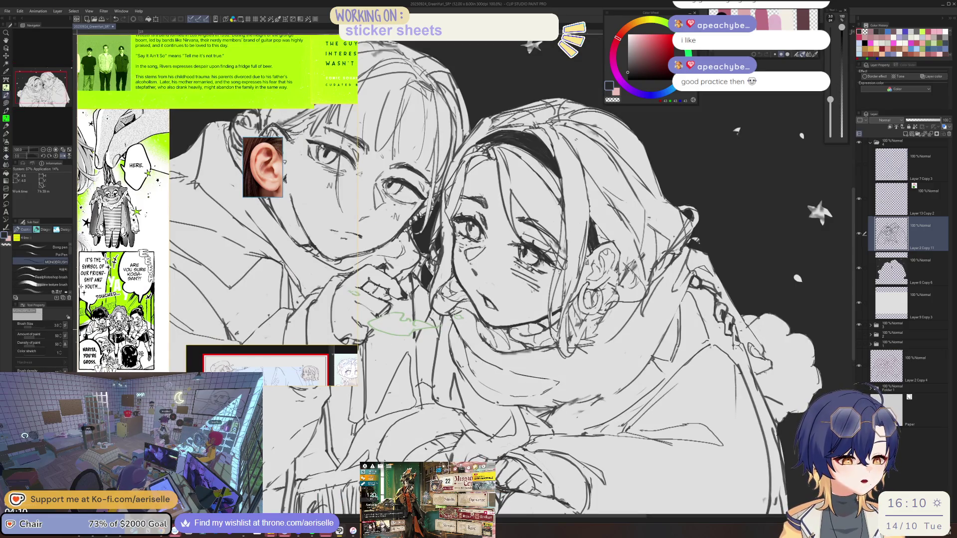
pyautogui.press('e')
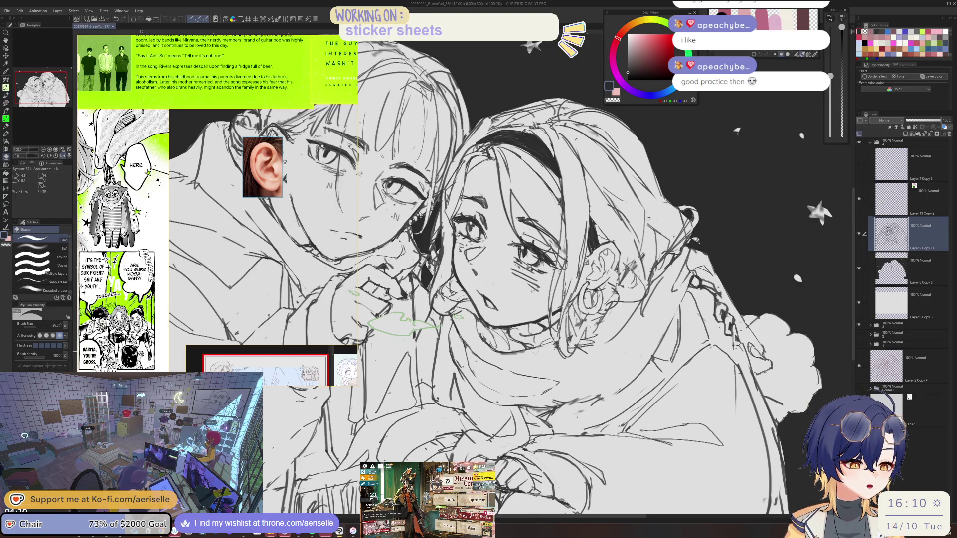
pyautogui.press('p')
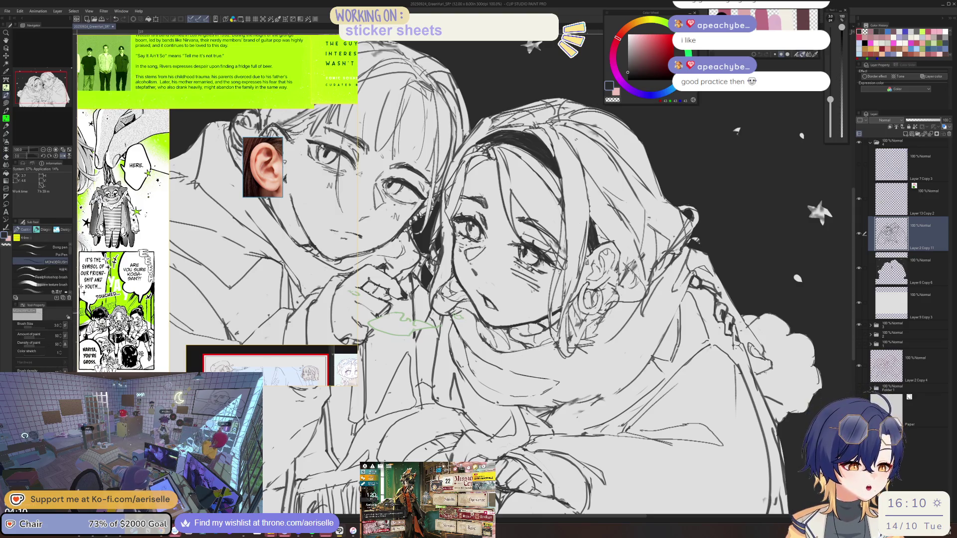
pyautogui.press('e')
pyautogui.hotkey('ctrl', '-')
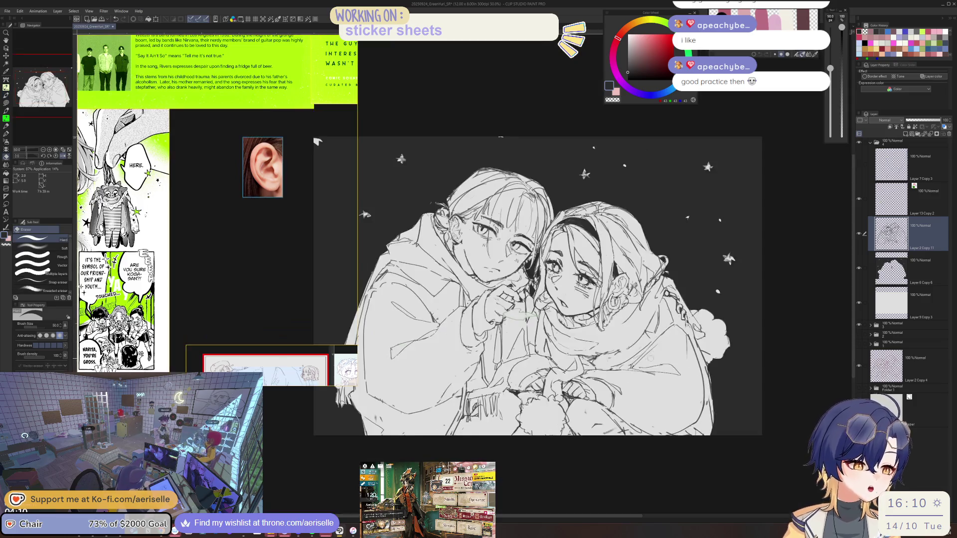
pyautogui.press('h')
pyautogui.hotkey('ctrl', '+')
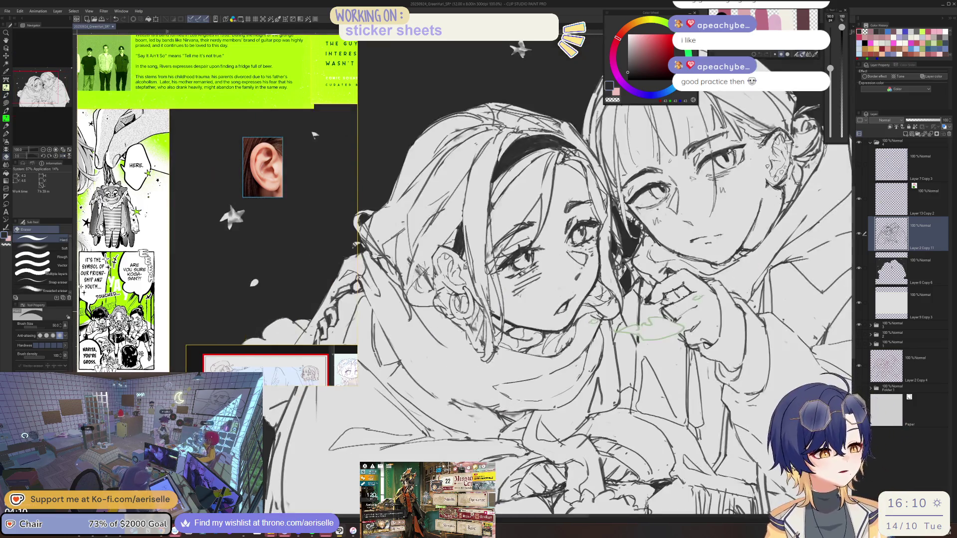
pyautogui.press('p')
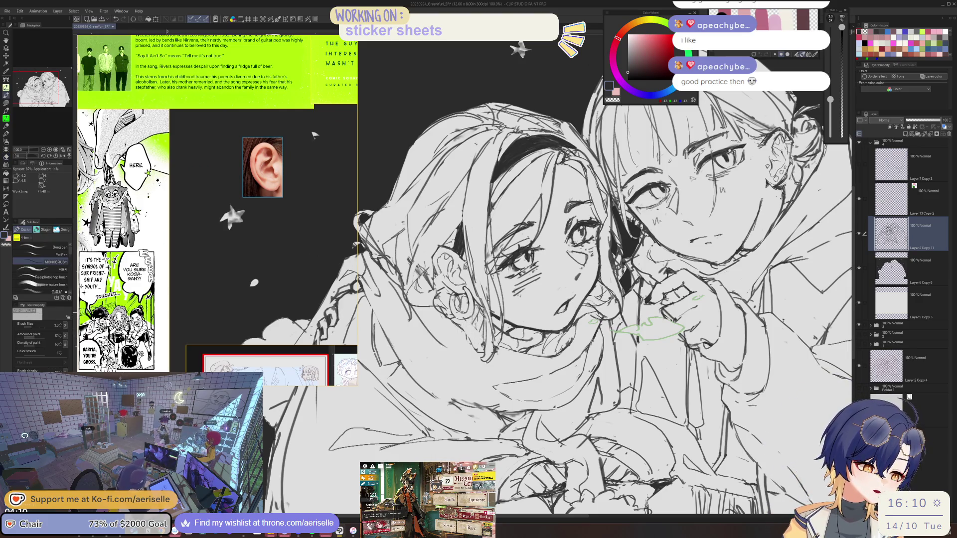
pyautogui.press('e')
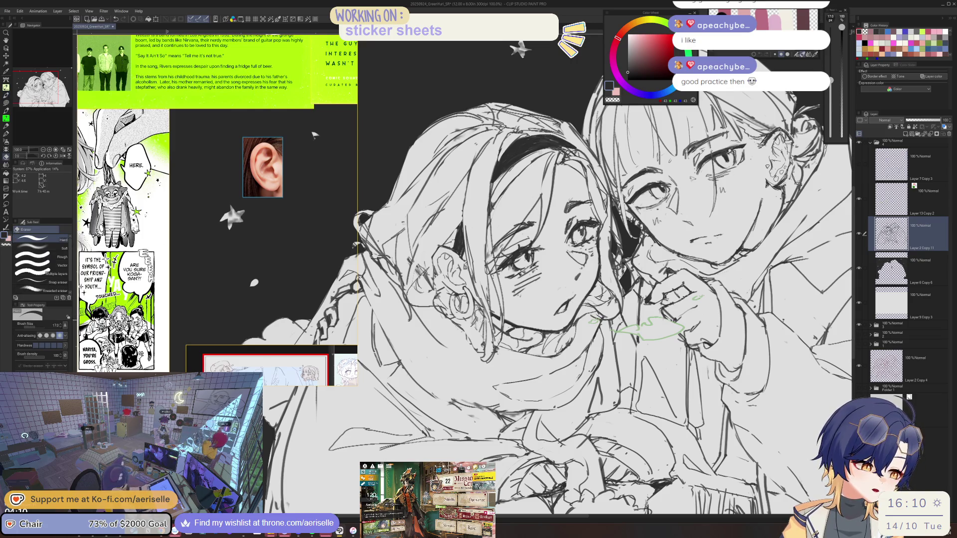
pyautogui.press('p')
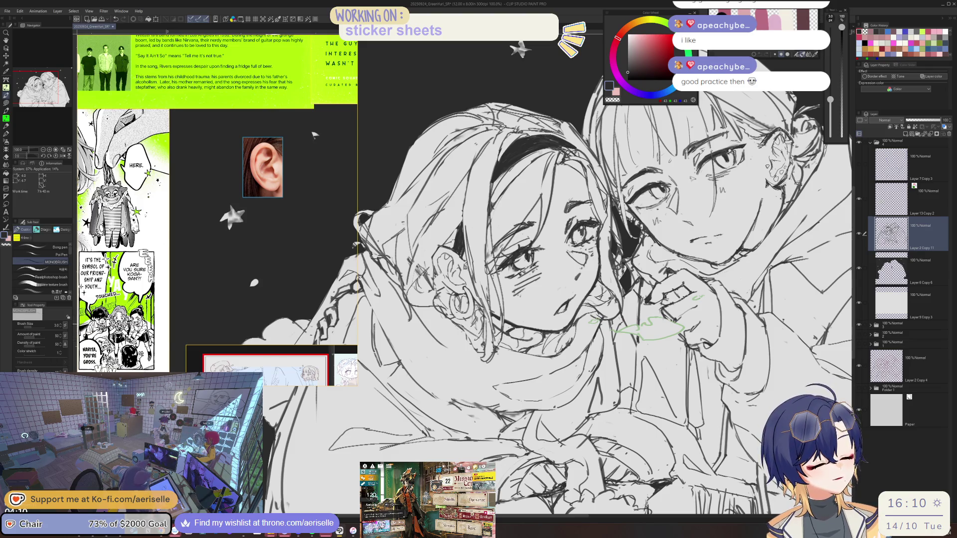
pyautogui.press('e')
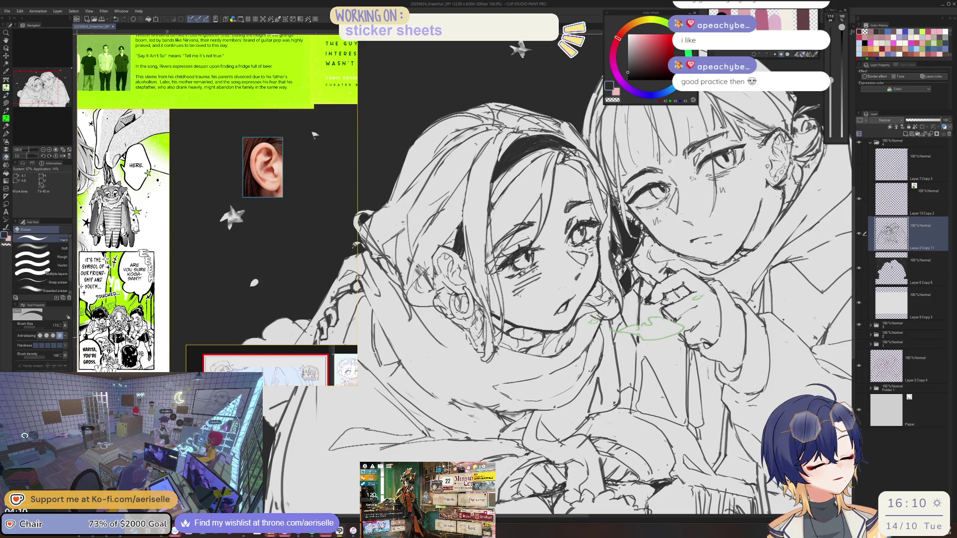
pyautogui.press('p')
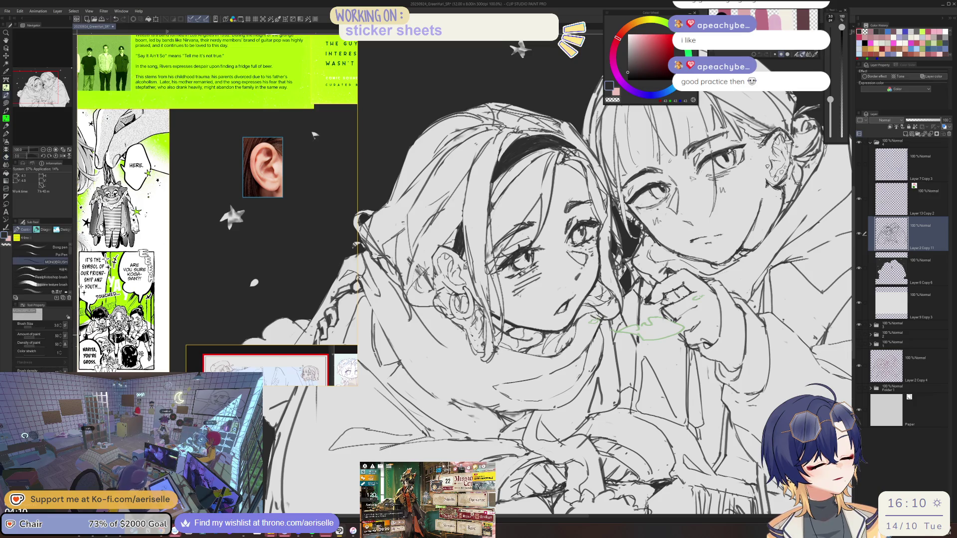
pyautogui.press('h')
pyautogui.hotkey('ctrl', '-')
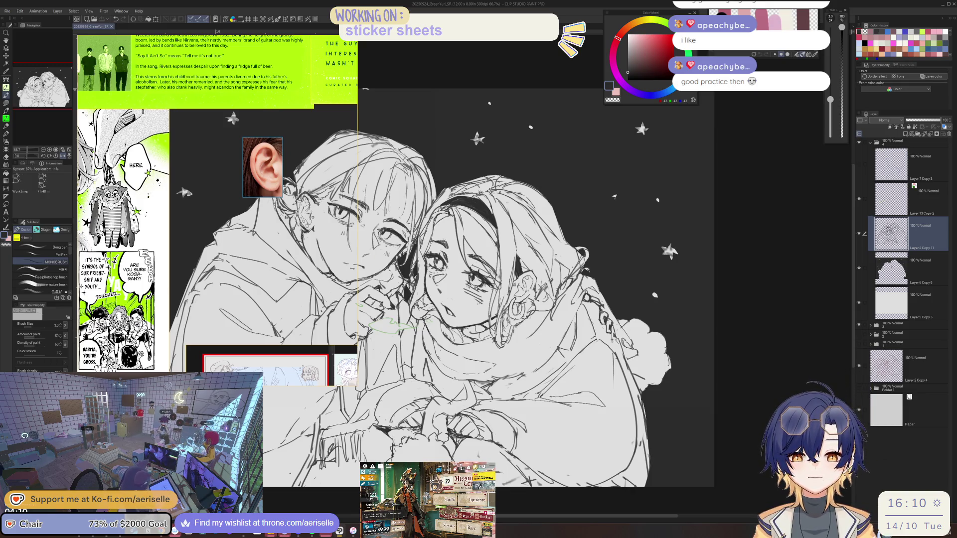
# - Mirror the canvas to check the sketch, thin the pen, and alternate pen and hard eraser on the faces
pyautogui.scroll(-3, 217, 209)
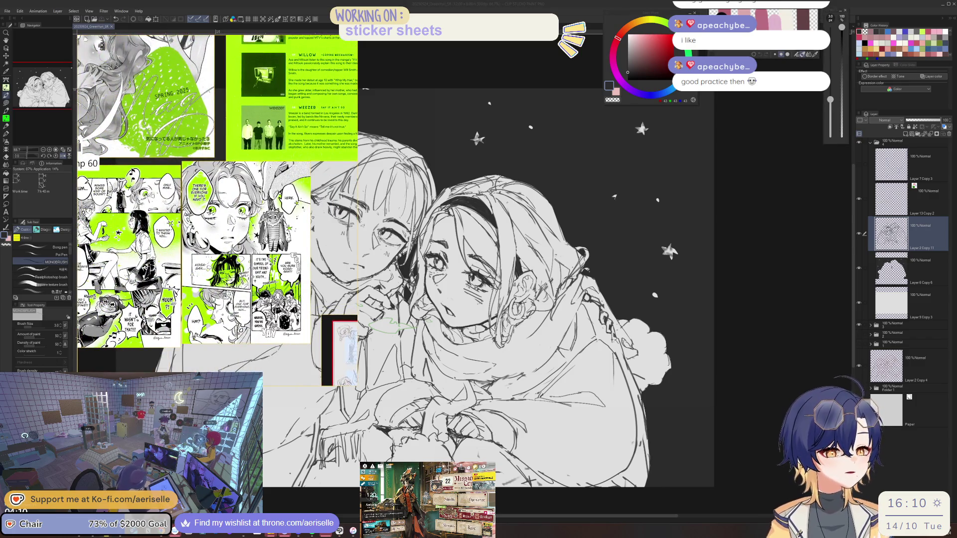
pyautogui.scroll(-2, 283, 197)
pyautogui.scroll(5, 283, 197)
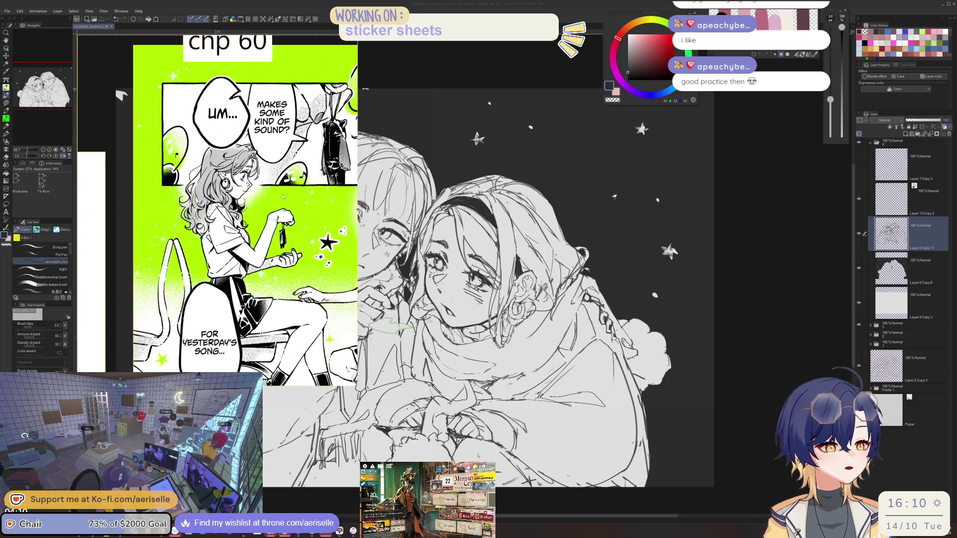
pyautogui.press('h')
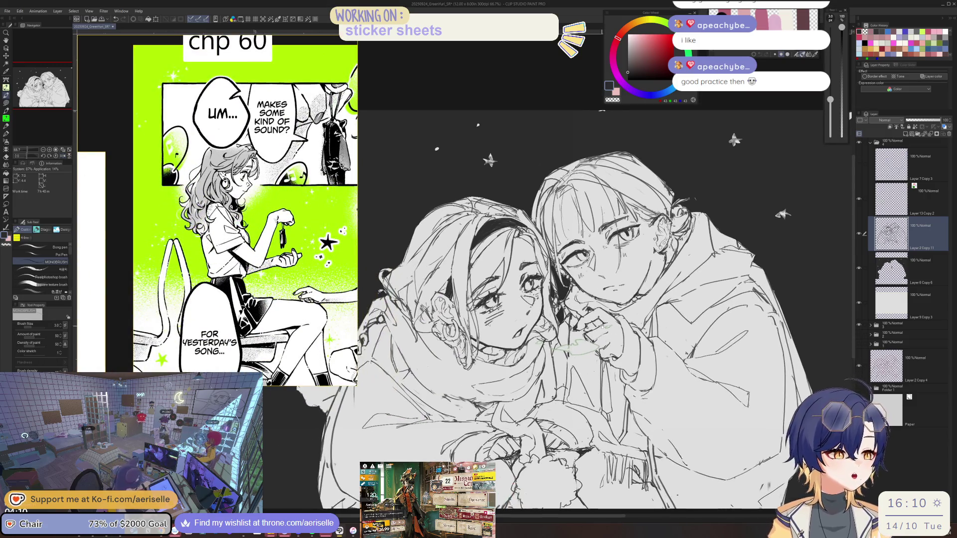
pyautogui.scroll(1, 528, 254)
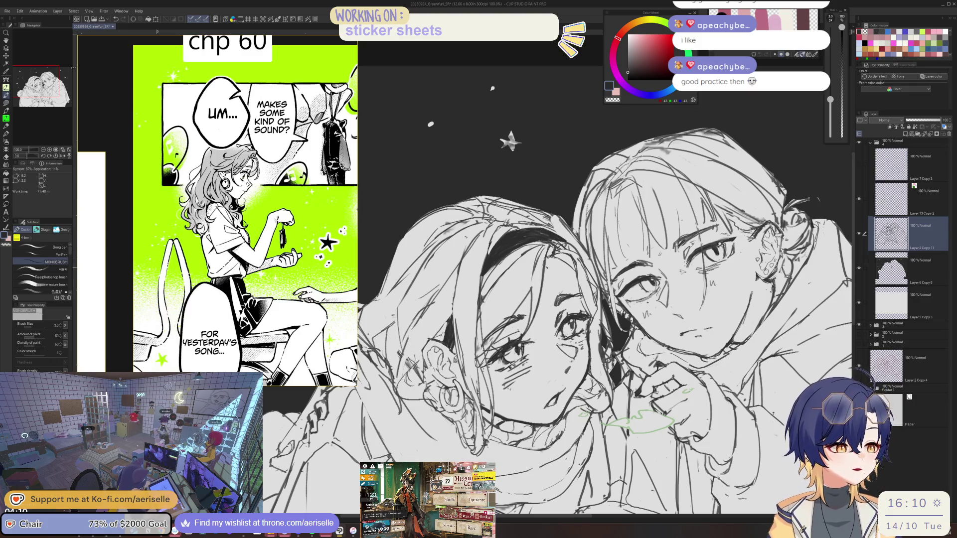
pyautogui.press('[')
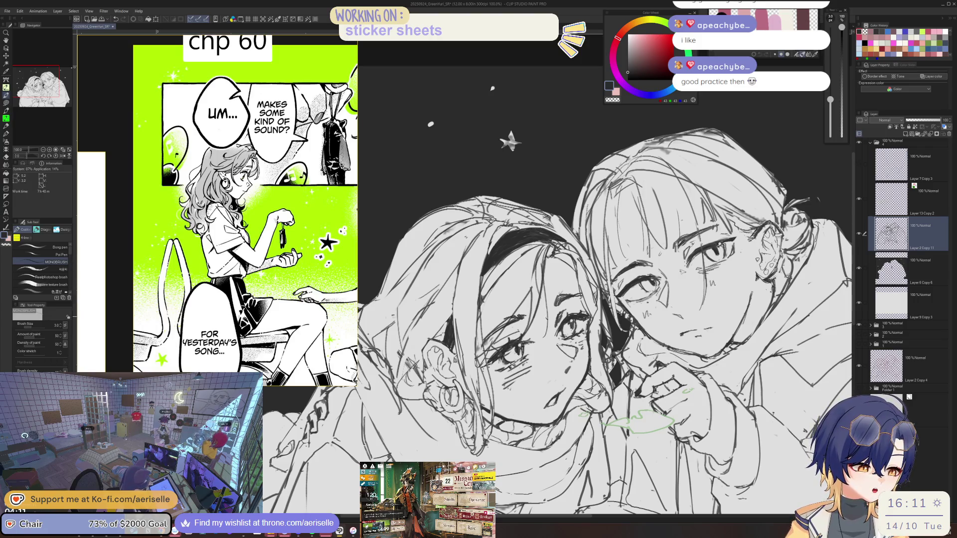
pyautogui.press('e')
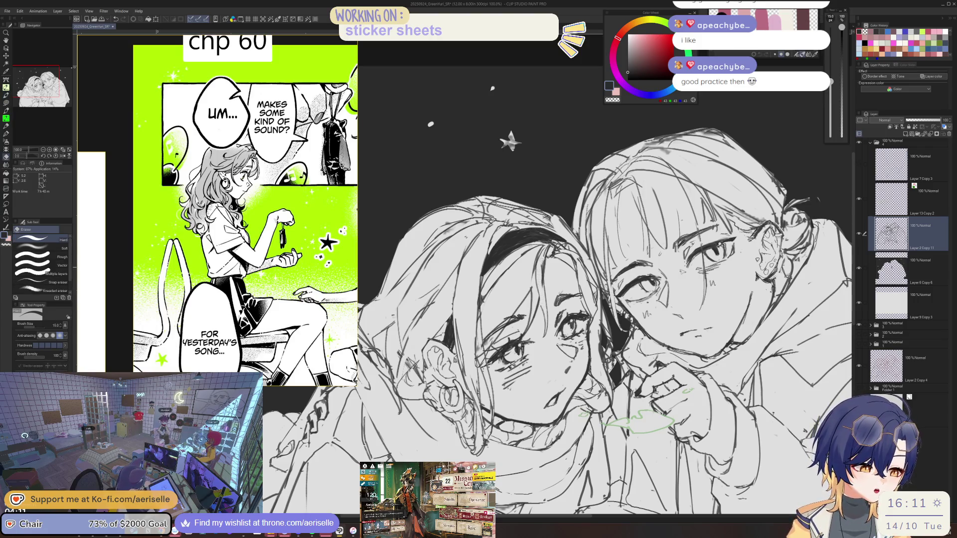
pyautogui.press('p')
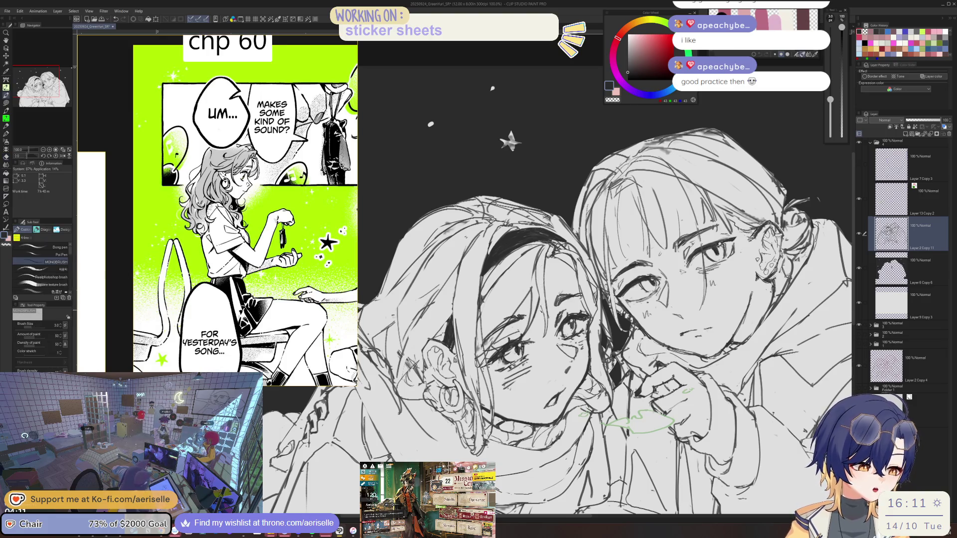
pyautogui.press('e')
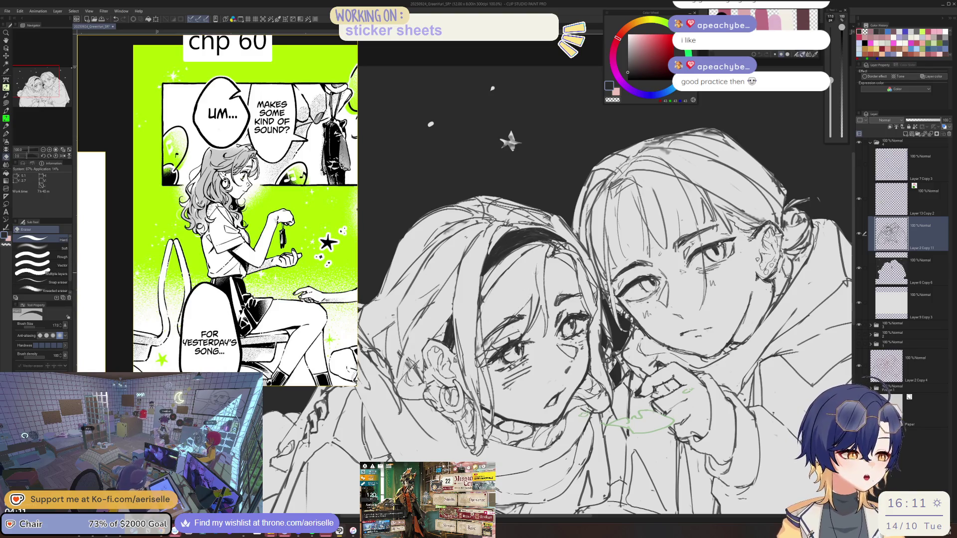
# - Add short hatched strokes to the headband character's hair
pyautogui.press('p')
pyautogui.moveTo(538, 246); pyautogui.dragTo(547, 312)
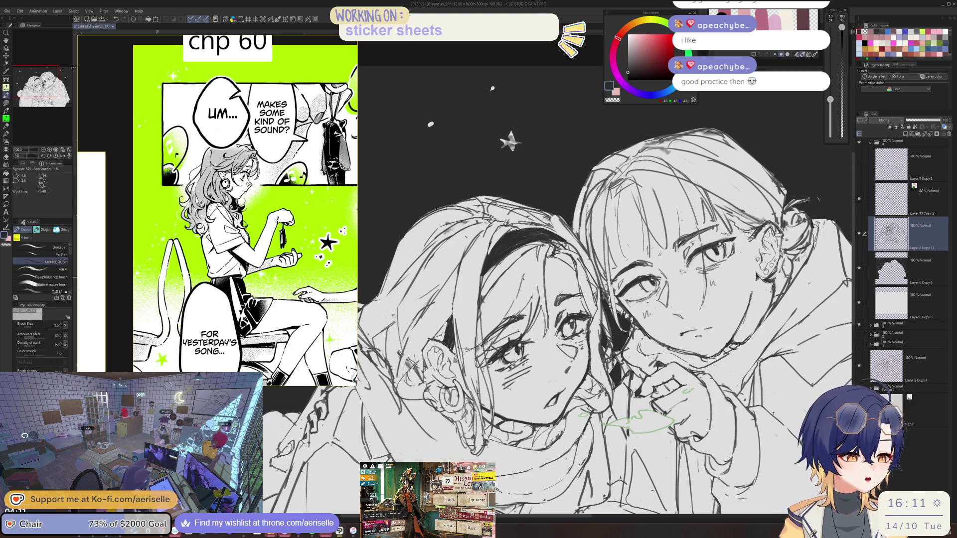
pyautogui.hotkey('ctrl', '-')
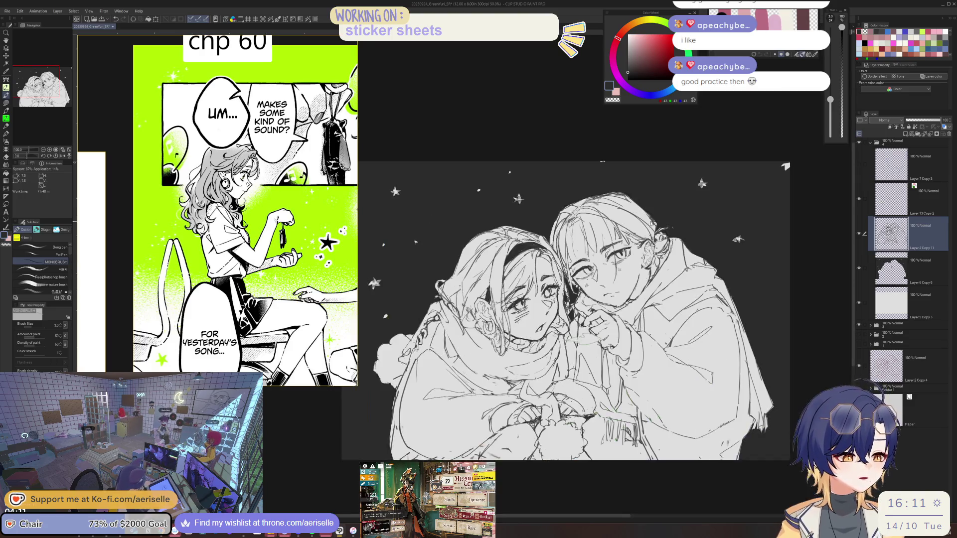
pyautogui.hotkey('ctrl', '+')
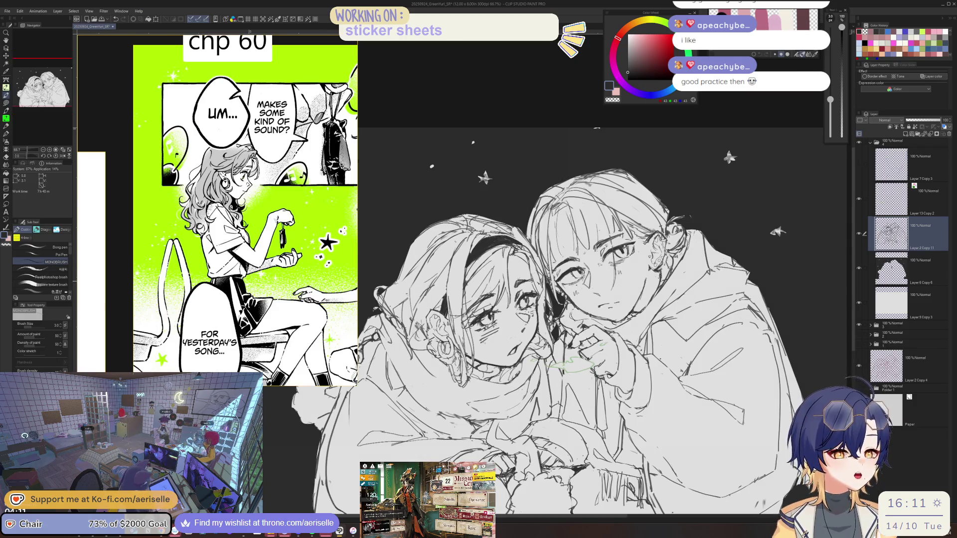
pyautogui.hotkey('ctrl', '+')
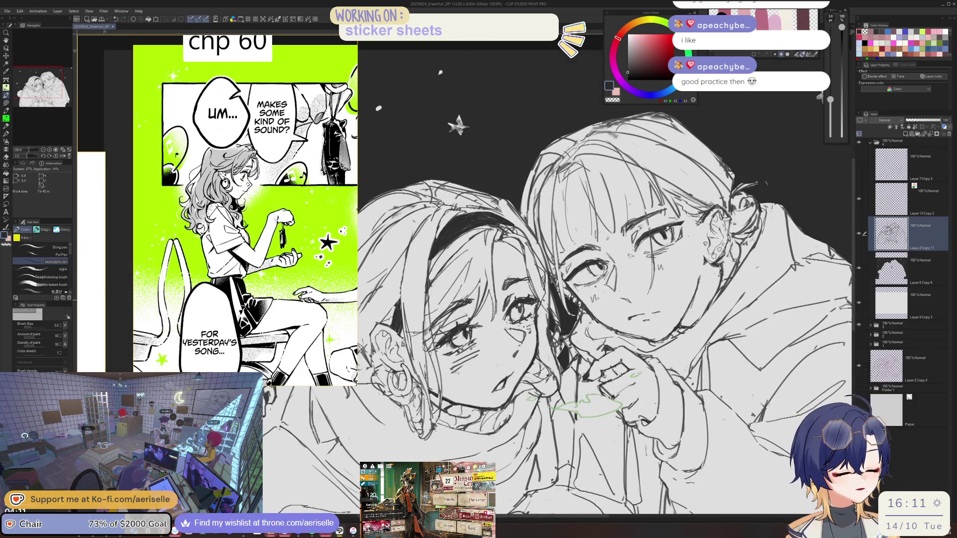
pyautogui.press('e')
pyautogui.press('p')
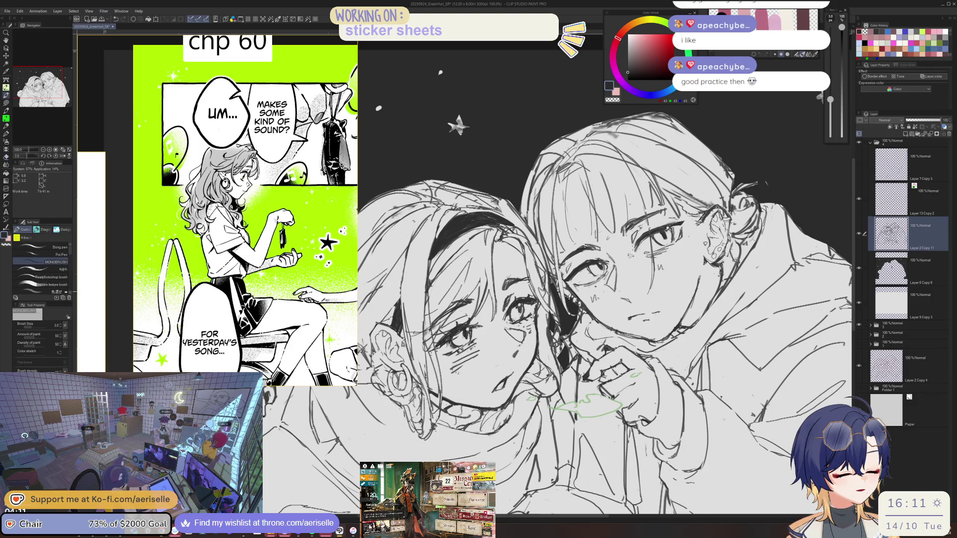
# - Flip the canvas horizontally and zoom in on the headband character's face to check it
pyautogui.press('h')
pyautogui.hotkey('ctrl', '-')
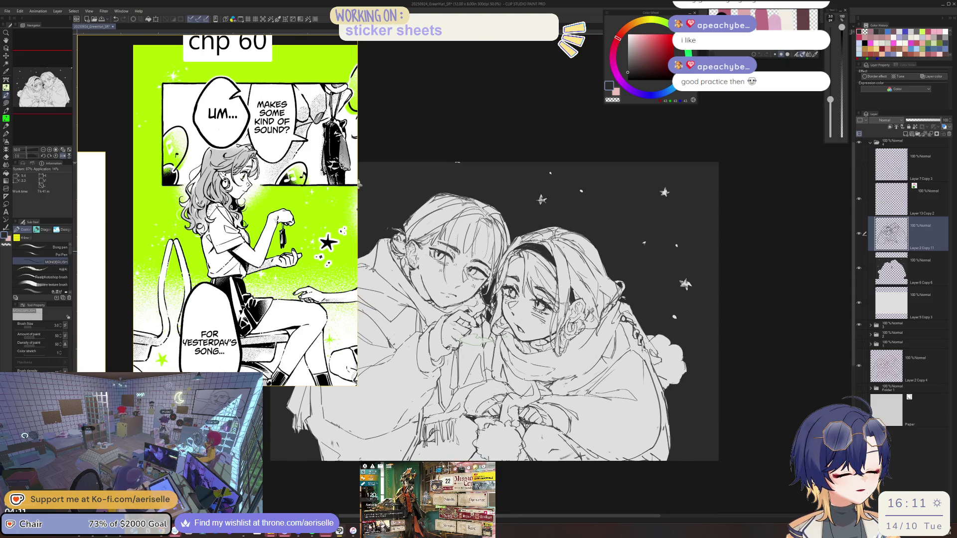
pyautogui.hotkey('ctrl', '+')
pyautogui.hotkey('ctrl', '+')
pyautogui.press('e')
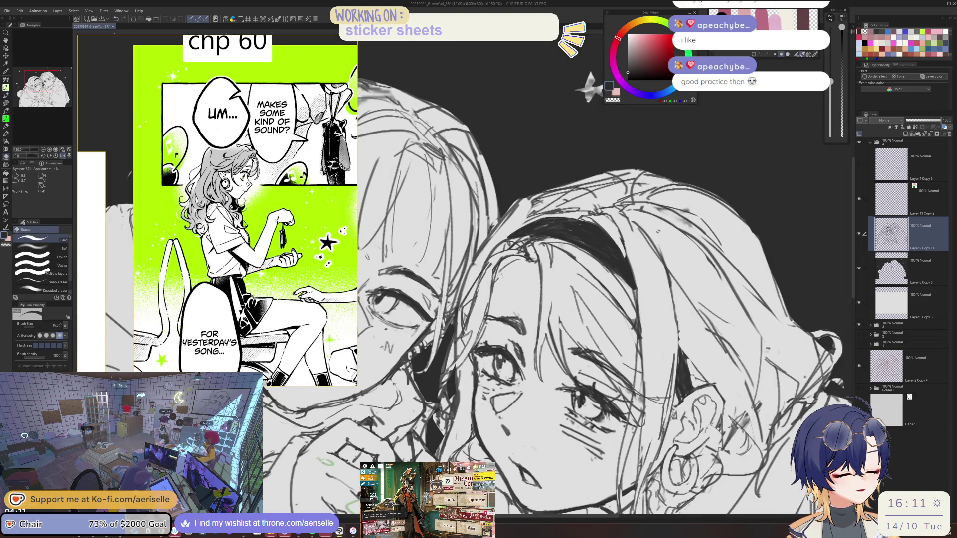
pyautogui.press('p')
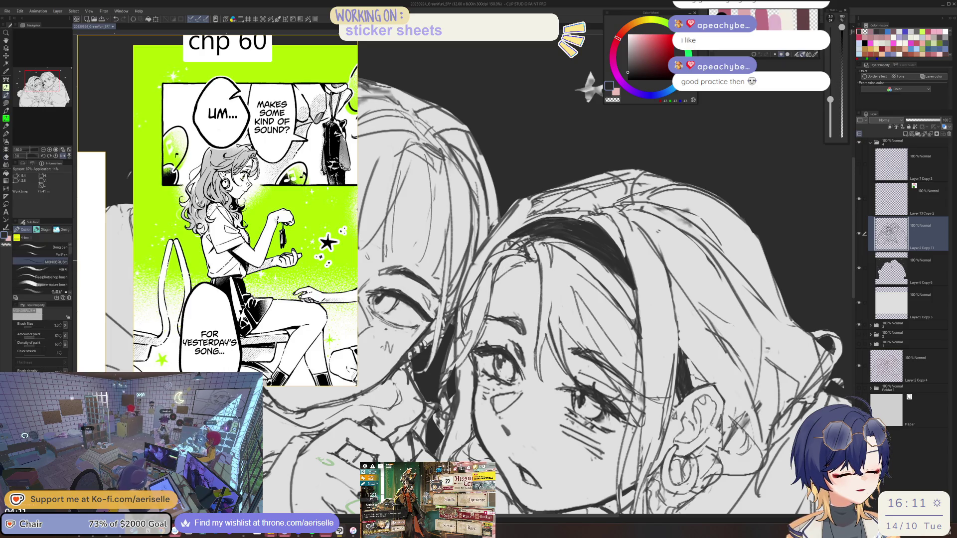
# - Tidy stray lines around the face in the mirrored view with the eraser
pyautogui.scroll(-4, 508, 269)
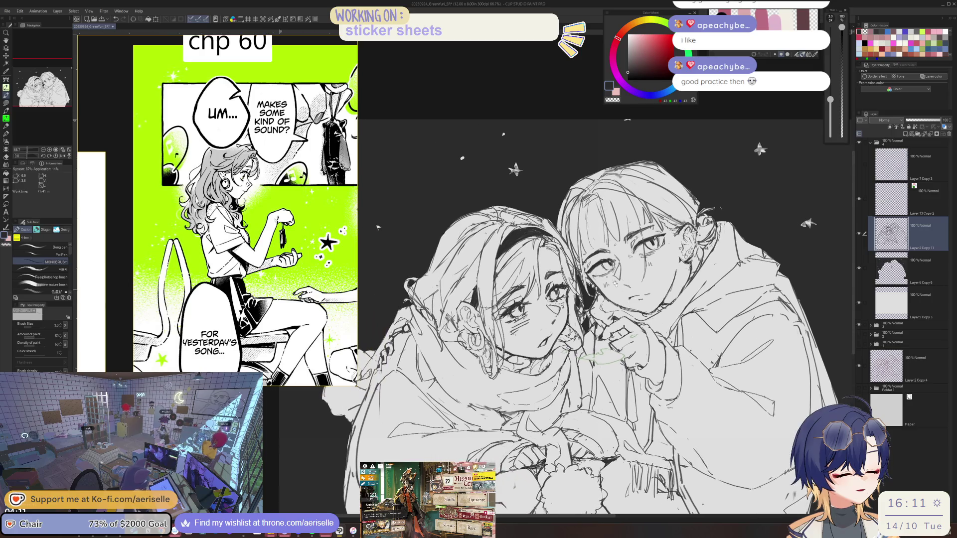
pyautogui.scroll(4, 537, 250)
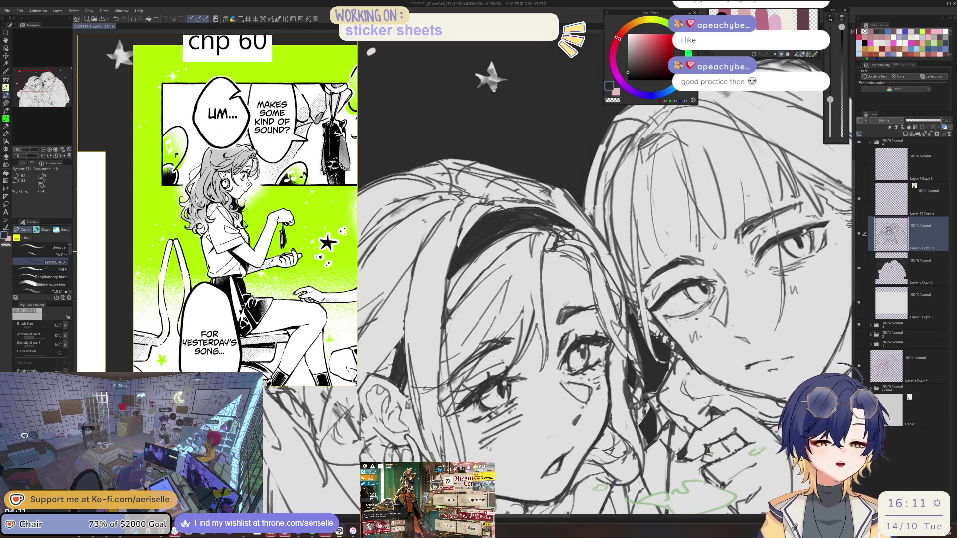
pyautogui.scroll(-2, 523, 100)
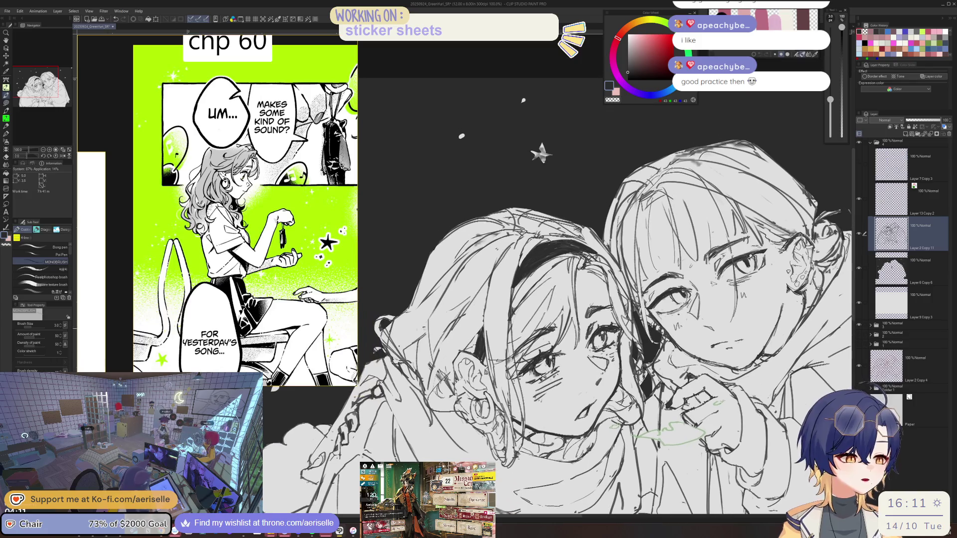
pyautogui.press('e')
pyautogui.press('p')
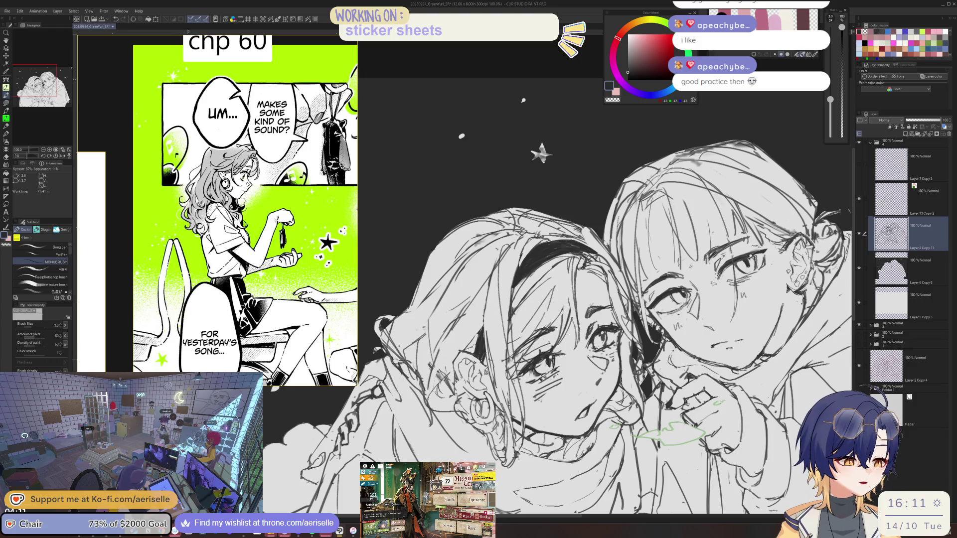
pyautogui.scroll(2, 595, 364)
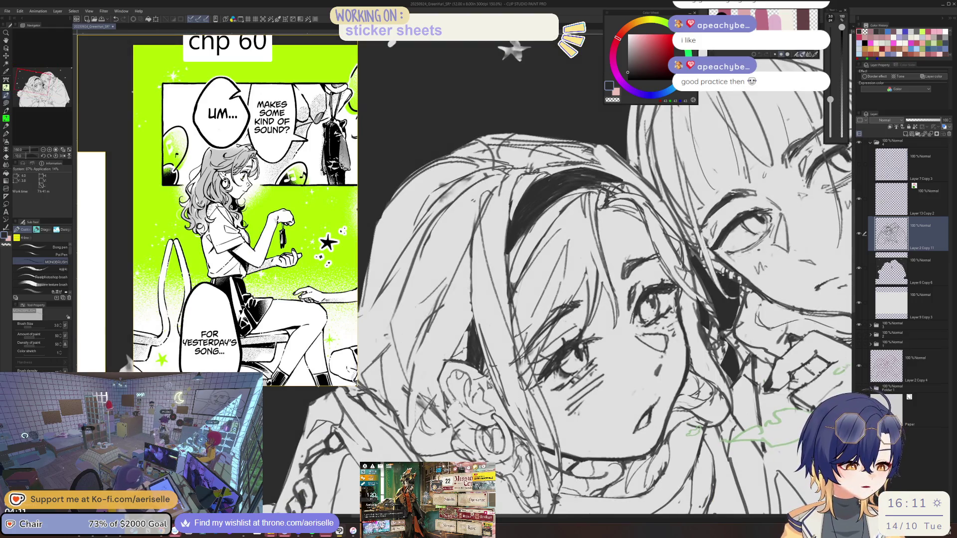
pyautogui.scroll(-3, 687, 356)
pyautogui.scroll(3, 585, 264)
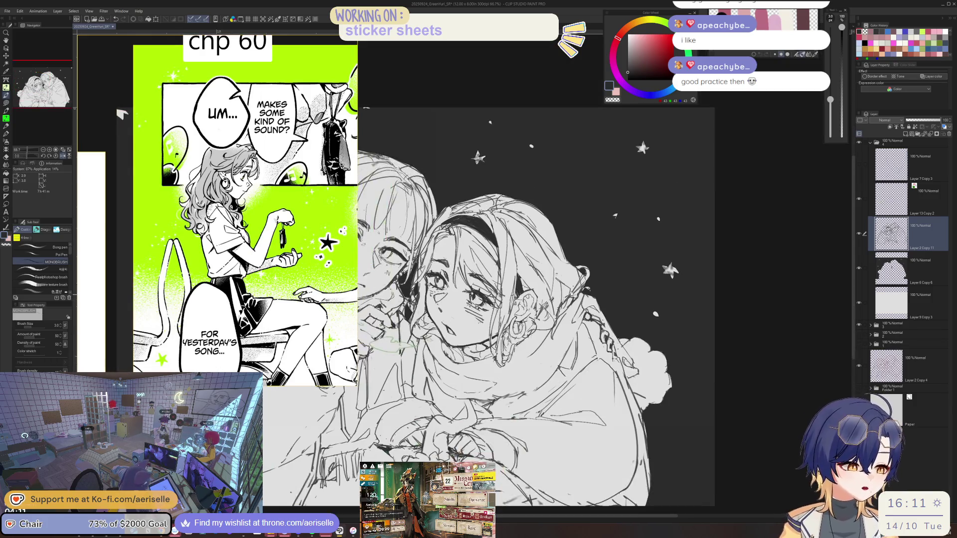
pyautogui.press('e')
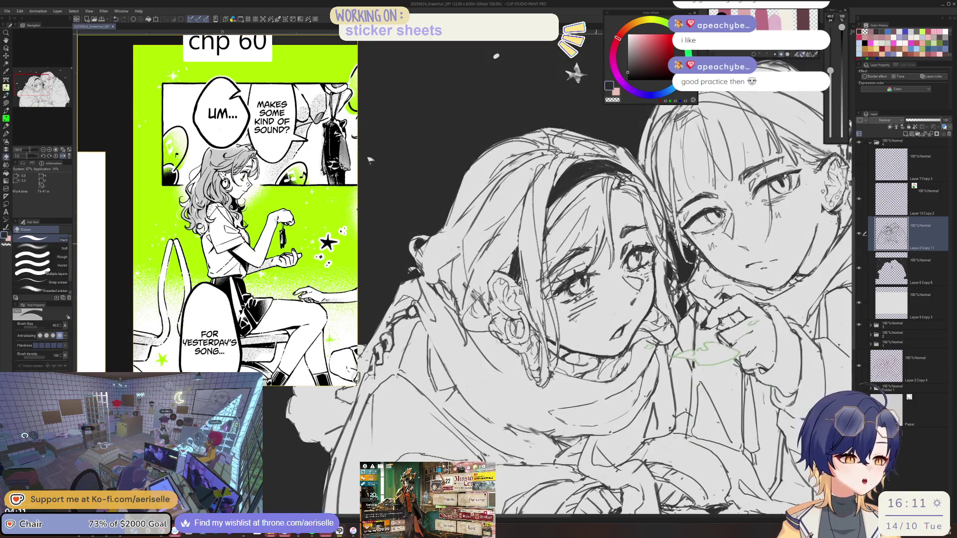
pyautogui.scroll(-3, 585, 264)
pyautogui.scroll(3, 585, 264)
# - Add strokes to the hair near the ear, tilting the view and returning it upright
pyautogui.press('b')
pyautogui.moveTo(493, 327)
pyautogui.mouseDown()
pyautogui.moveTo(436, 343)
pyautogui.moveTo(436, 376)
pyautogui.mouseUp()
pyautogui.moveTo(463, 338); pyautogui.dragTo(461, 378)
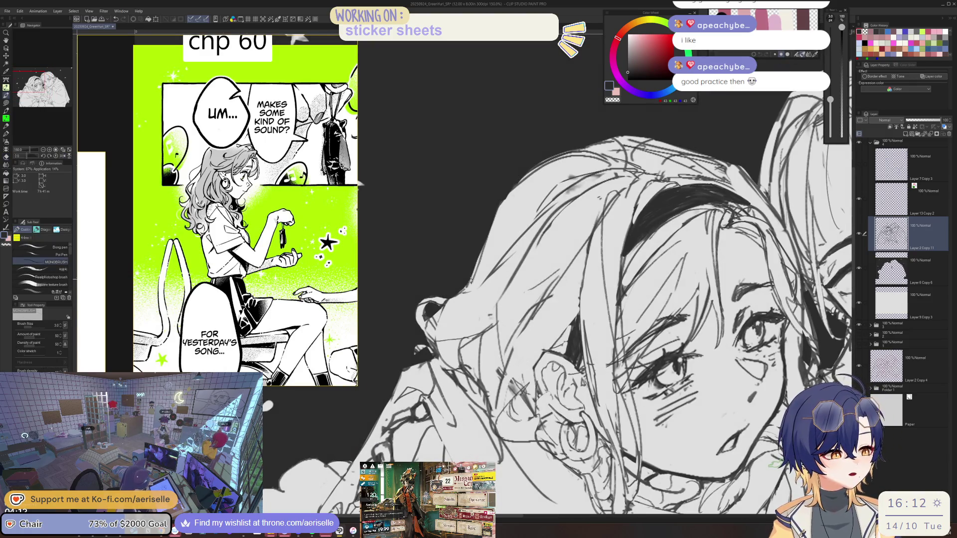
pyautogui.press('e')
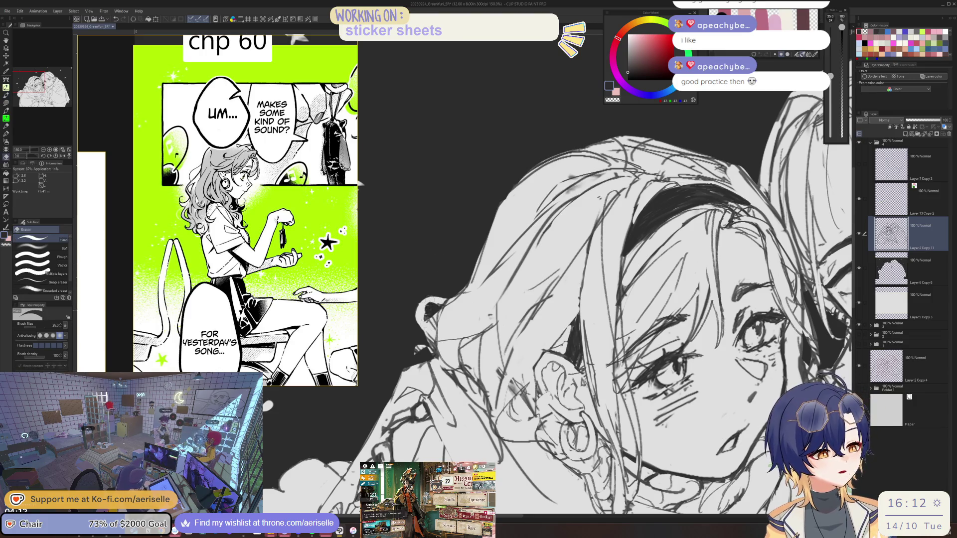
pyautogui.press('-')
pyautogui.press('-')
pyautogui.press('b')
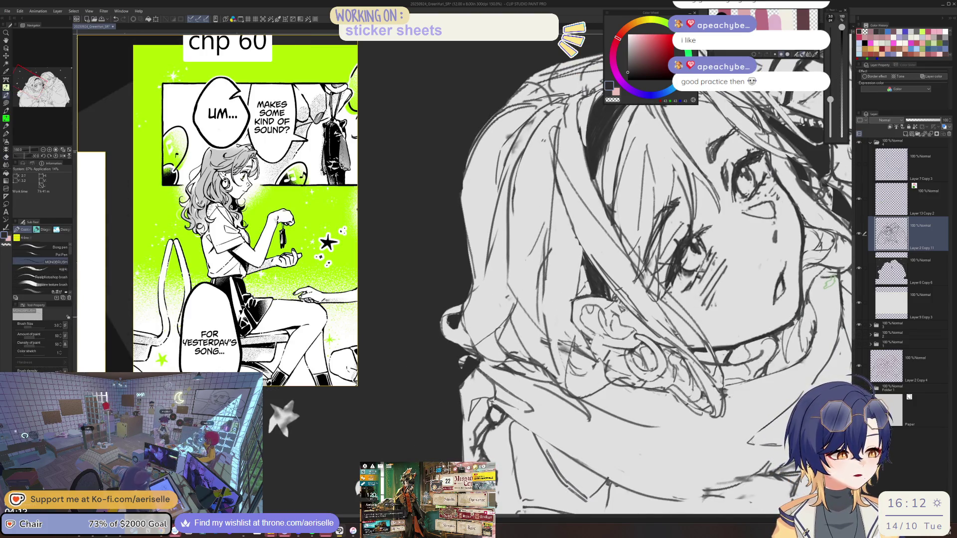
pyautogui.press('^')
pyautogui.press('^')
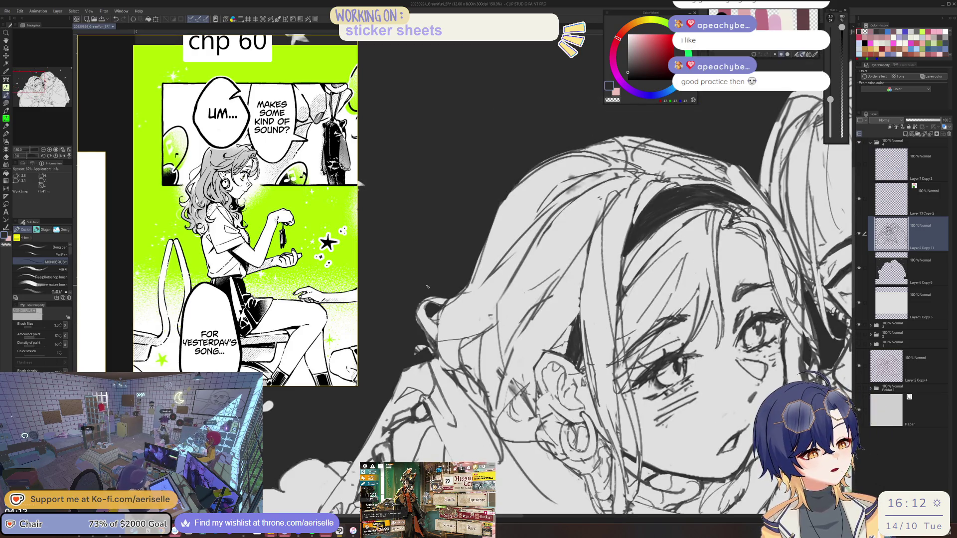
# - Erase stray lines with a larger hard eraser, then zoom out to fit the whole illustration
pyautogui.scroll(-3, 427, 286)
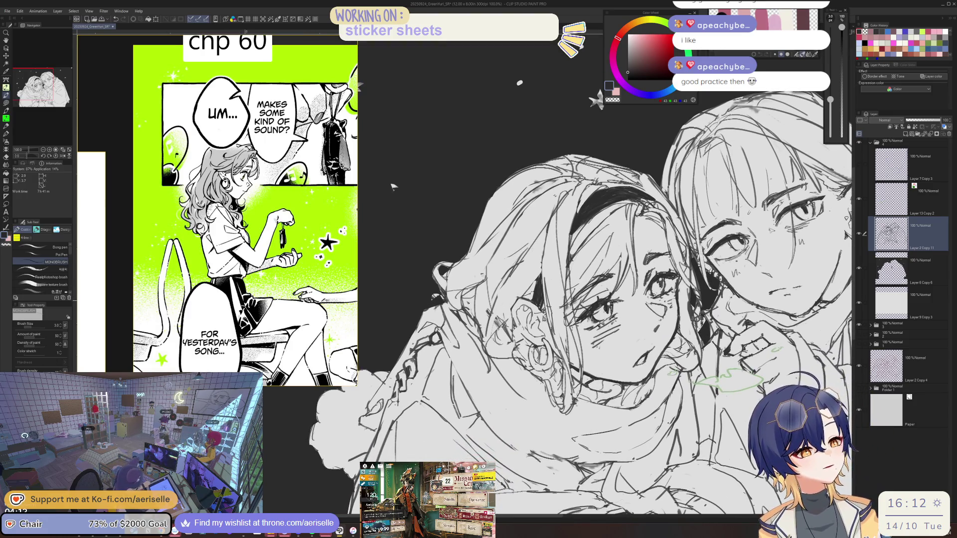
pyautogui.press('e')
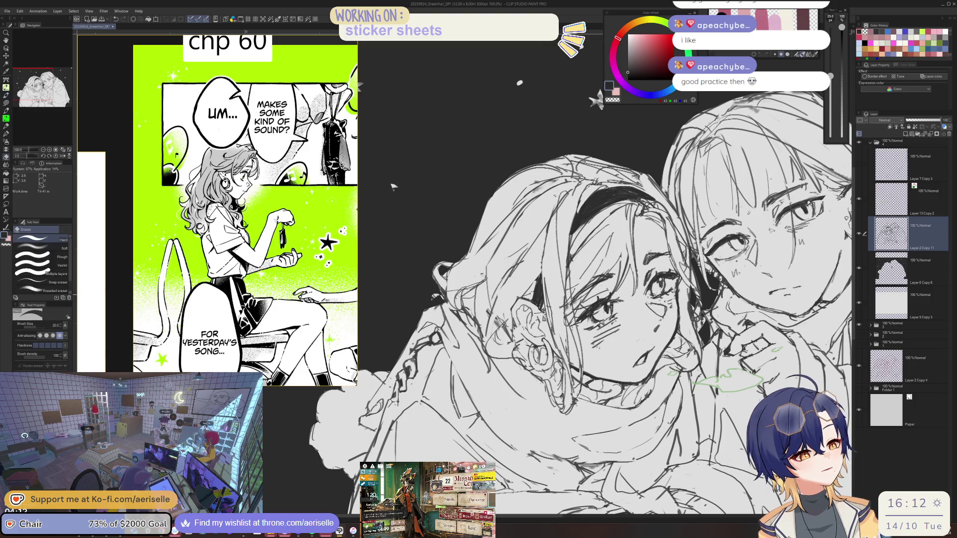
pyautogui.press('p')
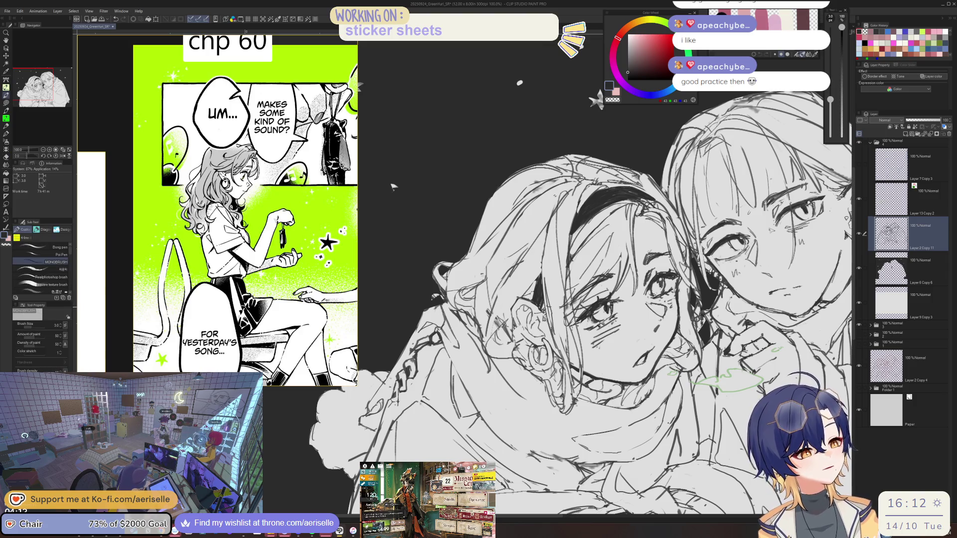
pyautogui.hotkey('ctrl', '-')
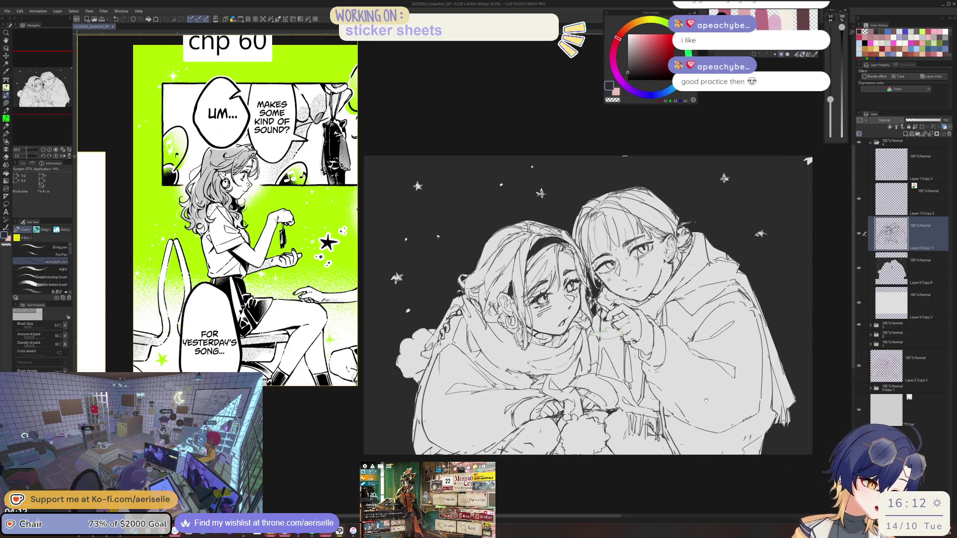
pyautogui.hotkey('ctrl', '+')
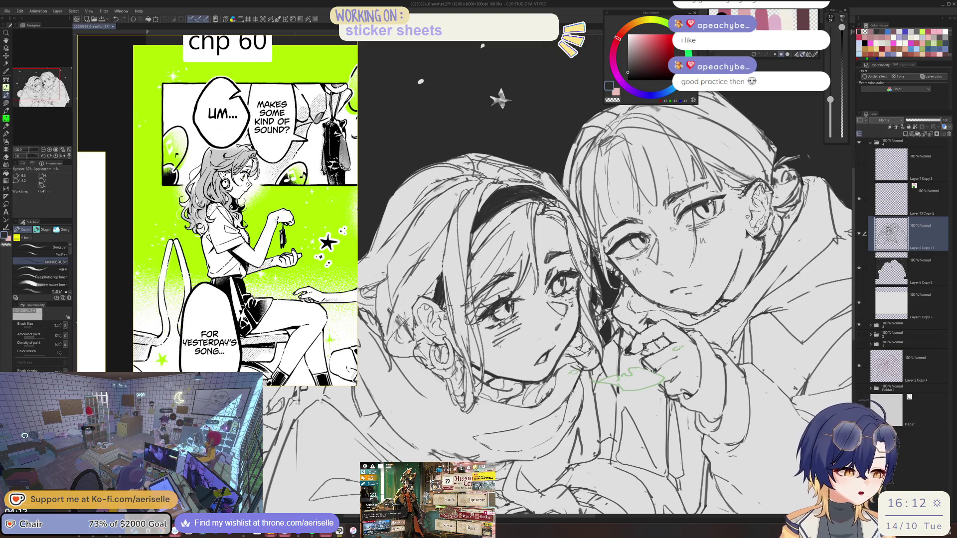
pyautogui.hotkey('ctrl', '0')
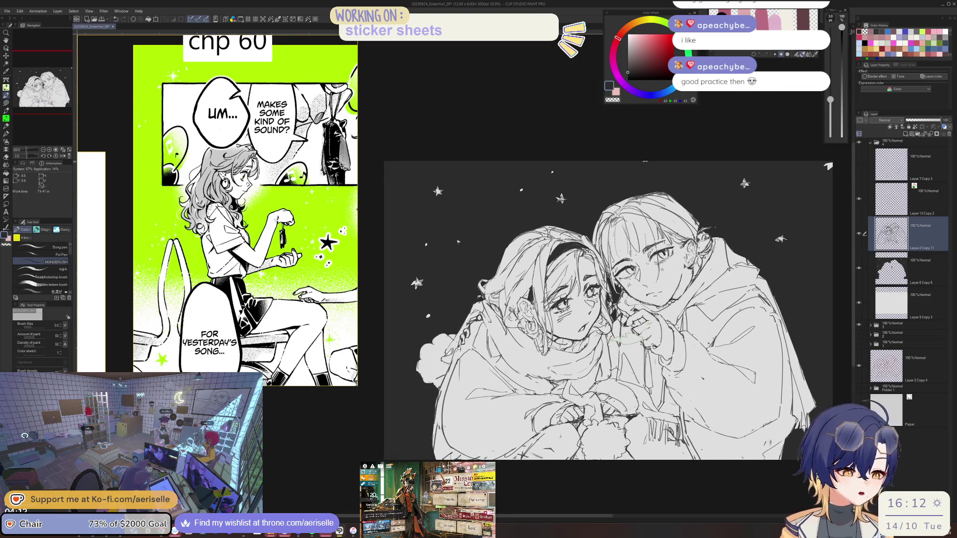
pyautogui.hotkey('ctrl', '+')
pyautogui.press('e')
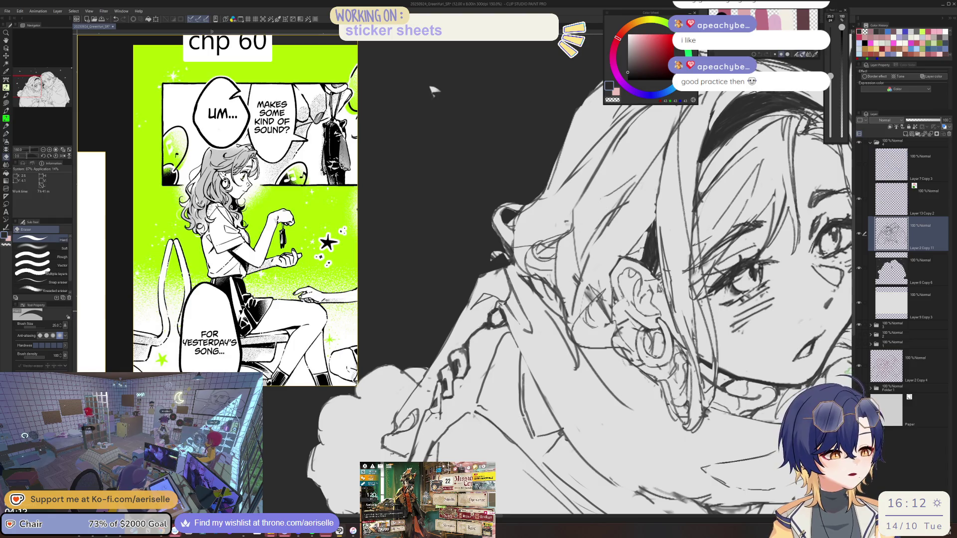
pyautogui.press('p')
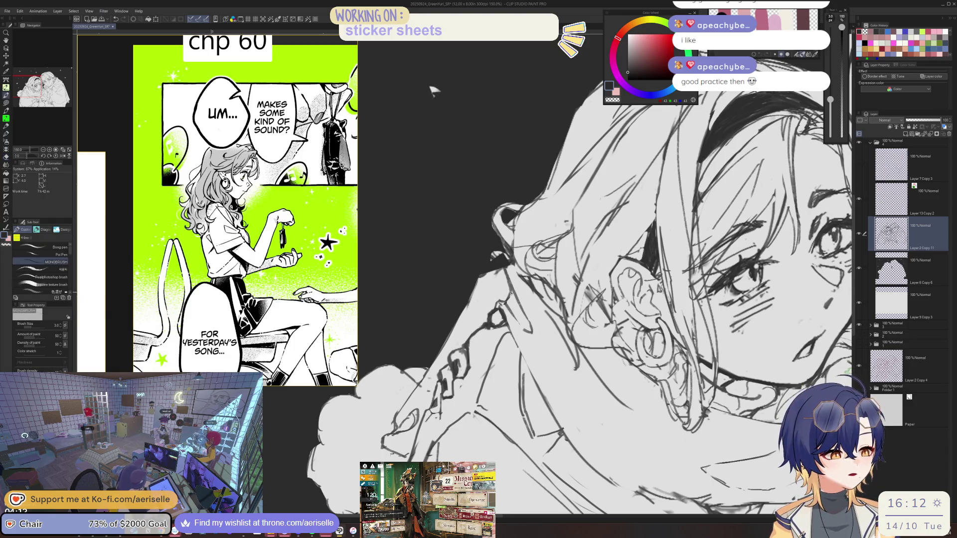
pyautogui.hotkey('ctrl', '0')
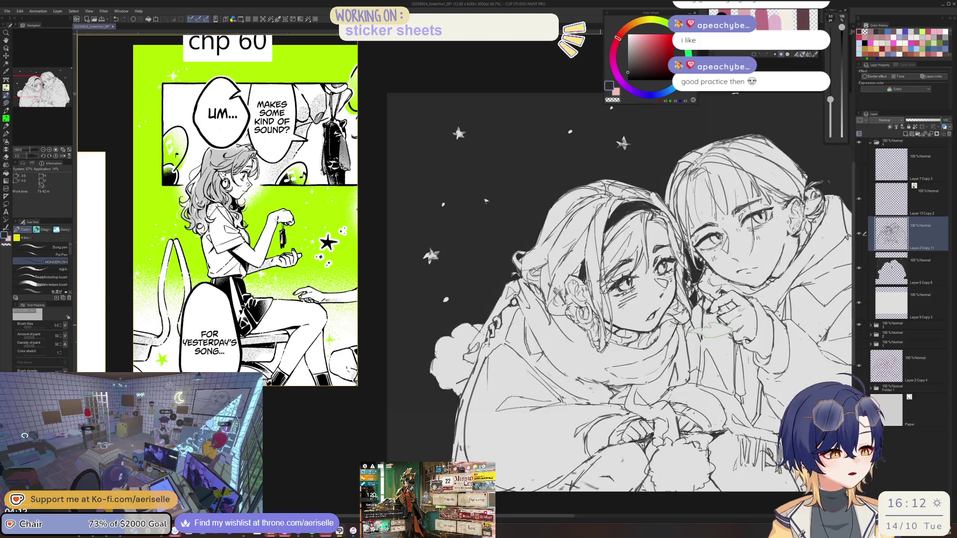
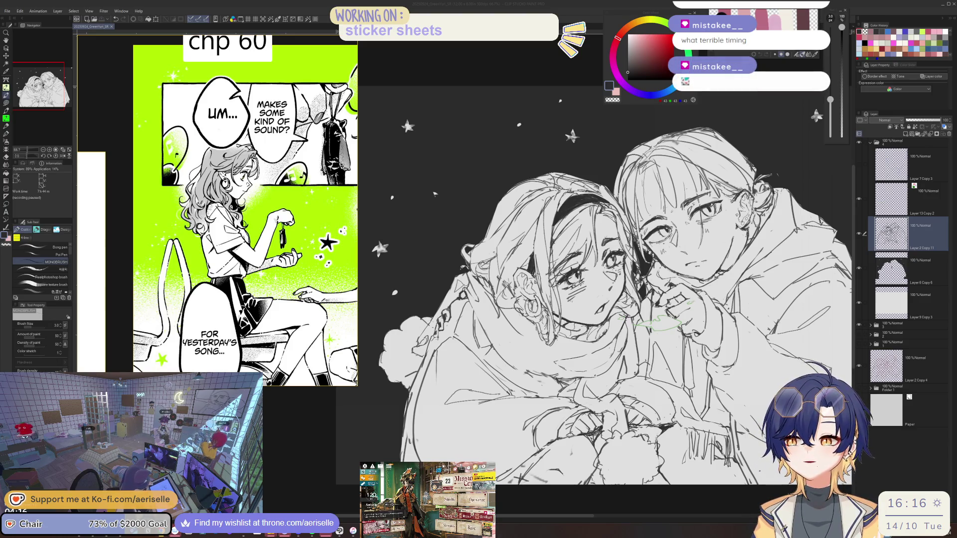
# - Dismiss the music player, zoom in on the faces and start touching up lines with pen and eraser
pyautogui.hotkey('alt', 'Tab')
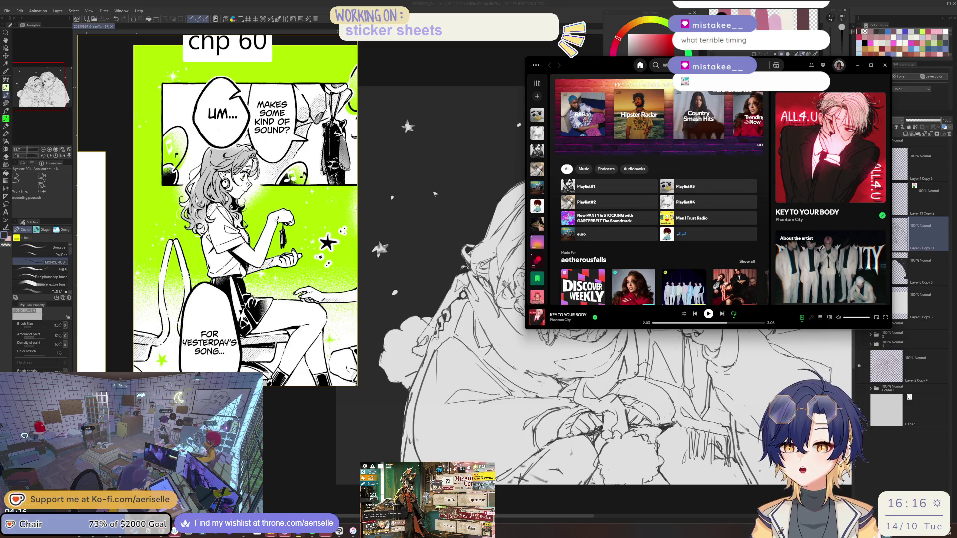
pyautogui.click(926, 227)
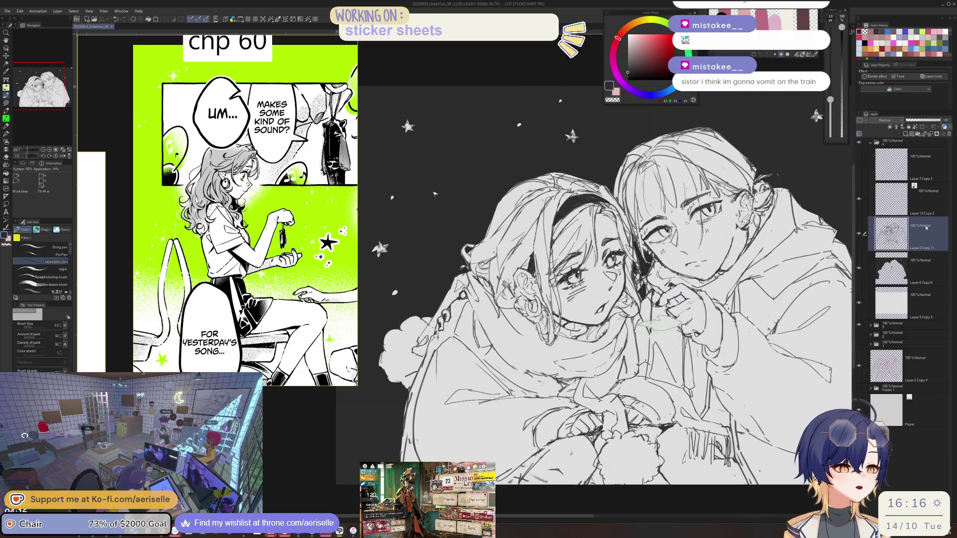
pyautogui.scroll(2, 605, 85)
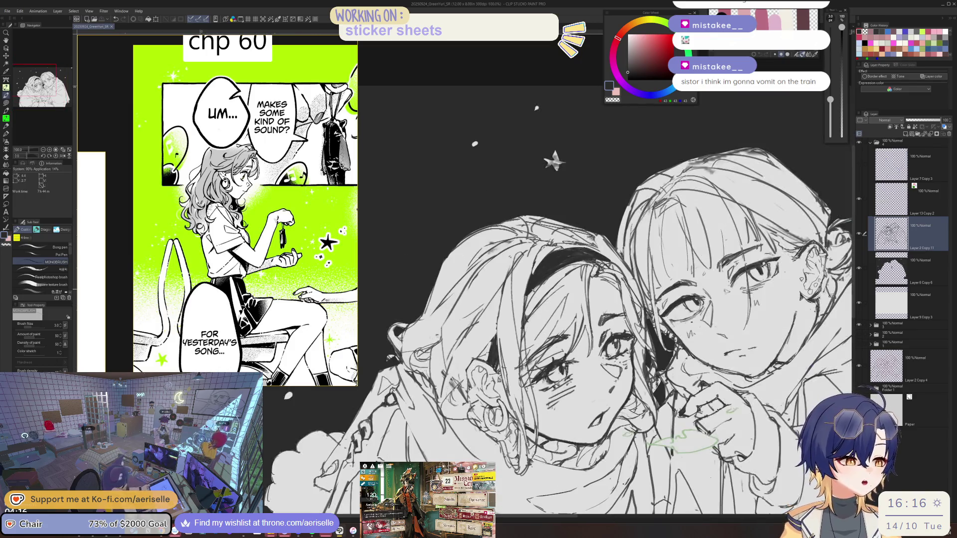
pyautogui.press('e')
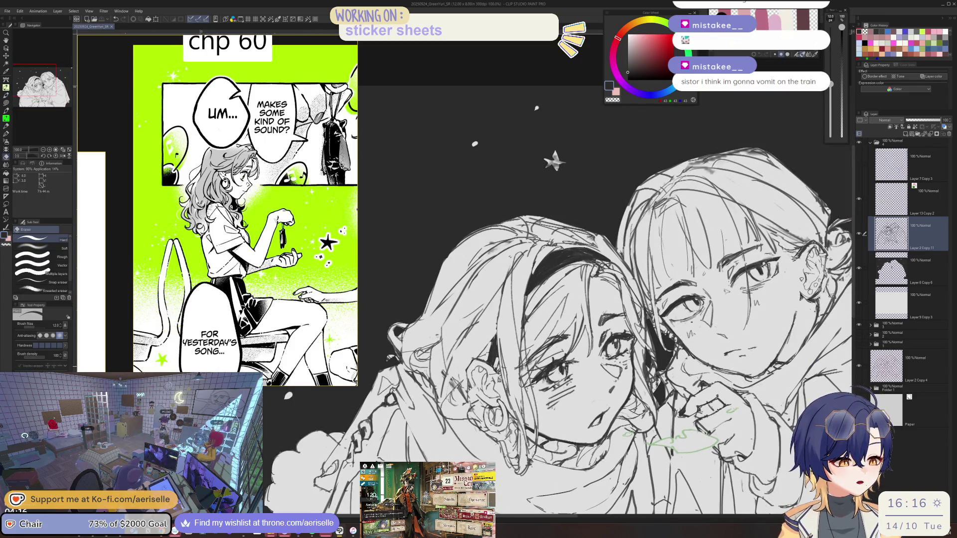
pyautogui.press('p')
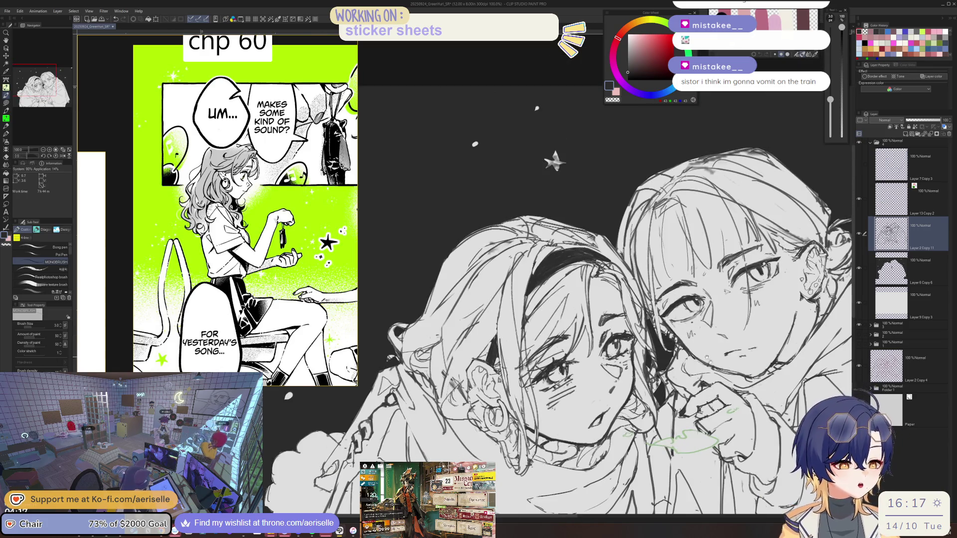
pyautogui.scroll(2, 557, 298)
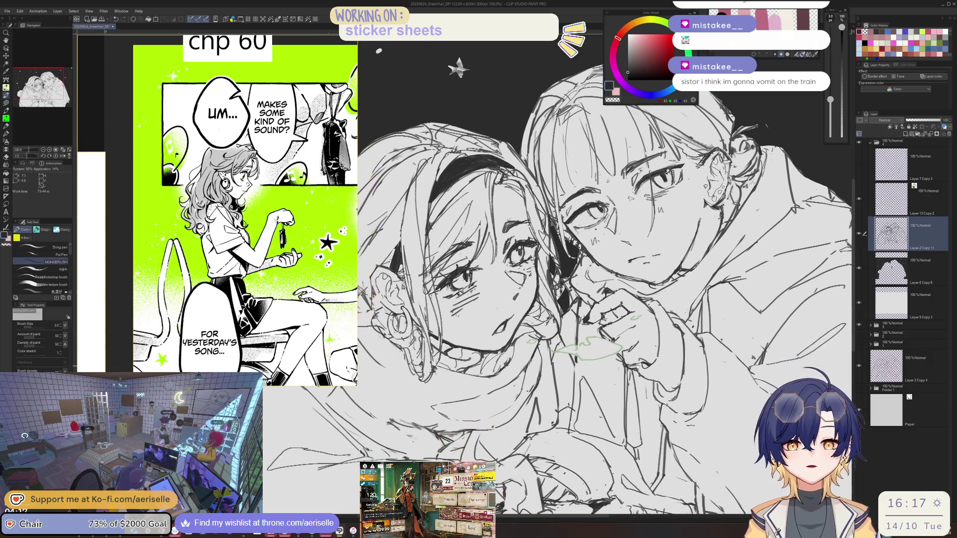
pyautogui.moveTo(498, 399); pyautogui.dragTo(510, 384)
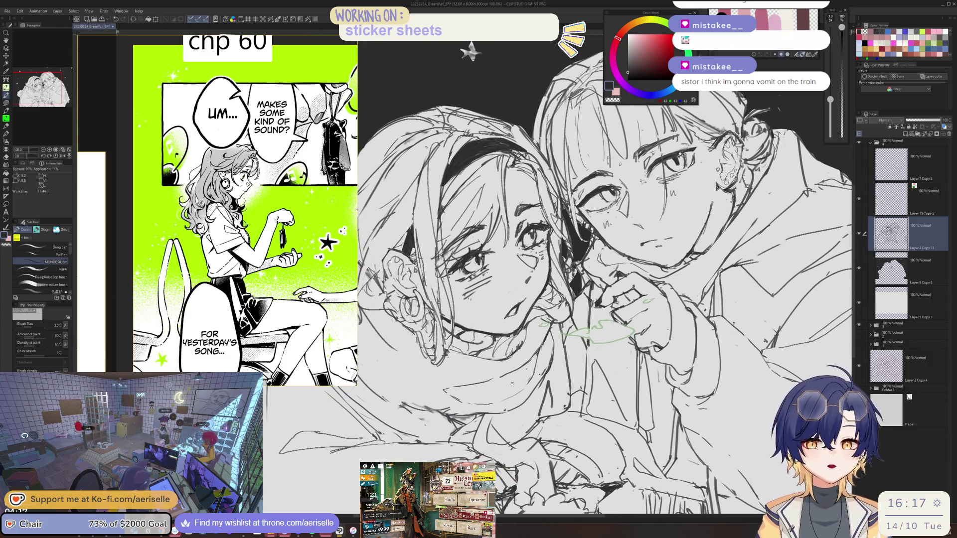
pyautogui.scroll(4, 511, 384)
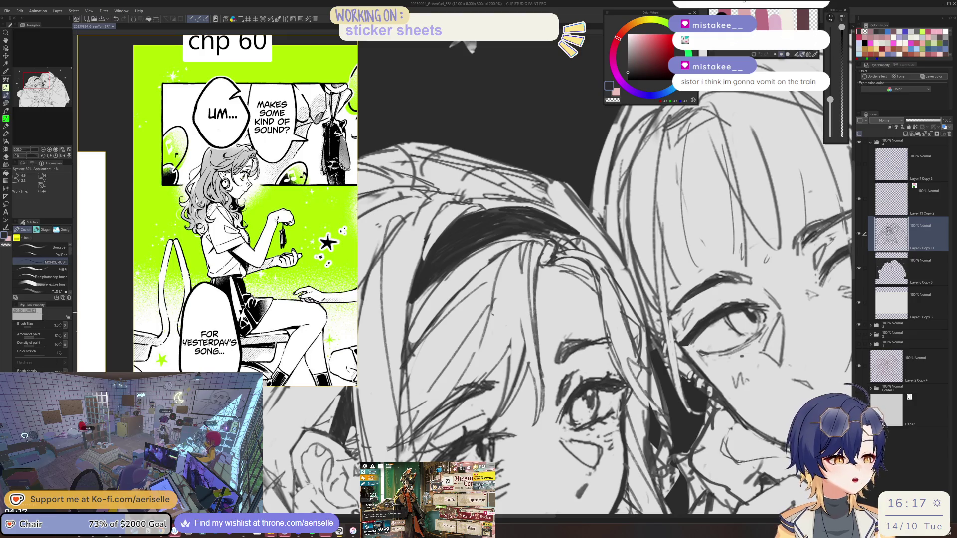
# - Keep alternating the MONOBRUSH pen and eraser to refine the face lines
pyautogui.press('e')
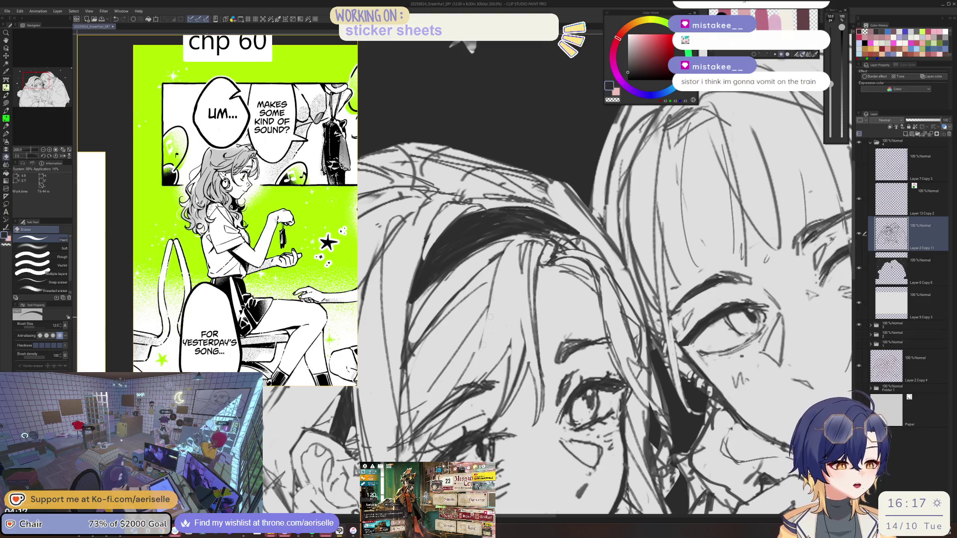
pyautogui.press('p')
pyautogui.scroll(-3, 491, 324)
pyautogui.moveTo(535, 324); pyautogui.dragTo(481, 330)
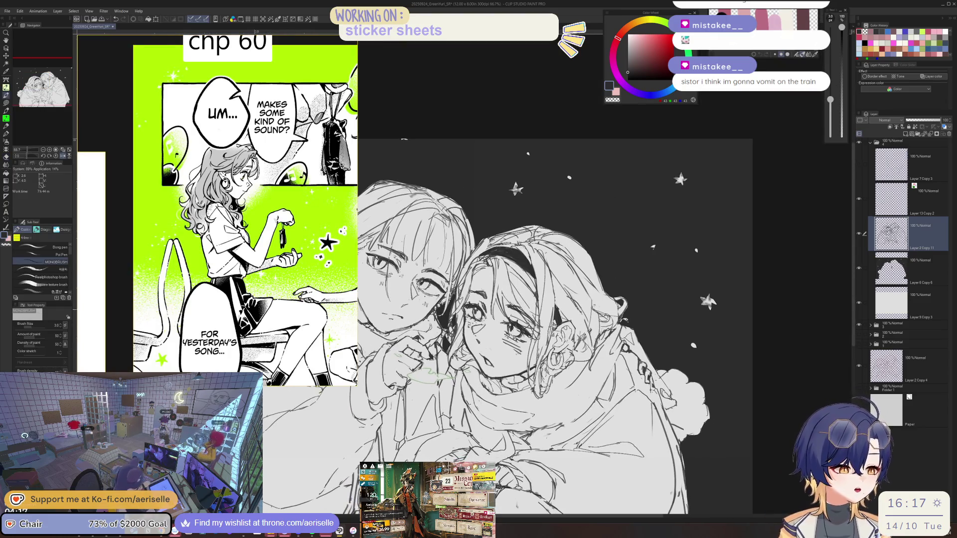
pyautogui.scroll(4, 519, 324)
pyautogui.press('e')
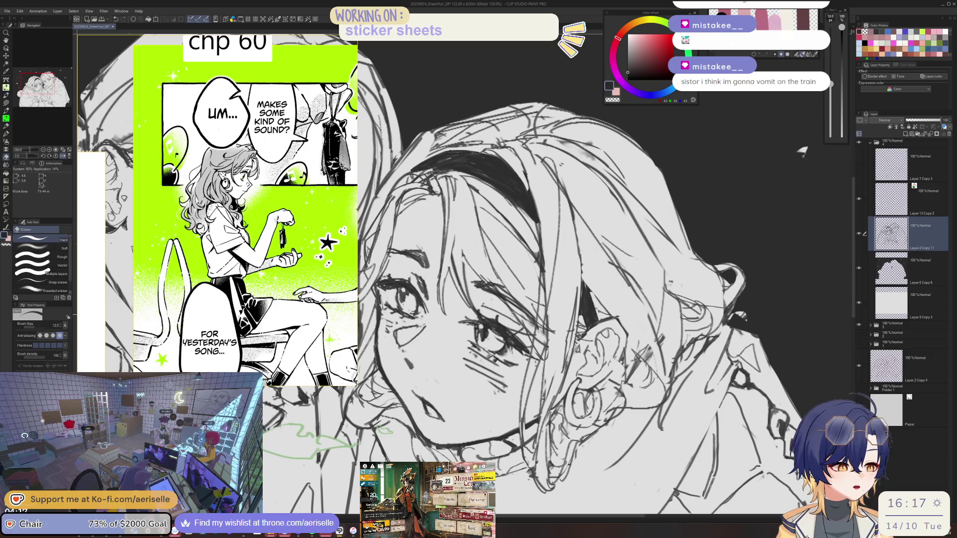
pyautogui.scroll(-3, 566, 291)
pyautogui.scroll(5, 566, 291)
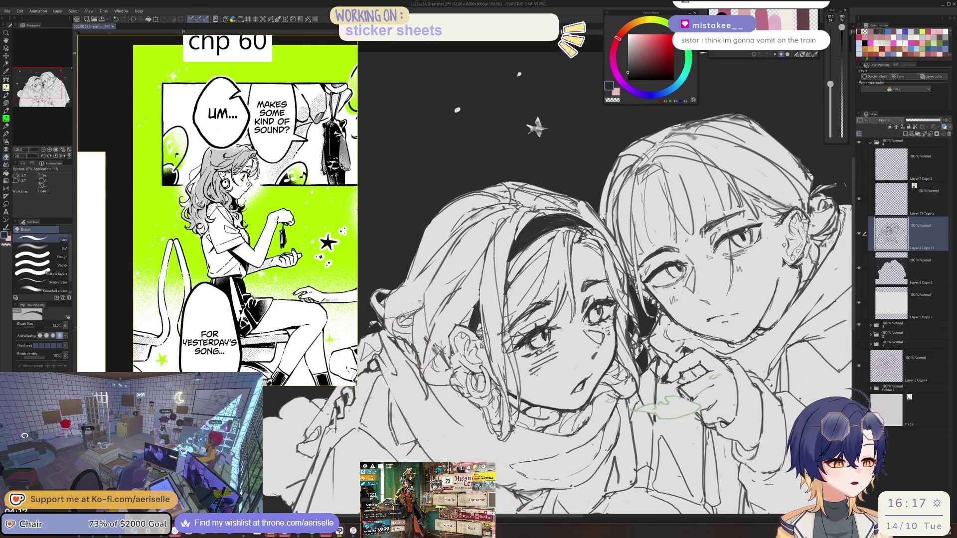
pyautogui.press('p')
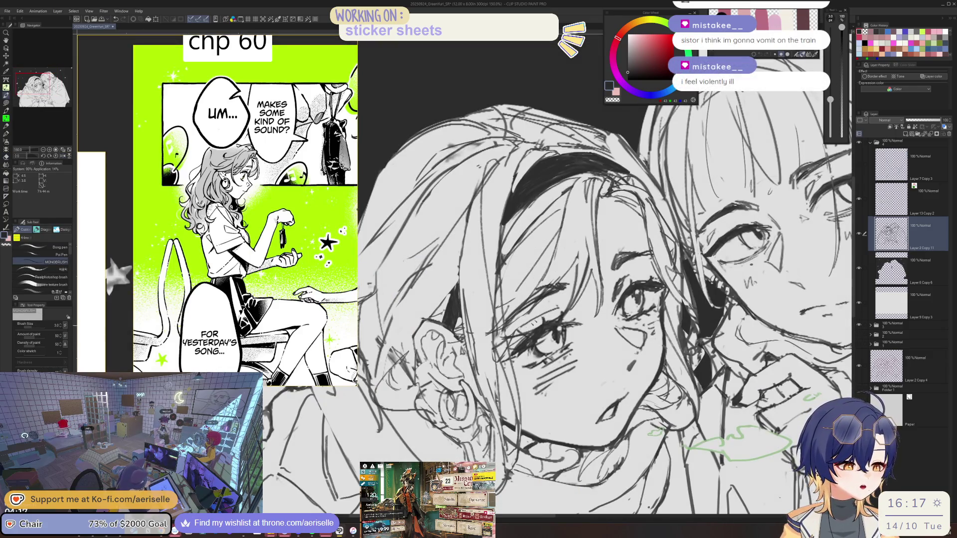
pyautogui.scroll(-4, 371, 211)
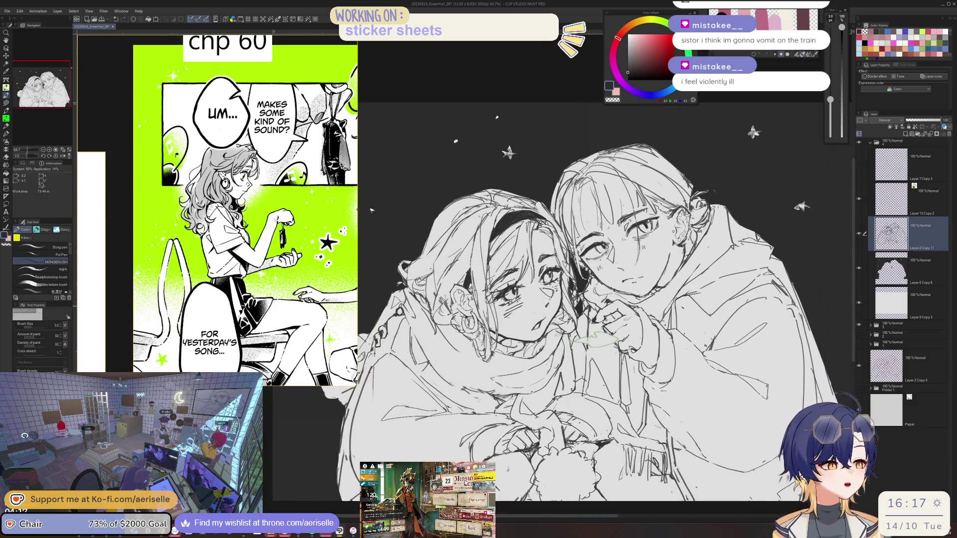
pyautogui.scroll(4, 521, 278)
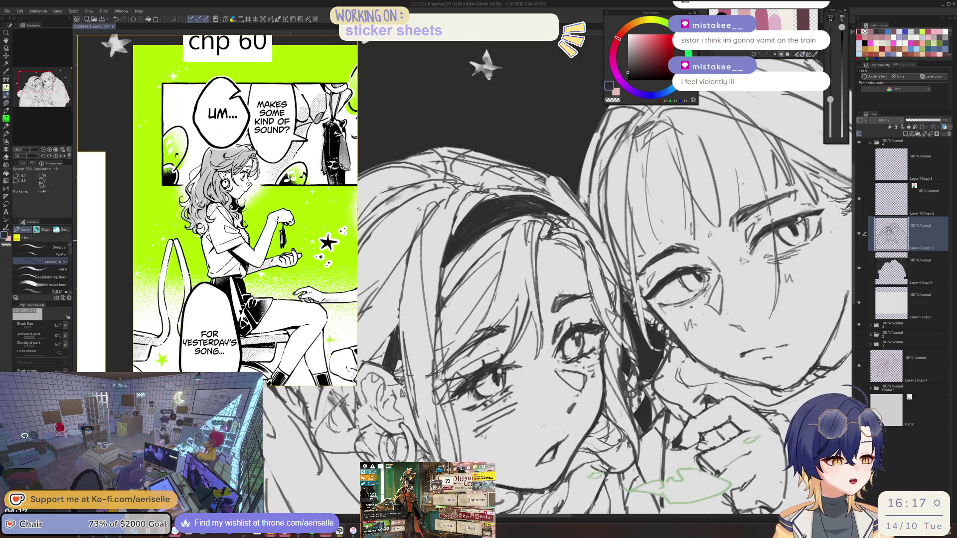
# - Finish the face touch-ups and flip the canvas horizontally to check the drawing
pyautogui.press('e')
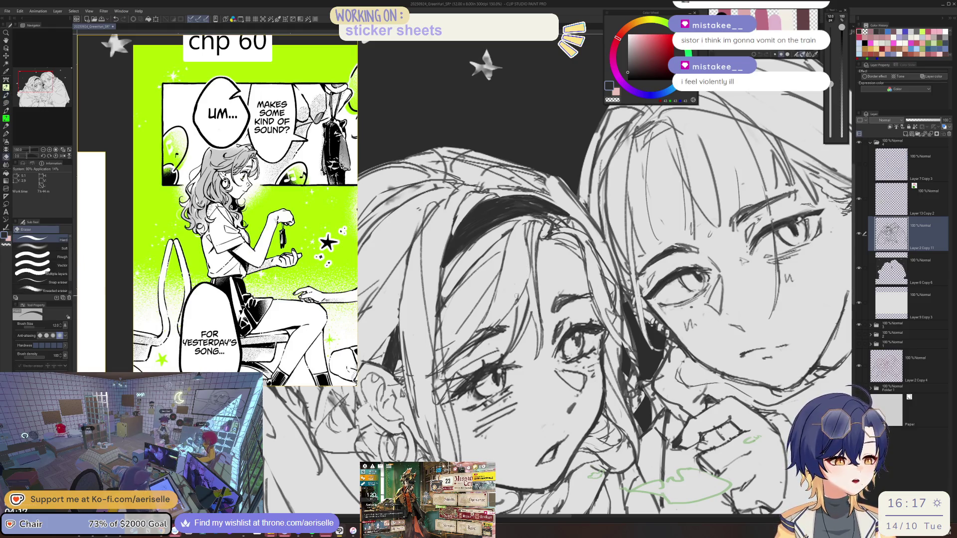
pyautogui.press('p')
pyautogui.scroll(-4, 500, 321)
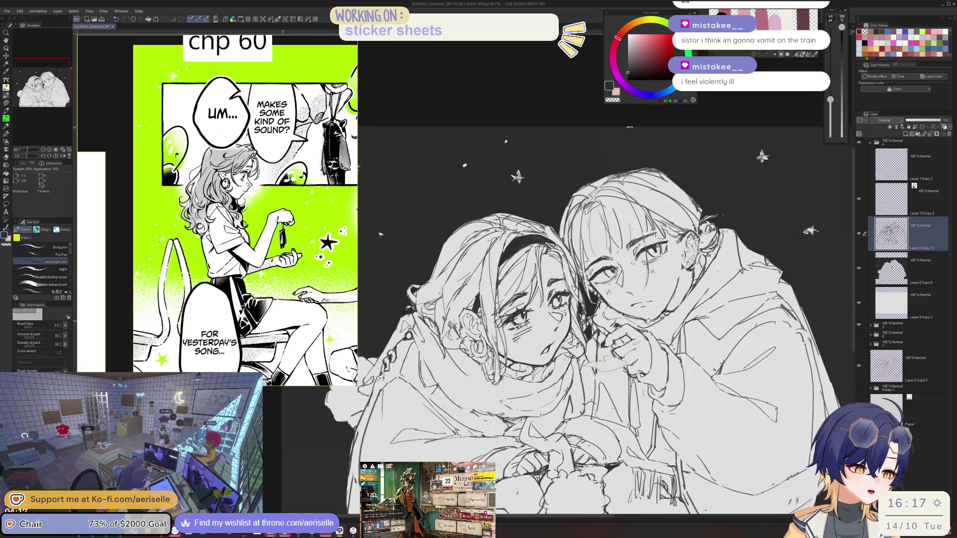
pyautogui.scroll(2, 501, 321)
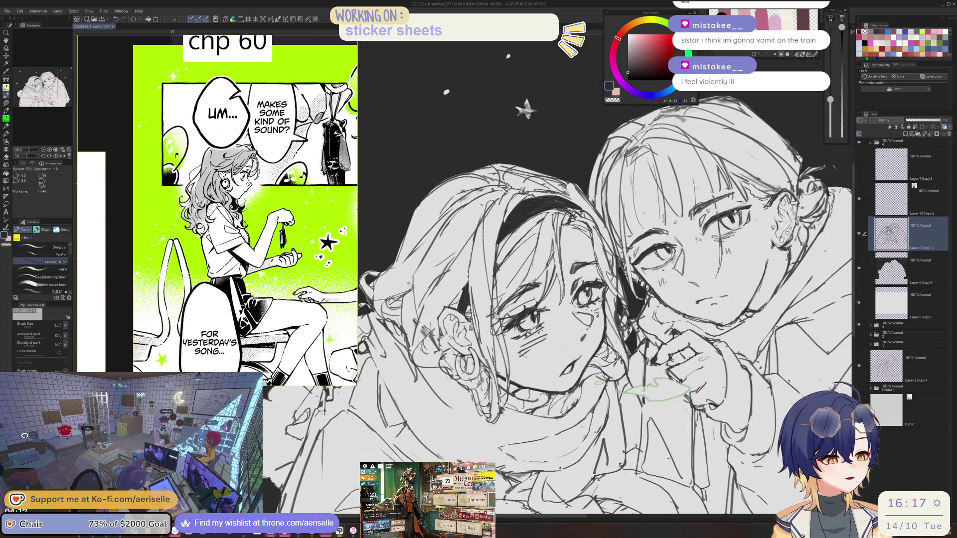
pyautogui.scroll(-3, 603, 348)
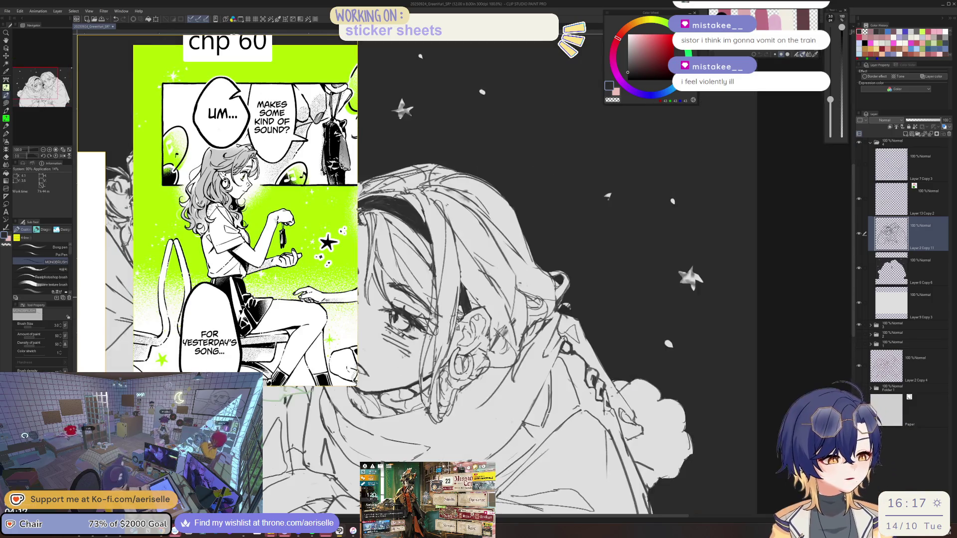
pyautogui.press('h')
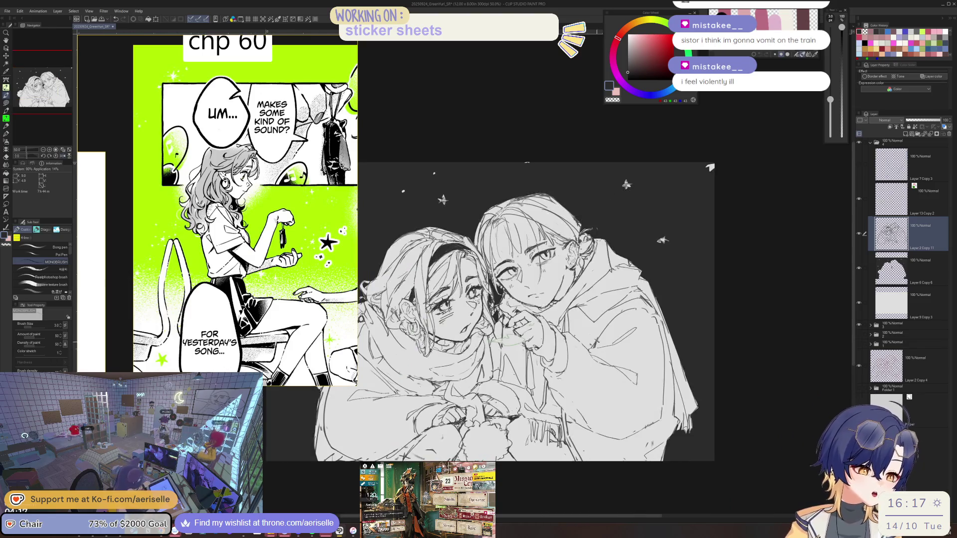
pyautogui.scroll(1, 480, 281)
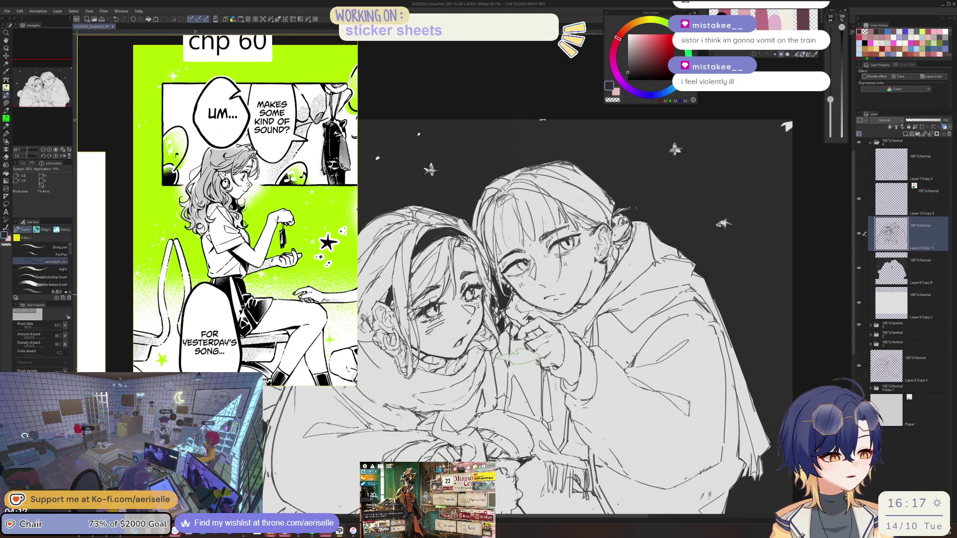
pyautogui.scroll(3, 486, 304)
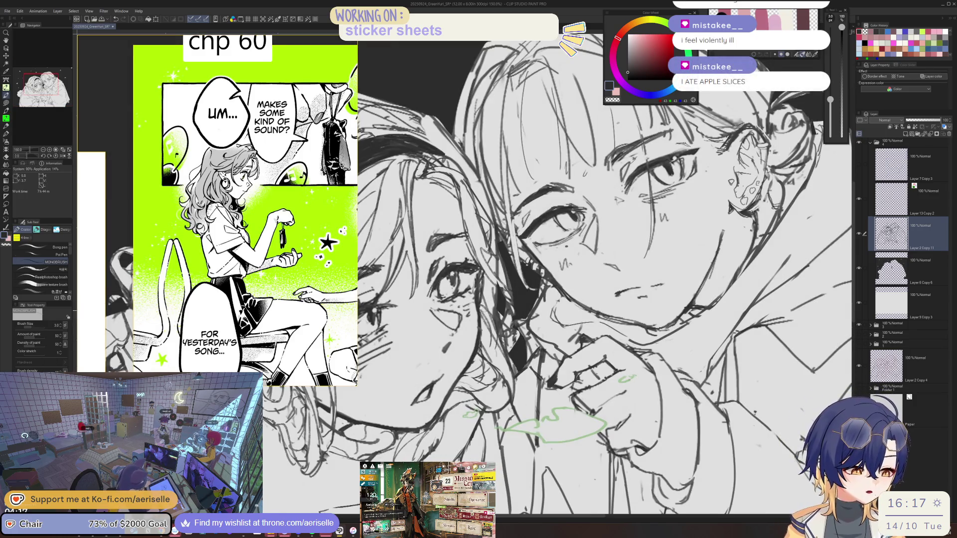
# - Touch up the face lines, then zoom out and mirror the canvas to check the composition before unflipping it
pyautogui.press('e')
pyautogui.press('p')
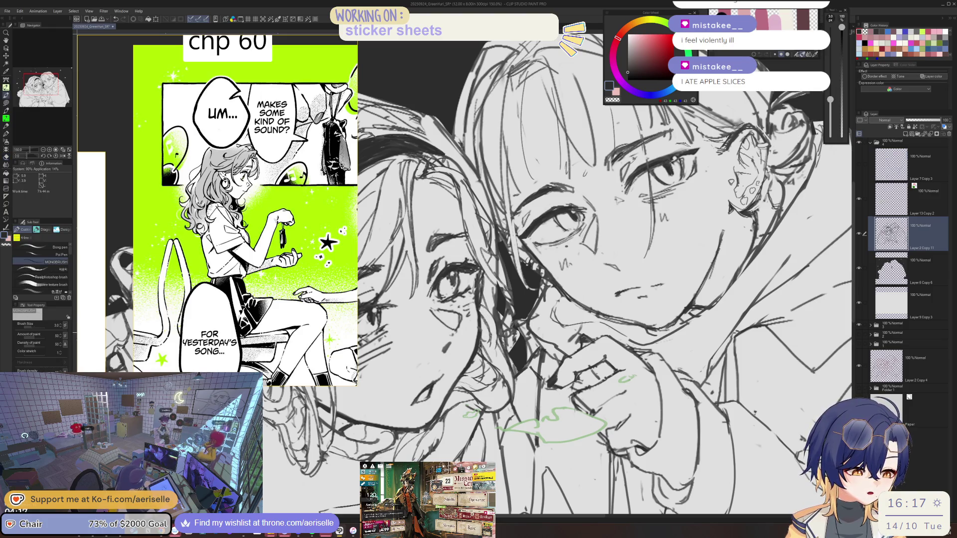
pyautogui.press('e')
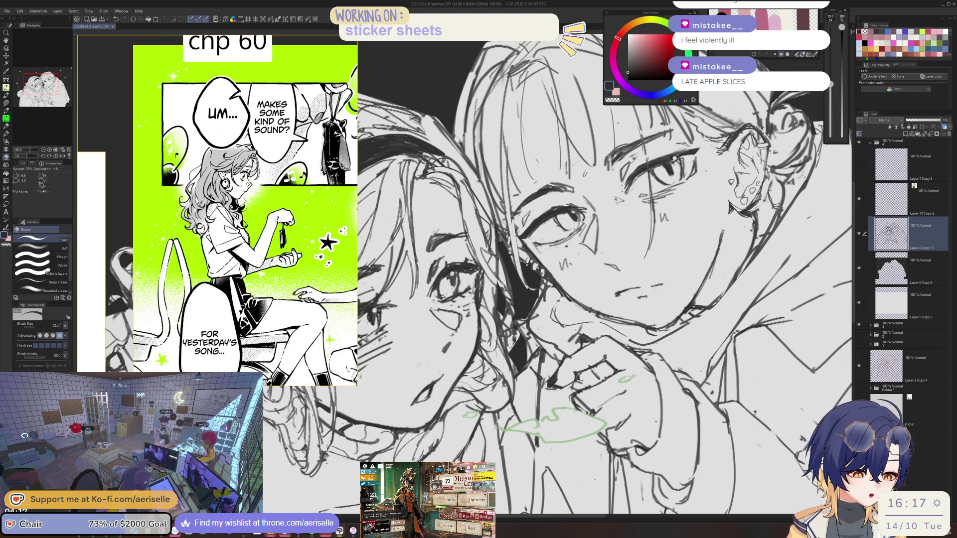
pyautogui.press('p')
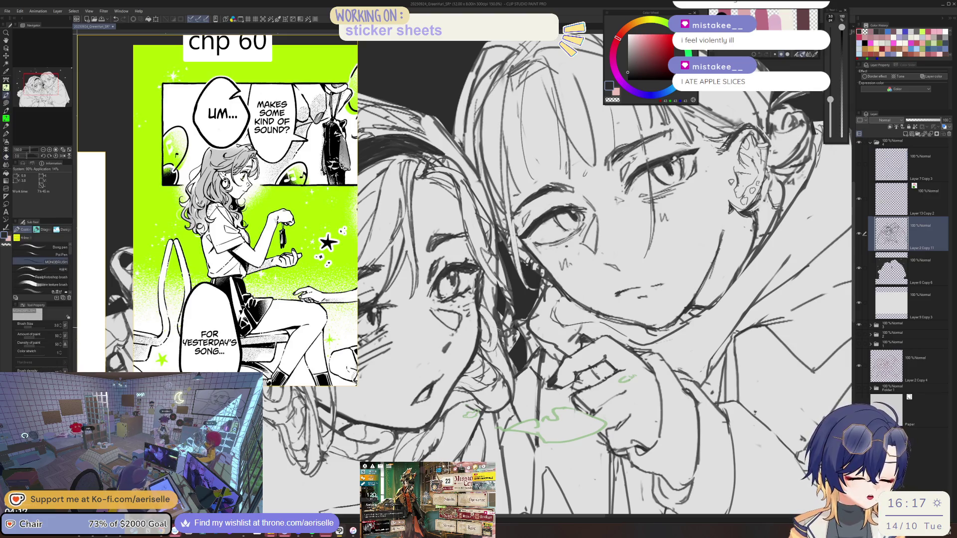
pyautogui.hotkey('ctrl', '-')
pyautogui.hotkey('ctrl', '-')
pyautogui.hotkey('ctrl', '-')
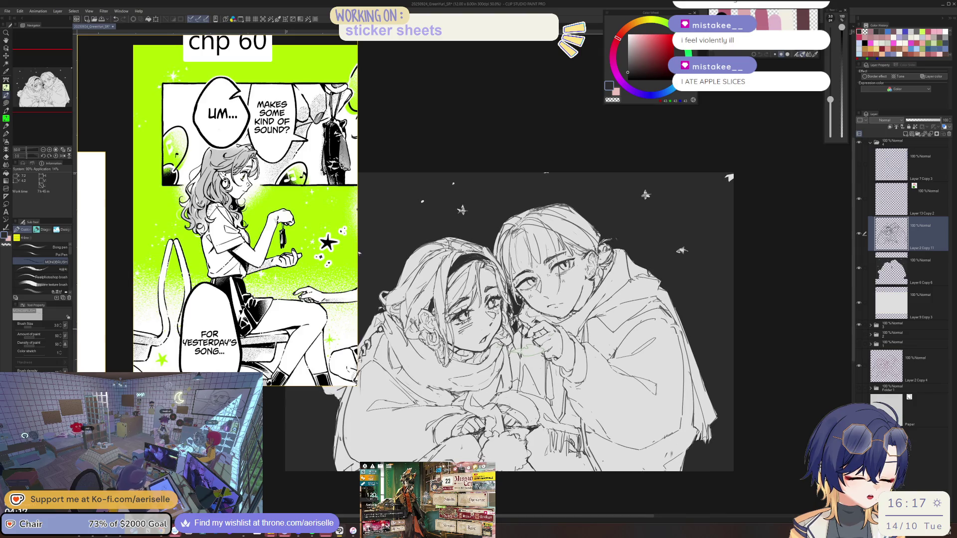
pyautogui.press('h')
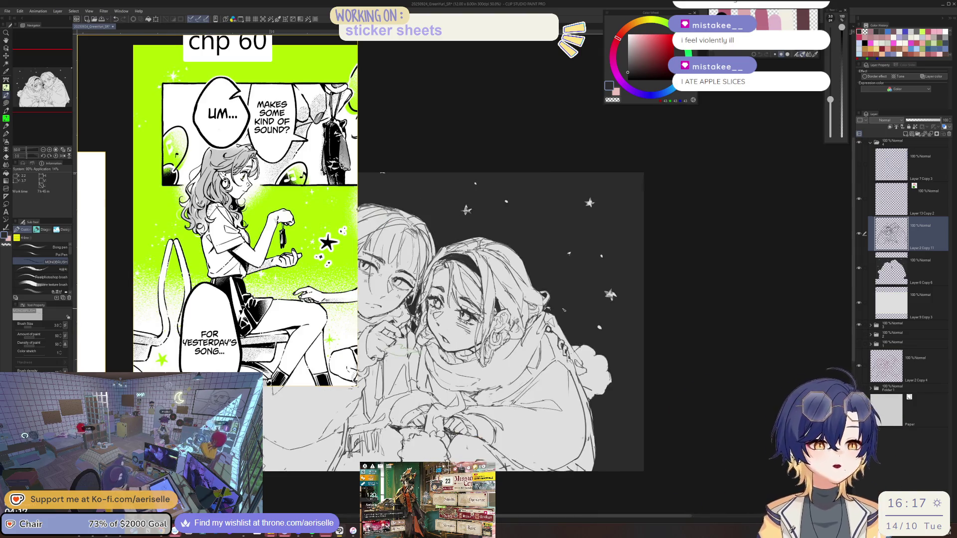
pyautogui.hotkey('ctrl', '+')
pyautogui.hotkey('ctrl', '+')
pyautogui.hotkey('ctrl', '+')
pyautogui.press('e')
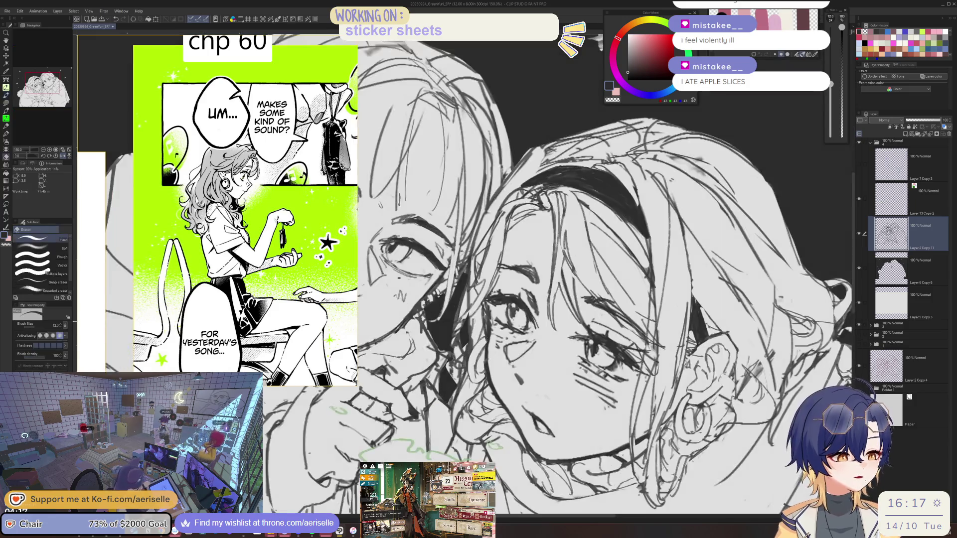
pyautogui.hotkey('ctrl', '-')
pyautogui.hotkey('ctrl', '-')
pyautogui.hotkey('ctrl', '-')
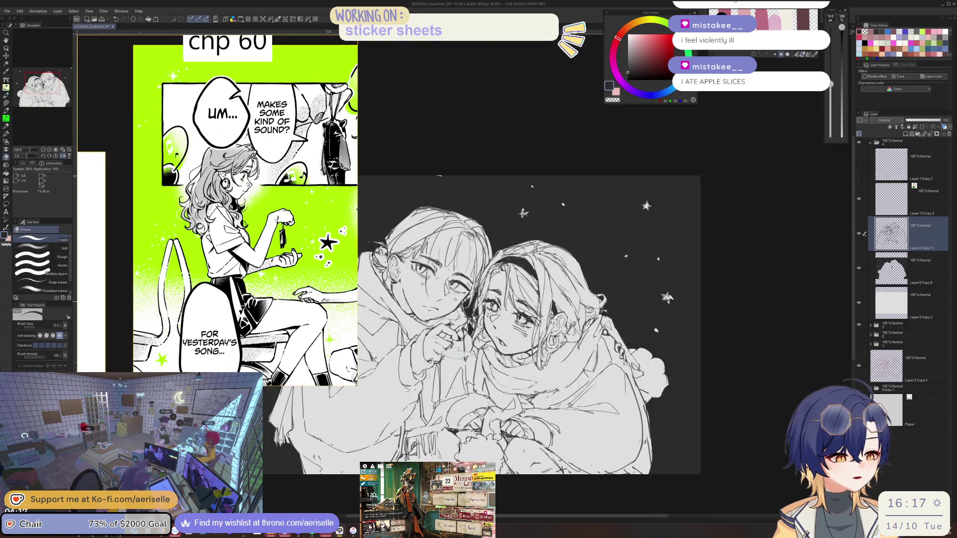
pyautogui.press('h')
pyautogui.moveTo(482, 302); pyautogui.dragTo(550, 273)
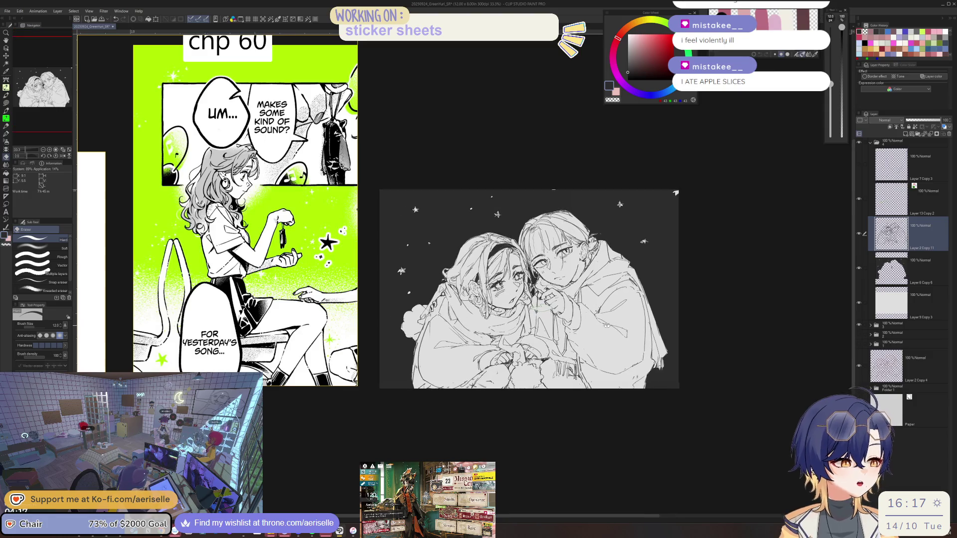
# - Refine the headband girl's face using a slightly smaller eraser and the pen
pyautogui.hotkey('ctrl', '+')
pyautogui.hotkey('ctrl', '+')
pyautogui.hotkey('ctrl', '+')
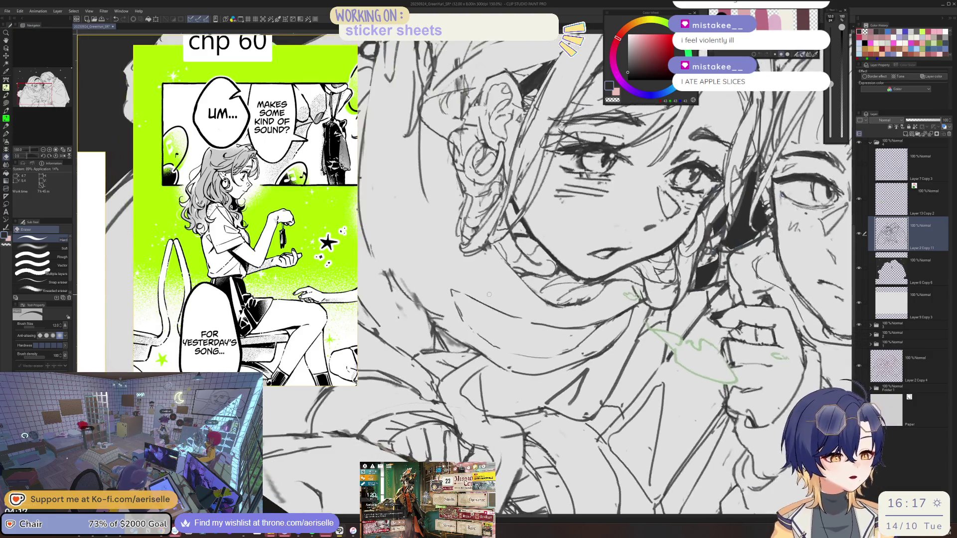
pyautogui.press('b')
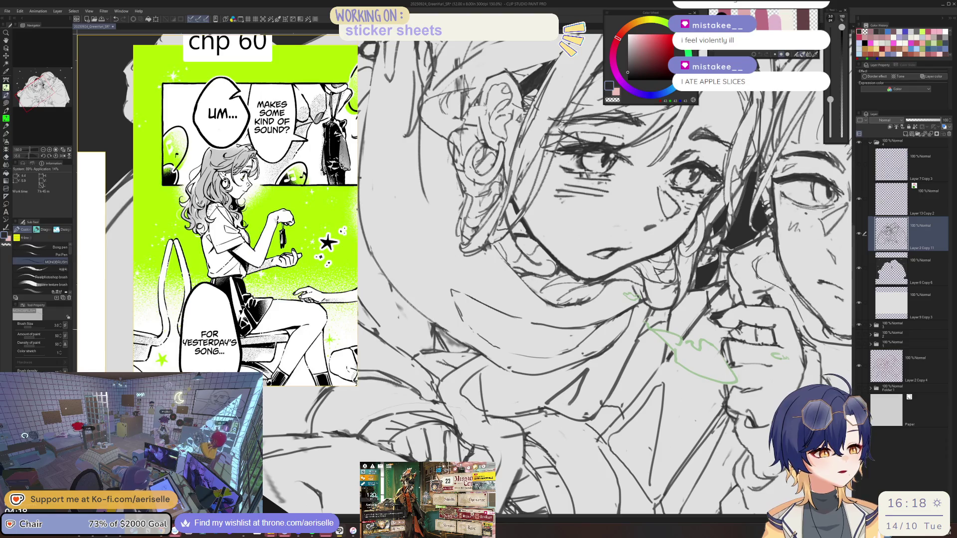
pyautogui.hotkey('ctrl', '-')
pyautogui.hotkey('ctrl', '-')
pyautogui.hotkey('ctrl', '+')
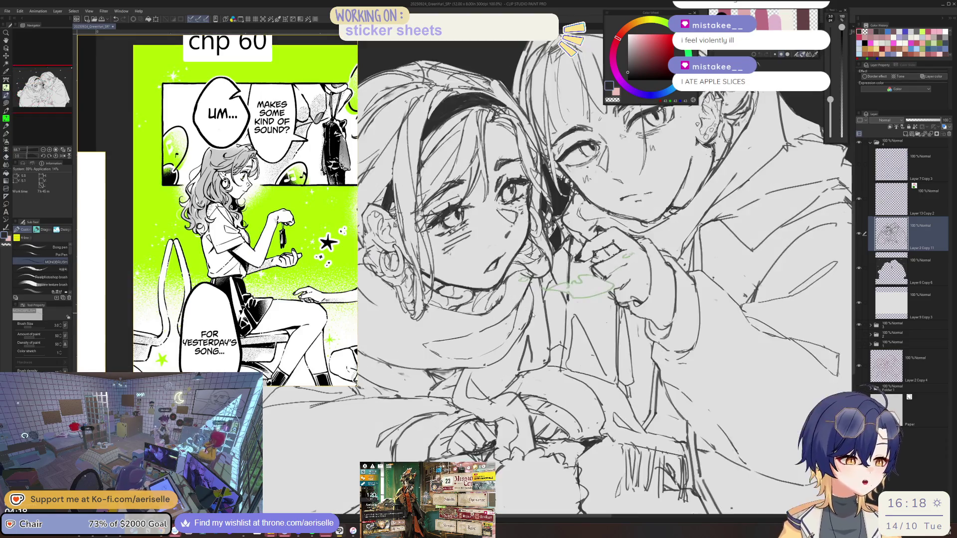
pyautogui.press('e')
pyautogui.press('[')
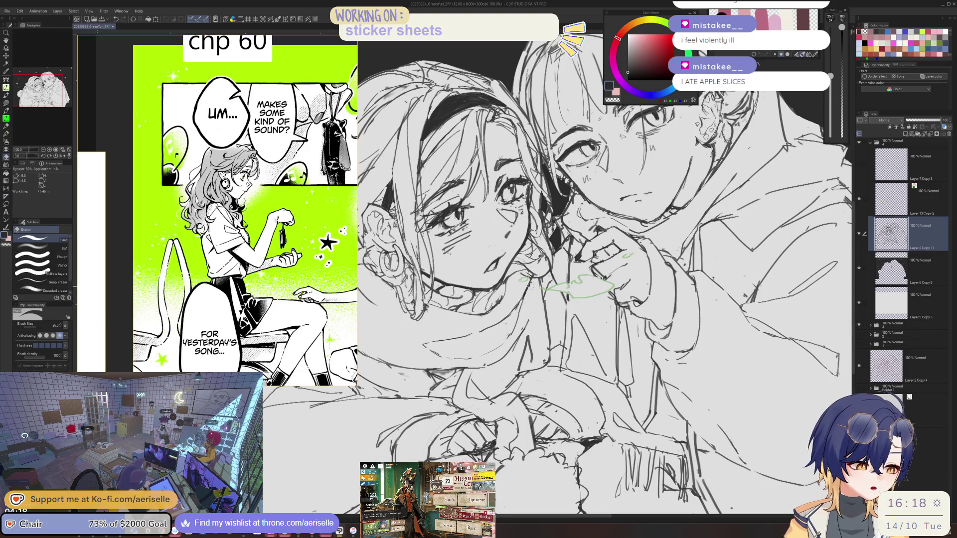
pyautogui.press('p')
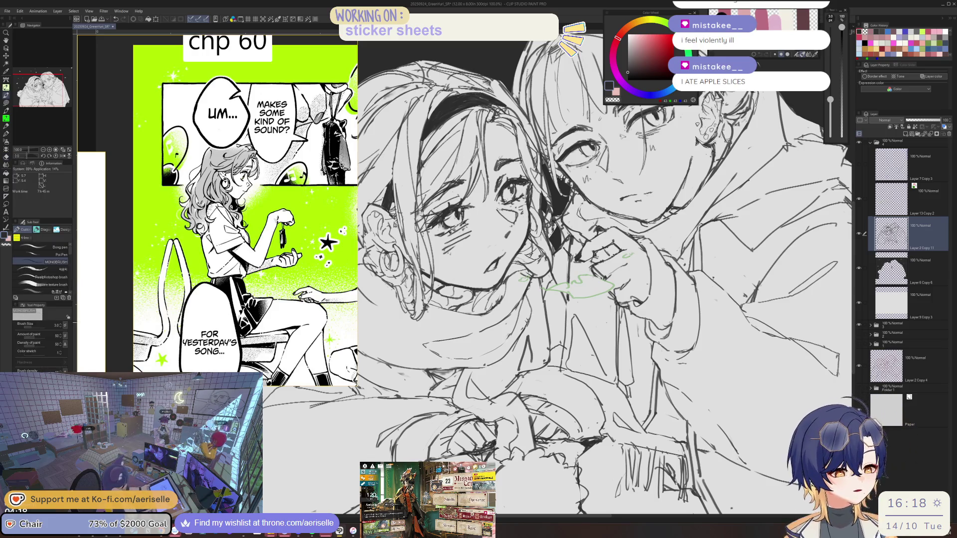
pyautogui.hotkey('ctrl', '-')
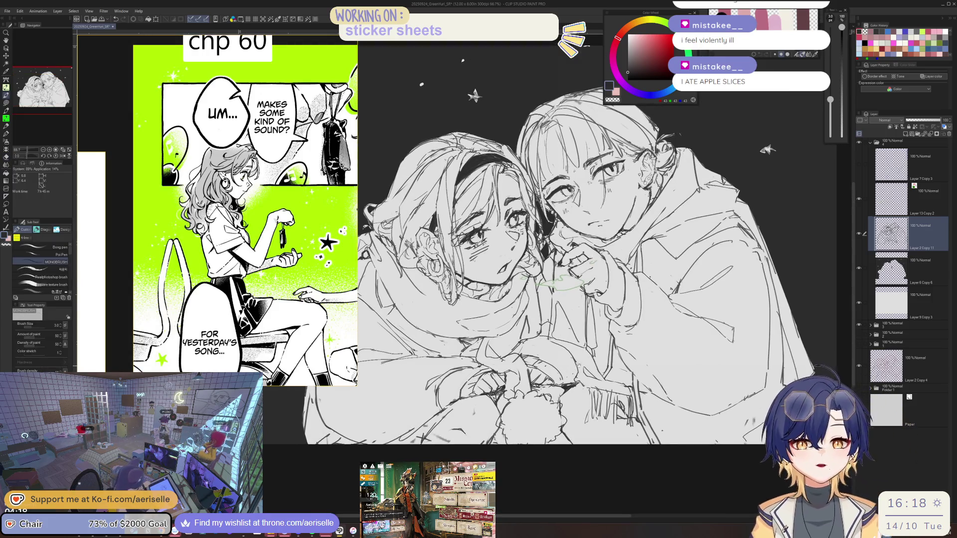
pyautogui.moveTo(581, 367); pyautogui.dragTo(595, 356)
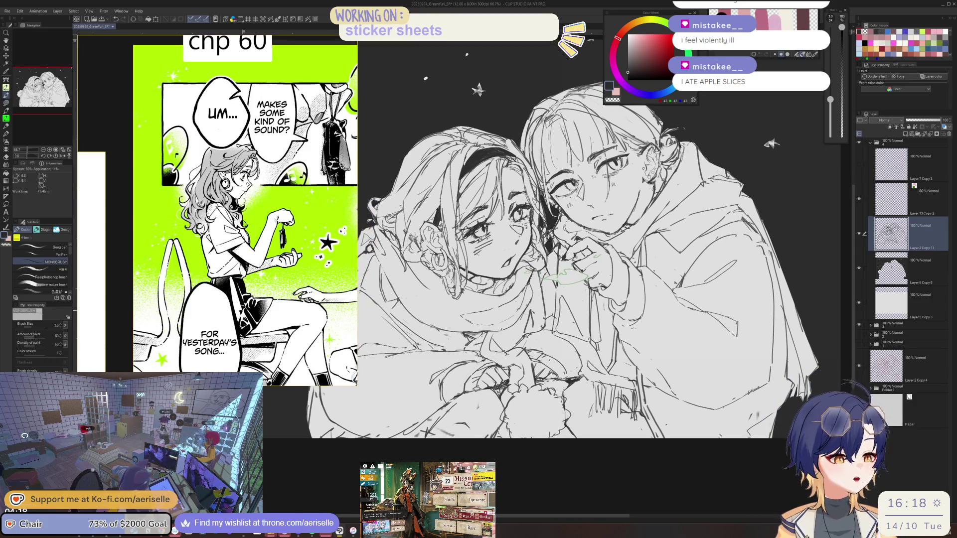
# - Keep erasing and redrawing face lines, then recentre the whole canvas in view
pyautogui.press('e')
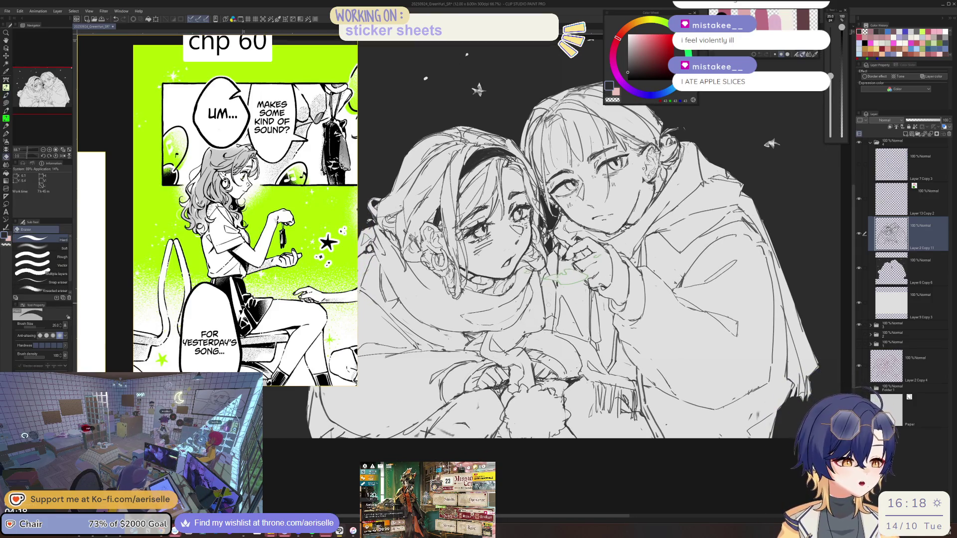
pyautogui.press('p')
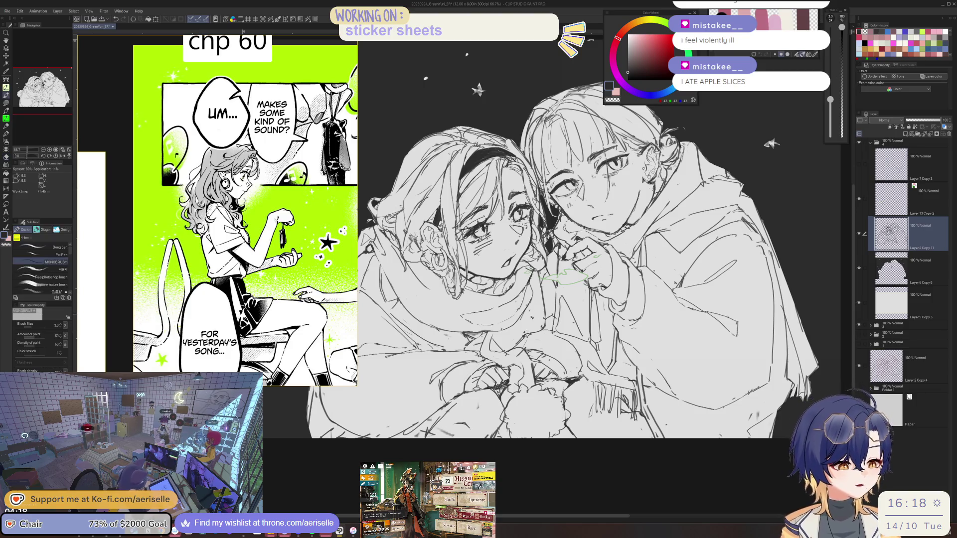
pyautogui.moveTo(548, 249); pyautogui.dragTo(545, 287)
pyautogui.press('e')
pyautogui.press('p')
pyautogui.press('e')
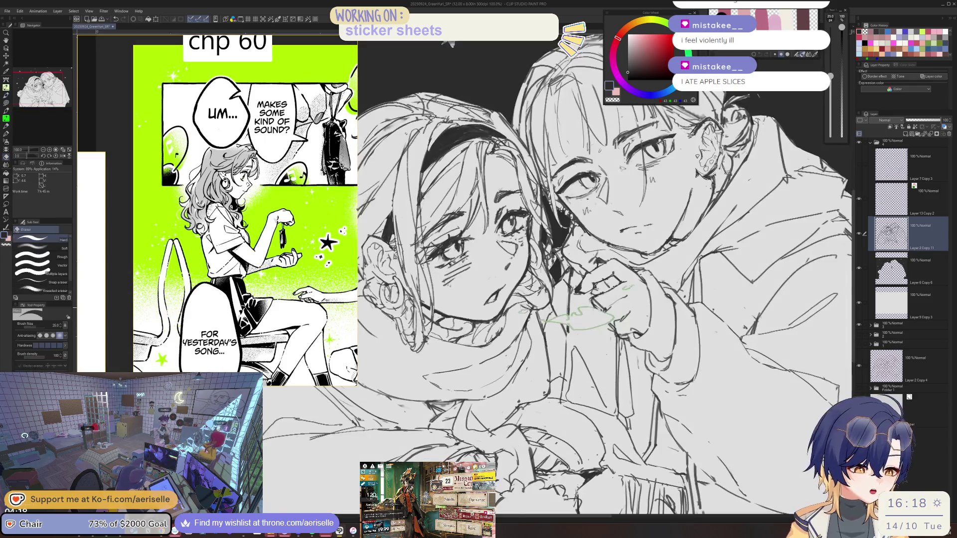
pyautogui.hotkey('ctrl', '-')
pyautogui.hotkey('ctrl', '-')
pyautogui.moveTo(636, 348)
pyautogui.mouseDown()
pyautogui.moveTo(646, 346)
pyautogui.moveTo(625, 342)
pyautogui.mouseUp()
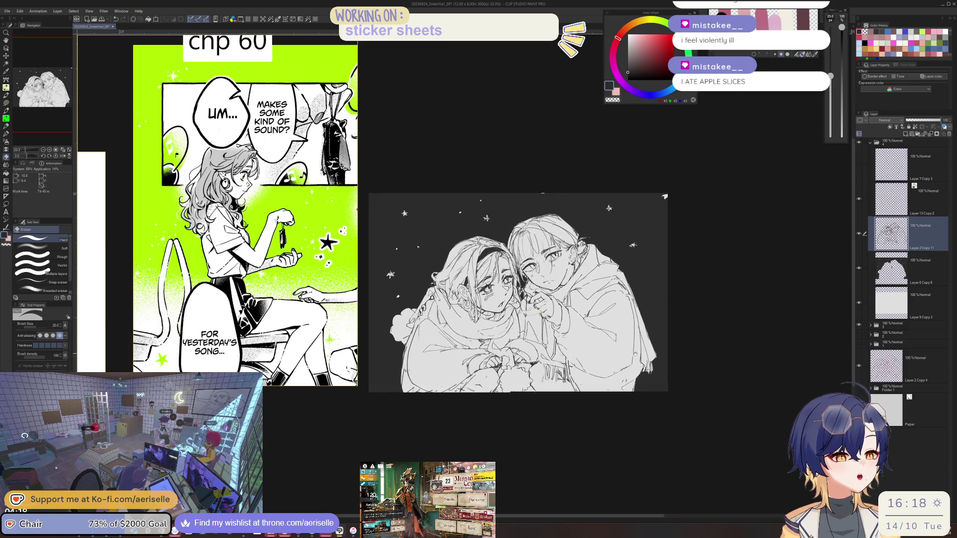
pyautogui.scroll(3, 585, 235)
pyautogui.scroll(-3, 586, 235)
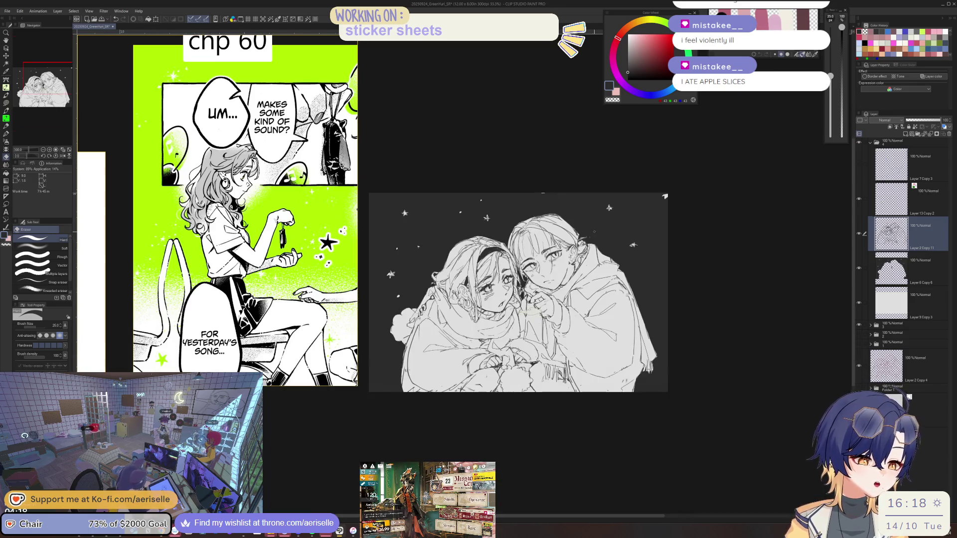
pyautogui.scroll(3, 498, 289)
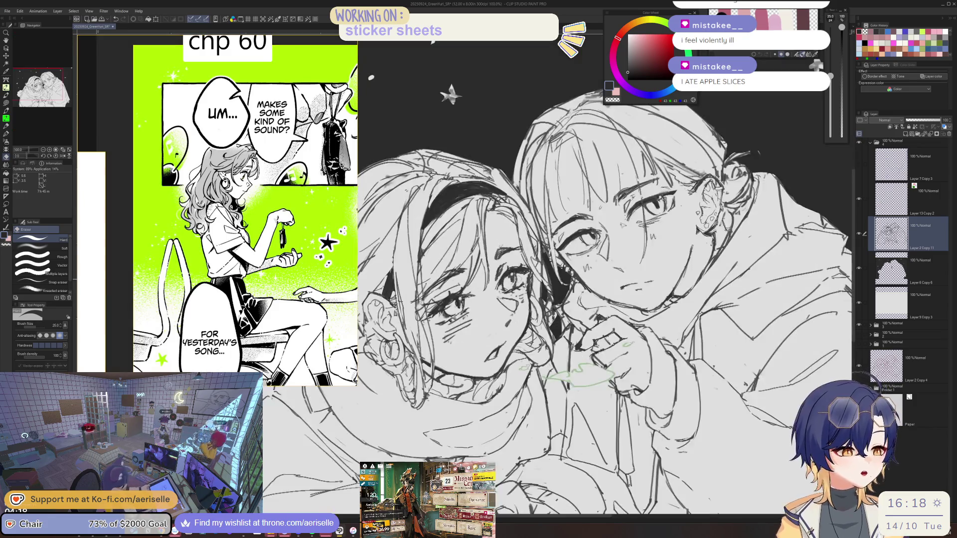
pyautogui.scroll(1, 498, 289)
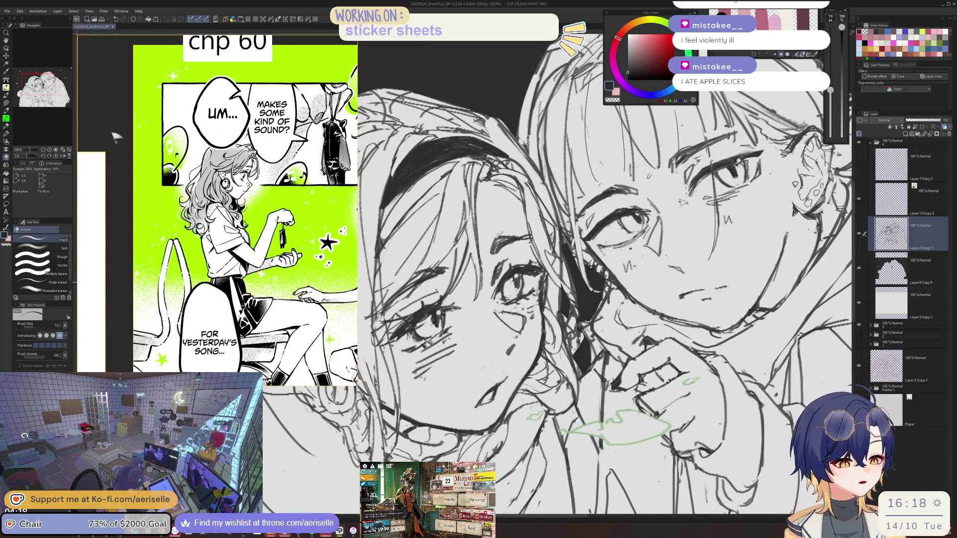
# - Alternate between the pen brush and eraser to clean up the hair lines
pyautogui.press('b')
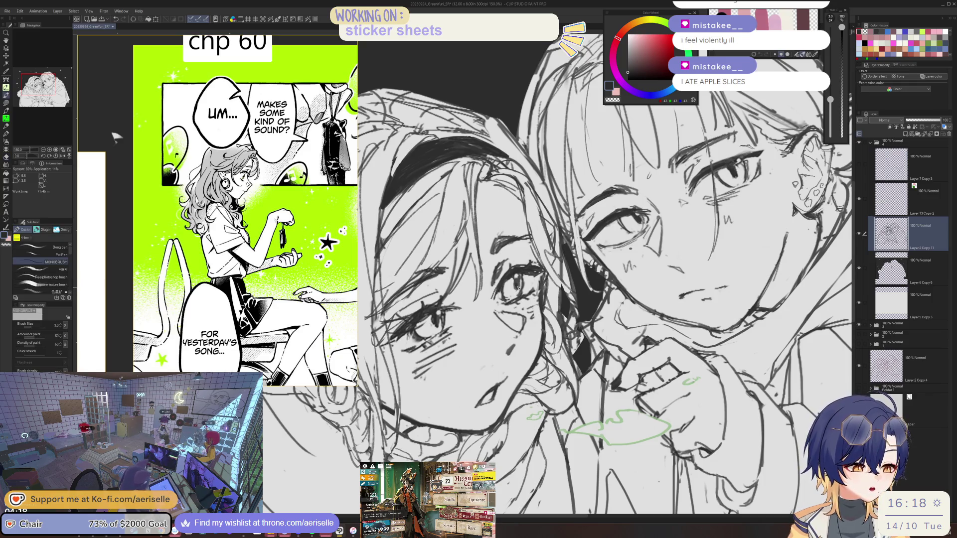
pyautogui.press('e')
pyautogui.scroll(-3, 483, 309)
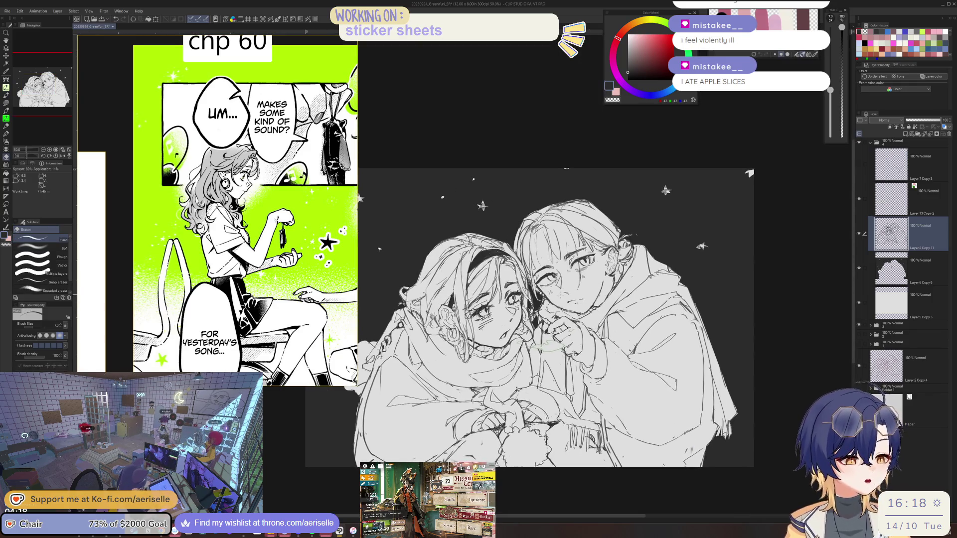
pyautogui.scroll(3, 472, 314)
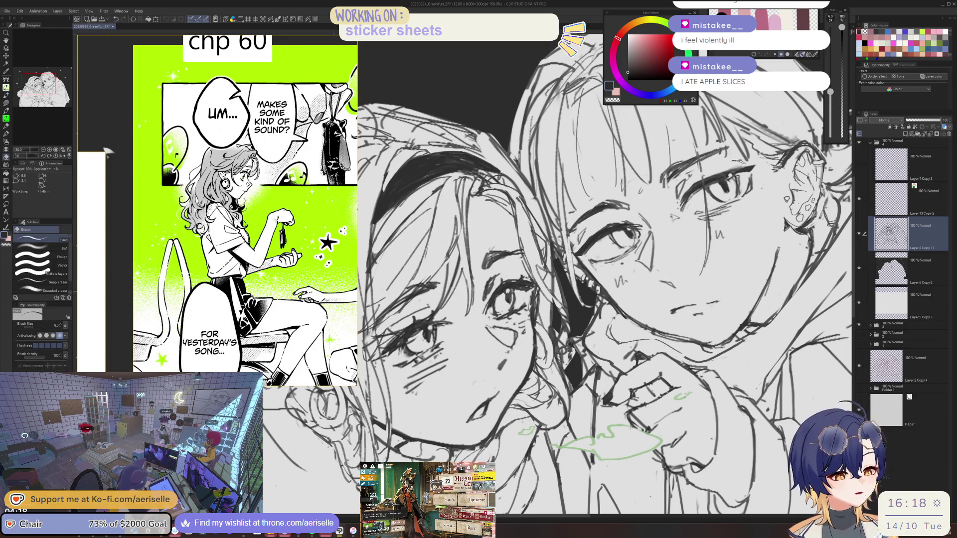
pyautogui.press('b')
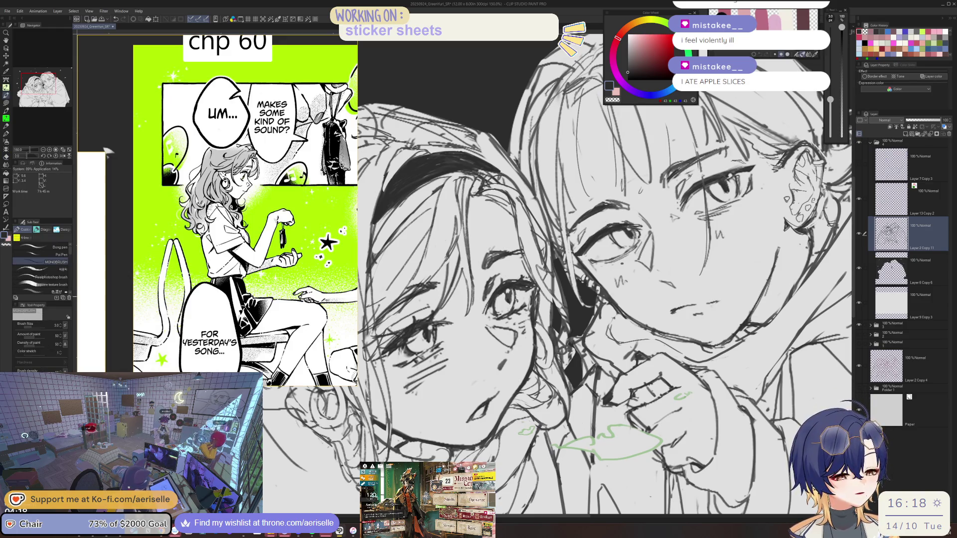
pyautogui.scroll(-4, 513, 297)
pyautogui.scroll(4, 530, 291)
pyautogui.press('e')
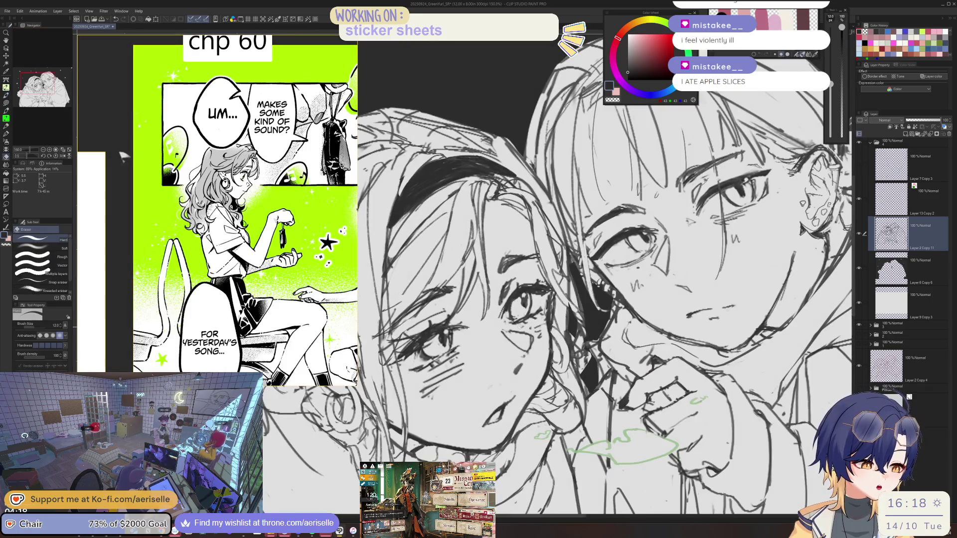
pyautogui.scroll(-4, 482, 124)
pyautogui.scroll(5, 482, 123)
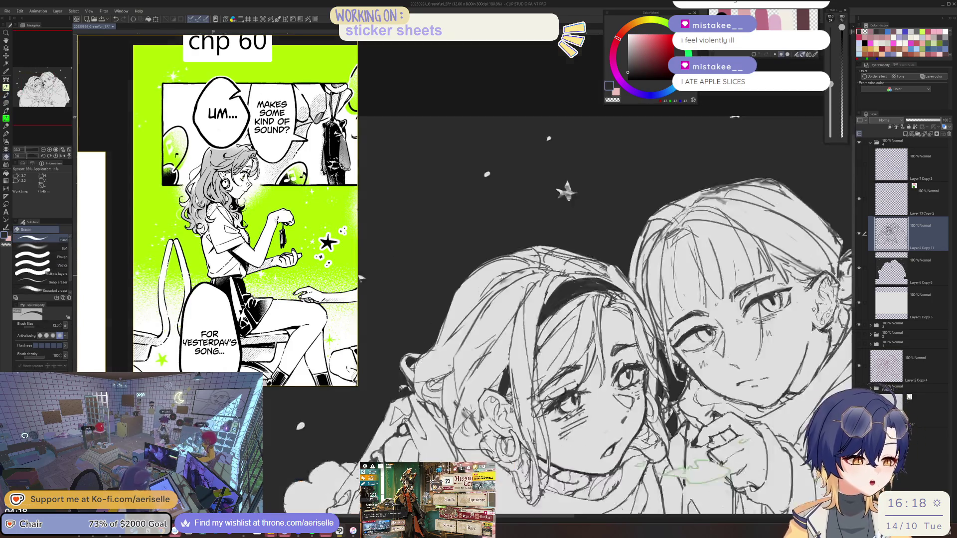
# - Erase stray strokes on the upper hair, then undo the erasing
pyautogui.moveTo(518, 279); pyautogui.dragTo(468, 321)
pyautogui.moveTo(538, 267)
pyautogui.mouseDown()
pyautogui.moveTo(458, 331)
pyautogui.moveTo(514, 269)
pyautogui.mouseUp()
pyautogui.press('p')
pyautogui.hotkey('ctrl', 'z')
pyautogui.hotkey('ctrl', 'z')
pyautogui.scroll(-3, 456, 209)
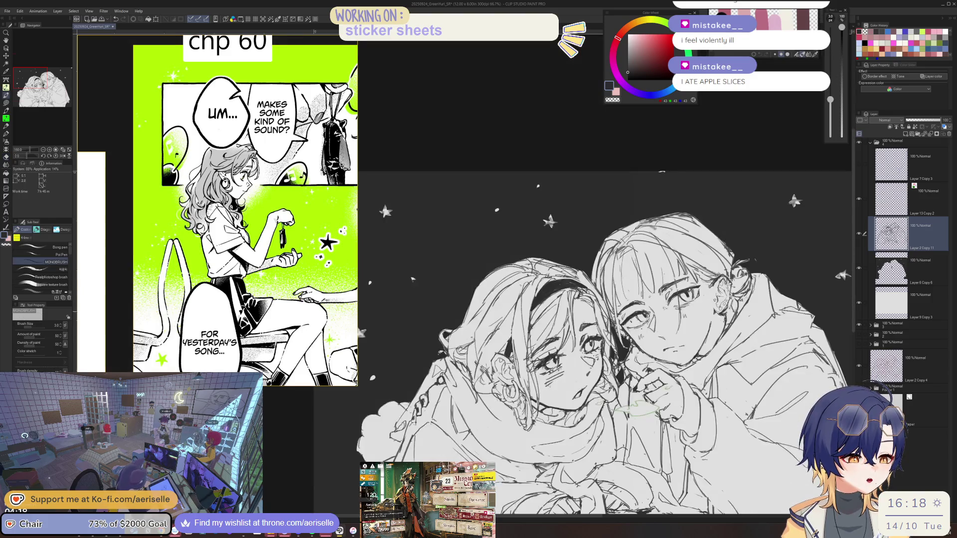
pyautogui.moveTo(456, 210); pyautogui.dragTo(415, 170)
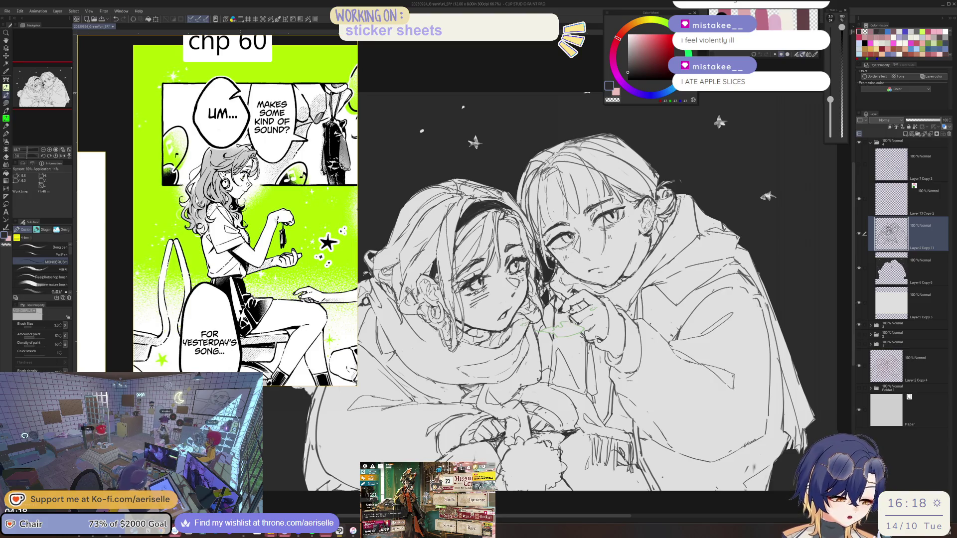
# - Mirror the canvas to check the composition and touch up lines with eraser and pen
pyautogui.hotkey('ctrl', 'alt', '0')
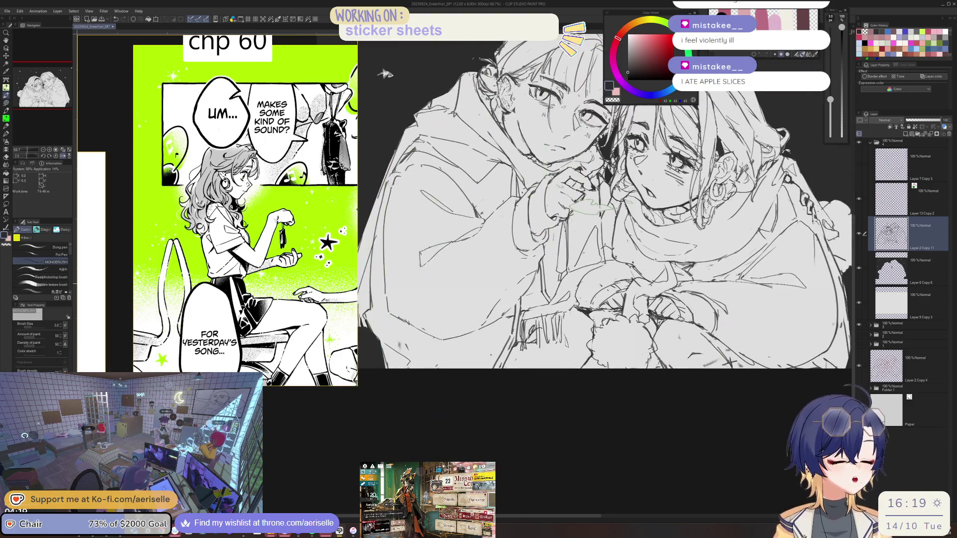
pyautogui.press('e')
pyautogui.press('p')
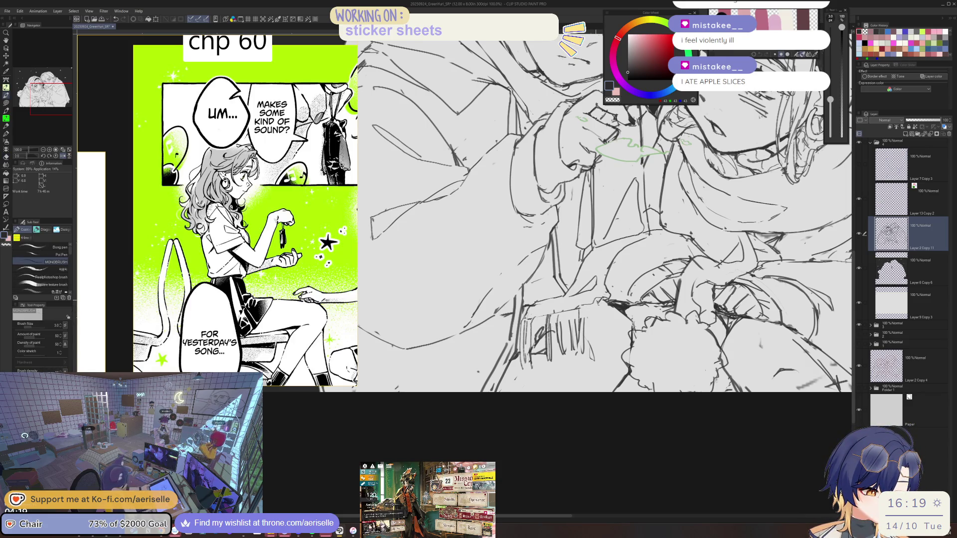
# - Zoom in on the clasped hands and begin erasing stray lines around them
pyautogui.hotkey('ctrl', '-')
pyautogui.hotkey('ctrl', '-')
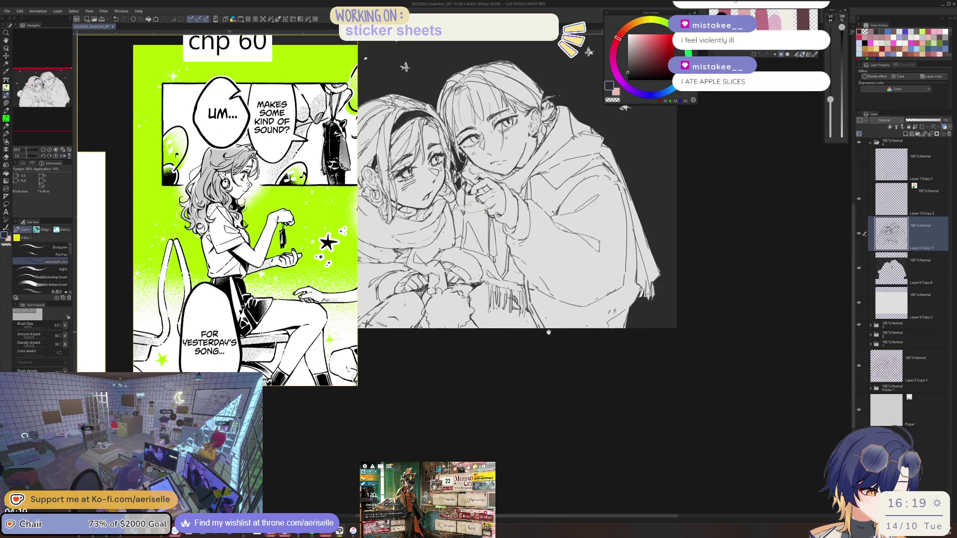
pyautogui.hotkey('ctrl', '+')
pyautogui.hotkey('ctrl', '+')
pyautogui.press('e')
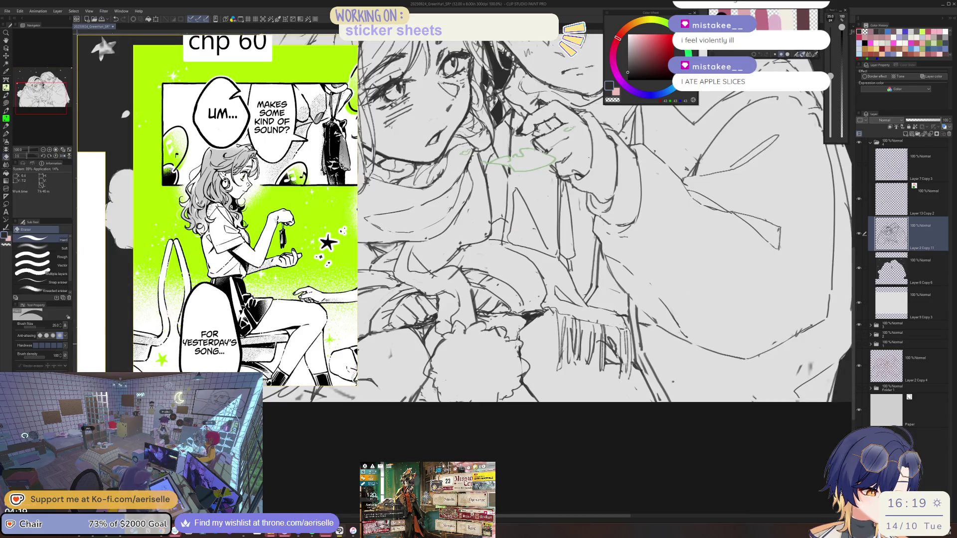
pyautogui.press('p')
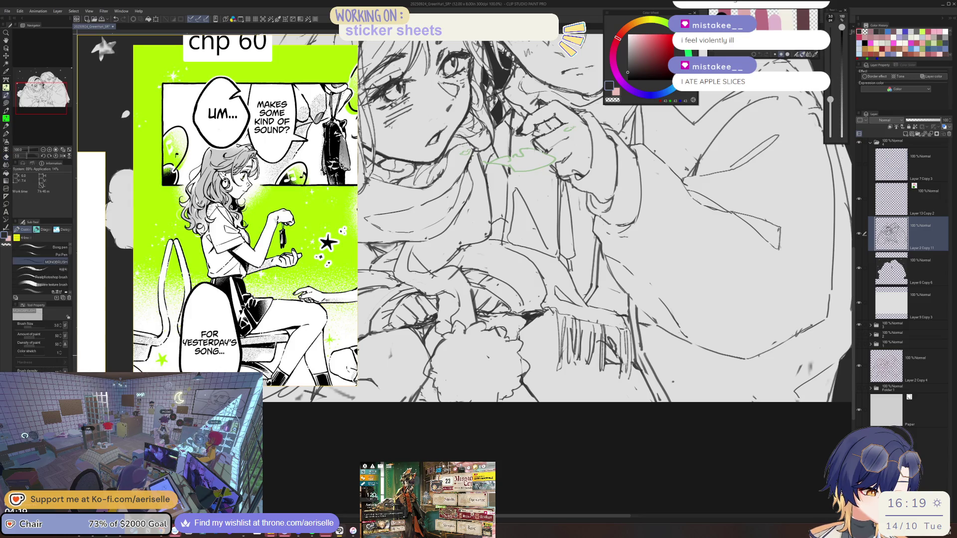
pyautogui.press('e')
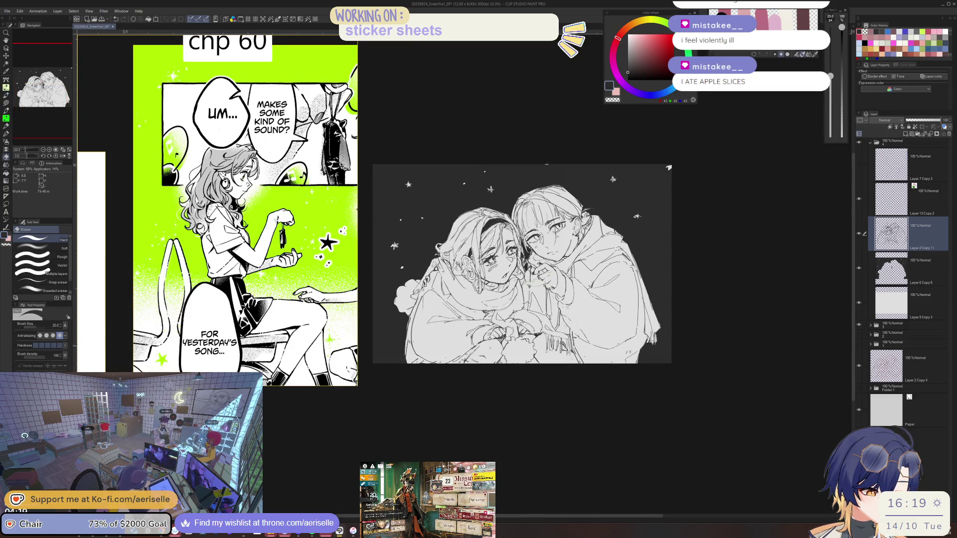
pyautogui.hotkey('ctrl', '+')
pyautogui.hotkey('ctrl', '+')
pyautogui.moveTo(316, 95); pyautogui.dragTo(444, 85)
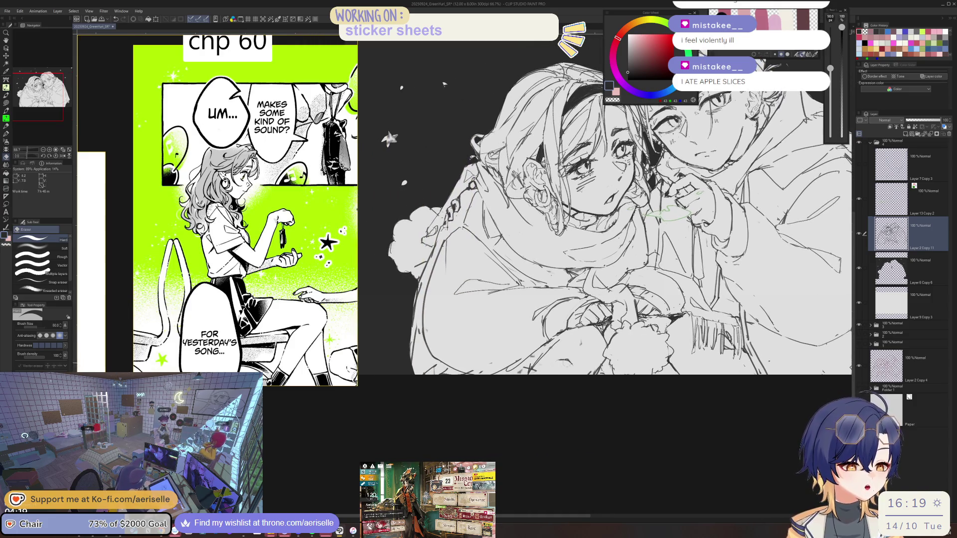
# - Alternate the MONOBRUSH pen and hard eraser to refine the hand outlines, then zoom out
pyautogui.press('b')
pyautogui.hotkey('ctrl', '+')
pyautogui.hotkey('ctrl', '+')
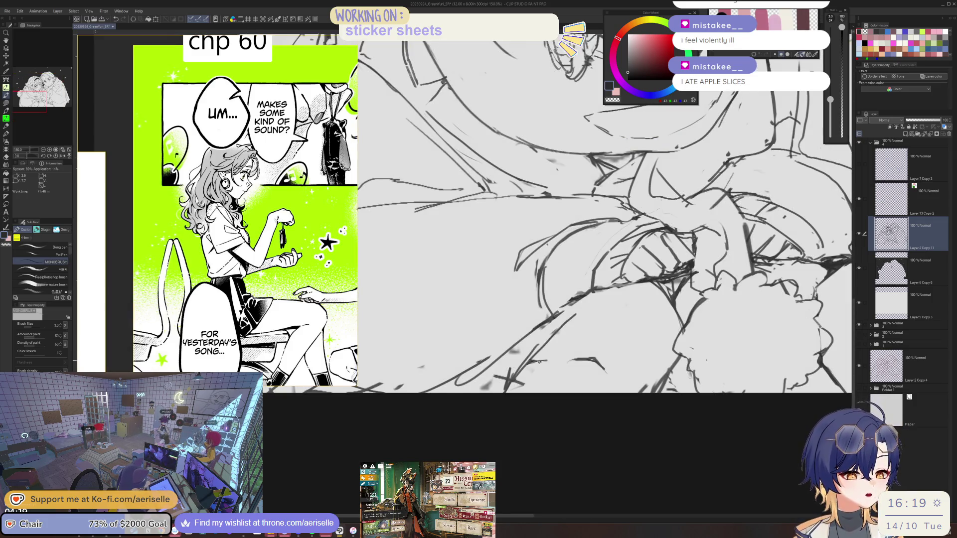
pyautogui.hotkey('ctrl', '-')
pyautogui.hotkey('ctrl', '-')
pyautogui.hotkey('ctrl', '-')
pyautogui.hotkey('ctrl', '+')
pyautogui.hotkey('ctrl', '+')
pyautogui.hotkey('ctrl', '+')
pyautogui.press('e')
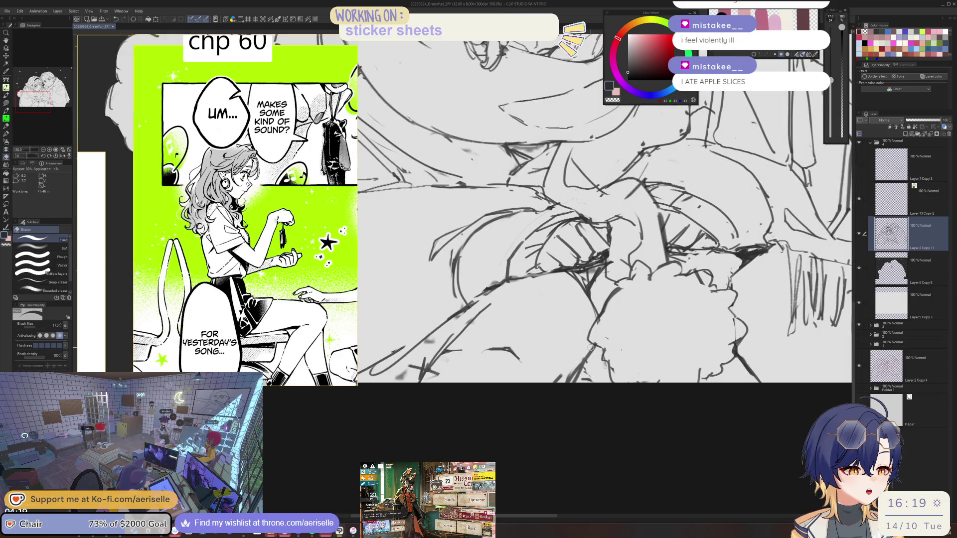
pyautogui.press('p')
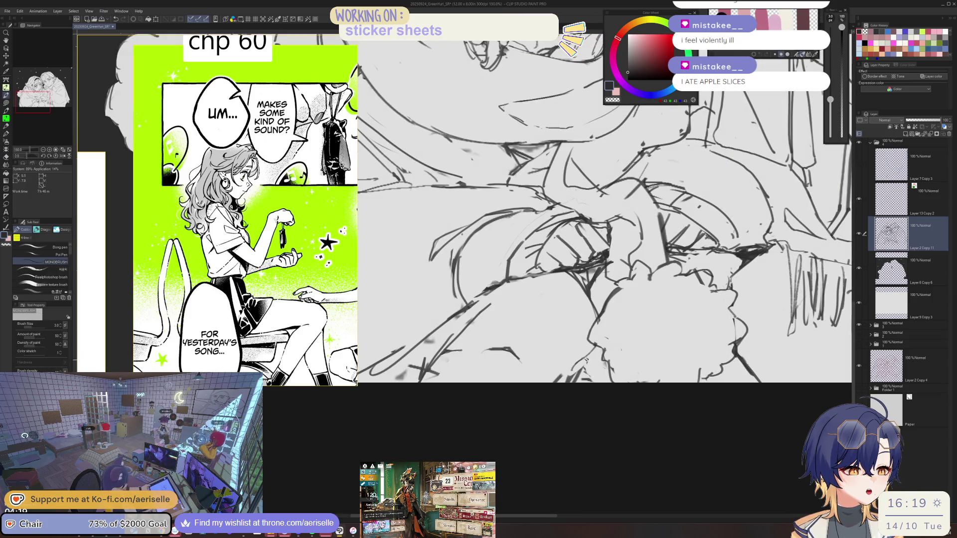
pyautogui.press('e')
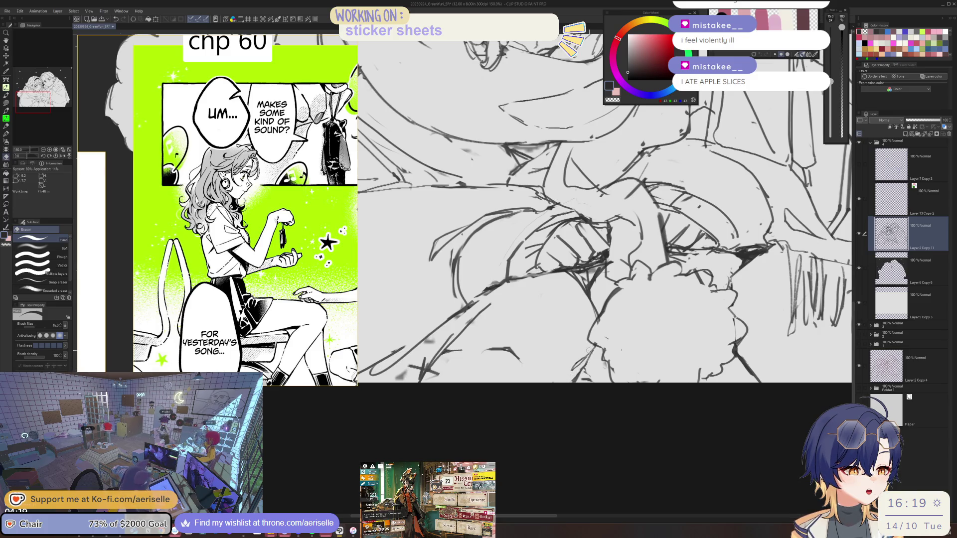
pyautogui.press('p')
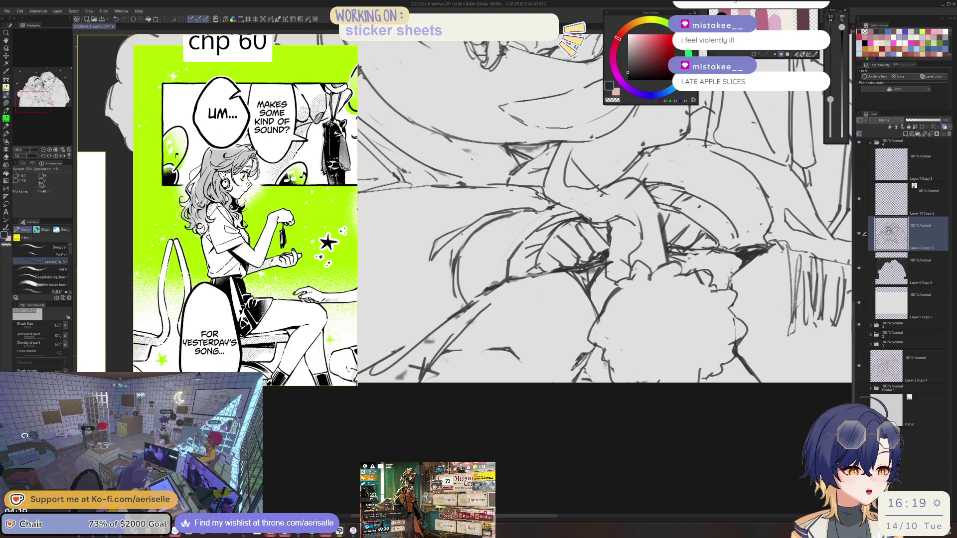
pyautogui.scroll(-5, 580, 363)
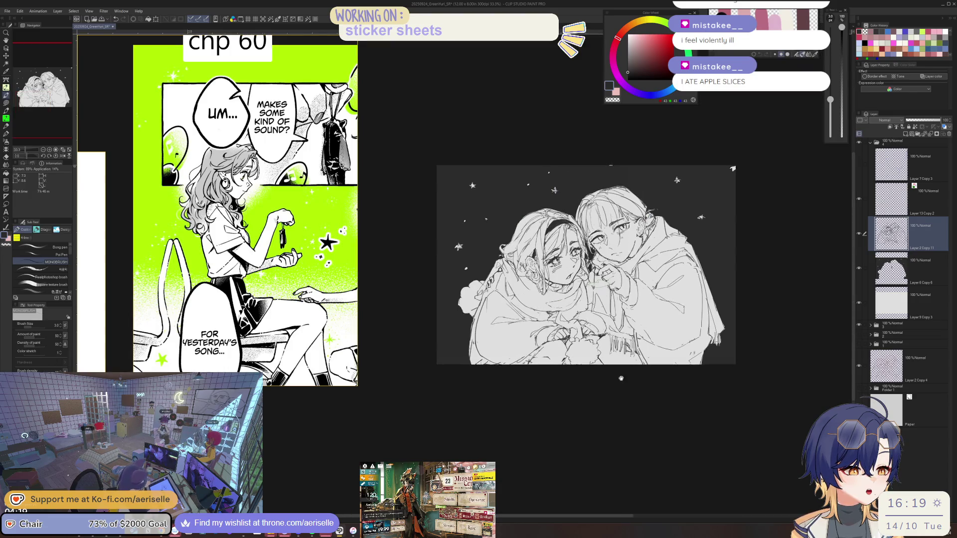
# - Mirror the canvas, erase with a size-40 eraser, redraw with MONOBRUSH, then unflip and pan the view
pyautogui.moveTo(611, 393); pyautogui.dragTo(609, 406)
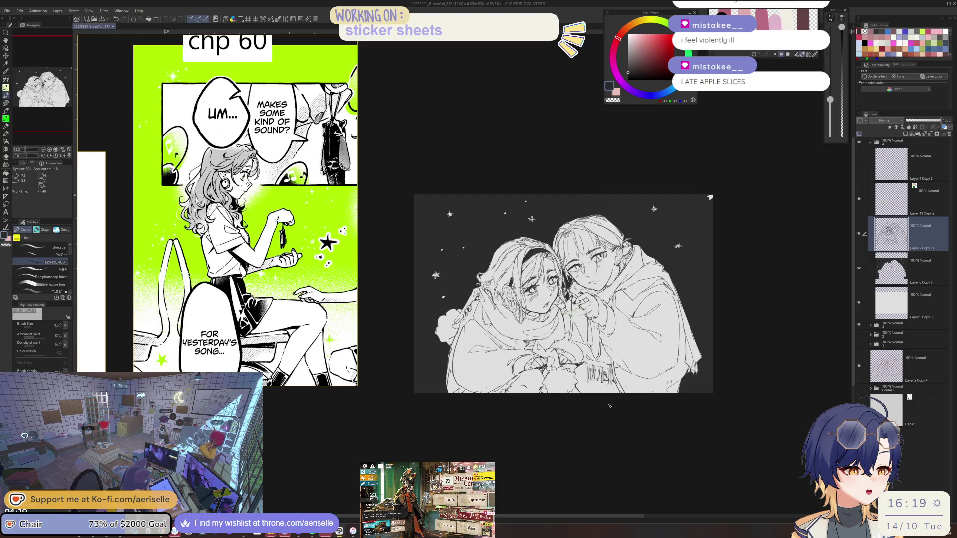
pyautogui.scroll(1, 517, 248)
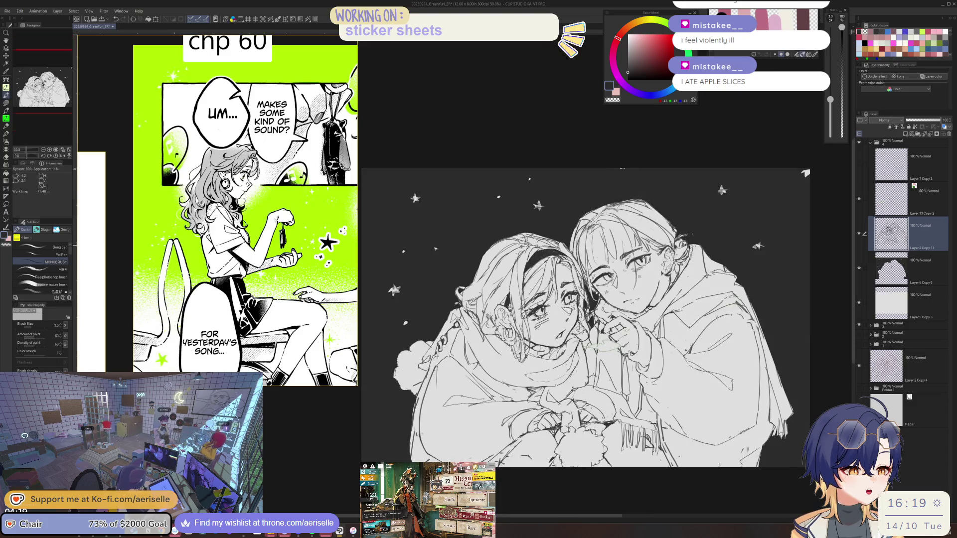
pyautogui.press('h')
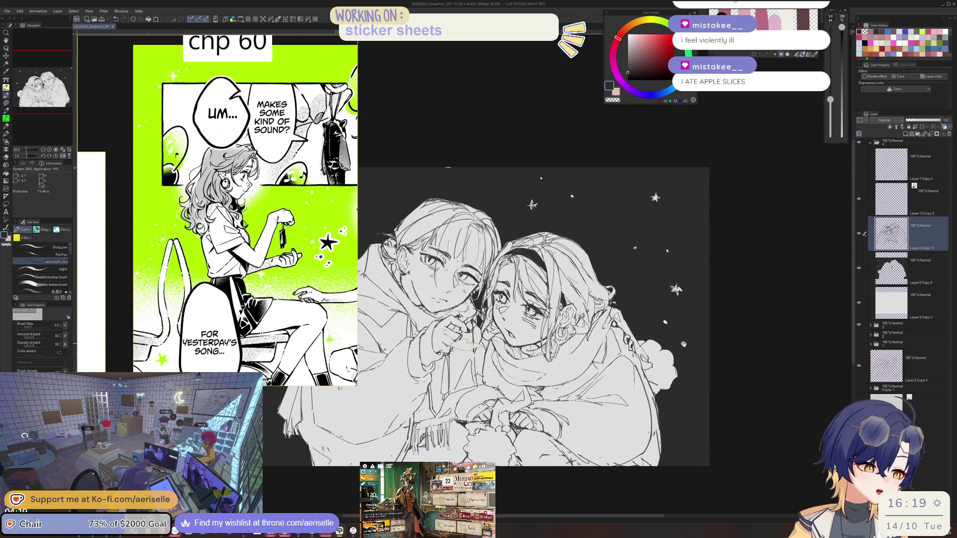
pyautogui.press('e')
pyautogui.press(']')
pyautogui.press(']')
pyautogui.press(']')
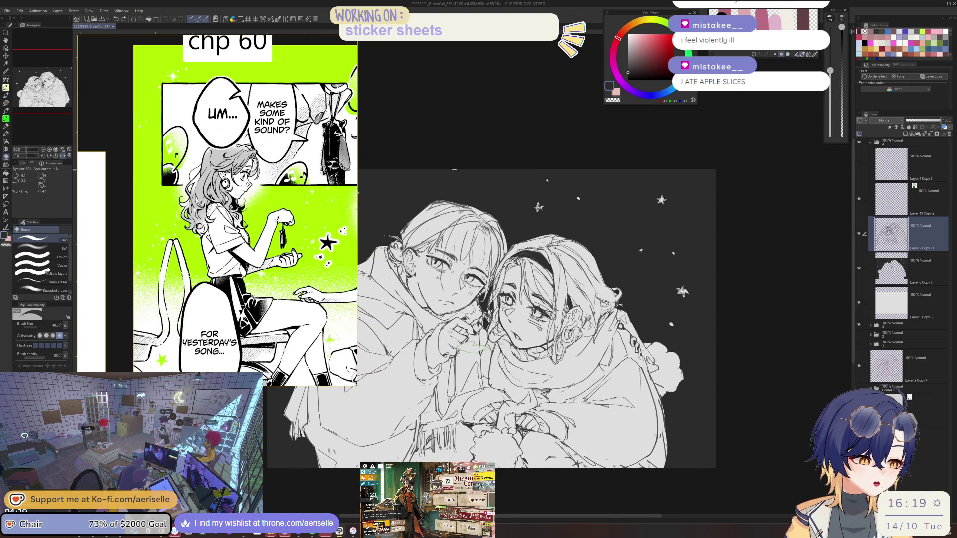
pyautogui.press('p')
pyautogui.press('h')
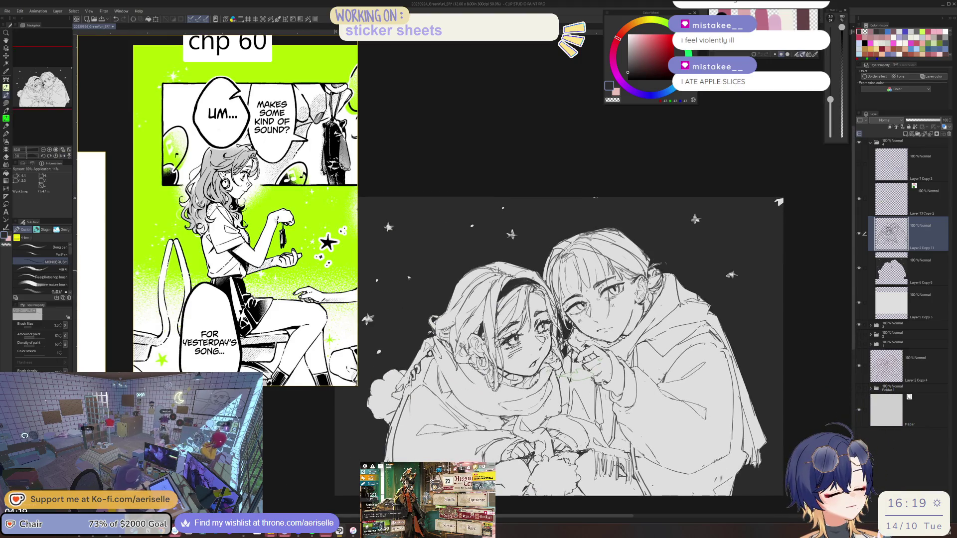
pyautogui.moveTo(424, 188); pyautogui.dragTo(418, 119)
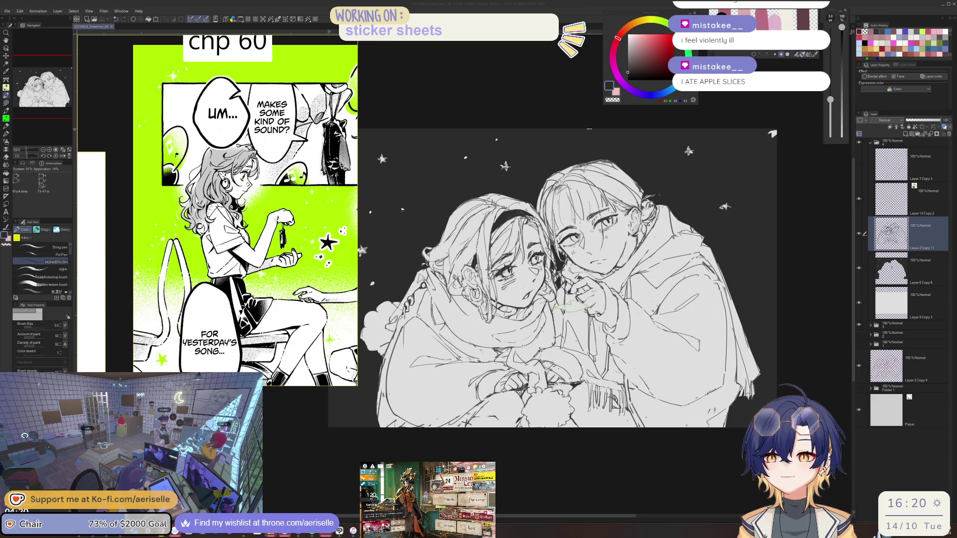
pyautogui.hotkey('alt', 'Tab')
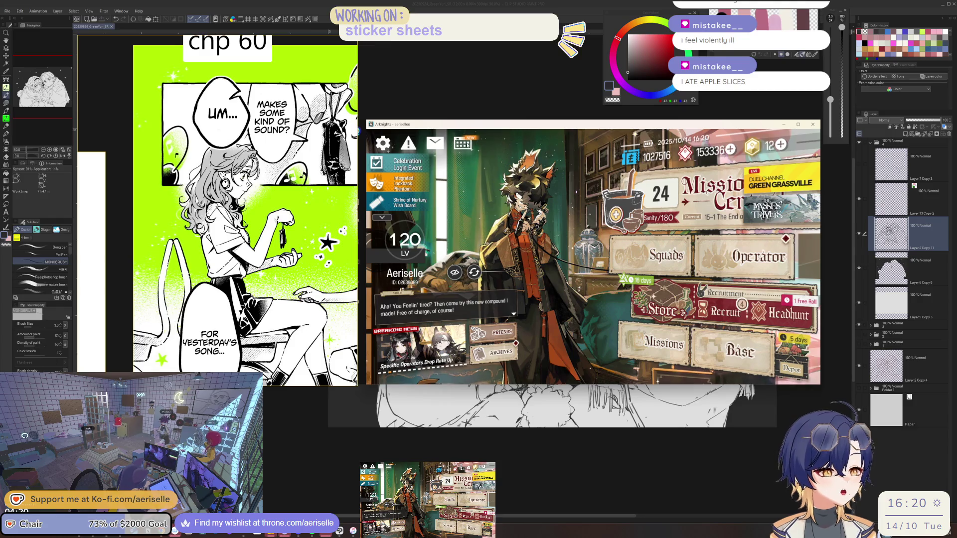
# - Claim the special sign-in supplies and screenshot the 180-day reward screen
pyautogui.click(704, 344)
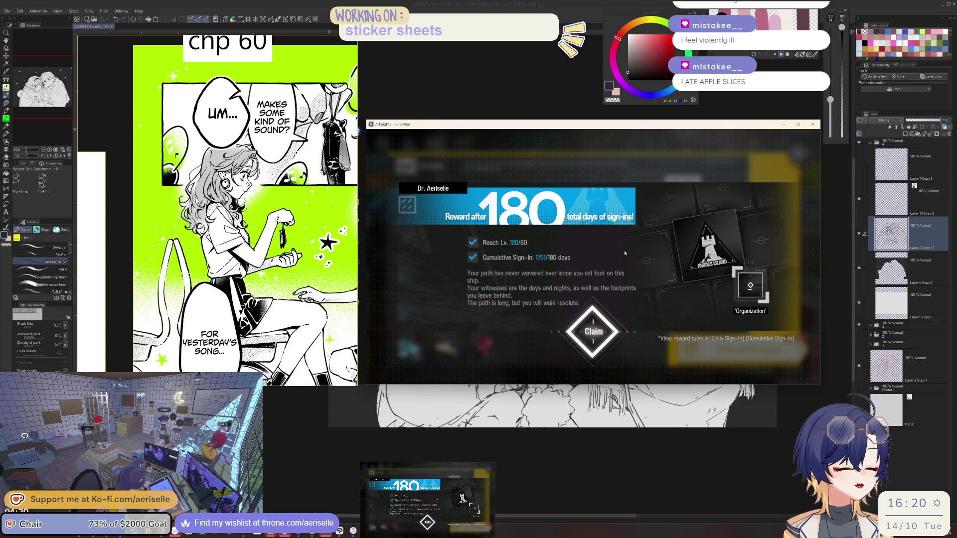
pyautogui.press('super+shift+s')
pyautogui.moveTo(389, 174); pyautogui.dragTo(810, 364)
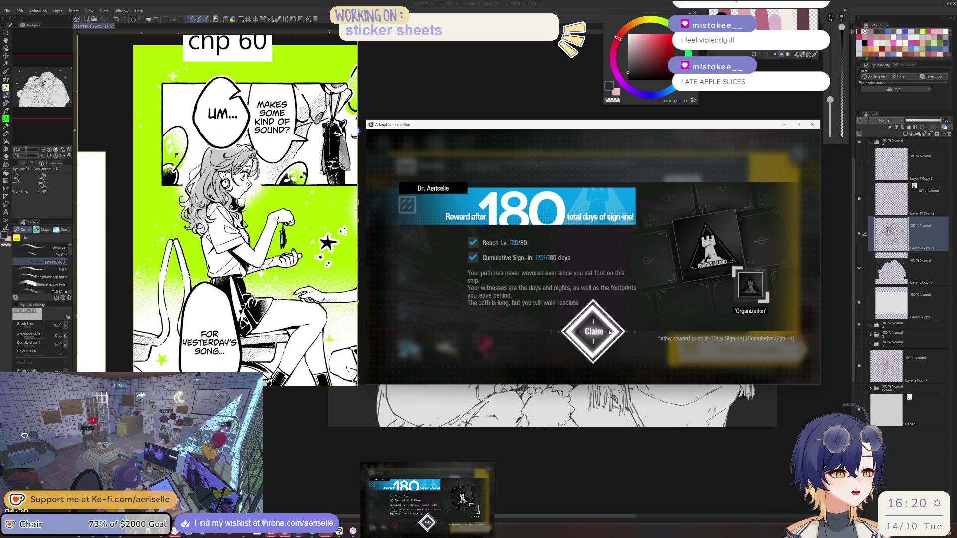
# - Claim the 180-, 360- and 1000-day rewards, dismissing each popup and the Kroos outfit reveal
pyautogui.click(609, 330)
pyautogui.click(608, 330)
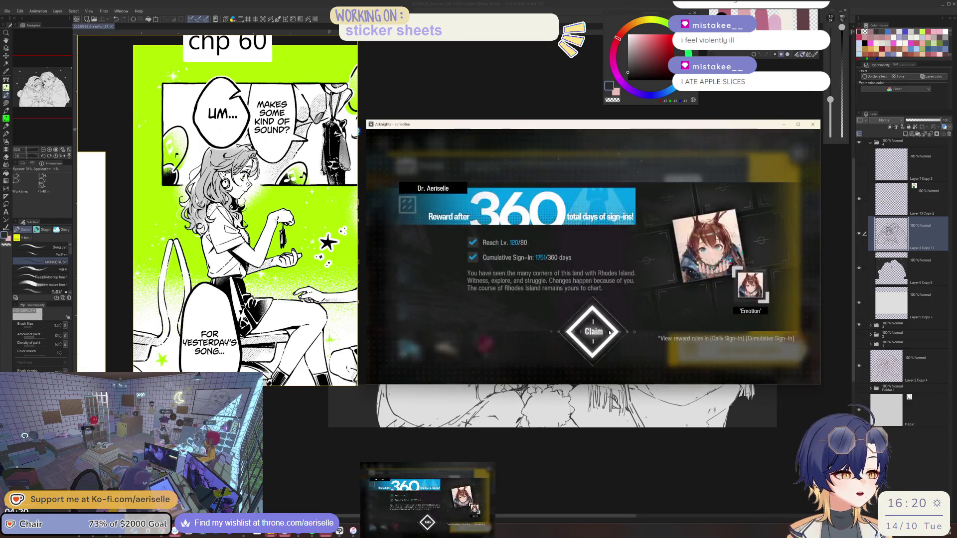
pyautogui.click(608, 331)
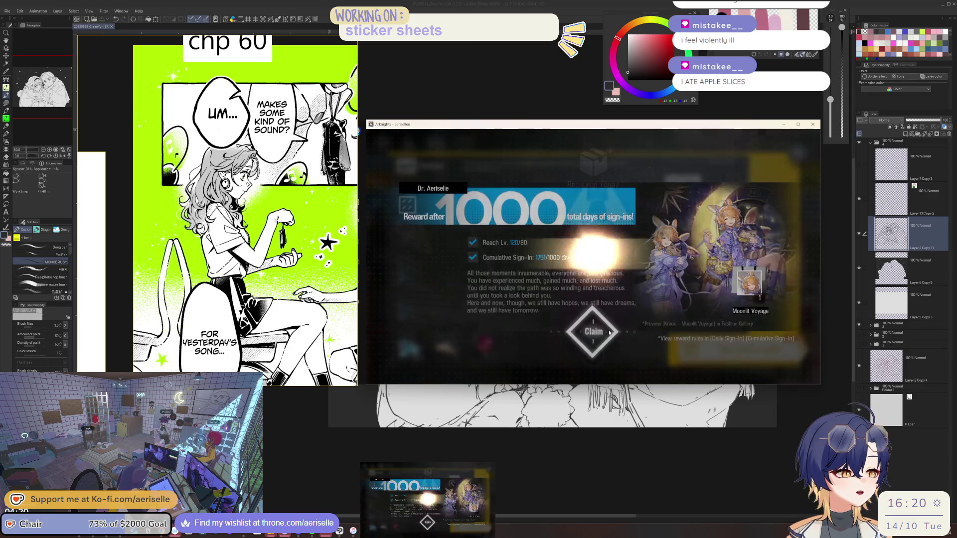
pyautogui.click(609, 330)
pyautogui.click(608, 330)
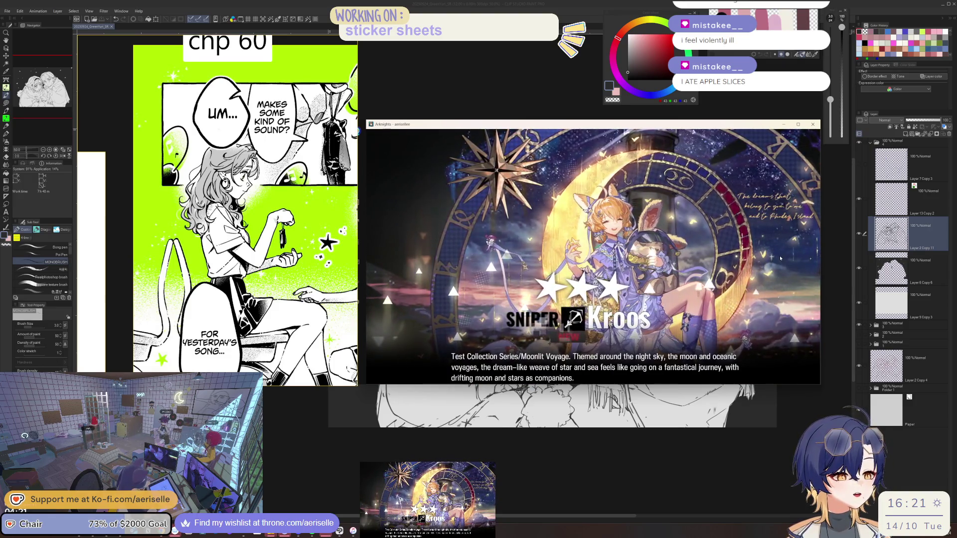
pyautogui.click(742, 269)
pyautogui.click(735, 272)
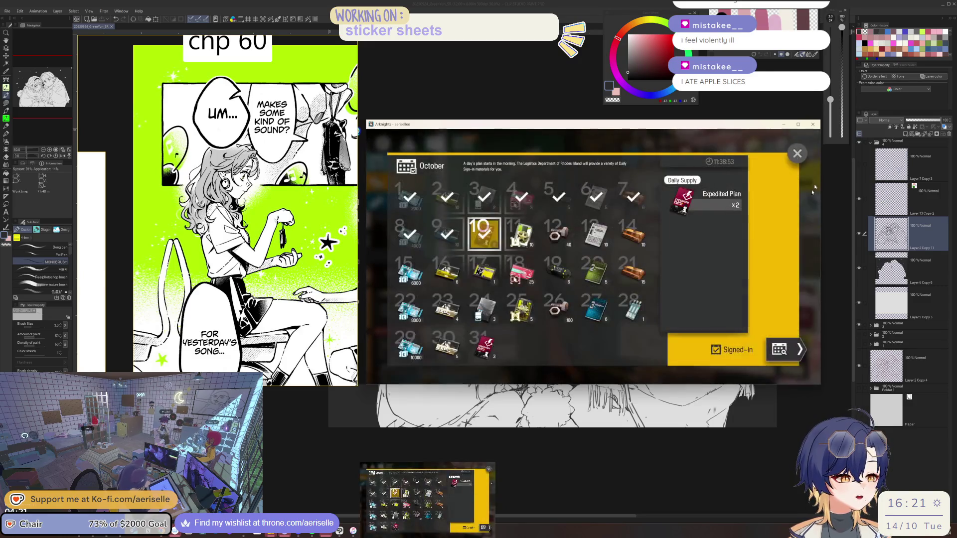
# - Page through the cumulative sign-in rewards to the 1000-day page, then return to the home screen
pyautogui.click(796, 350)
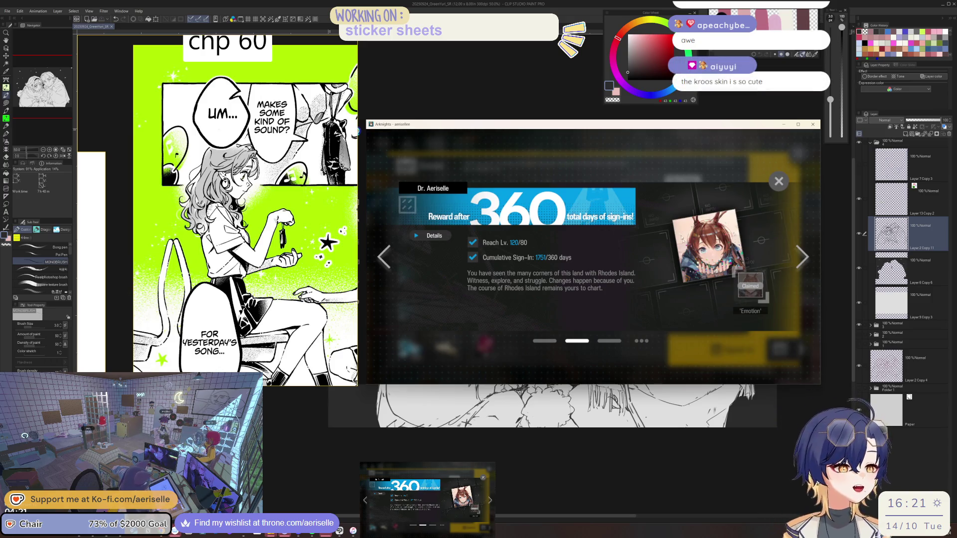
pyautogui.click(802, 258)
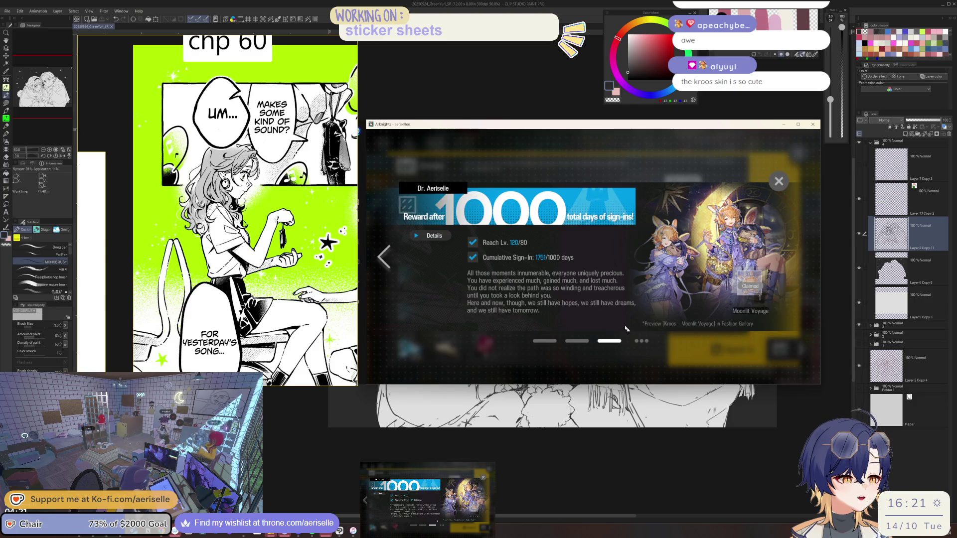
pyautogui.click(779, 181)
pyautogui.click(797, 154)
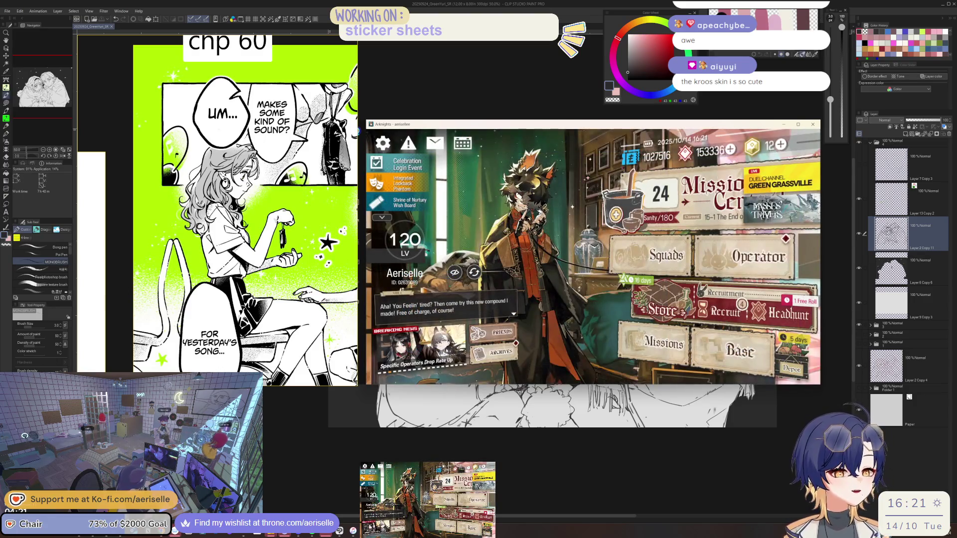
pyautogui.click(495, 333)
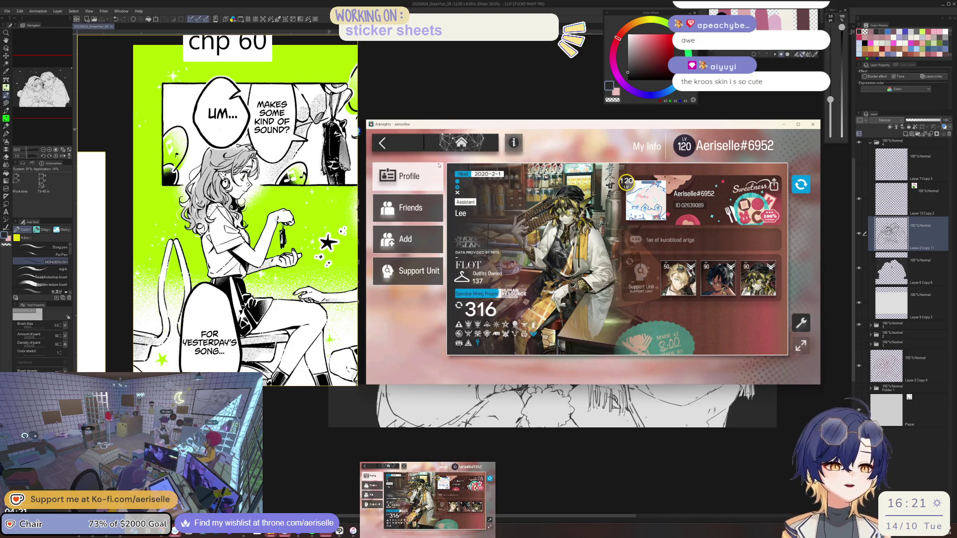
pyautogui.click(388, 143)
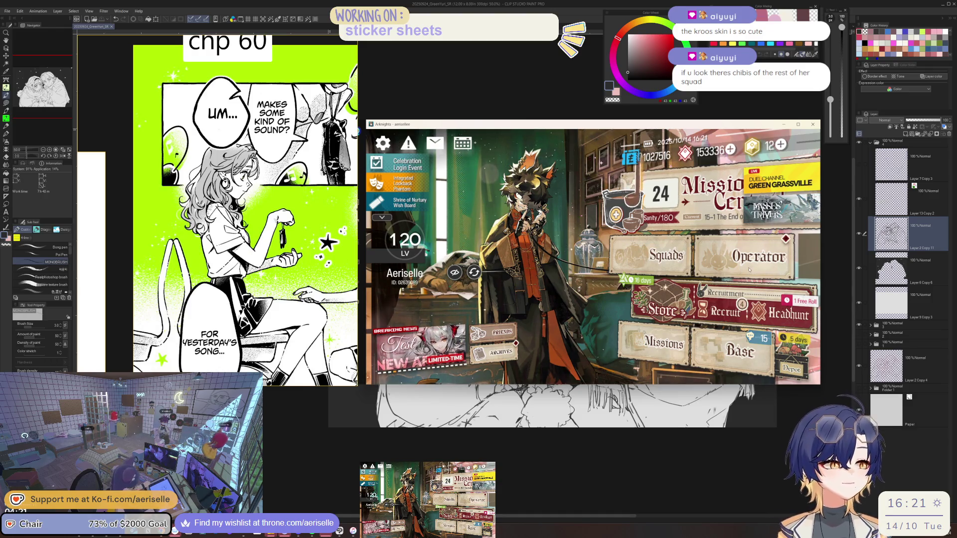
# - Find Kroos among the sniper operators and view her Moonlit Voyage splash art full-size
pyautogui.click(749, 269)
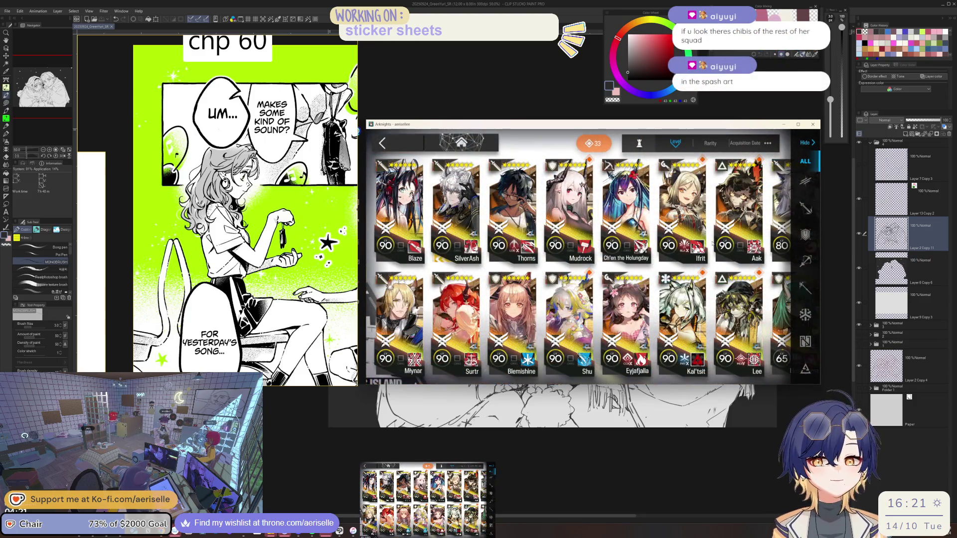
pyautogui.click(803, 261)
pyautogui.hscroll(-5, 578, 269)
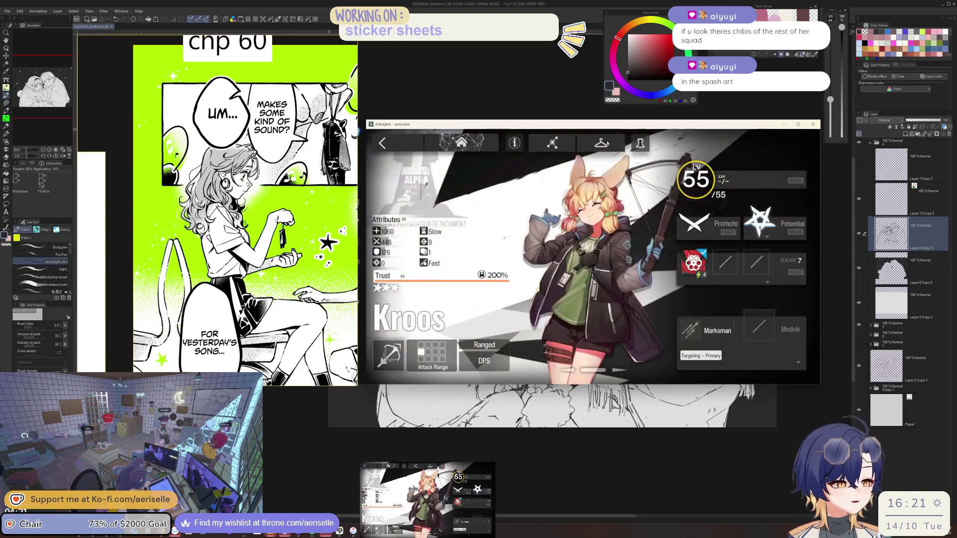
pyautogui.click(781, 289)
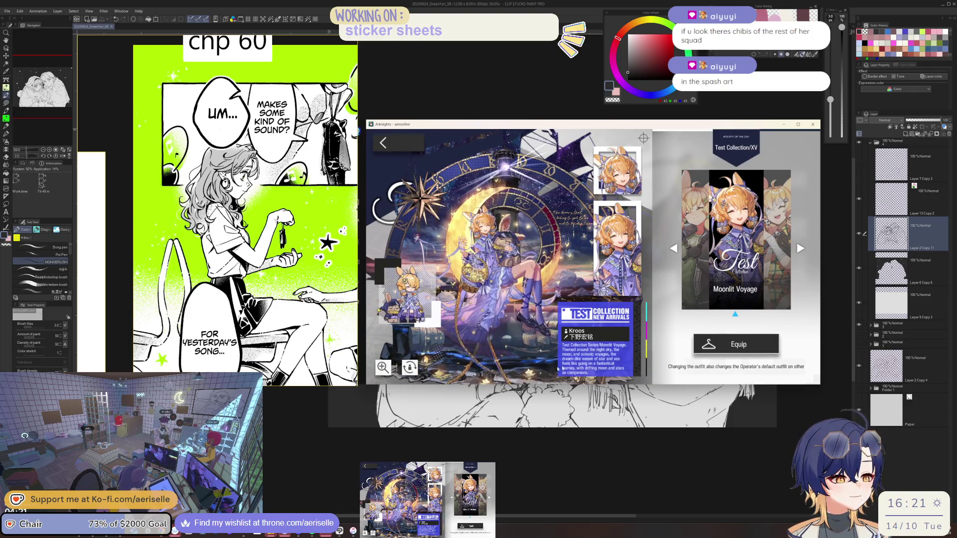
pyautogui.click(386, 369)
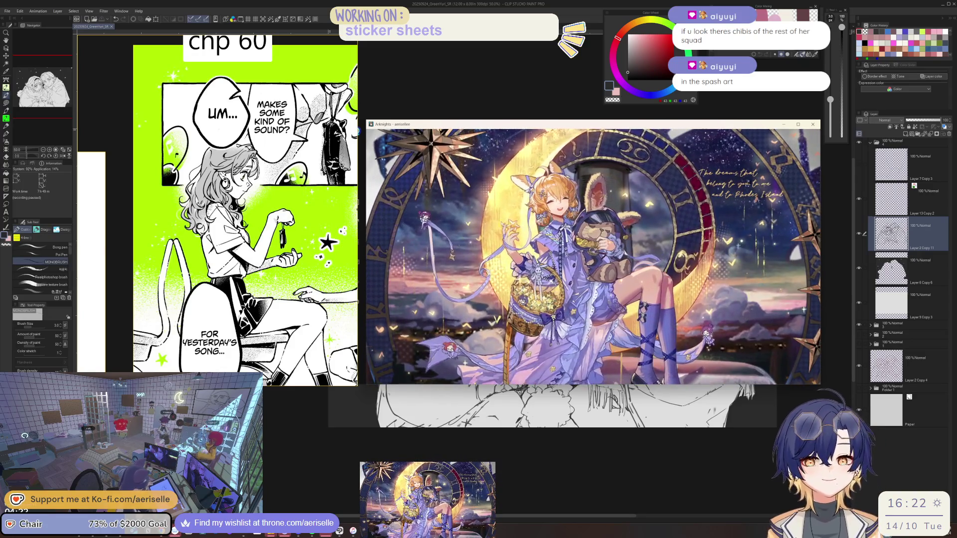
pyautogui.moveTo(401, 159)
pyautogui.click(383, 145)
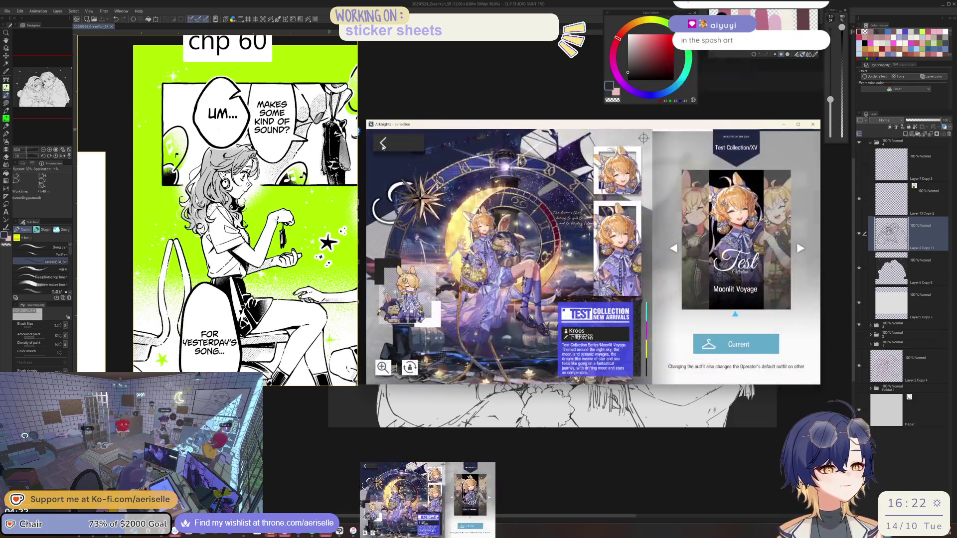
# - Compare the Witch Feast and Moonlit Voyage outfits, then go home and return to Clip Studio
pyautogui.click(773, 263)
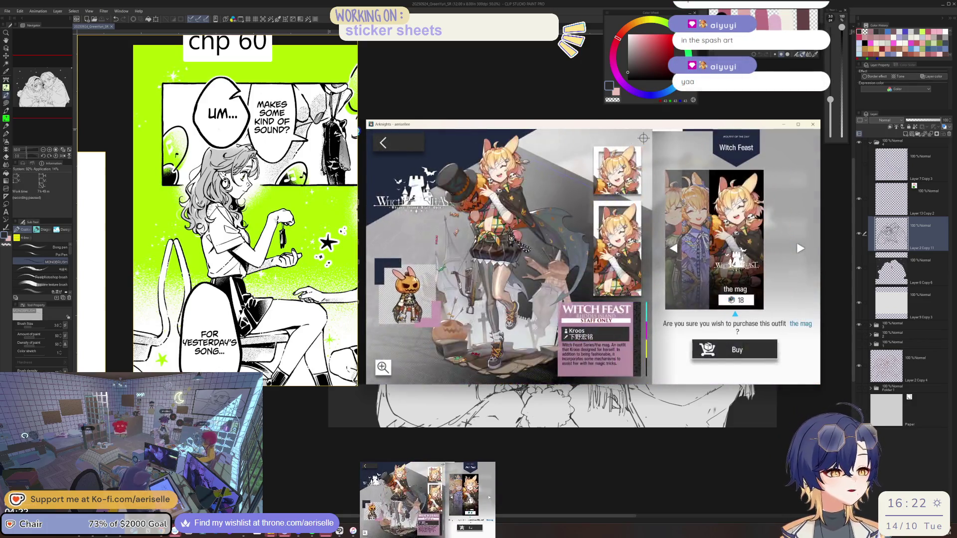
pyautogui.click(686, 258)
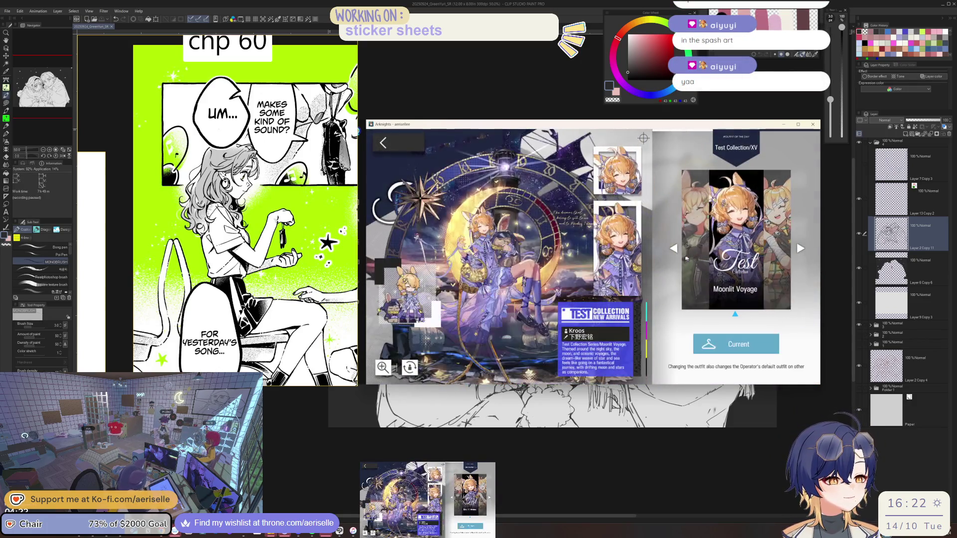
pyautogui.click(383, 143)
pyautogui.click(405, 148)
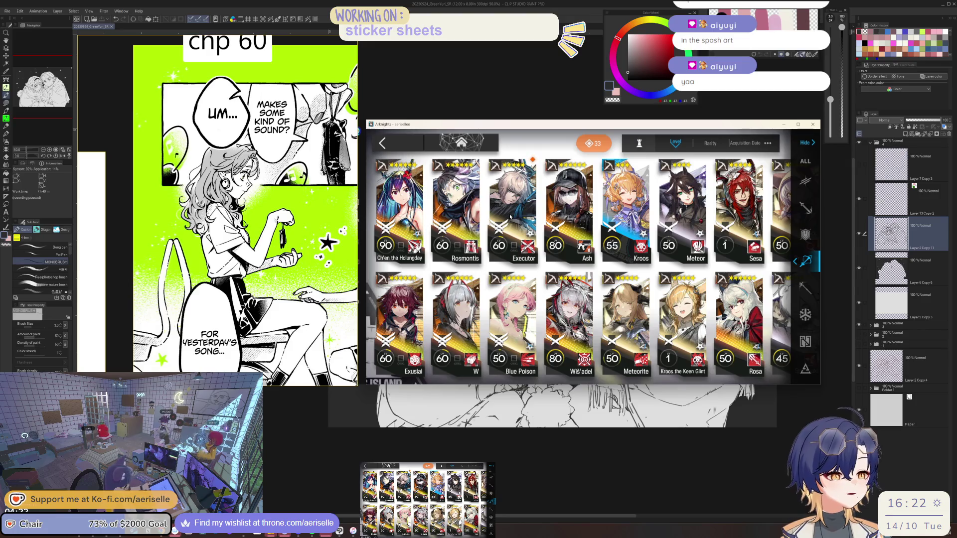
pyautogui.click(384, 144)
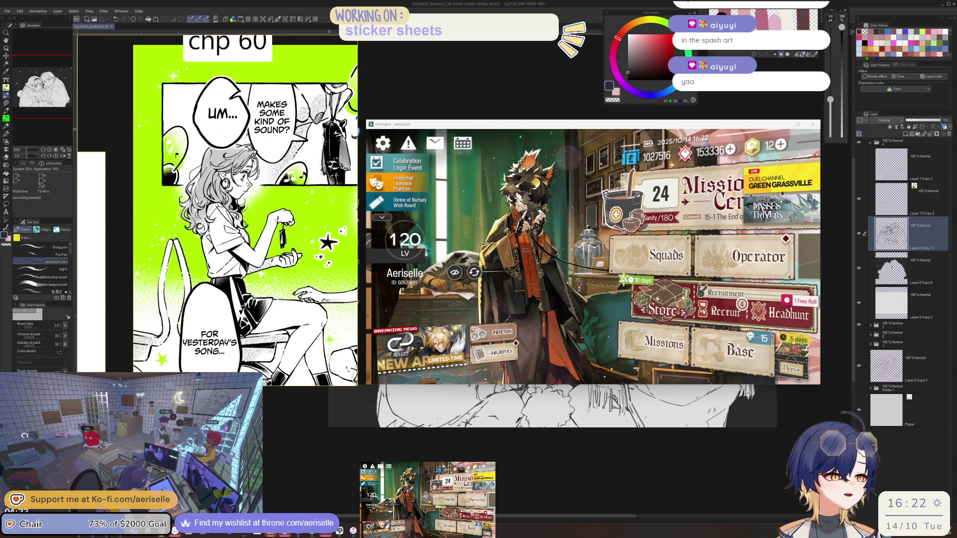
pyautogui.click(906, 236)
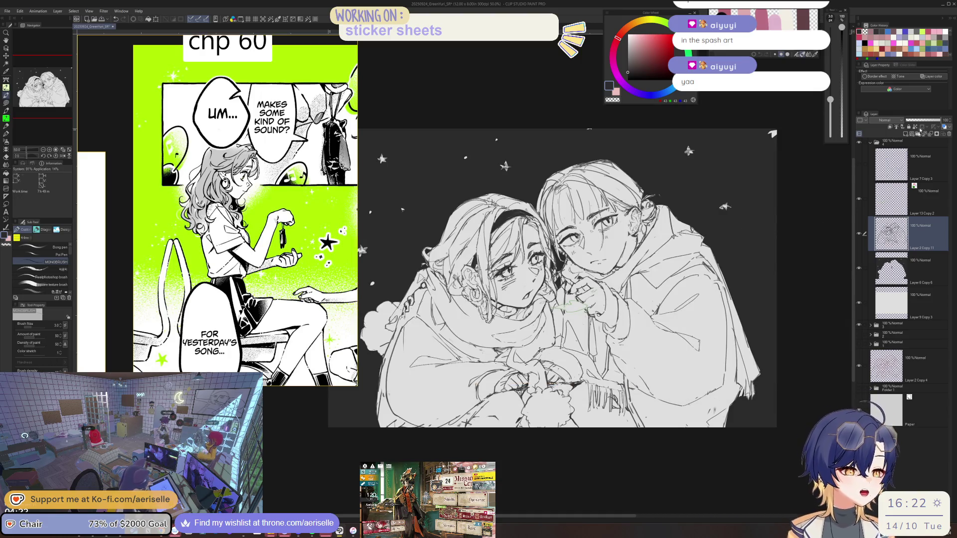
# - Rotate the view to level the left character's hair sketch, then reset it upright at 100%
pyautogui.scroll(4, 557, 248)
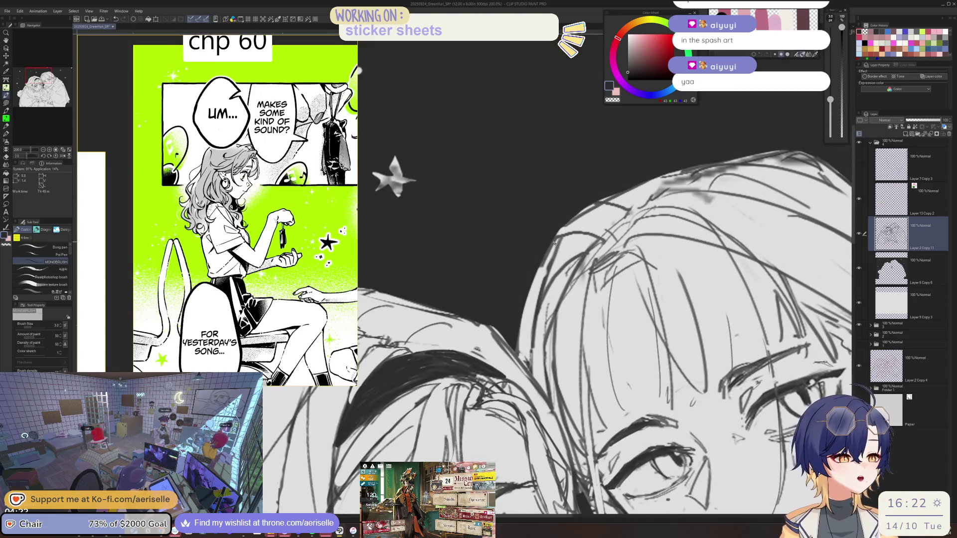
pyautogui.press('e')
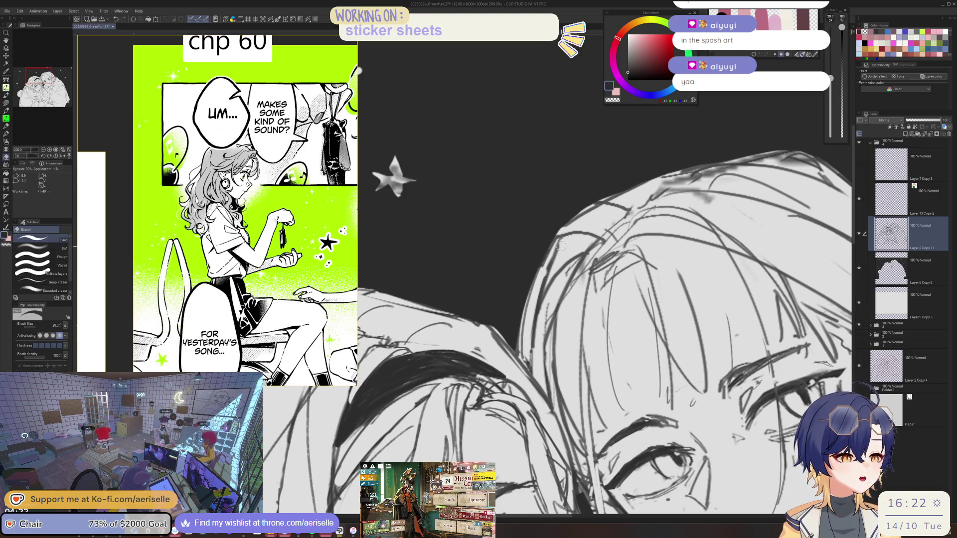
pyautogui.press('p')
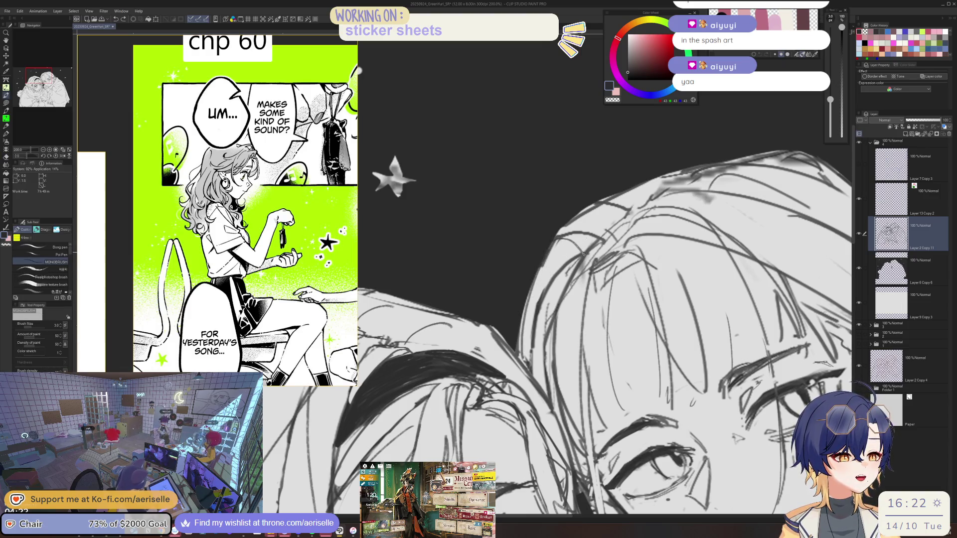
pyautogui.scroll(-5, 598, 299)
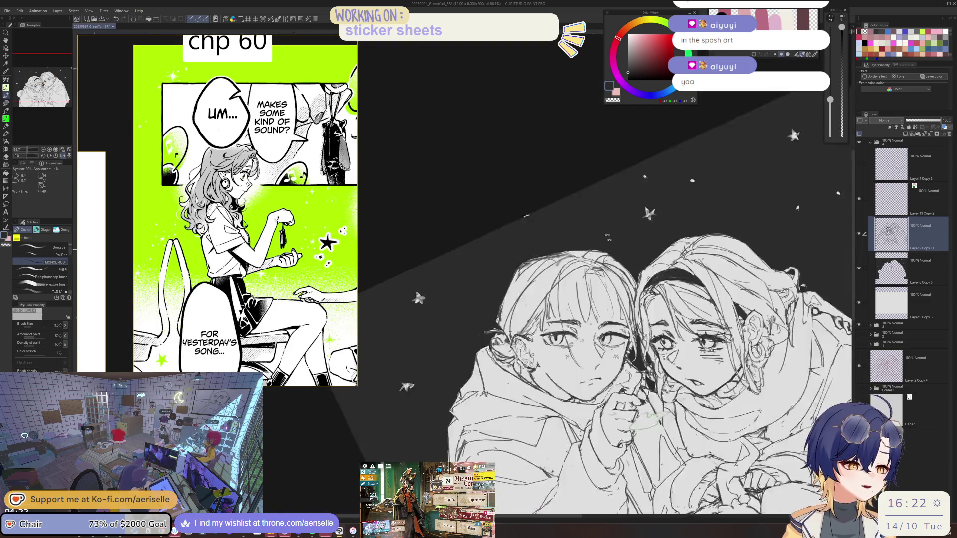
pyautogui.scroll(5, 502, 198)
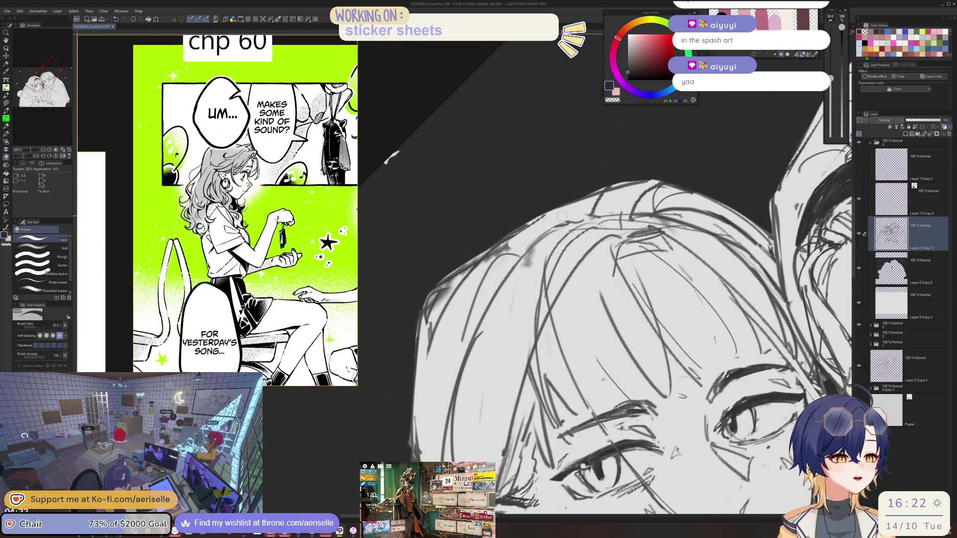
pyautogui.moveTo(565, 205); pyautogui.dragTo(527, 323)
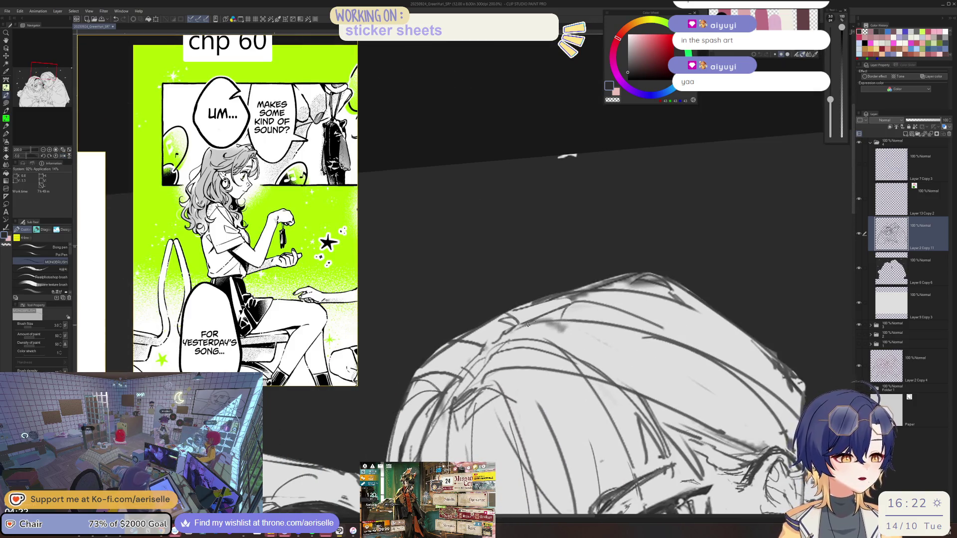
pyautogui.hotkey('ctrl', 'alt', '0')
# - Erase stray lines along the left girl's hair outline with a size-10 eraser
pyautogui.moveTo(555, 199); pyautogui.dragTo(563, 239)
pyautogui.scroll(2, 568, 275)
pyautogui.press('[')
pyautogui.moveTo(581, 267)
pyautogui.mouseDown()
pyautogui.moveTo(563, 274)
pyautogui.moveTo(576, 277)
pyautogui.mouseUp()
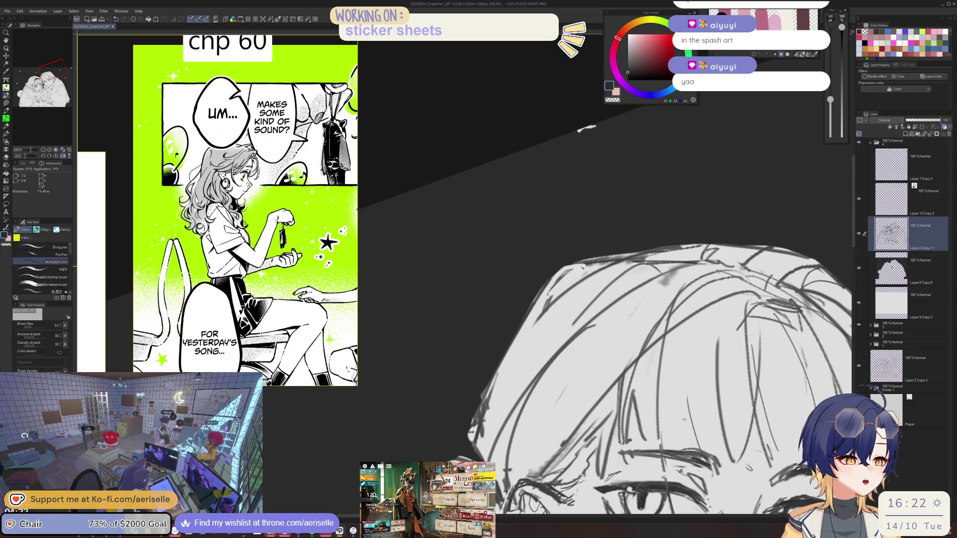
pyautogui.press('-')
pyautogui.moveTo(621, 250); pyautogui.dragTo(590, 322)
# - Redraw darker pen strokes along the left side of the hair outline
pyautogui.press('p')
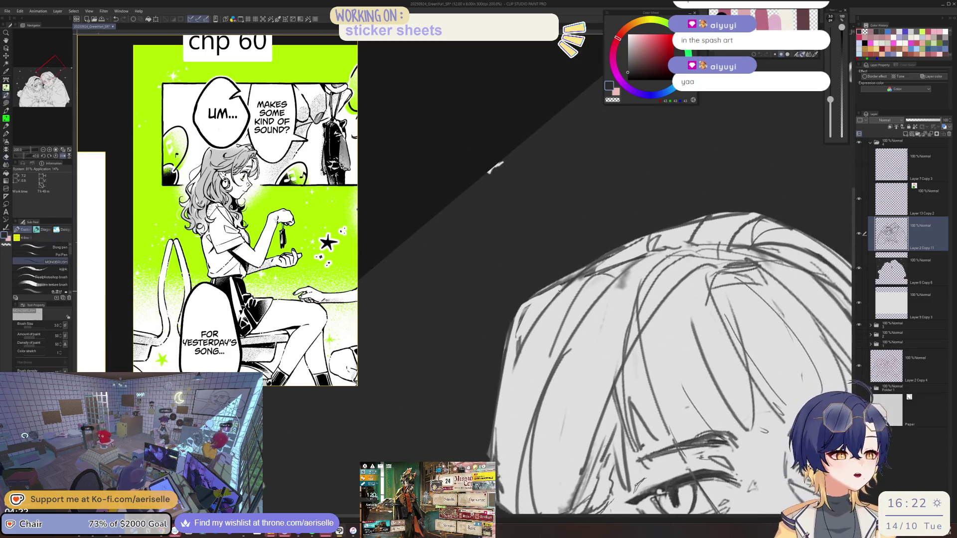
pyautogui.moveTo(541, 296)
pyautogui.mouseDown()
pyautogui.moveTo(513, 349)
pyautogui.moveTo(522, 308)
pyautogui.mouseUp()
pyautogui.moveTo(525, 306); pyautogui.dragTo(516, 335)
pyautogui.hotkey('ctrl', 'alt', '0')
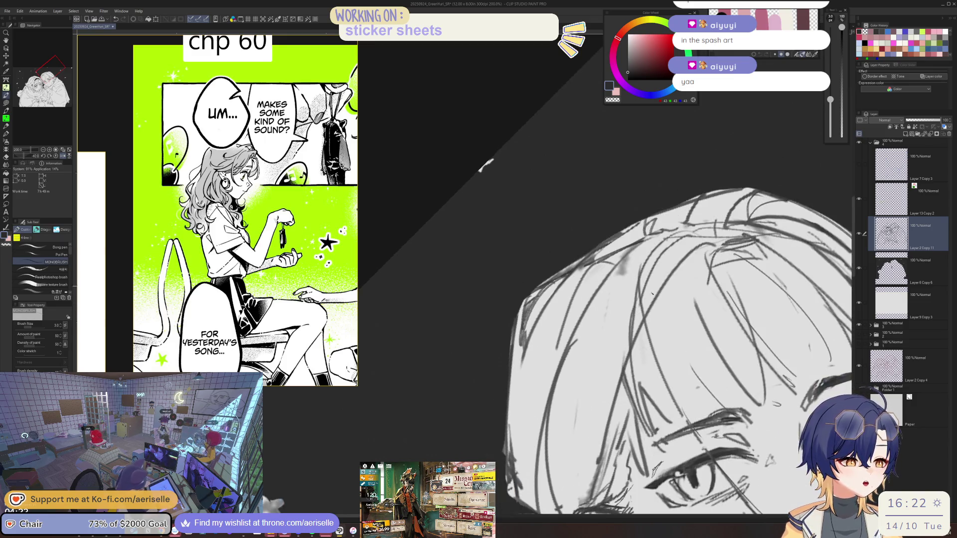
pyautogui.scroll(3, 428, 334)
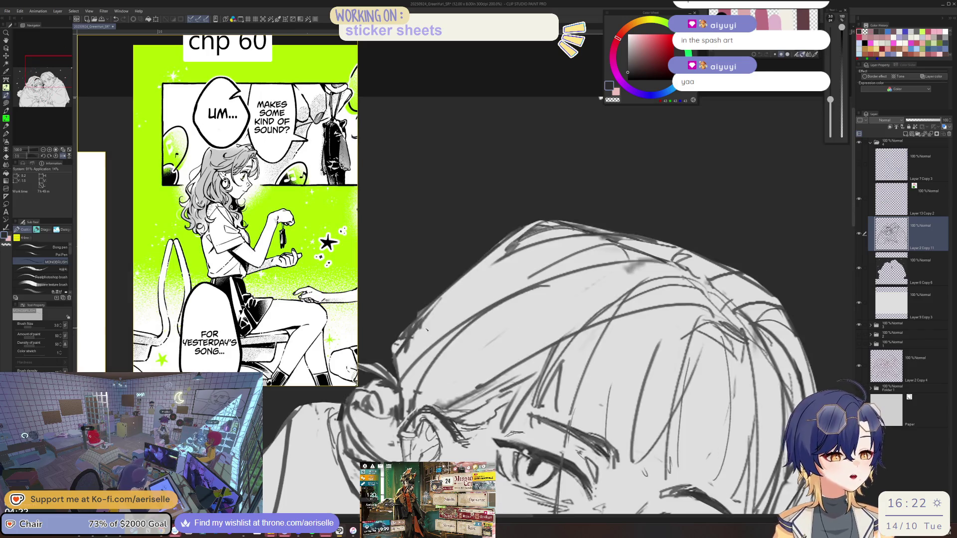
# - Erase strokes around the left face and draw new lines along the hair's left edge
pyautogui.press('e')
pyautogui.moveTo(441, 297); pyautogui.dragTo(410, 346)
pyautogui.press('-')
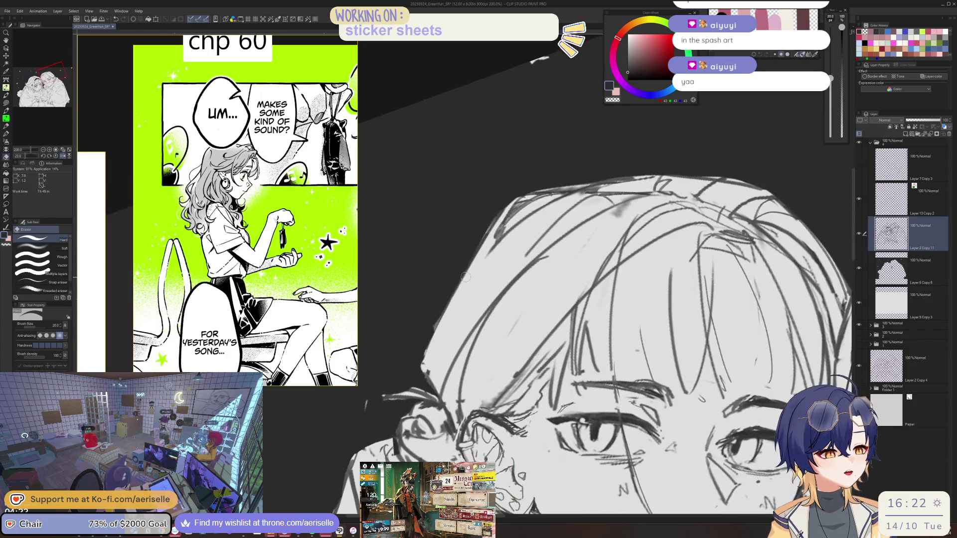
pyautogui.press('p')
pyautogui.moveTo(501, 240); pyautogui.dragTo(426, 351)
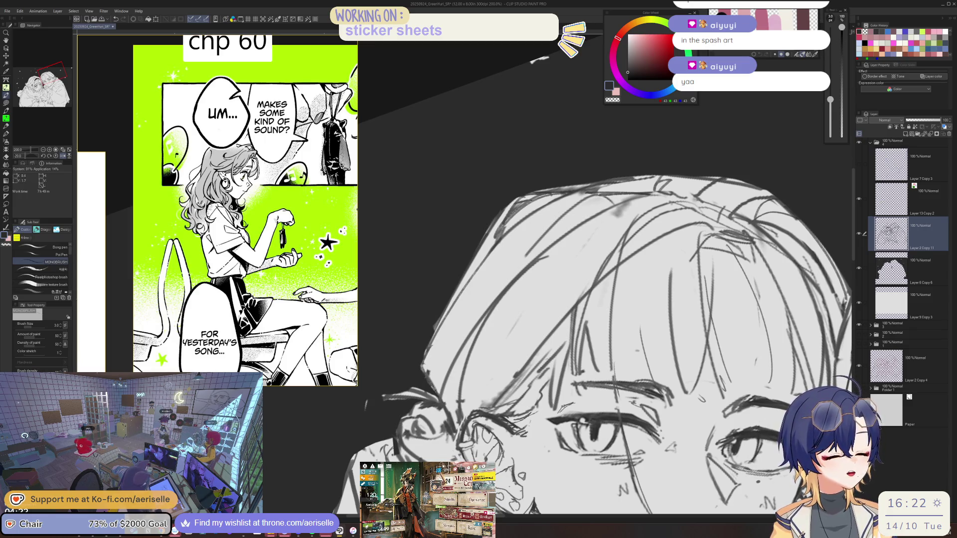
# - Erase the lines around the hair strand from a tilted view
pyautogui.scroll(-2, 687, 294)
pyautogui.press('^')
pyautogui.press('^')
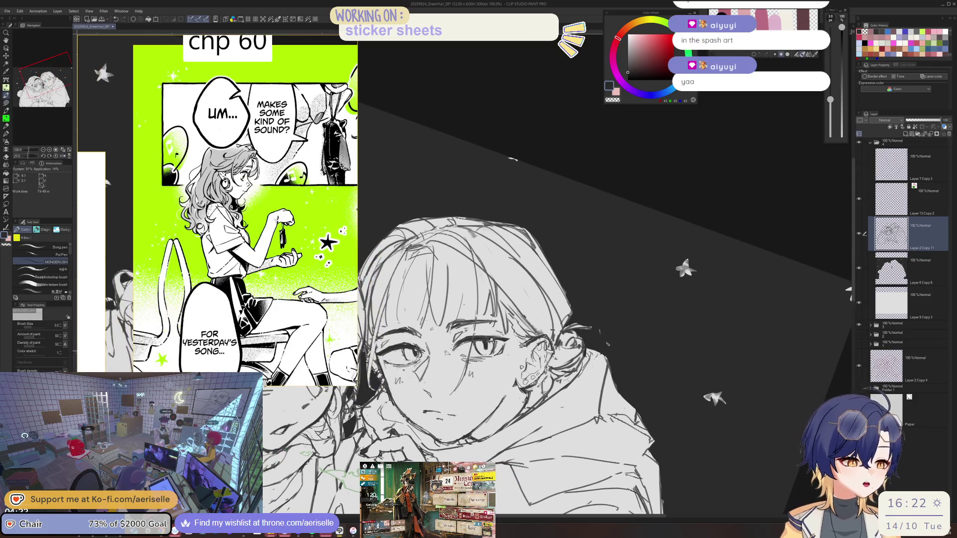
pyautogui.scroll(4, 687, 294)
pyautogui.press('^')
pyautogui.press('e')
pyautogui.moveTo(515, 386)
pyautogui.mouseDown()
pyautogui.moveTo(539, 358)
pyautogui.moveTo(510, 397)
pyautogui.moveTo(563, 354)
pyautogui.moveTo(621, 336)
pyautogui.mouseUp()
pyautogui.press('p')
# - Fade Layer 6 Copy 6 to 59% opacity and reselect Layer 2 Copy 11
pyautogui.click(917, 259)
pyautogui.moveTo(940, 120); pyautogui.dragTo(926, 120)
pyautogui.click(917, 233)
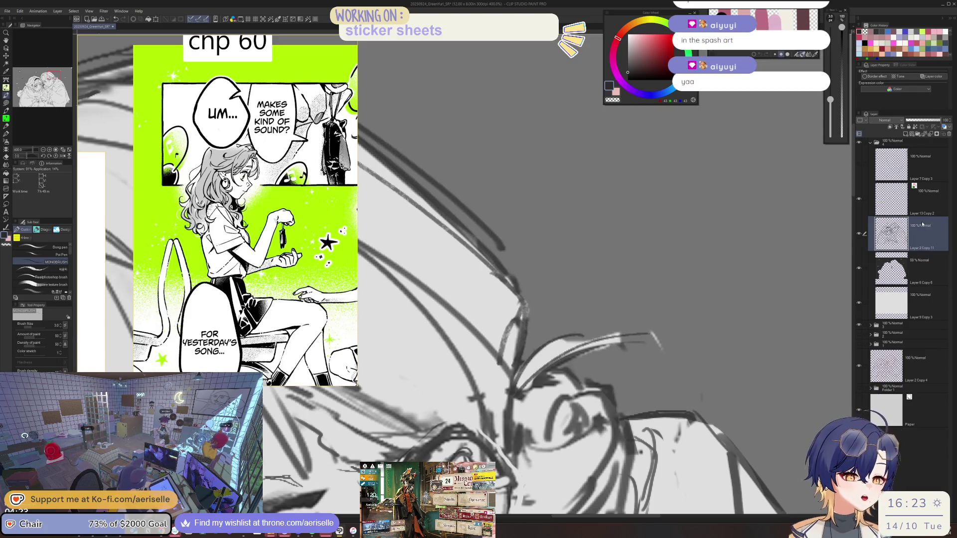
# - Draw new lines along the upper hair strand and reset the view rotation upright
pyautogui.press('^')
pyautogui.press('^')
pyautogui.moveTo(546, 357)
pyautogui.mouseDown()
pyautogui.moveTo(646, 331)
pyautogui.moveTo(650, 344)
pyautogui.mouseUp()
pyautogui.scroll(3, 697, 325)
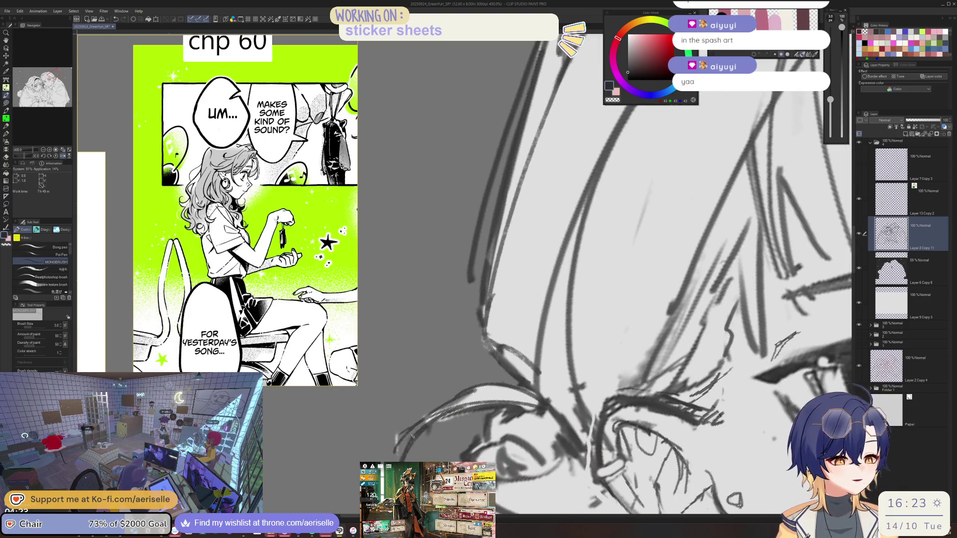
pyautogui.scroll(2, 478, 386)
pyautogui.press('u')
pyautogui.press('e')
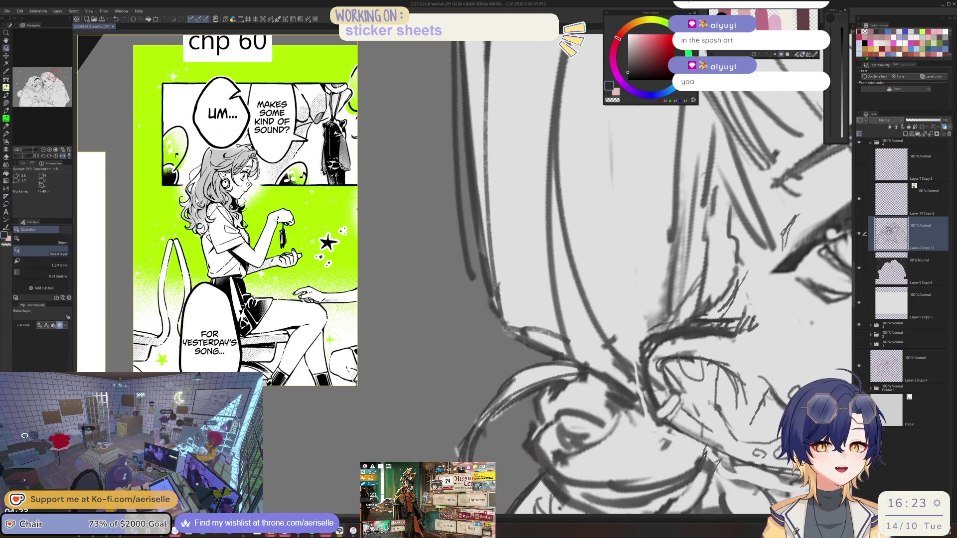
pyautogui.hotkey('alt', '[')
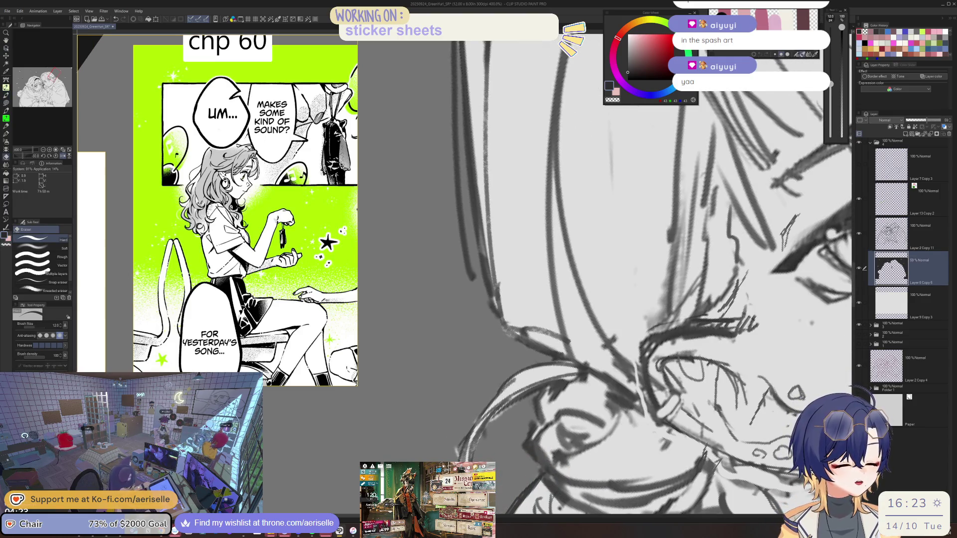
pyautogui.press('u')
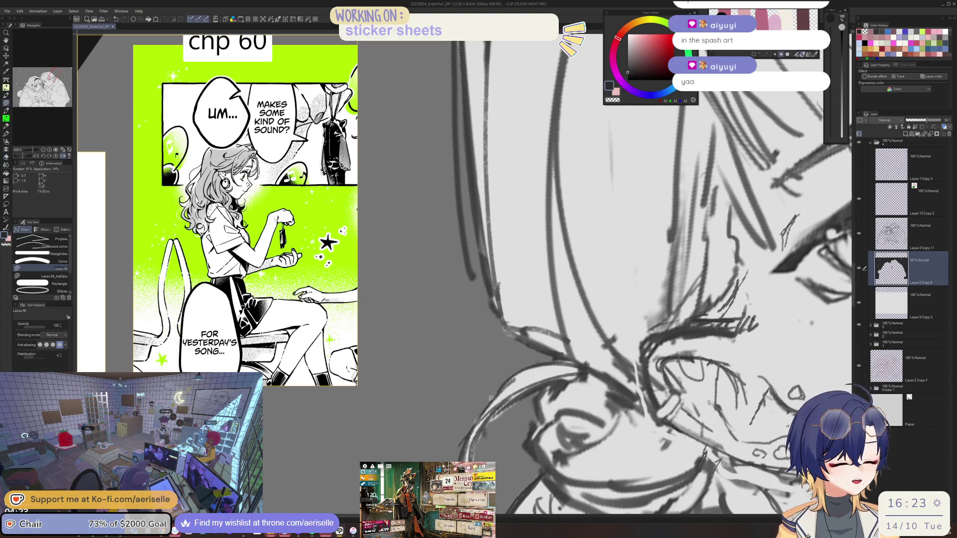
pyautogui.scroll(-5, 490, 397)
pyautogui.hotkey('ctrl', '0')
pyautogui.scroll(3, 552, 371)
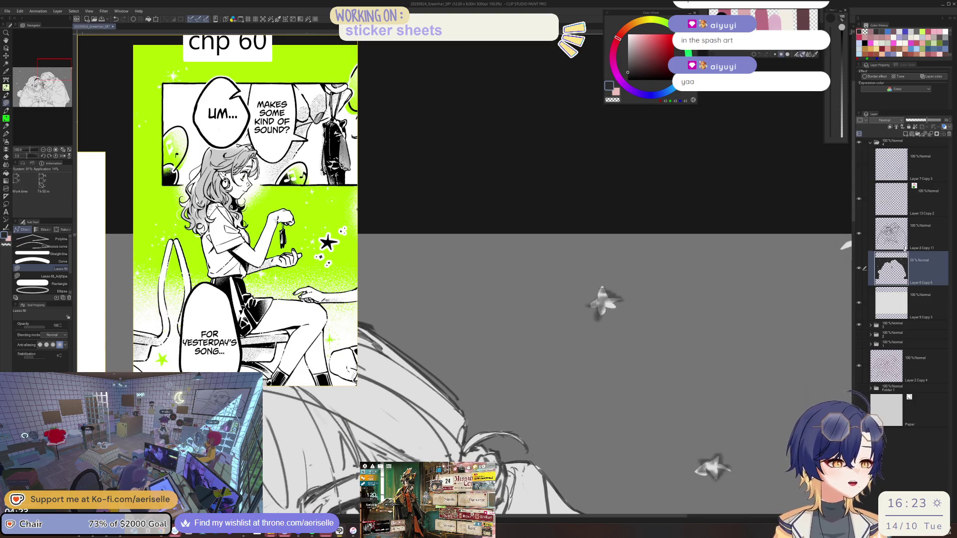
# - Restore Layer 6 Copy 6 to 100% opacity and give it a slate-blue layer colour
pyautogui.moveTo(930, 122); pyautogui.dragTo(941, 122)
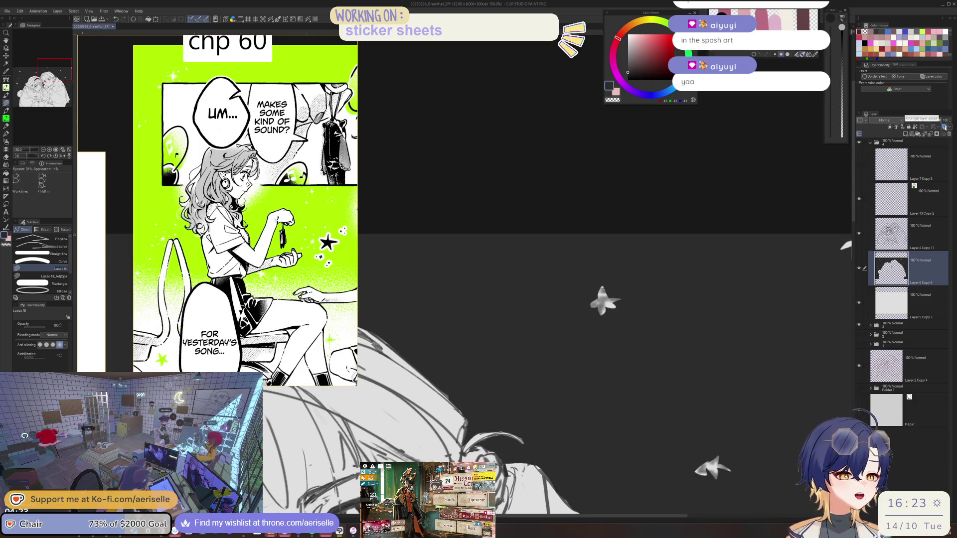
pyautogui.click(928, 76)
pyautogui.click(920, 85)
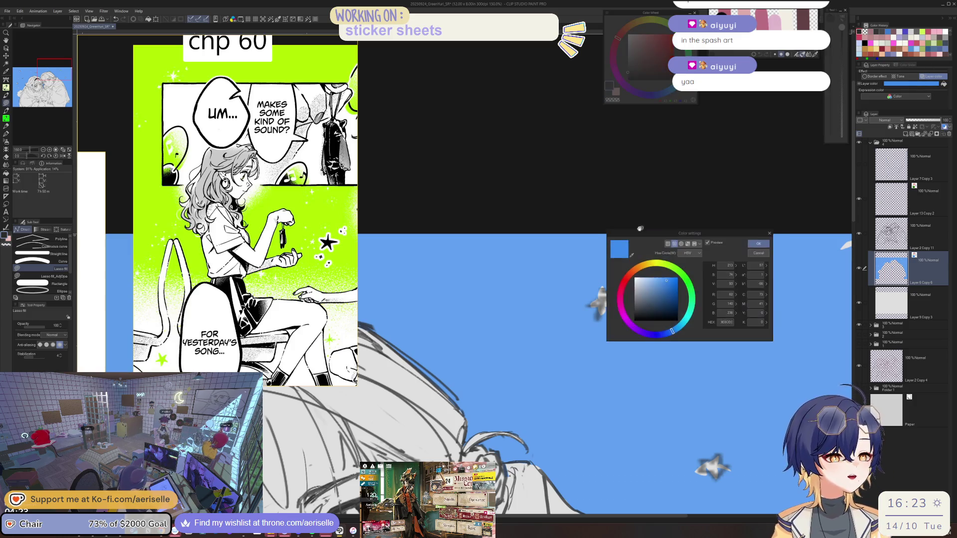
pyautogui.hotkey('ctrl', '=')
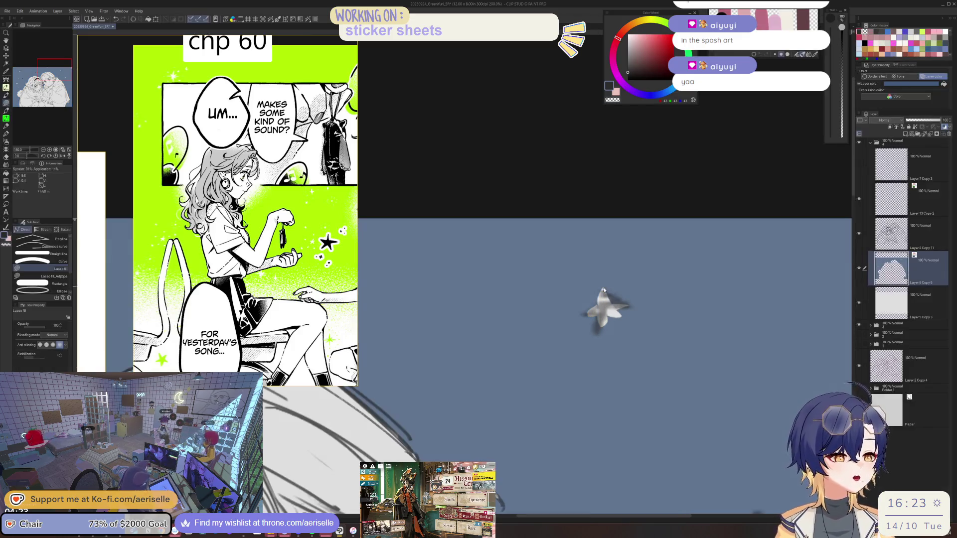
# - Erase most of the white blob in the sky on Layer 6 Copy 6
pyautogui.press('e')
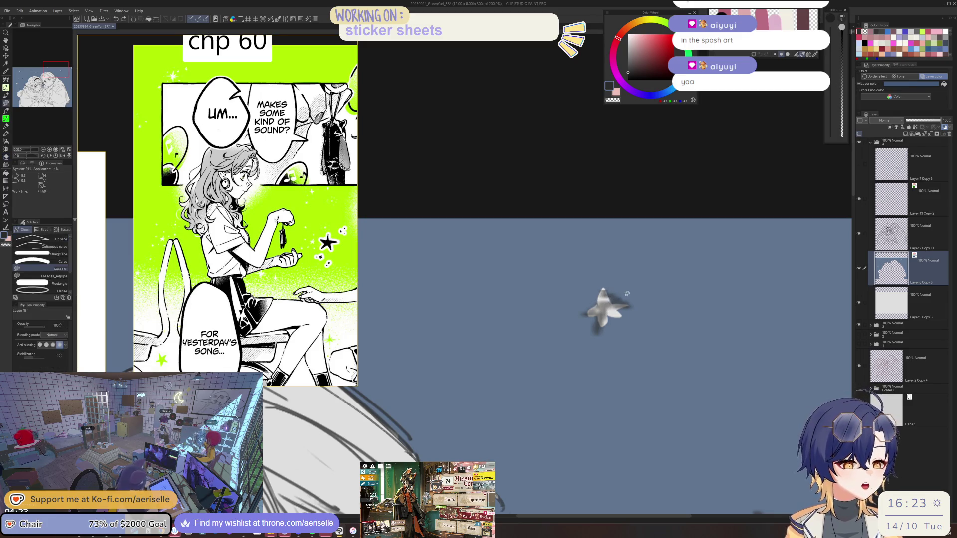
pyautogui.moveTo(596, 319)
pyautogui.mouseDown()
pyautogui.moveTo(635, 318)
pyautogui.moveTo(603, 306)
pyautogui.mouseUp()
pyautogui.keyDown('ctrl'); pyautogui.keyDown('shift'); pyautogui.click(600, 299); pyautogui.keyUp('shift'); pyautogui.keyUp('ctrl')
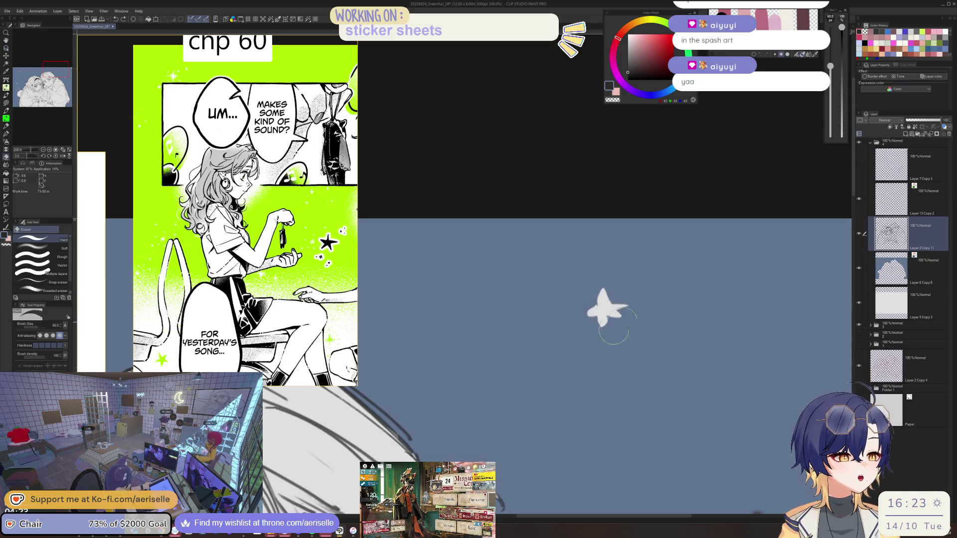
pyautogui.scroll(2, 606, 279)
pyautogui.press('b')
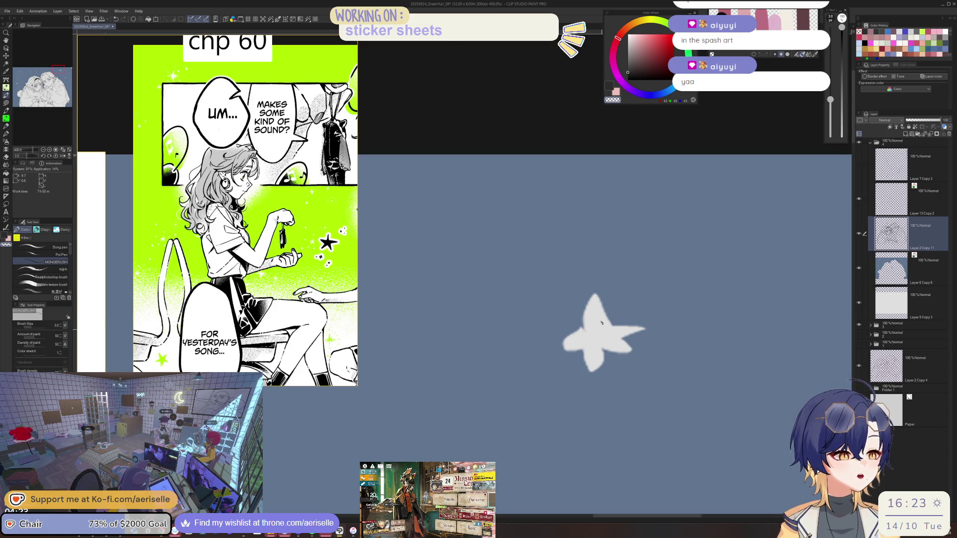
pyautogui.click(928, 266)
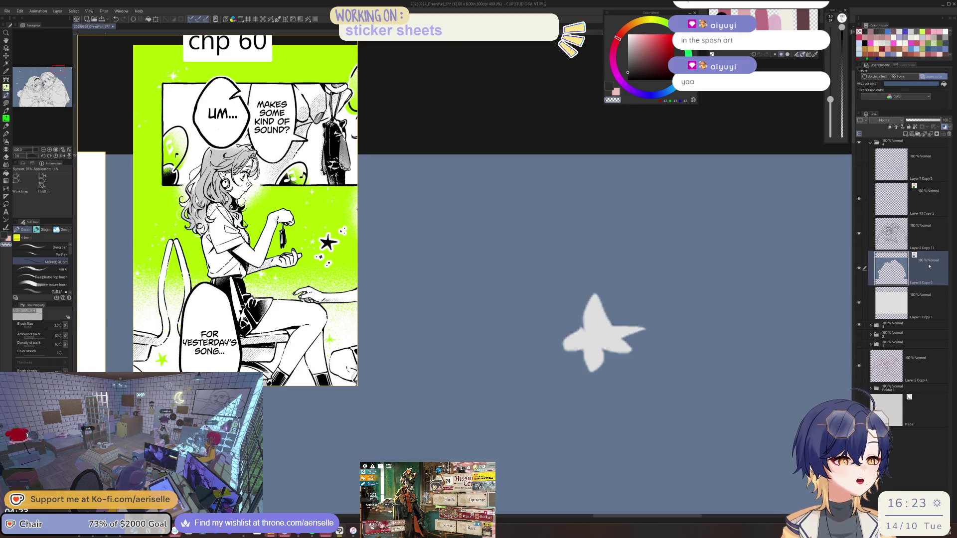
pyautogui.press('c')
# - Trim and reshape the star with transparent strokes and a lasso fill, adding a small white stroke
pyautogui.moveTo(593, 294)
pyautogui.mouseDown()
pyautogui.moveTo(568, 349)
pyautogui.moveTo(604, 363)
pyautogui.mouseUp()
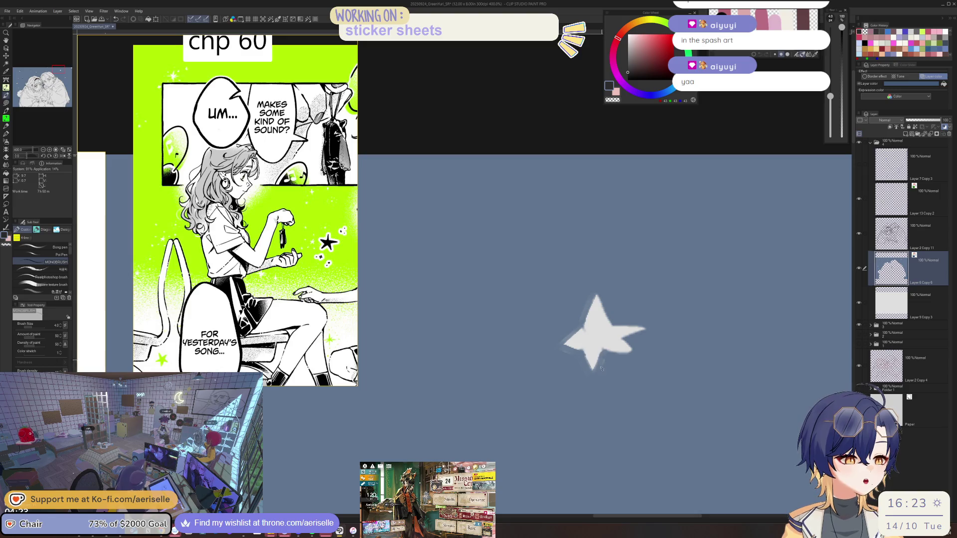
pyautogui.moveTo(596, 299); pyautogui.dragTo(598, 308)
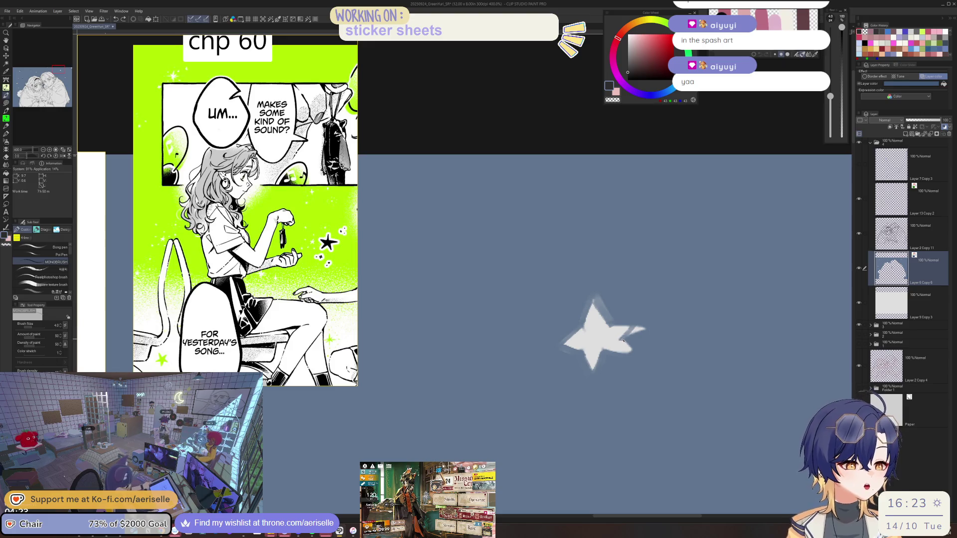
pyautogui.press('u')
pyautogui.moveTo(645, 285)
pyautogui.mouseDown()
pyautogui.moveTo(563, 354)
pyautogui.moveTo(648, 304)
pyautogui.mouseUp()
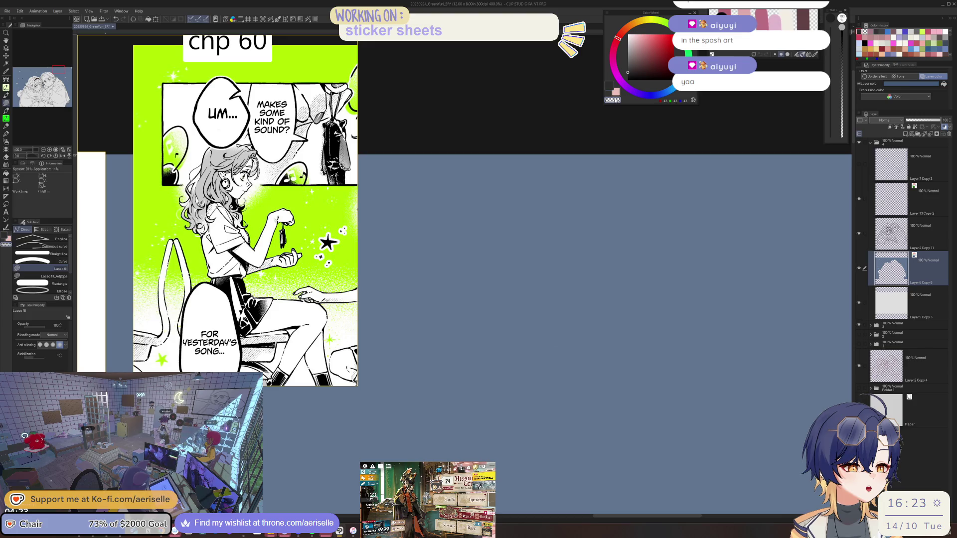
pyautogui.press('b')
pyautogui.moveTo(592, 319)
pyautogui.mouseDown()
pyautogui.moveTo(594, 301)
pyautogui.moveTo(605, 319)
pyautogui.moveTo(590, 323)
pyautogui.moveTo(593, 335)
pyautogui.moveTo(618, 327)
pyautogui.moveTo(604, 319)
pyautogui.moveTo(599, 334)
pyautogui.moveTo(580, 328)
pyautogui.moveTo(611, 335)
pyautogui.moveTo(617, 327)
pyautogui.mouseUp()
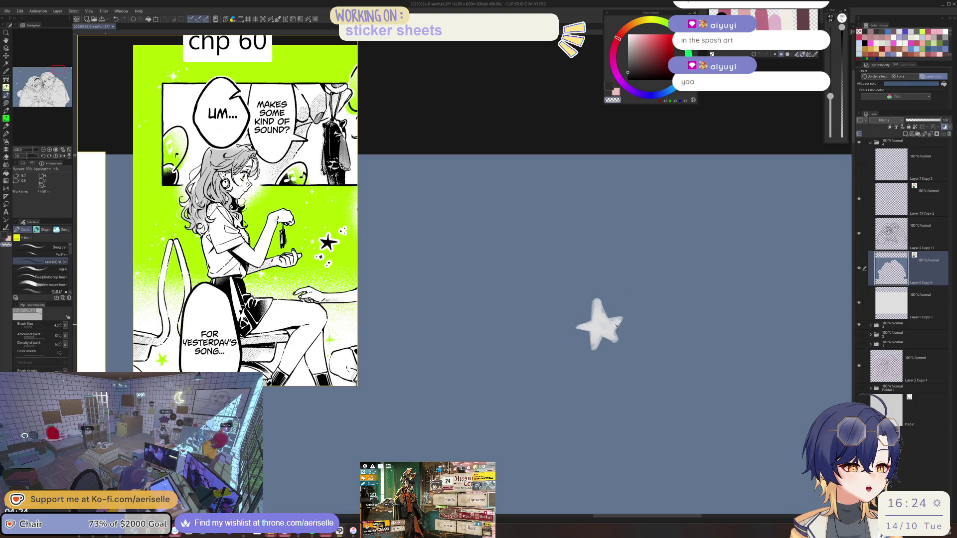
pyautogui.scroll(-6, 616, 311)
pyautogui.scroll(2, 662, 383)
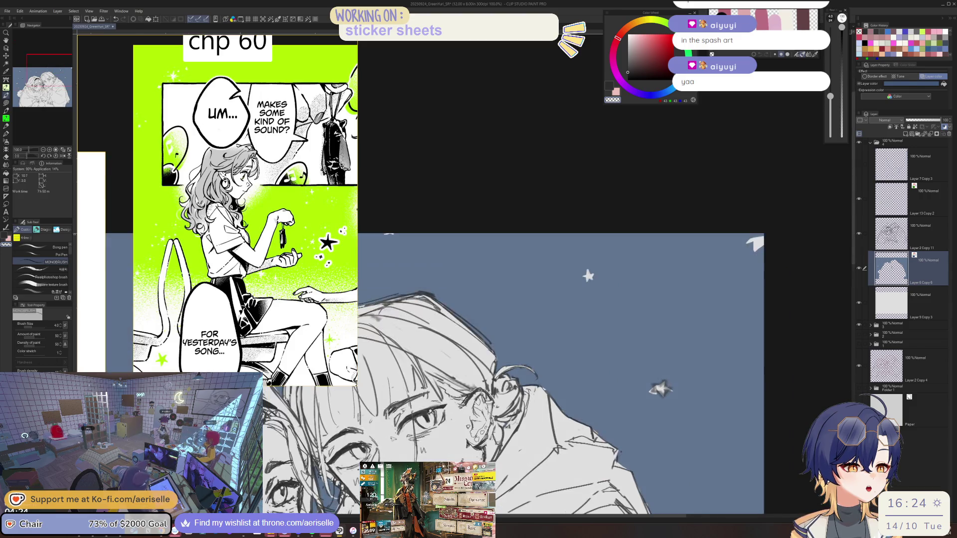
pyautogui.press('u')
pyautogui.press('e')
pyautogui.hotkey('alt', ']')
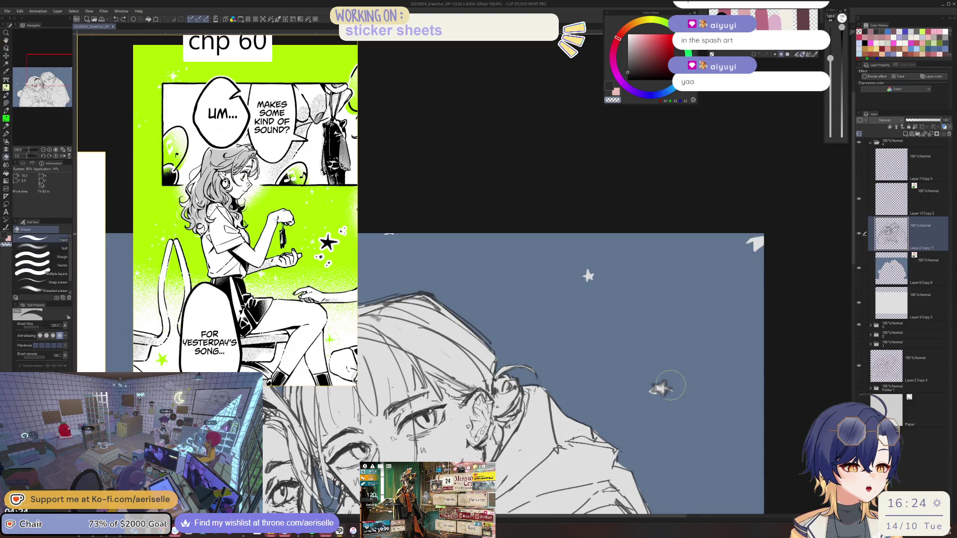
pyautogui.scroll(-3, 623, 420)
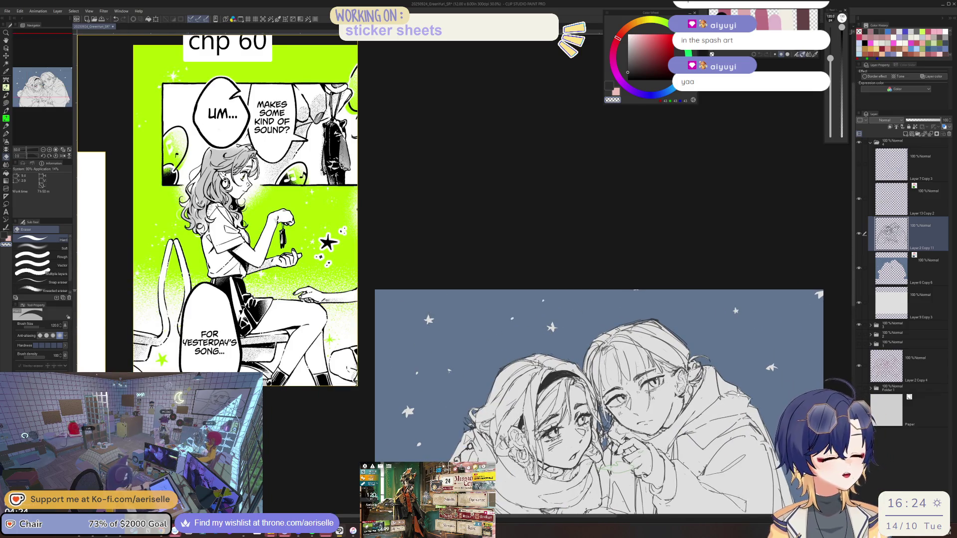
pyautogui.moveTo(445, 419); pyautogui.dragTo(482, 327)
pyautogui.scroll(4, 439, 408)
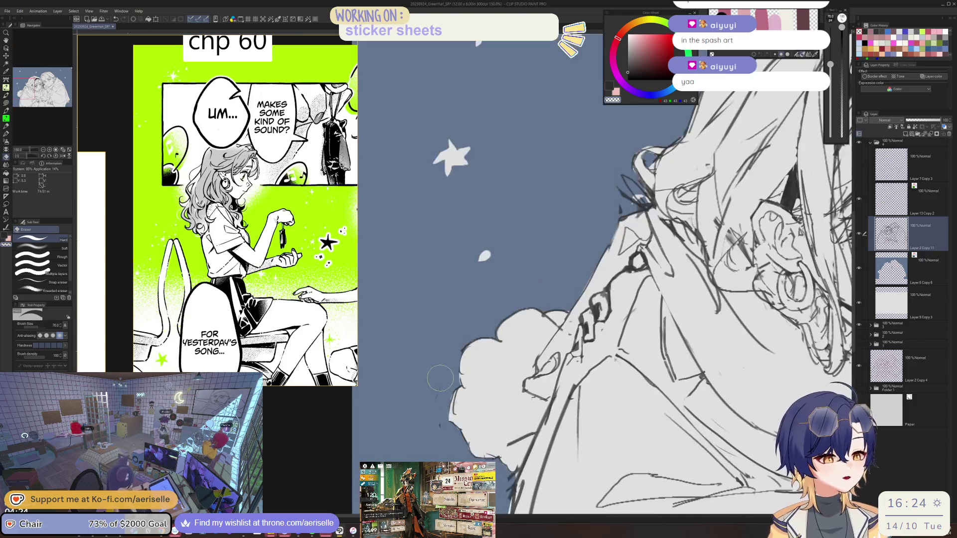
pyautogui.scroll(-3, 439, 408)
pyautogui.scroll(2, 506, 392)
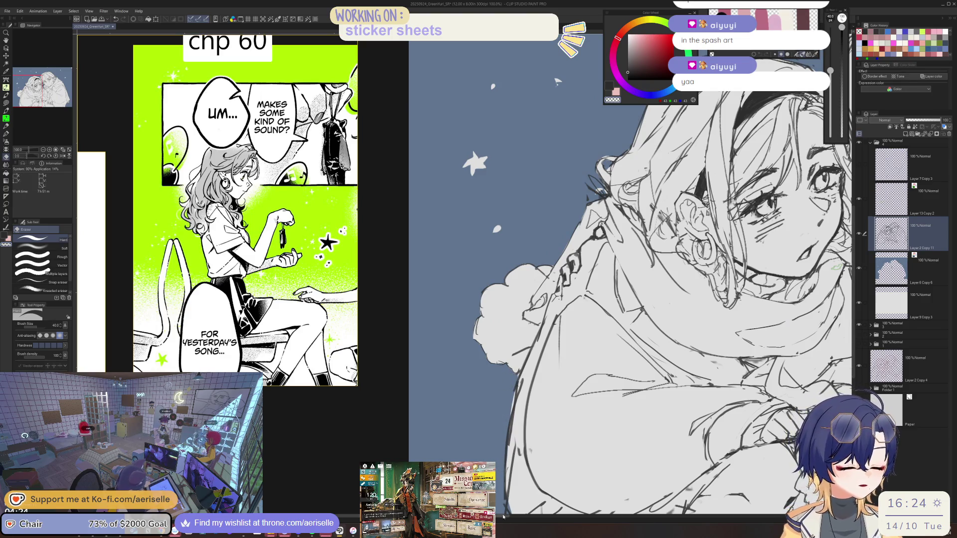
pyautogui.moveTo(501, 474); pyautogui.dragTo(484, 415)
pyautogui.scroll(2, 485, 414)
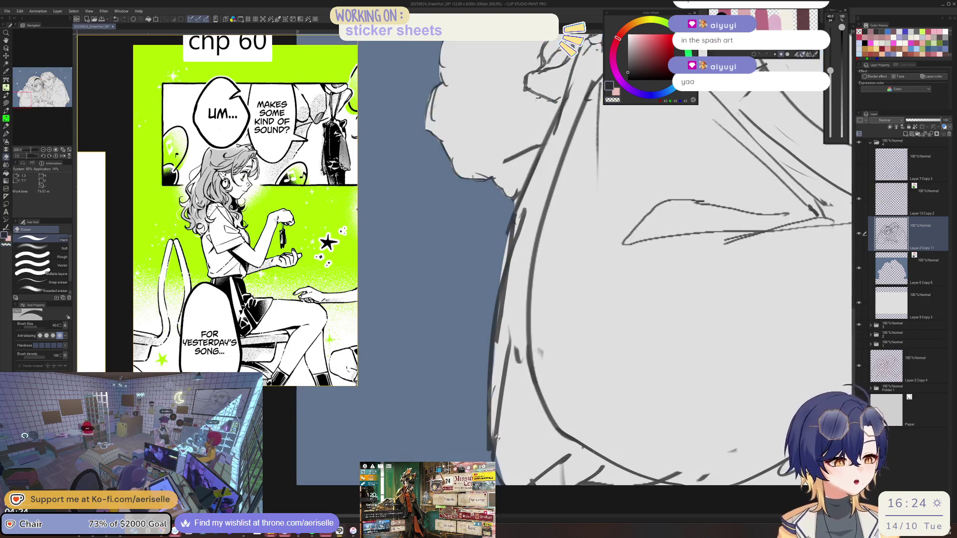
pyautogui.press('p')
pyautogui.scroll(-5, 671, 413)
pyautogui.scroll(5, 672, 413)
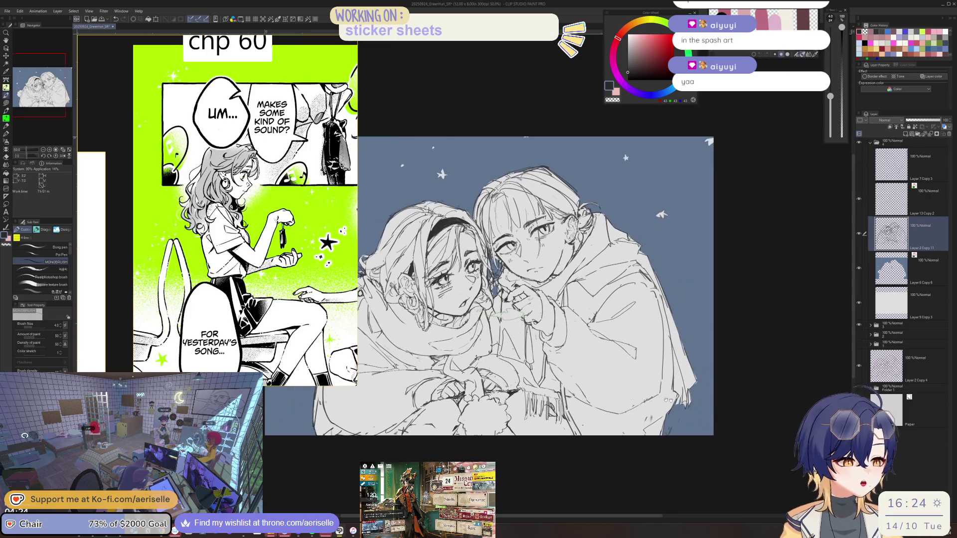
pyautogui.press('e')
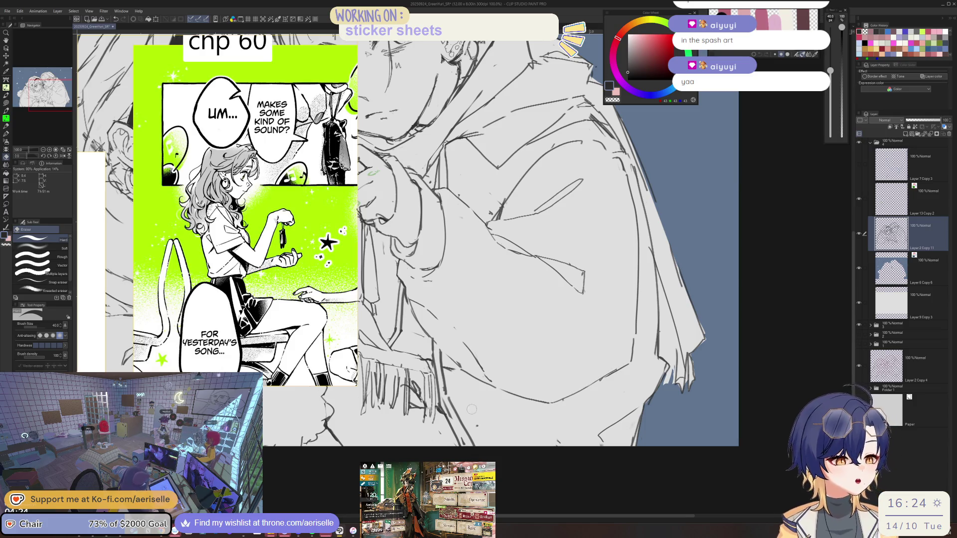
pyautogui.scroll(-3, 575, 417)
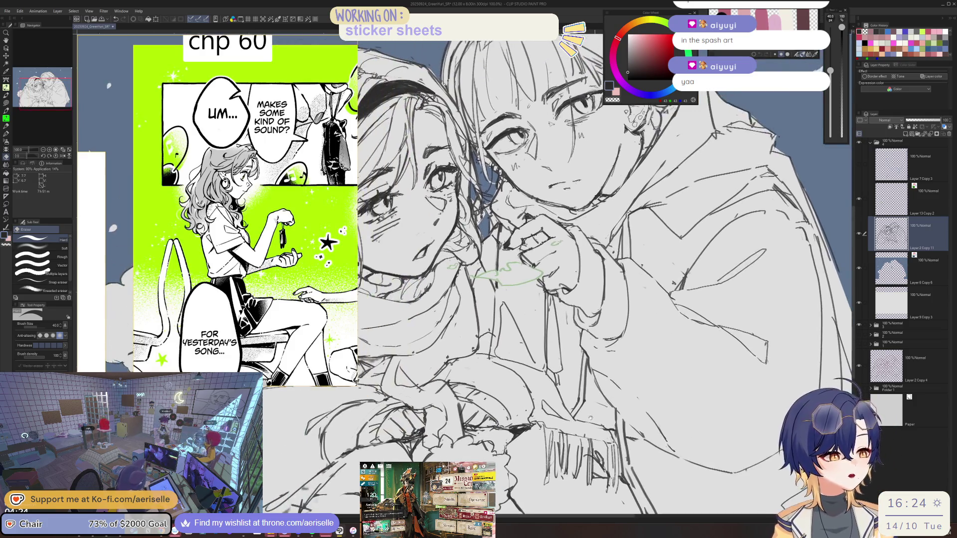
pyautogui.press('[')
pyautogui.press('[')
pyautogui.press('[')
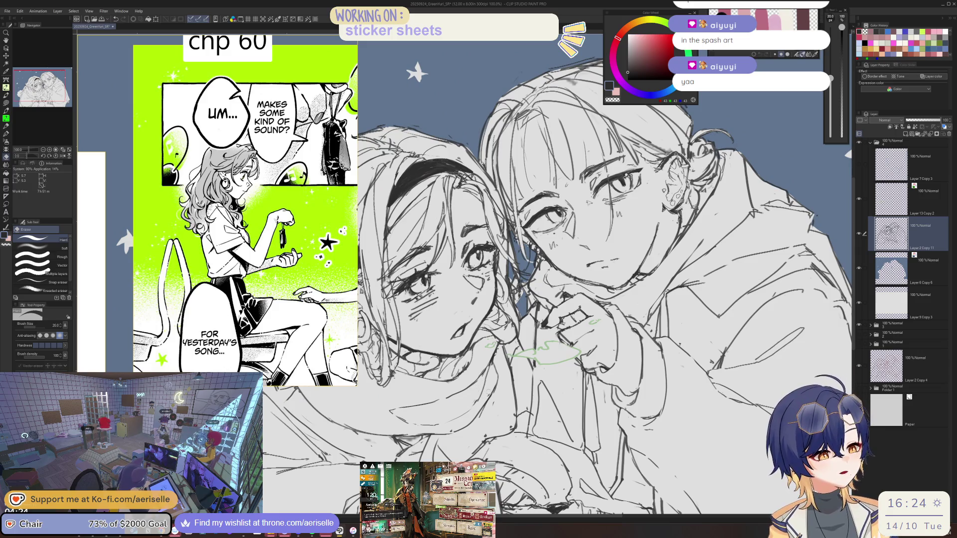
pyautogui.press(']')
pyautogui.press(']')
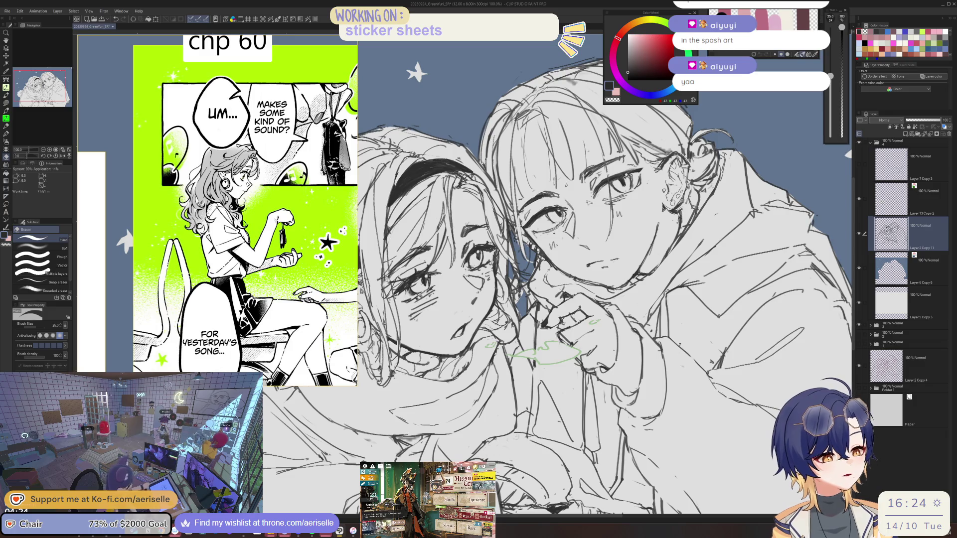
pyautogui.scroll(3, 575, 383)
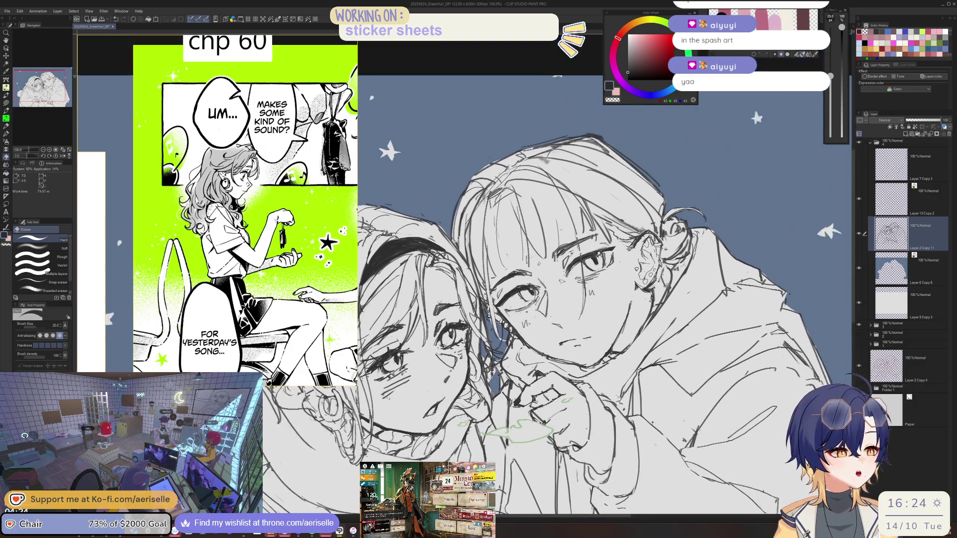
pyautogui.press(']')
pyautogui.press(']')
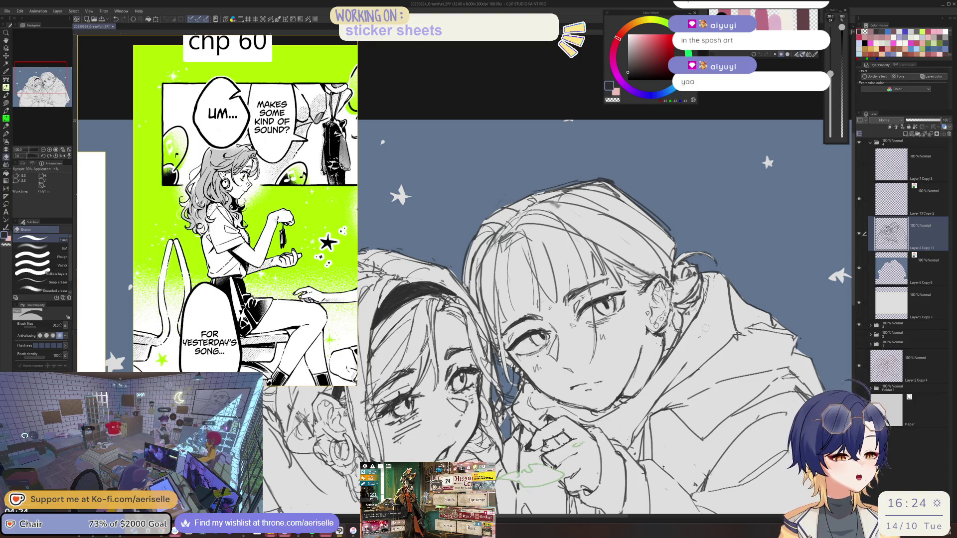
pyautogui.press('[')
pyautogui.hotkey('ctrl', '-')
pyautogui.moveTo(741, 364); pyautogui.dragTo(720, 344)
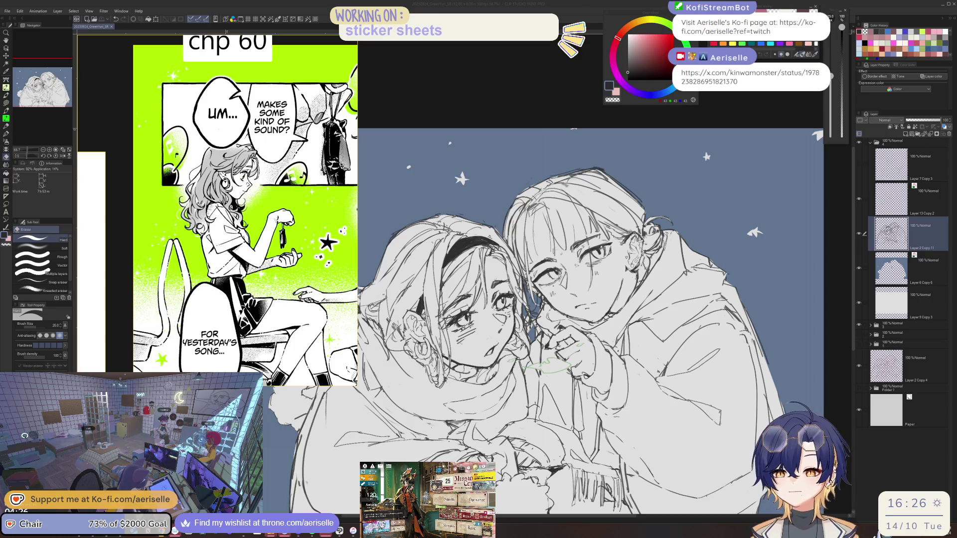
pyautogui.hotkey('alt', 'Tab')
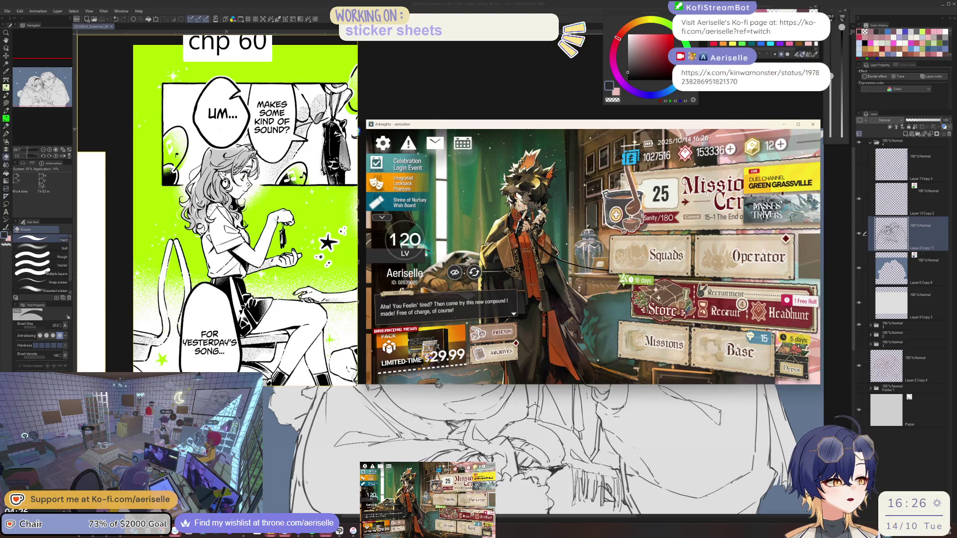
# - Enter the base and collect all finished products, orders and assistants' trust
pyautogui.click(739, 351)
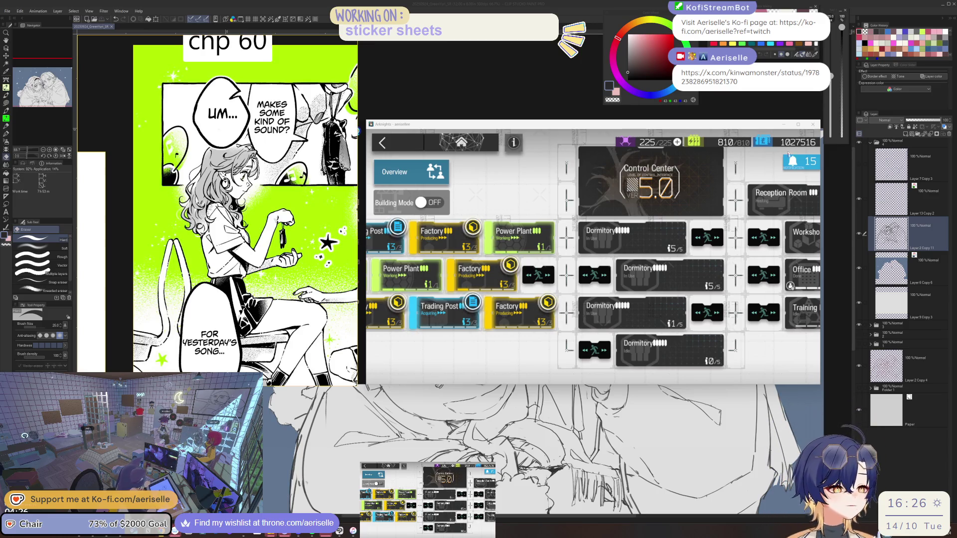
pyautogui.click(793, 161)
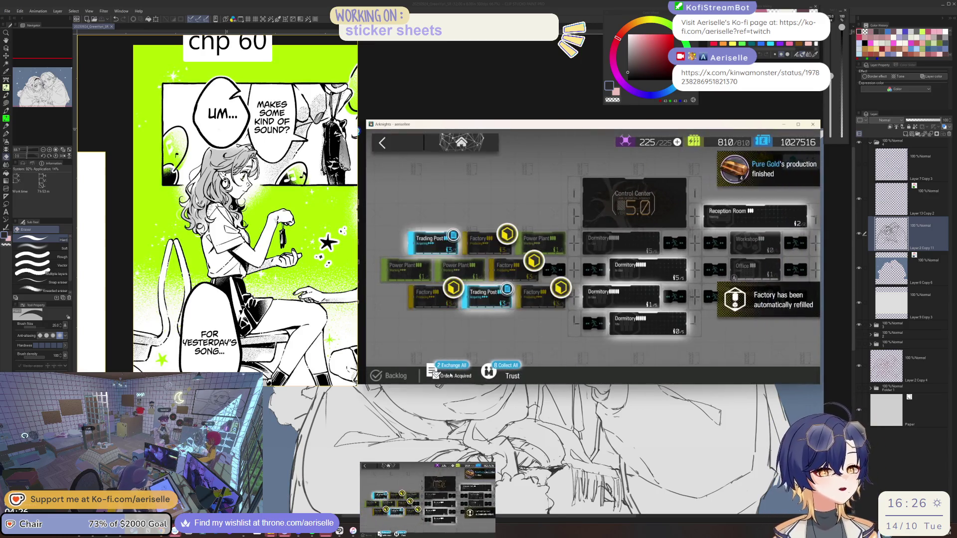
pyautogui.click(451, 373)
pyautogui.click(444, 375)
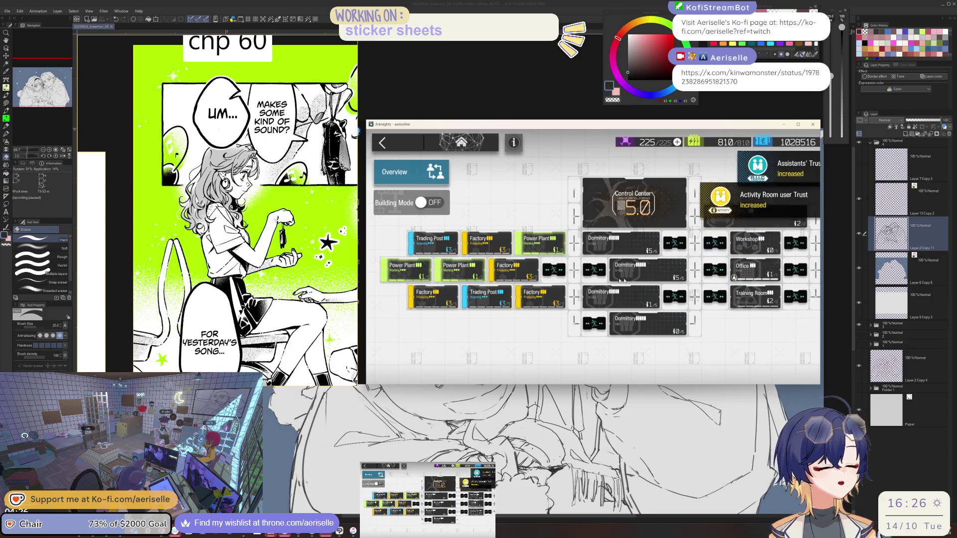
# - Leave the base for the home screen and switch back to Clip Studio Paint
pyautogui.click(399, 141)
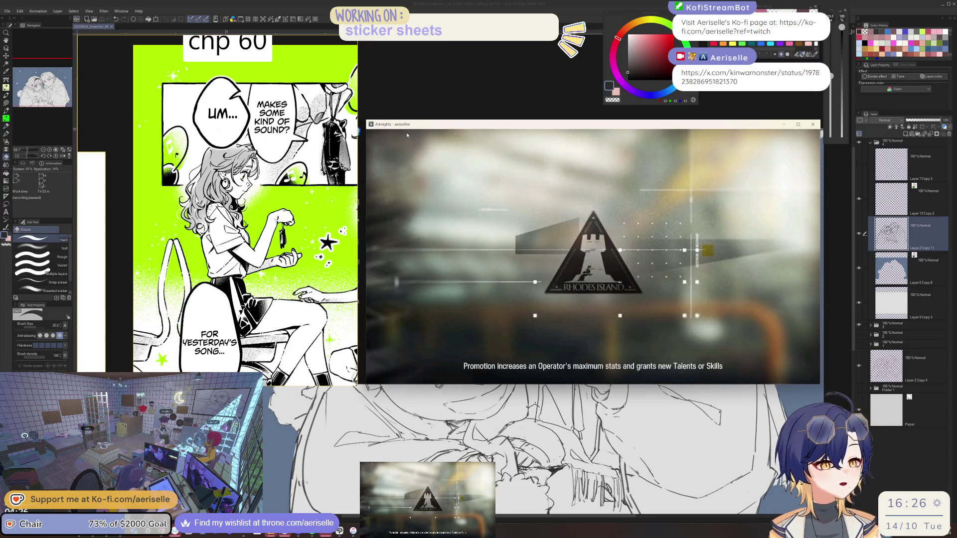
pyautogui.scroll(-2, 320, 258)
pyautogui.scroll(-3, 357, 259)
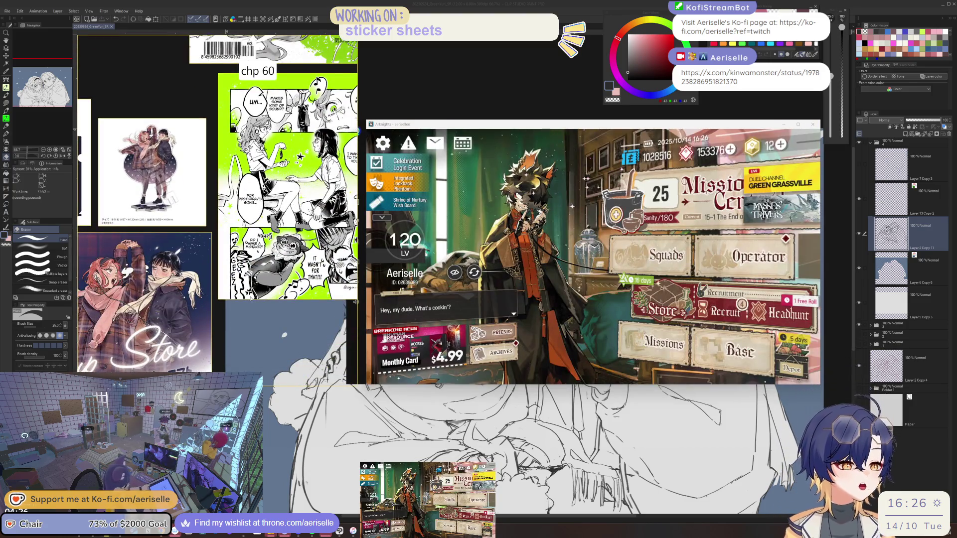
pyautogui.click(896, 237)
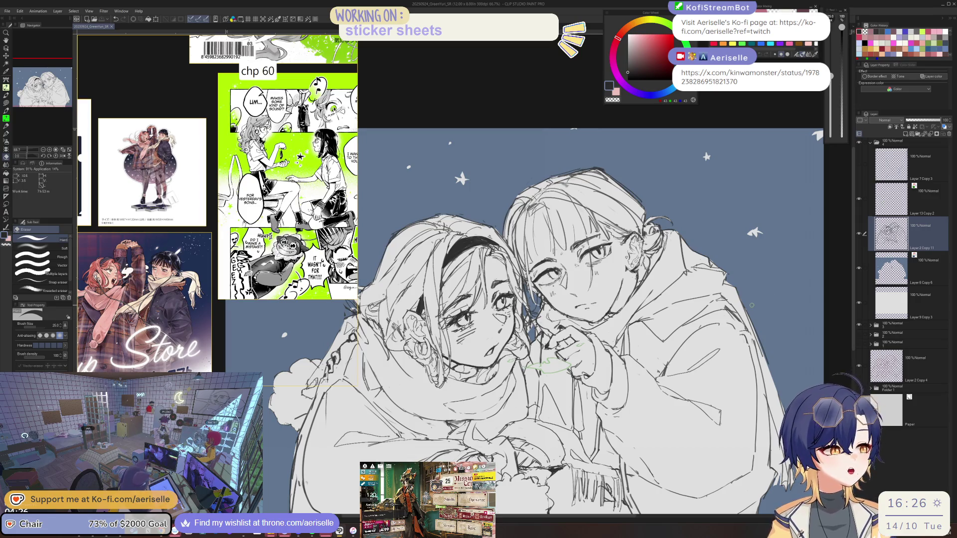
# - Zoom in on the faces and start refining lines, alternating the pen and a resized eraser
pyautogui.scroll(5, 257, 214)
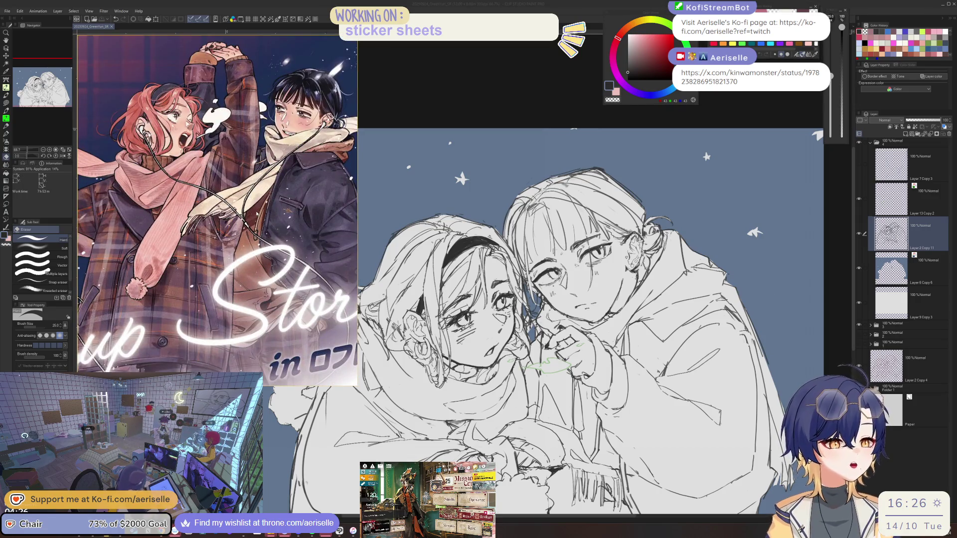
pyautogui.scroll(5, 525, 370)
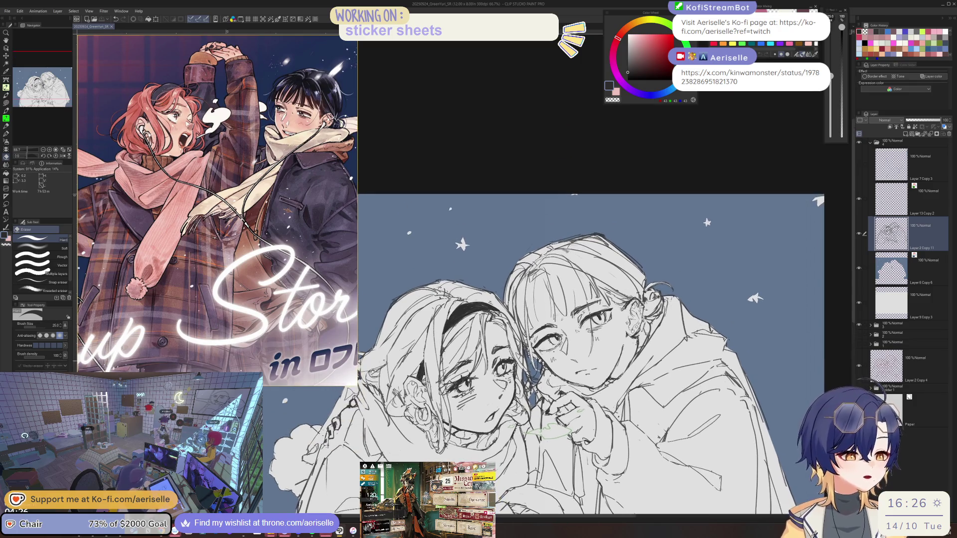
pyautogui.scroll(2, 525, 369)
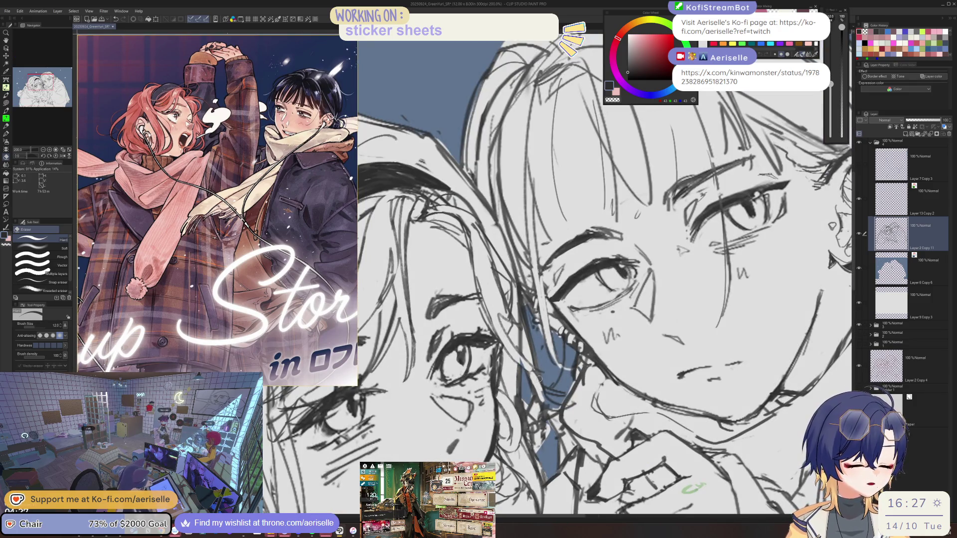
pyautogui.press('p')
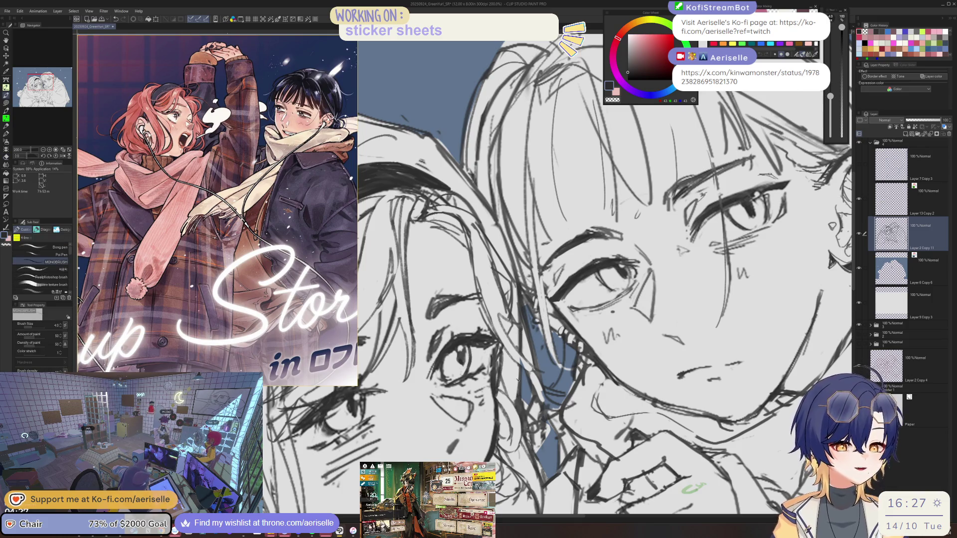
pyautogui.press('e')
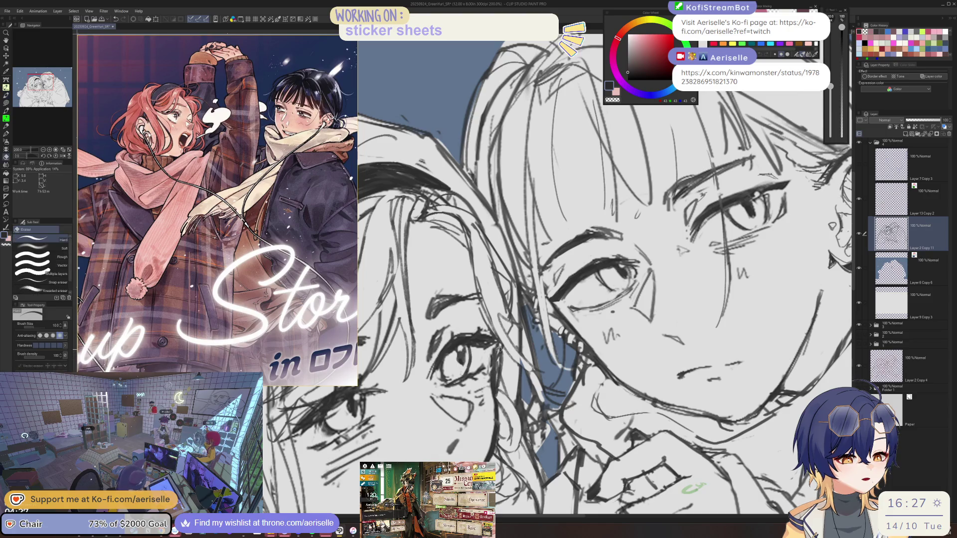
pyautogui.press('[')
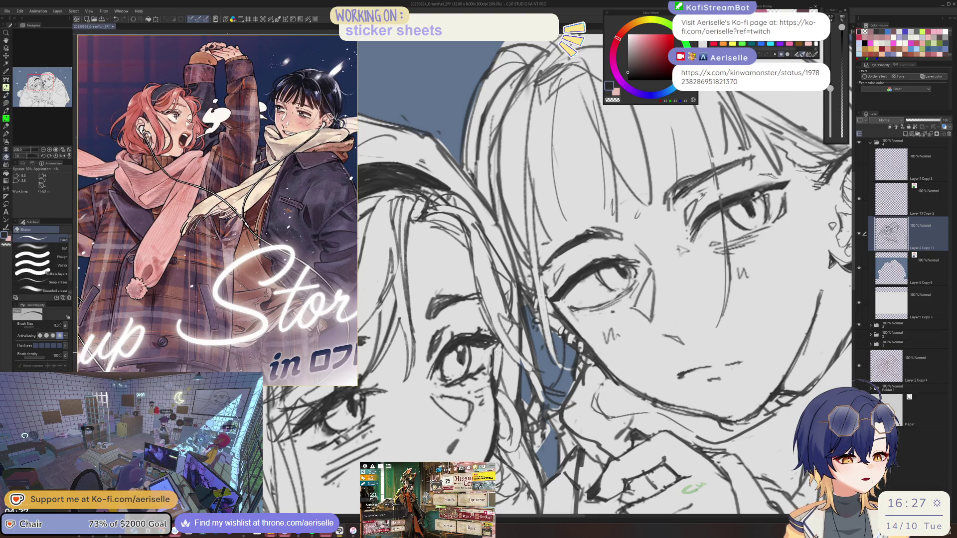
pyautogui.press(']')
pyautogui.press(']')
pyautogui.press(']')
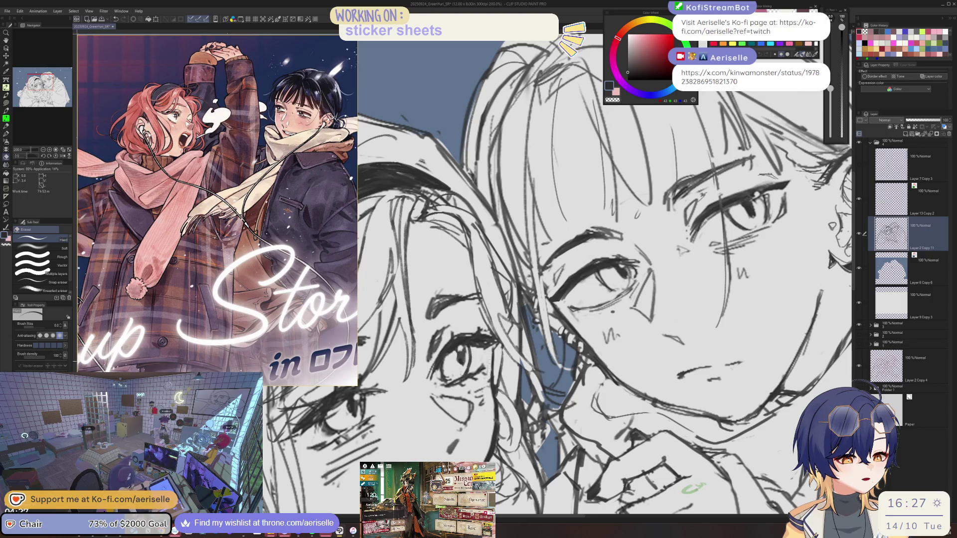
pyautogui.press('p')
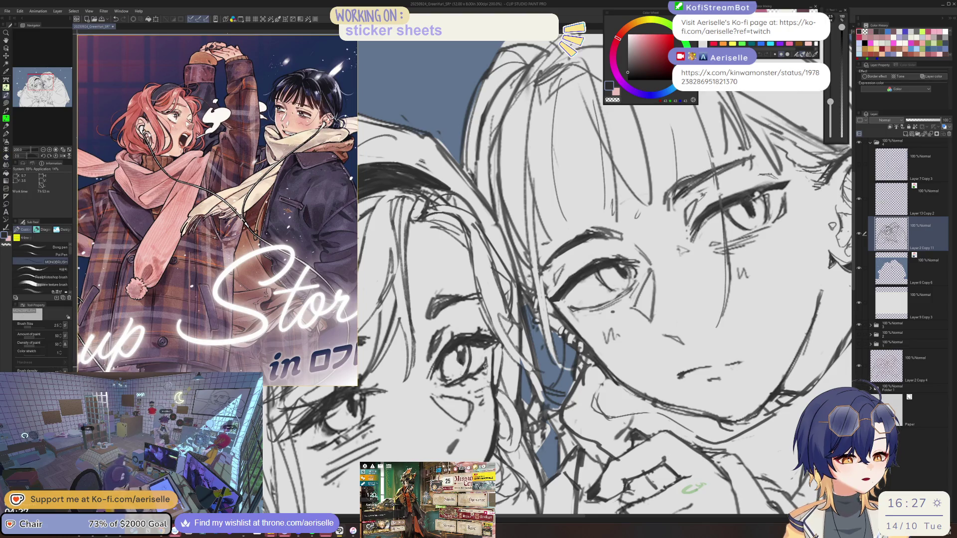
pyautogui.hotkey('ctrl', '-')
pyautogui.hotkey('ctrl', '-')
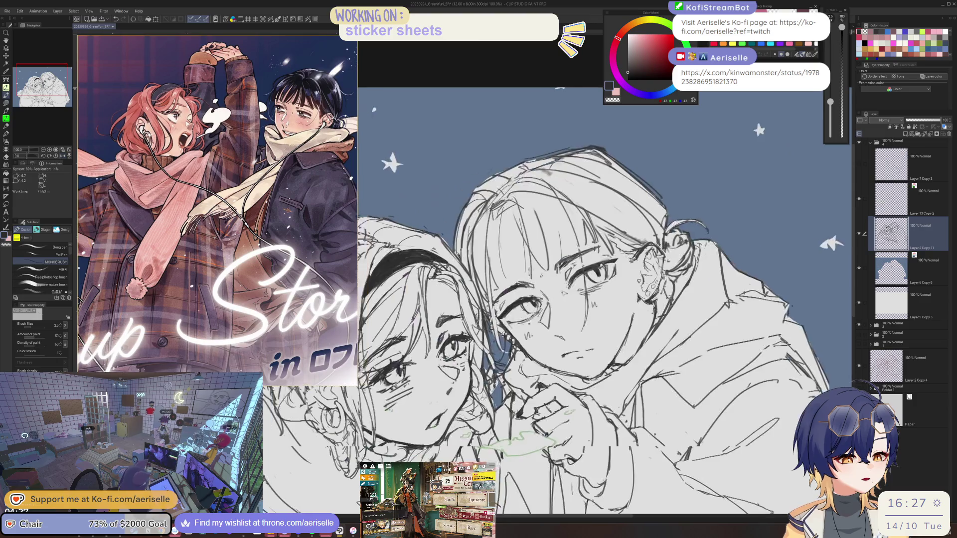
pyautogui.hotkey('ctrl', '+')
pyautogui.hotkey('ctrl', '+')
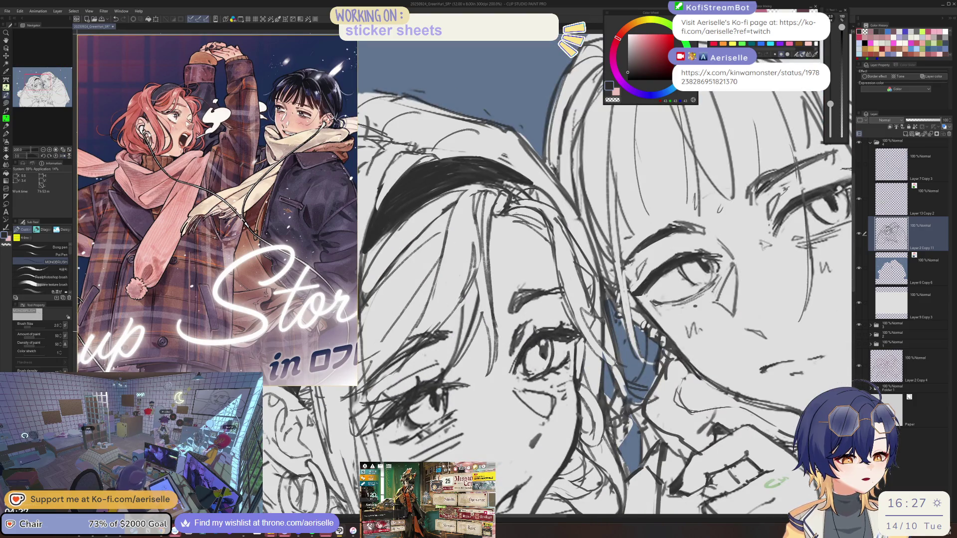
# - Erase stray strokes on the faces with a smaller eraser and redraw the face lines
pyautogui.press('e')
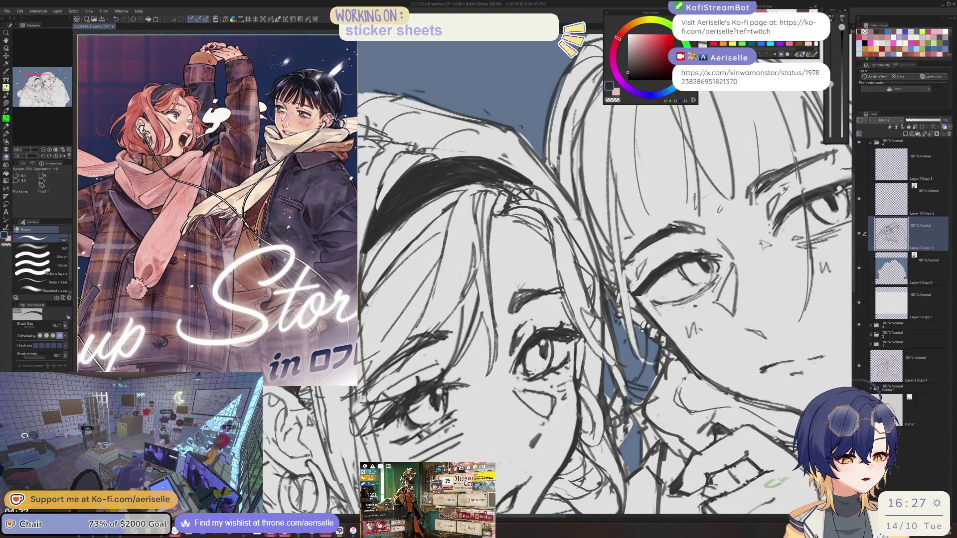
pyautogui.press('[')
pyautogui.press('[')
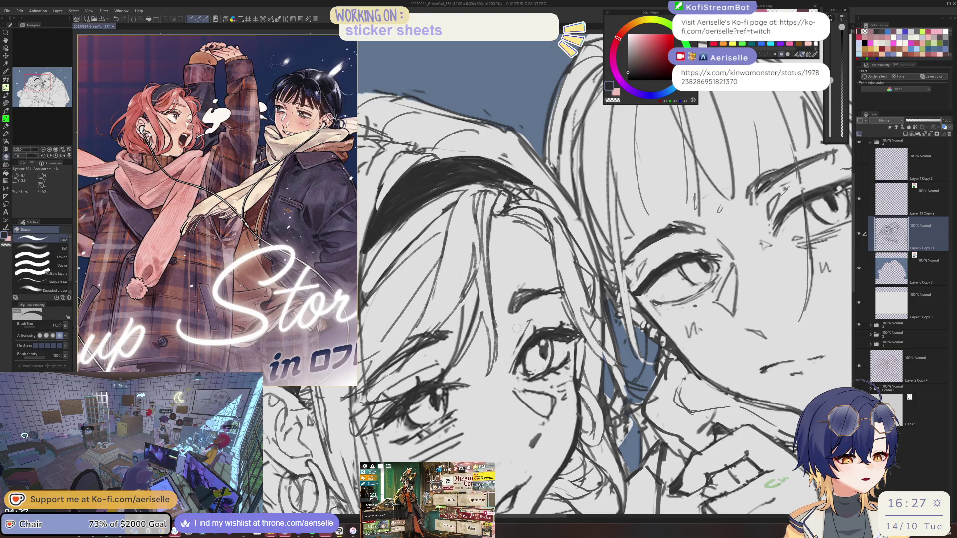
pyautogui.press('p')
pyautogui.scroll(-8, 509, 360)
pyautogui.scroll(8, 509, 360)
pyautogui.press('e')
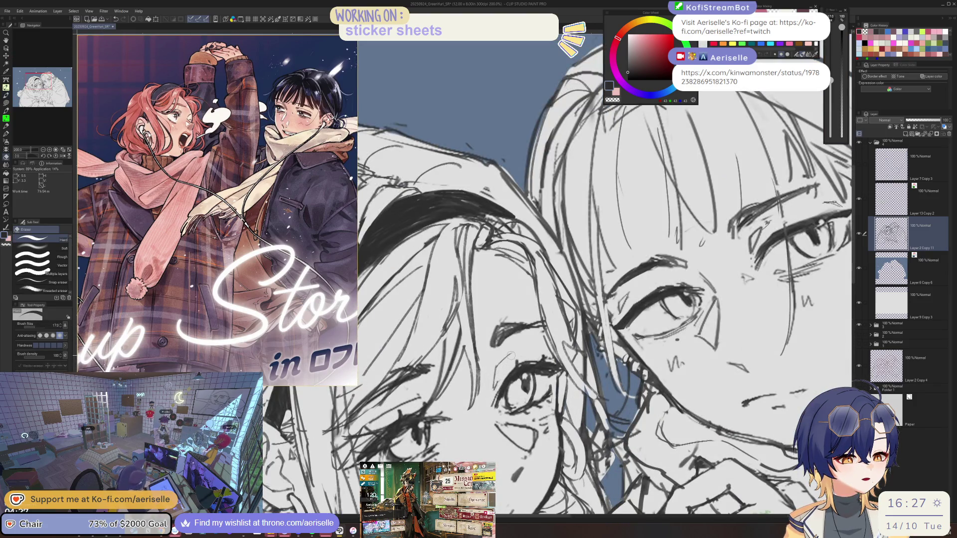
pyautogui.press('[')
pyautogui.scroll(-3, 511, 356)
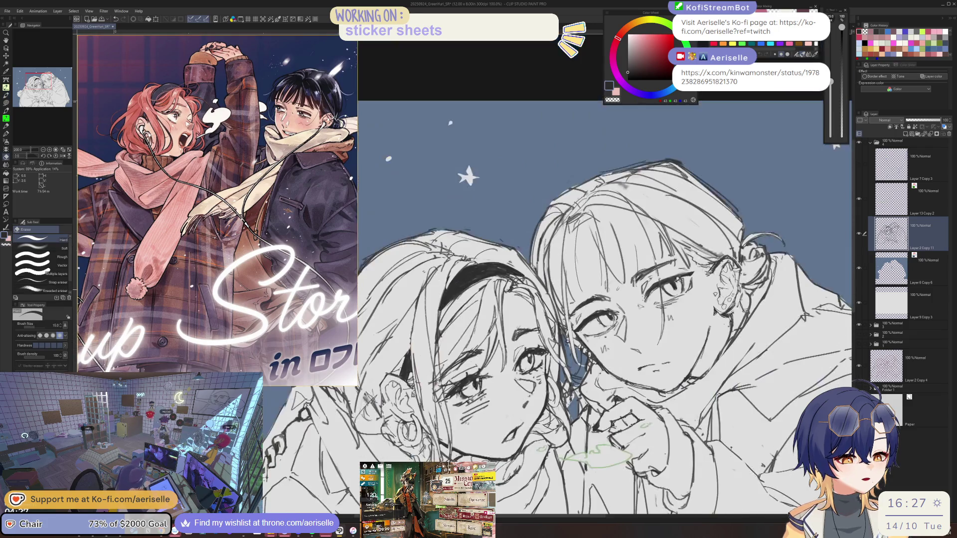
pyautogui.scroll(3, 498, 327)
pyautogui.press('p')
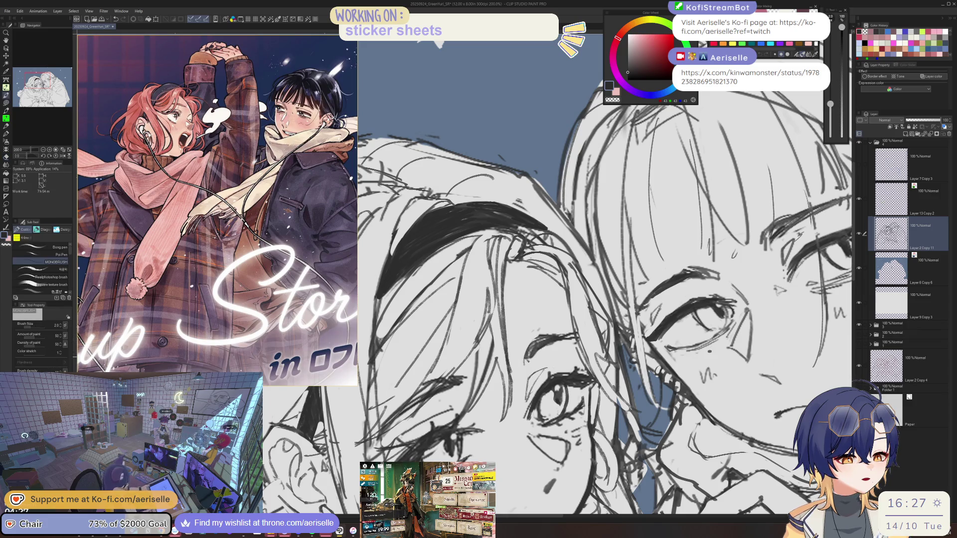
pyautogui.press('e')
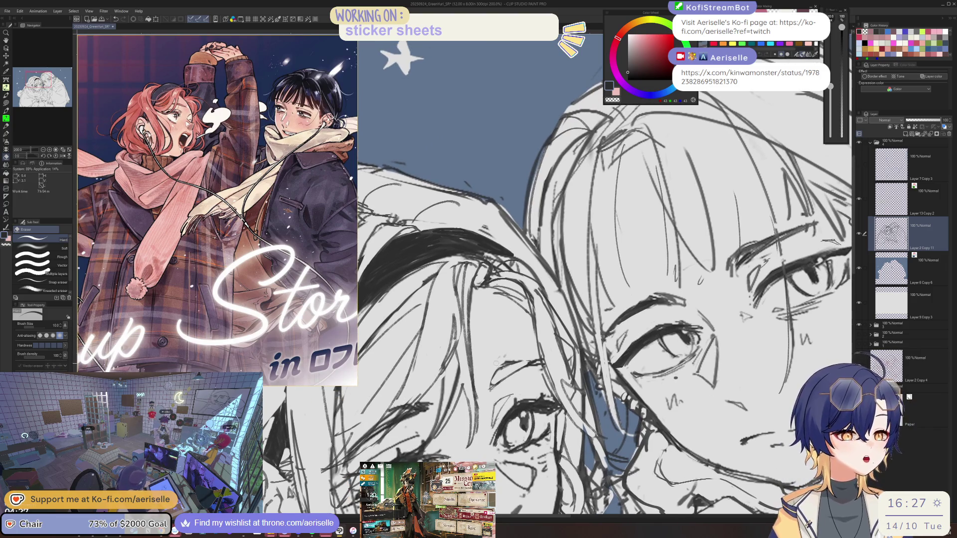
pyautogui.scroll(3, 493, 383)
# - Tilt the view onto the faces and draw a short pen stroke on the sketch
pyautogui.press('p')
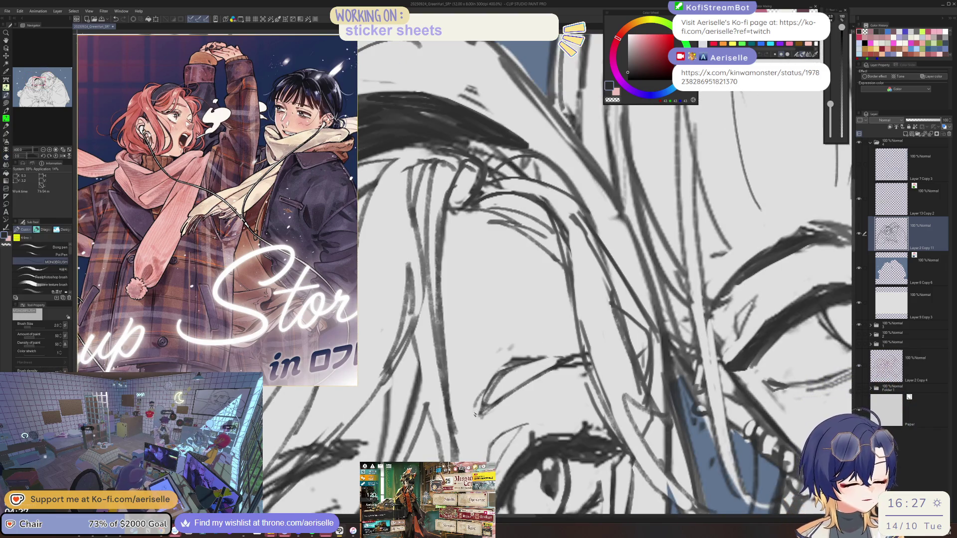
pyautogui.press('e')
pyautogui.scroll(-3, 518, 366)
pyautogui.moveTo(411, 301); pyautogui.dragTo(496, 366)
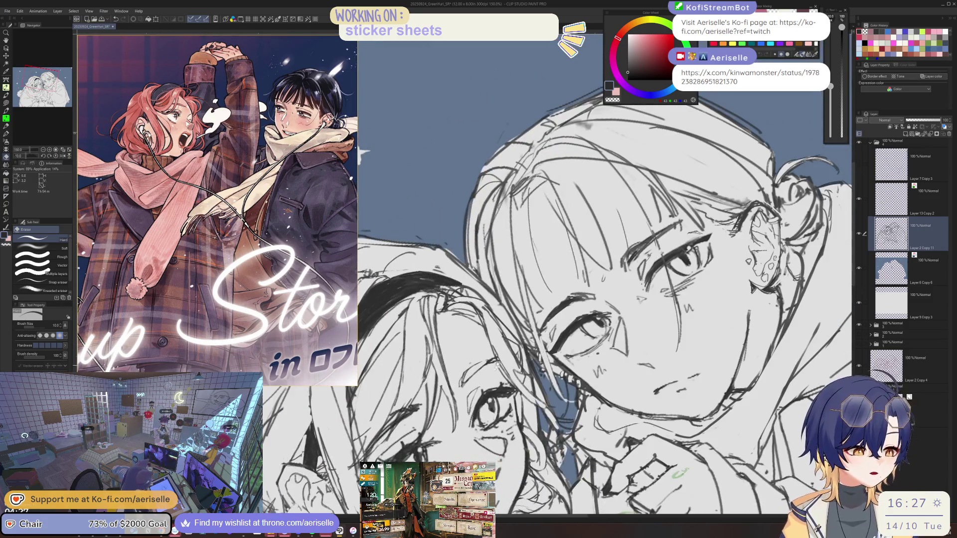
pyautogui.scroll(1, 496, 363)
pyautogui.press('p')
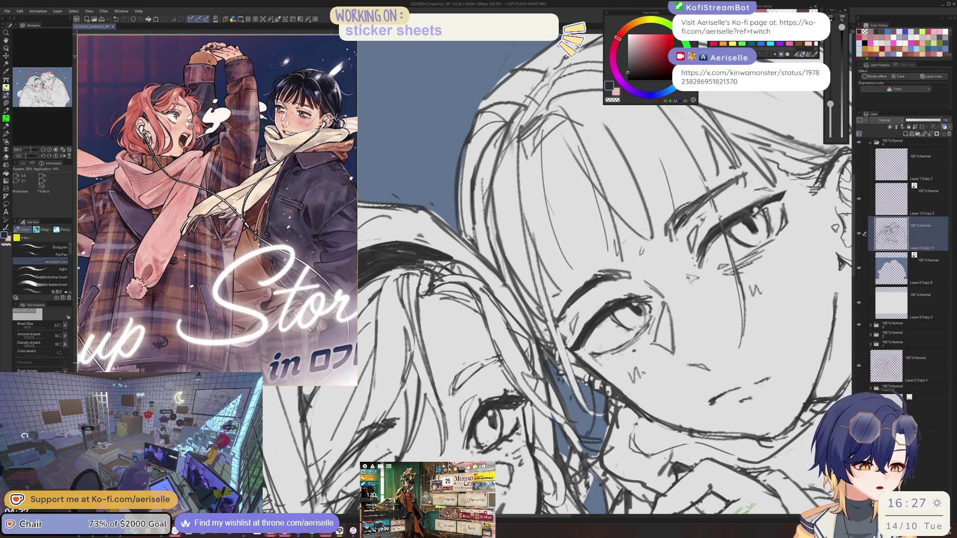
pyautogui.moveTo(500, 357); pyautogui.dragTo(467, 379)
# - Reset the view so both figures stand upright, then shift it to show more sky
pyautogui.press('e')
pyautogui.press('p')
pyautogui.scroll(-2, 499, 359)
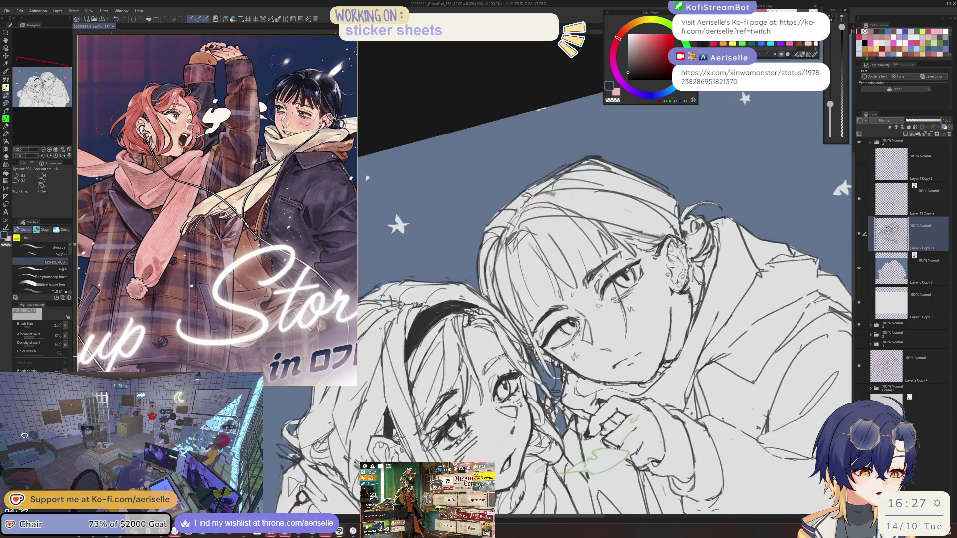
pyautogui.scroll(2, 488, 399)
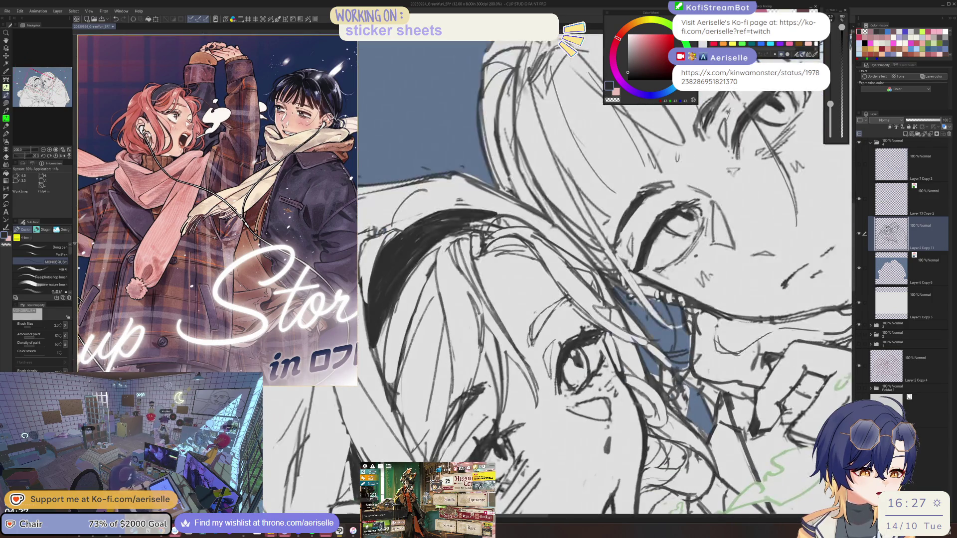
pyautogui.press('e')
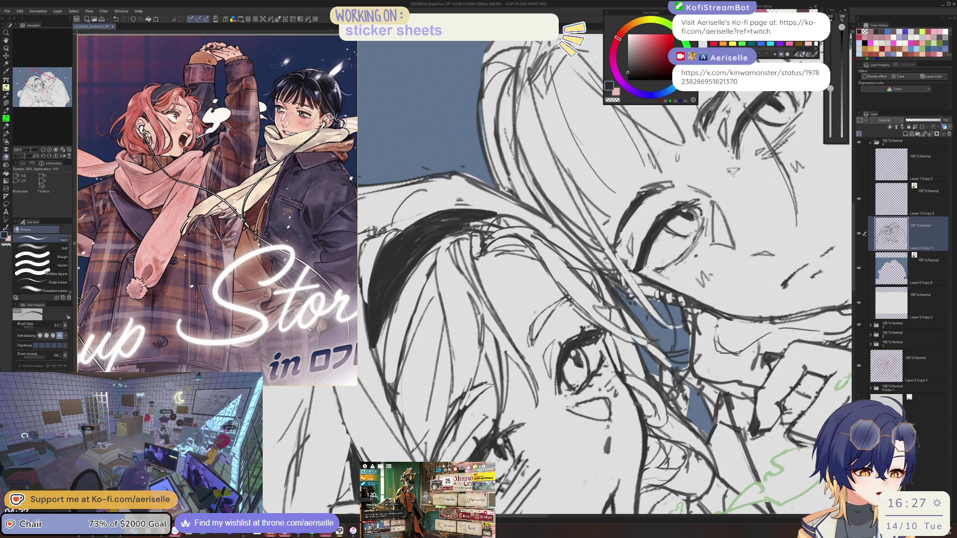
pyautogui.press('p')
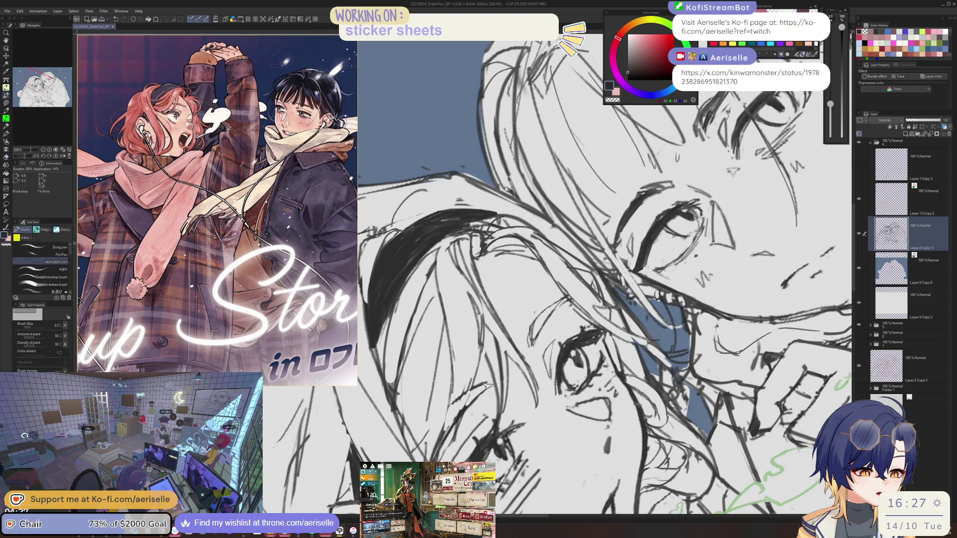
pyautogui.hotkey('ctrl', '@')
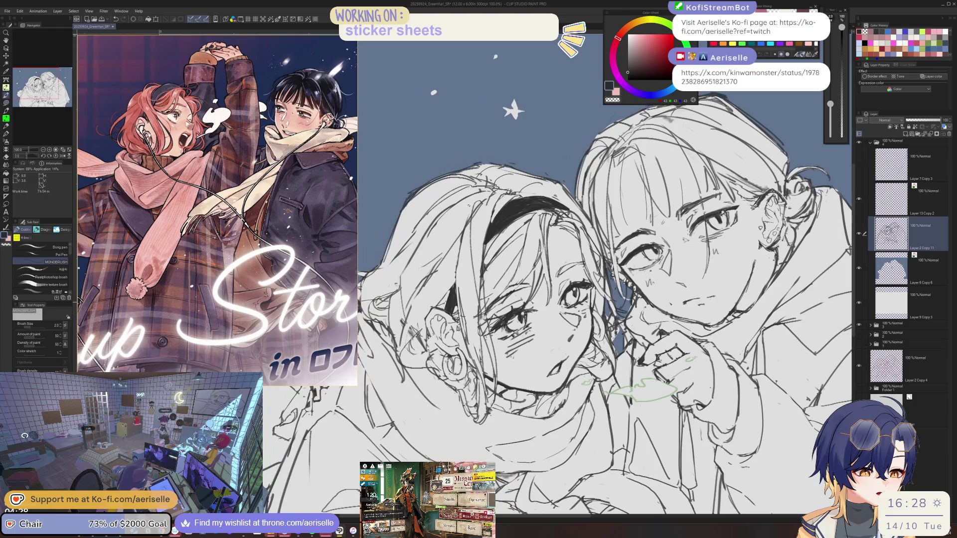
pyautogui.scroll(2, 520, 315)
pyautogui.moveTo(537, 329); pyautogui.dragTo(522, 386)
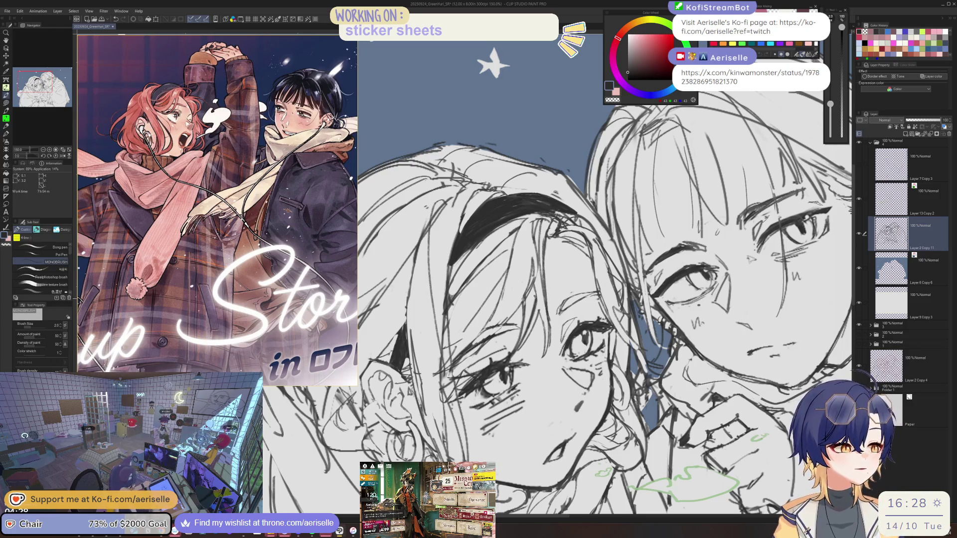
# - Rotate the canvas to a drawing angle and partway back, then fit the whole drawing in view
pyautogui.press('e')
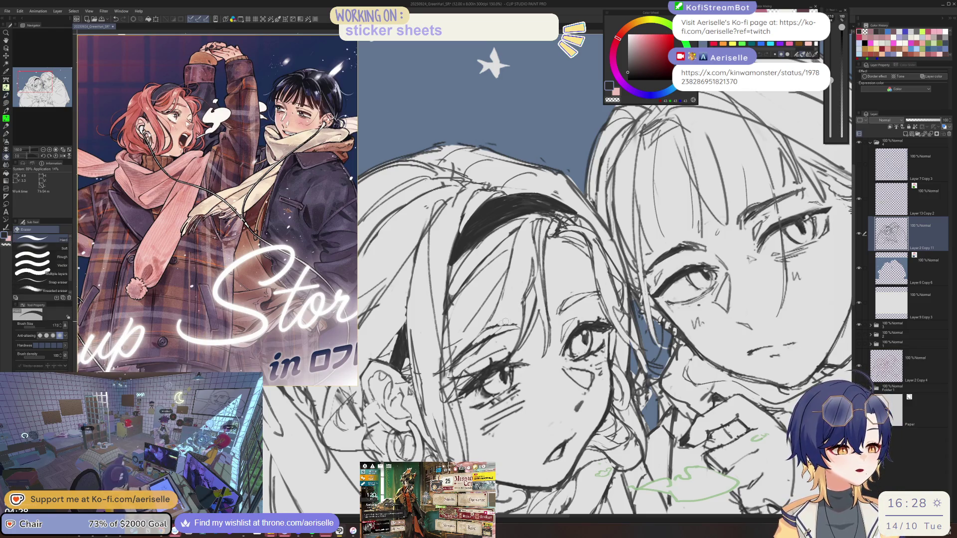
pyautogui.press('-')
pyautogui.press('-')
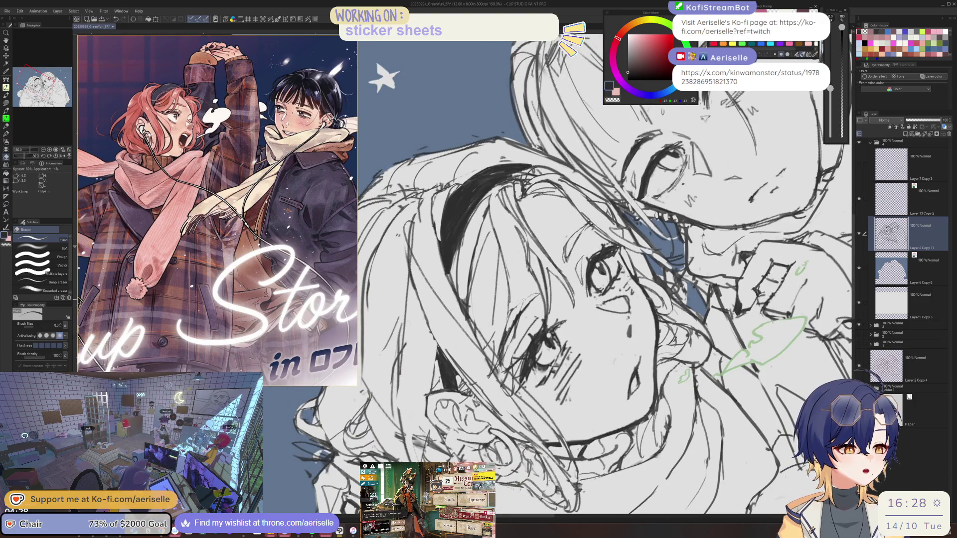
pyautogui.scroll(1, 524, 301)
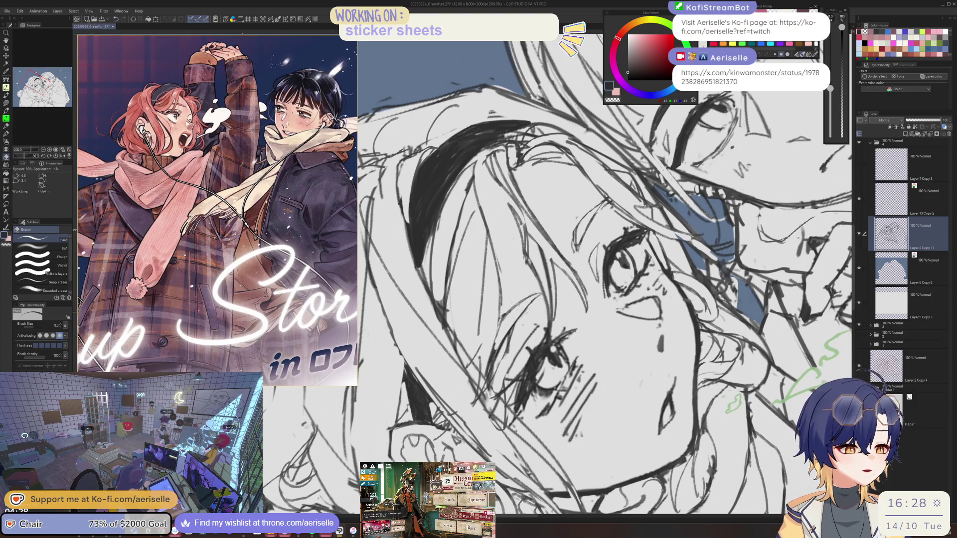
pyautogui.press('^')
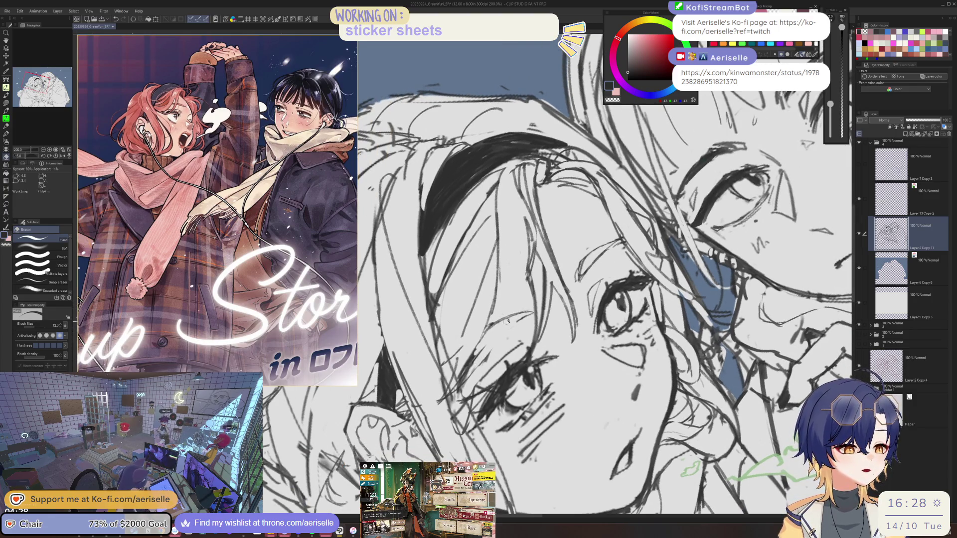
pyautogui.press('p')
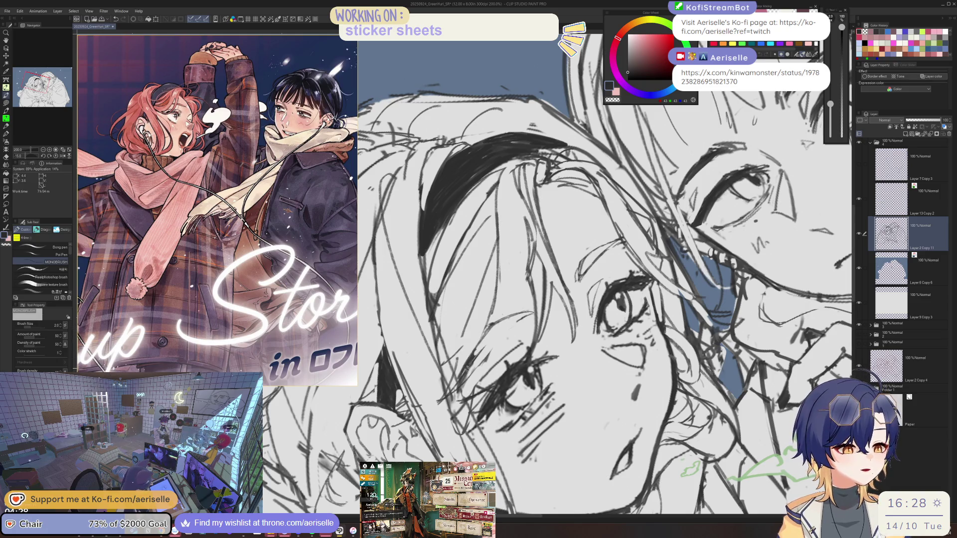
pyautogui.press('e')
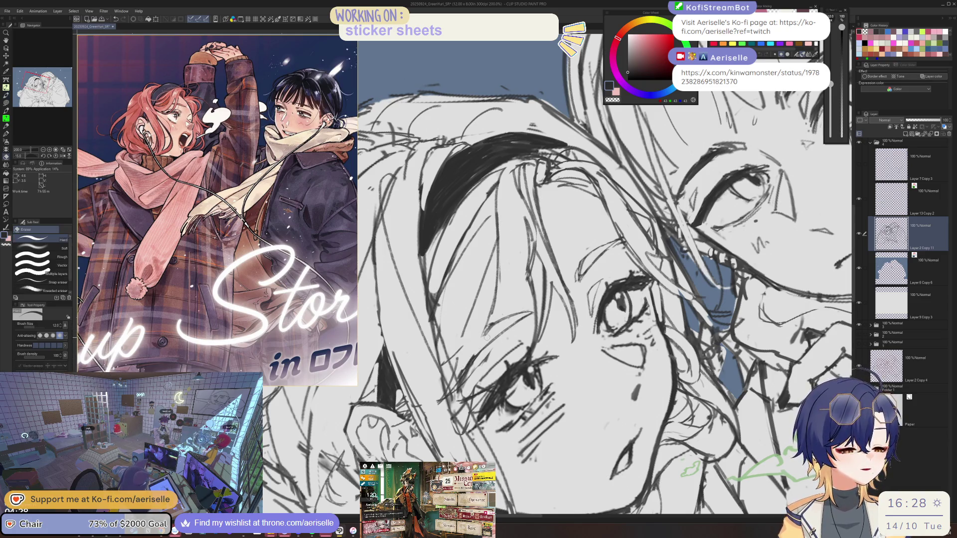
pyautogui.press('p')
pyautogui.press('e')
pyautogui.press('p')
pyautogui.hotkey('ctrl', '0')
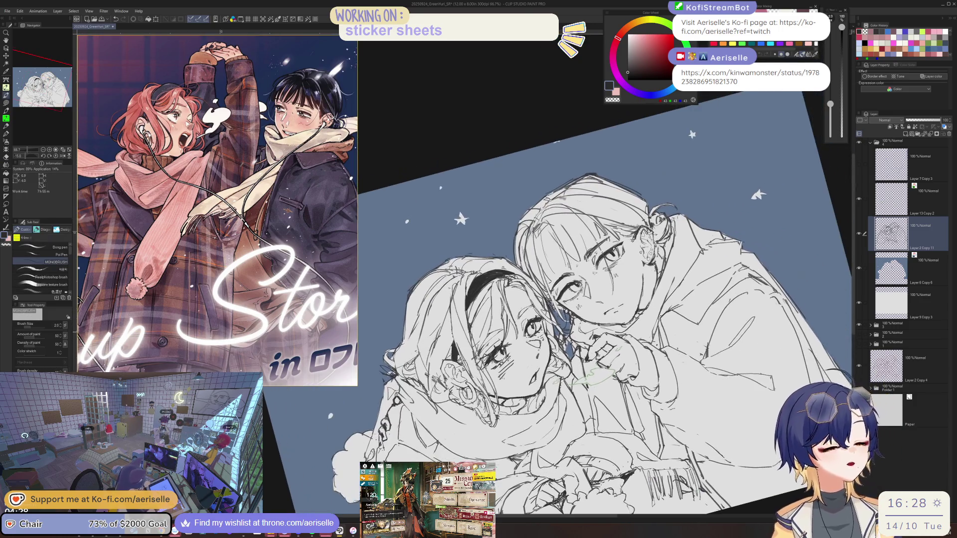
# - Erase stray sketch lines on the left girl's cheek with the Hard eraser, then straighten the view
pyautogui.hotkey('ctrl', '+')
pyautogui.hotkey('ctrl', '+')
pyautogui.hotkey('ctrl', '+')
pyautogui.press('e')
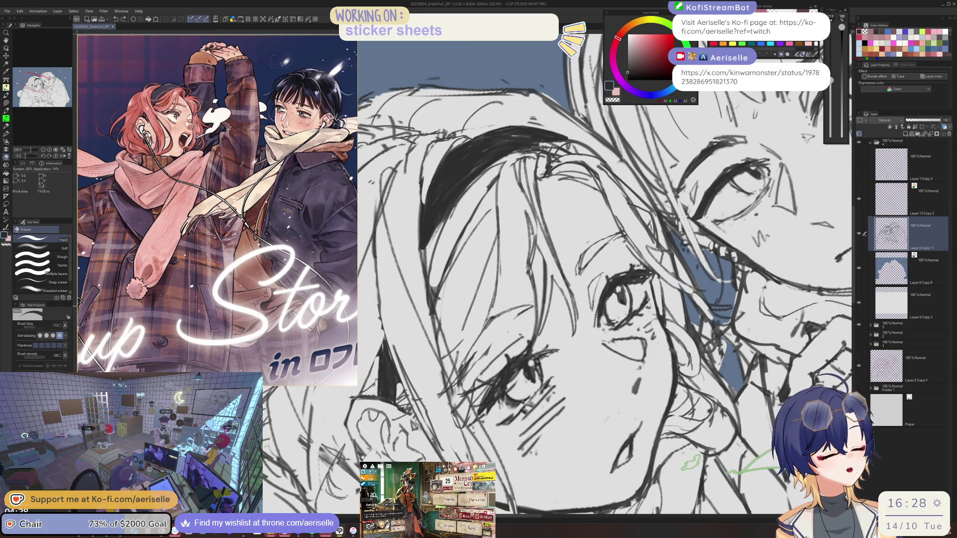
pyautogui.moveTo(486, 334); pyautogui.dragTo(473, 354)
pyautogui.moveTo(498, 324); pyautogui.dragTo(477, 345)
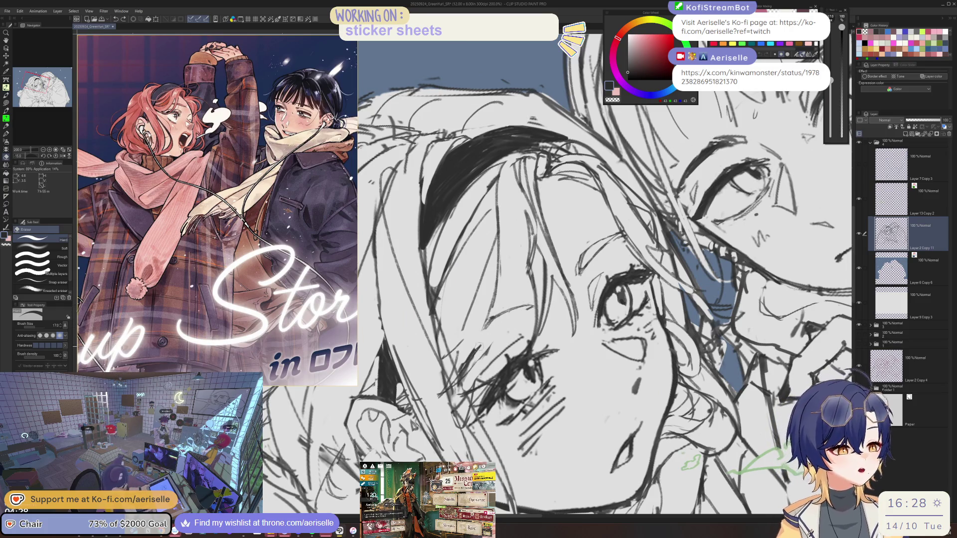
pyautogui.press('p')
pyautogui.hotkey('ctrl', '0')
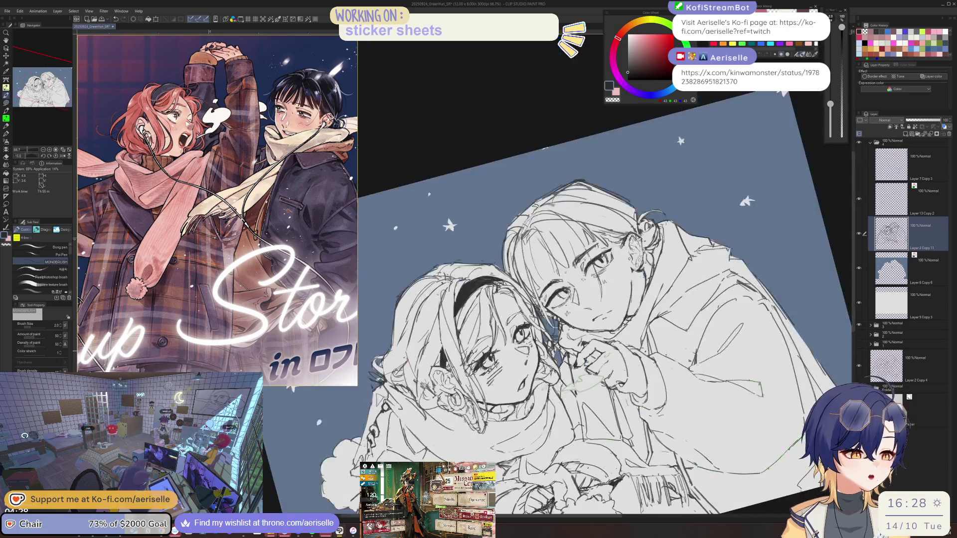
pyautogui.hotkey('ctrl', '0')
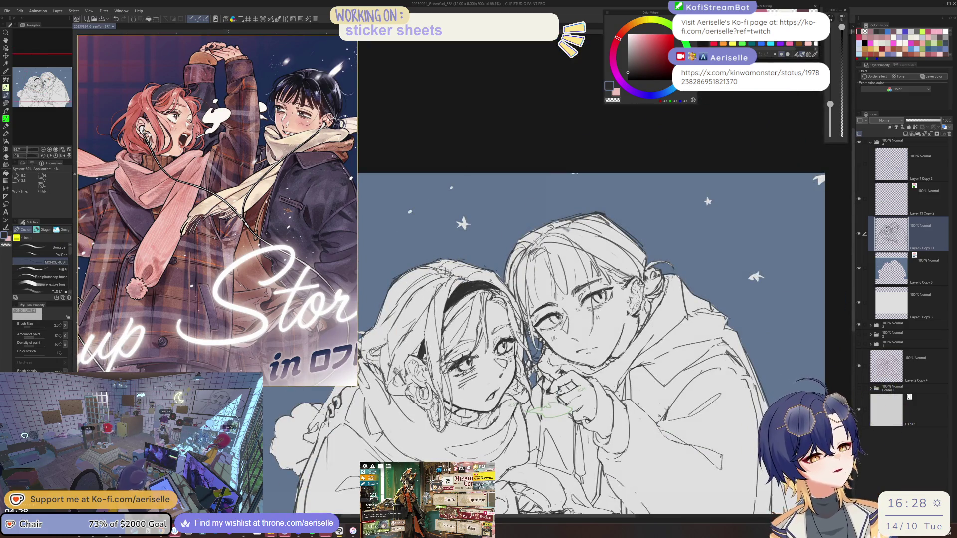
pyautogui.scroll(3, 473, 354)
# - Tilt the canvas and add a short MONOBRUSH stroke to the left girl's face
pyautogui.press('e')
pyautogui.press('p')
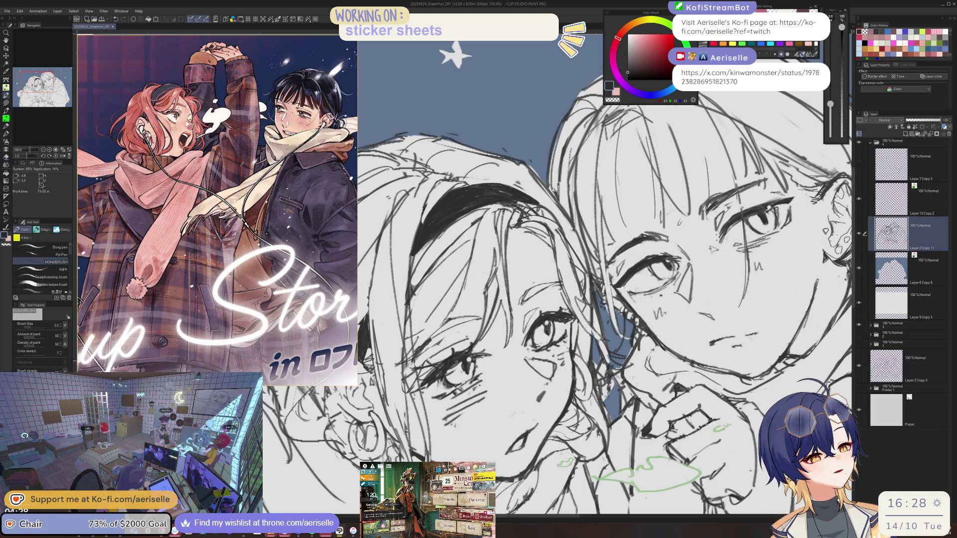
pyautogui.scroll(1, 454, 367)
pyautogui.press('e')
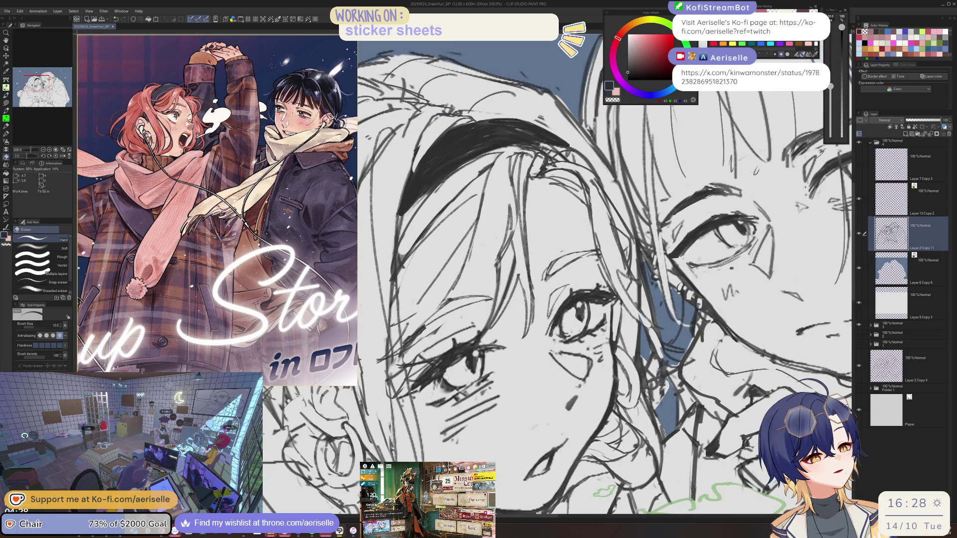
pyautogui.press('p')
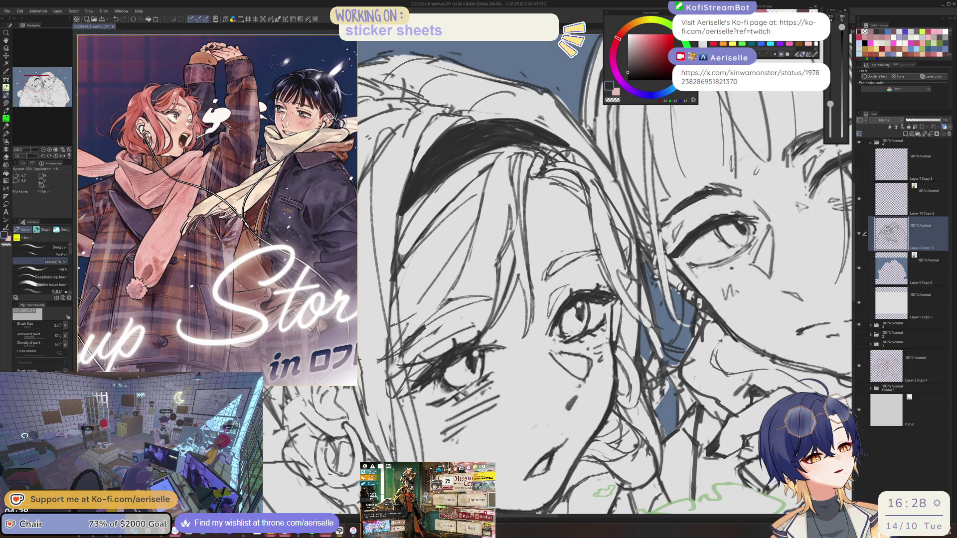
pyautogui.press('e')
pyautogui.scroll(1, 448, 385)
pyautogui.press('-')
pyautogui.press('p')
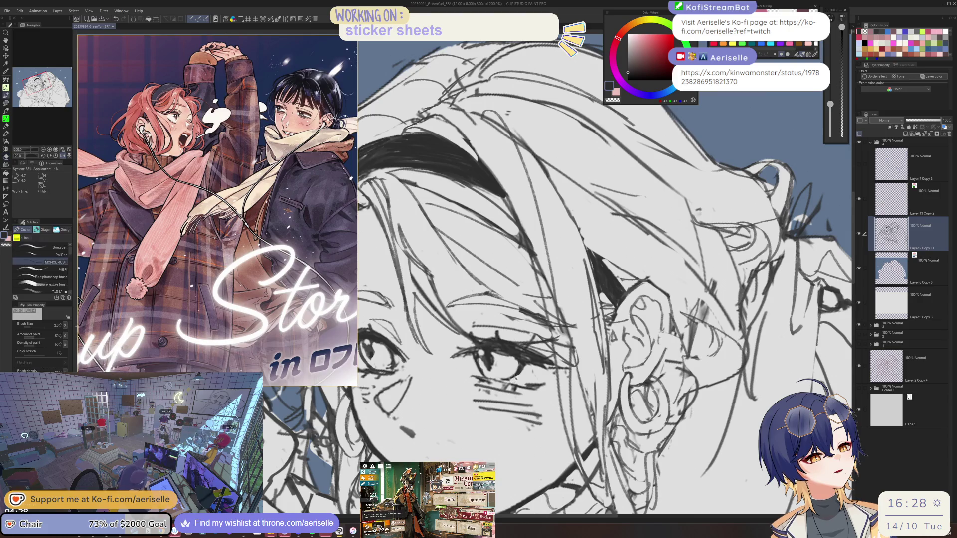
pyautogui.press('=')
pyautogui.moveTo(527, 349); pyautogui.dragTo(519, 365)
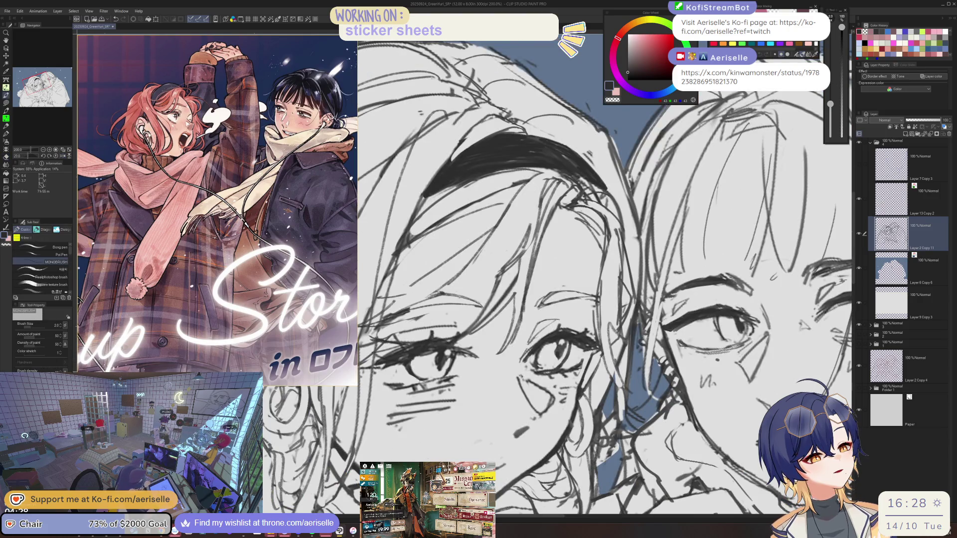
pyautogui.hotkey('ctrl', '-')
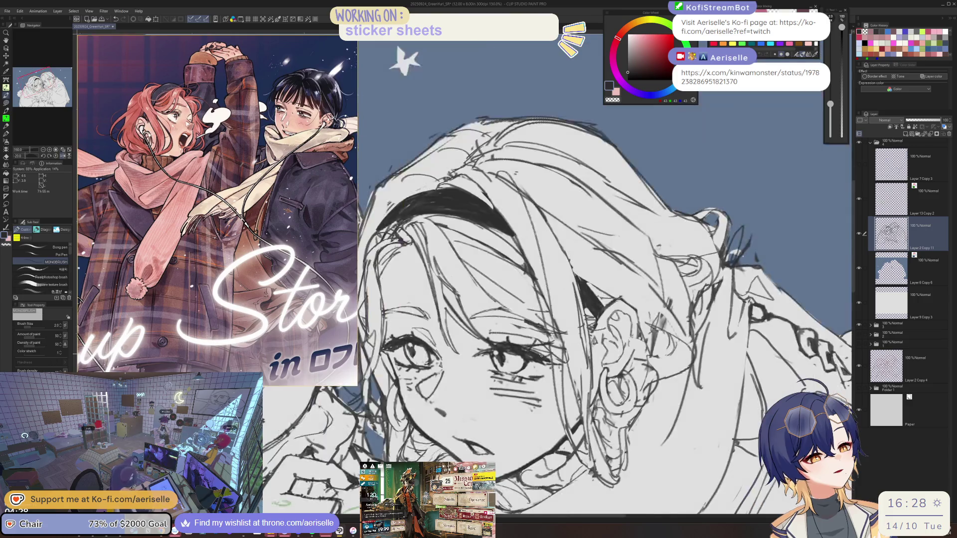
pyautogui.press('=')
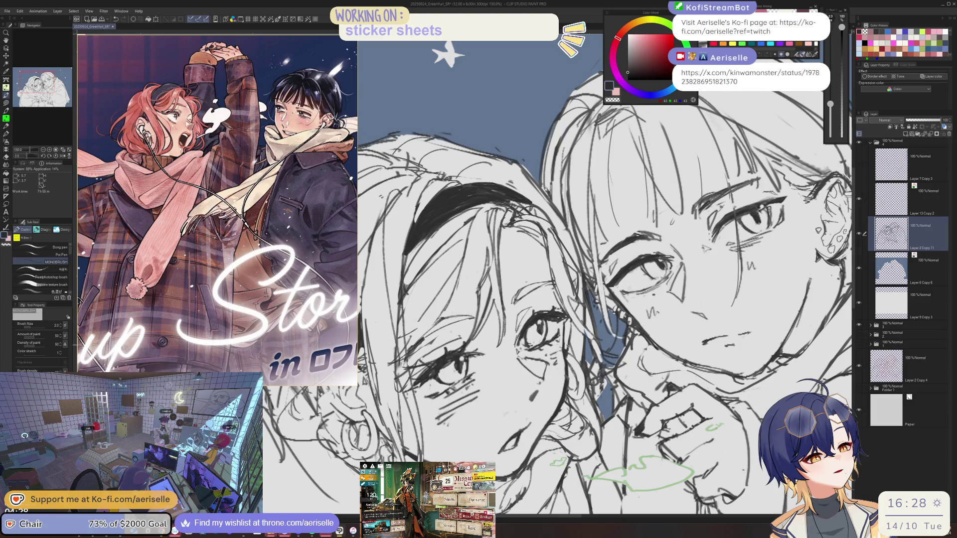
# - Enlarge the eraser to 30 and reframe the view on the faces
pyautogui.press('e')
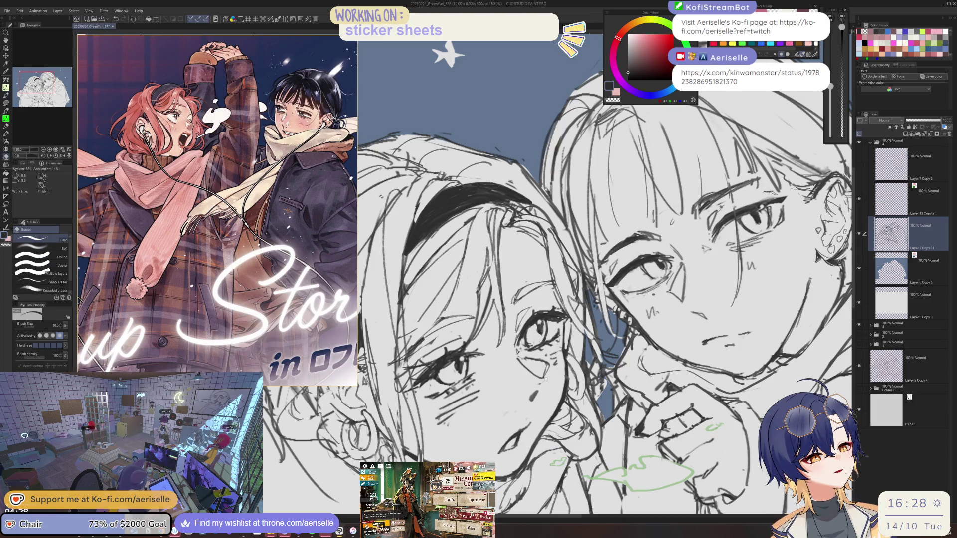
pyautogui.press(']')
pyautogui.press(']')
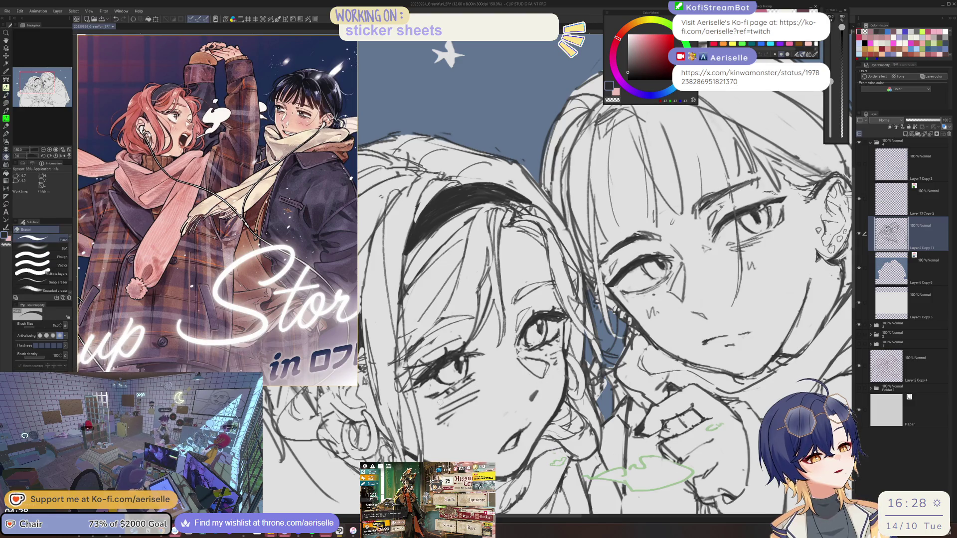
pyautogui.press(']')
pyautogui.press(']')
pyautogui.press(']')
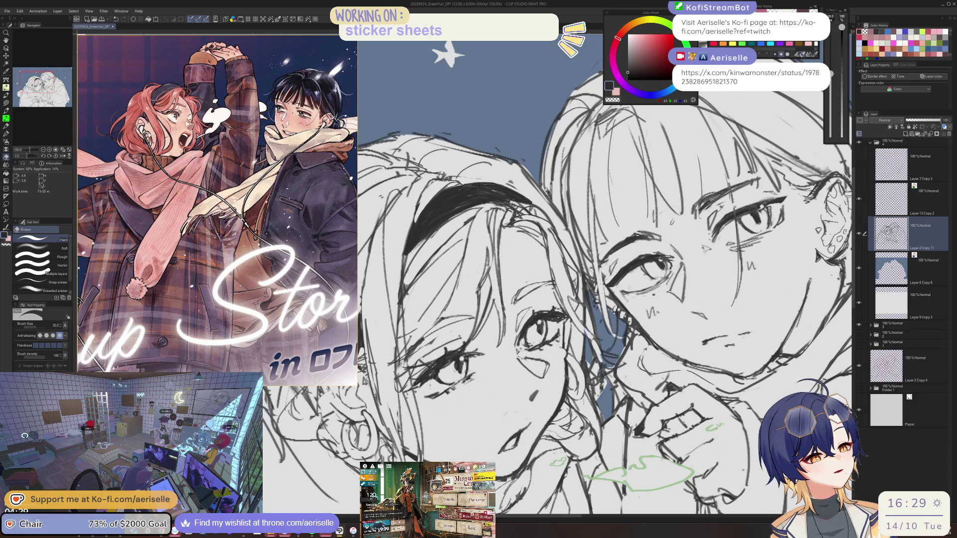
pyautogui.press('p')
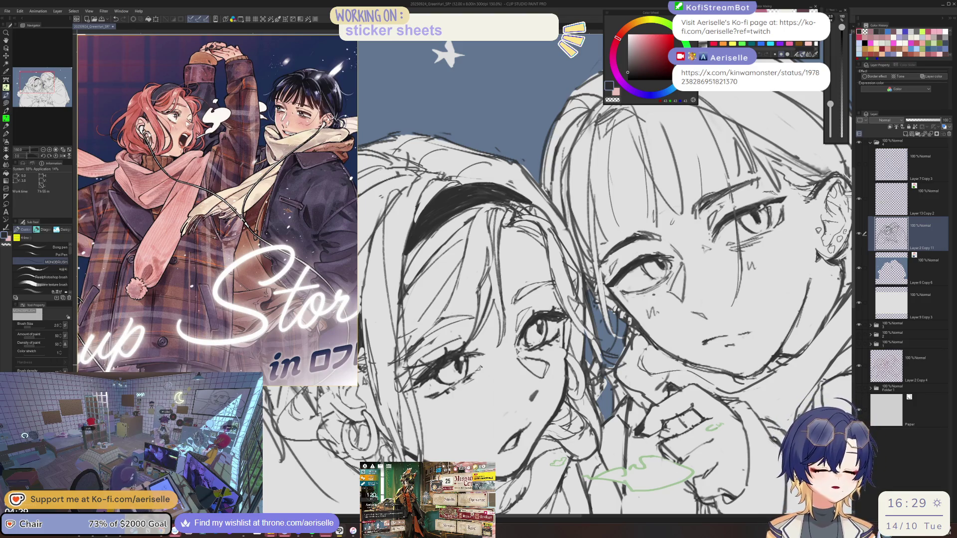
pyautogui.scroll(2, 479, 367)
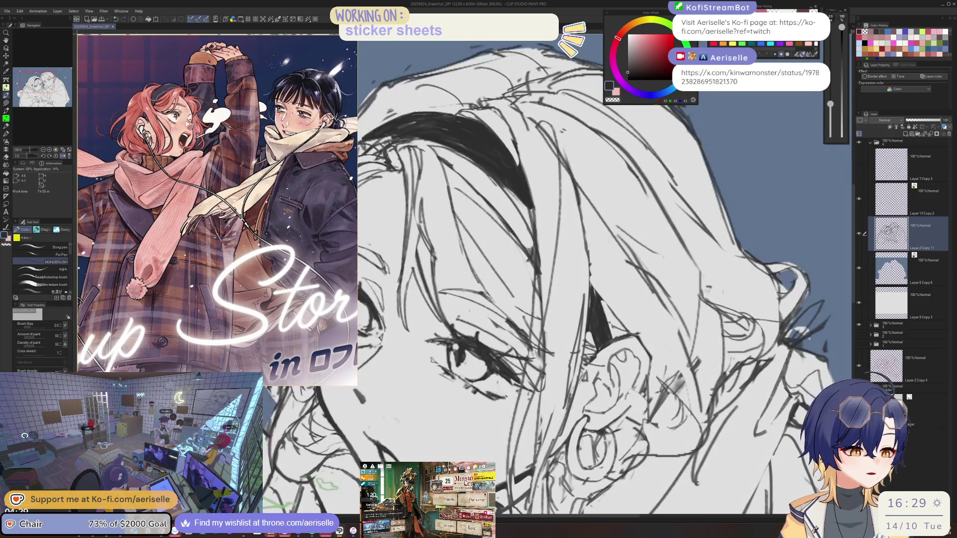
pyautogui.hscroll(5, 499, 394)
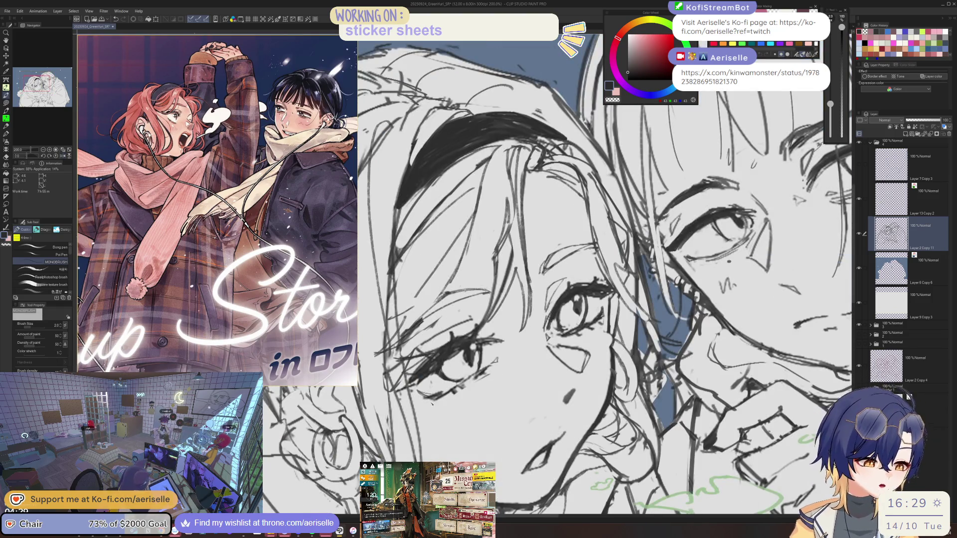
# - Set the eraser to 20 and erase small line bits near the left girl's ear
pyautogui.press('e')
pyautogui.press('-')
pyautogui.press('p')
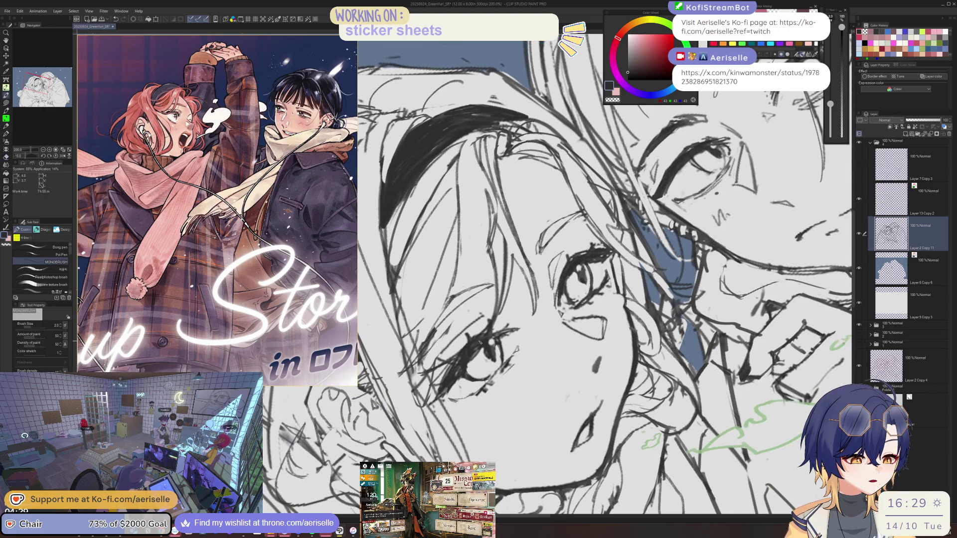
pyautogui.press('e')
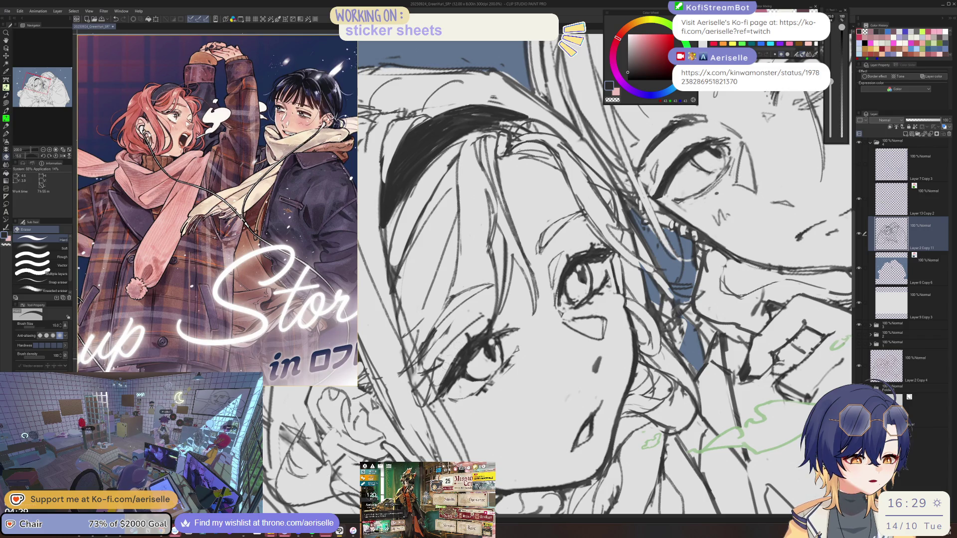
pyautogui.hotkey('ctrl', 'alt', '0')
pyautogui.hotkey('ctrl', '@')
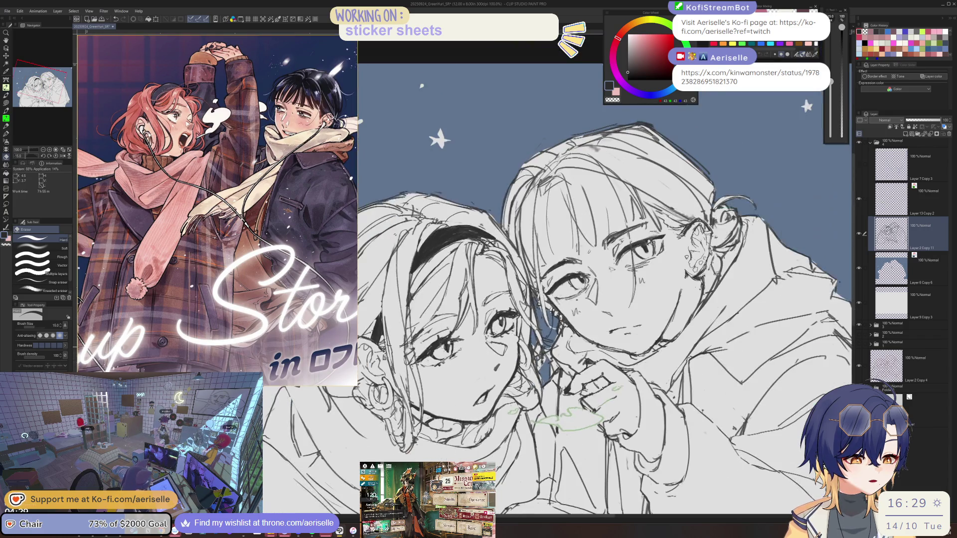
pyautogui.press(']')
pyautogui.moveTo(406, 364); pyautogui.dragTo(414, 344)
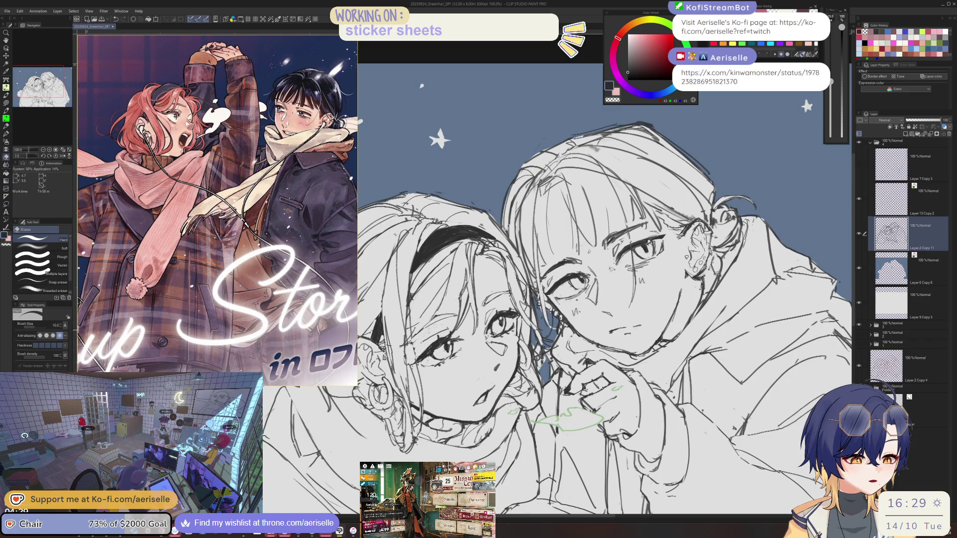
# - Zoom in on the left girl's face, add a faint pen stroke, and pick Lasso selection
pyautogui.moveTo(573, 278); pyautogui.dragTo(641, 321)
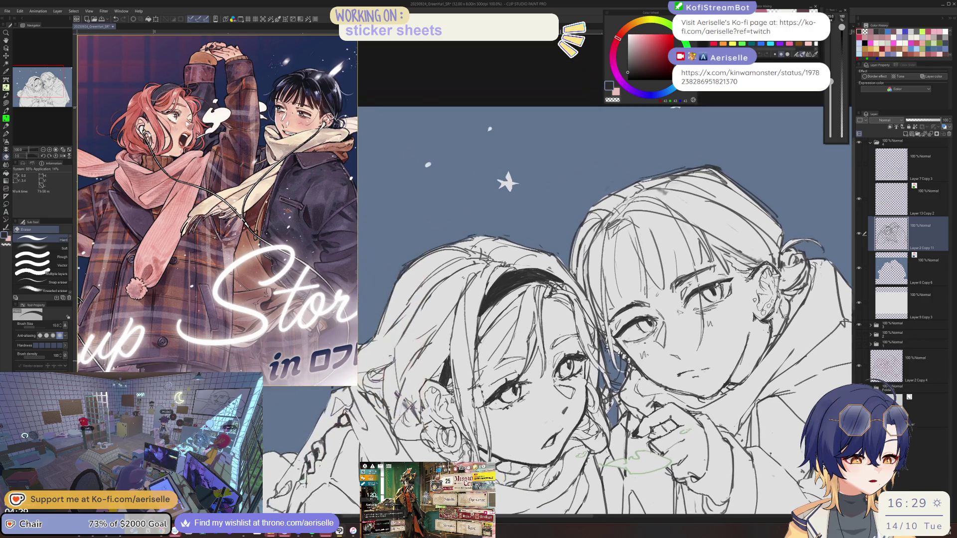
pyautogui.hotkey('ctrl', '+')
pyautogui.hotkey('ctrl', '+')
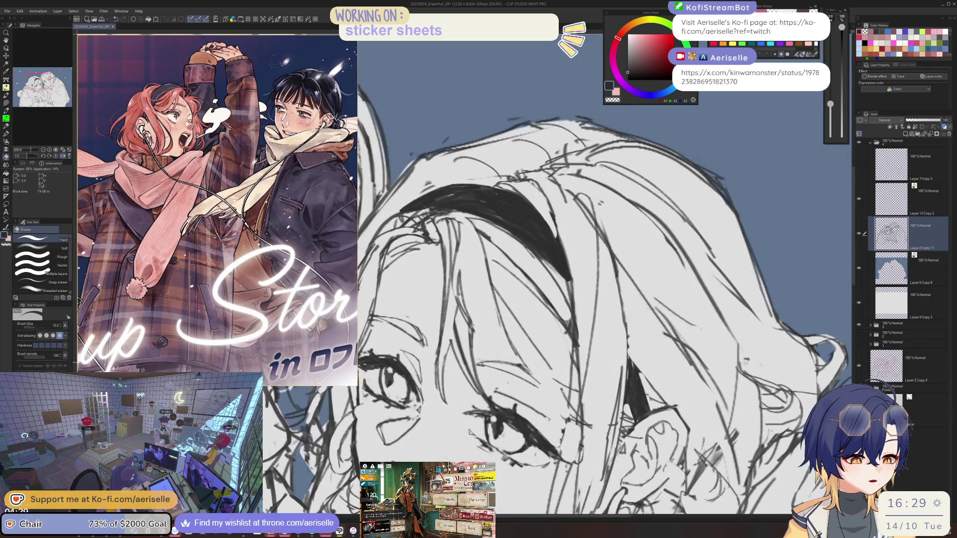
pyautogui.press('p')
pyautogui.press('-')
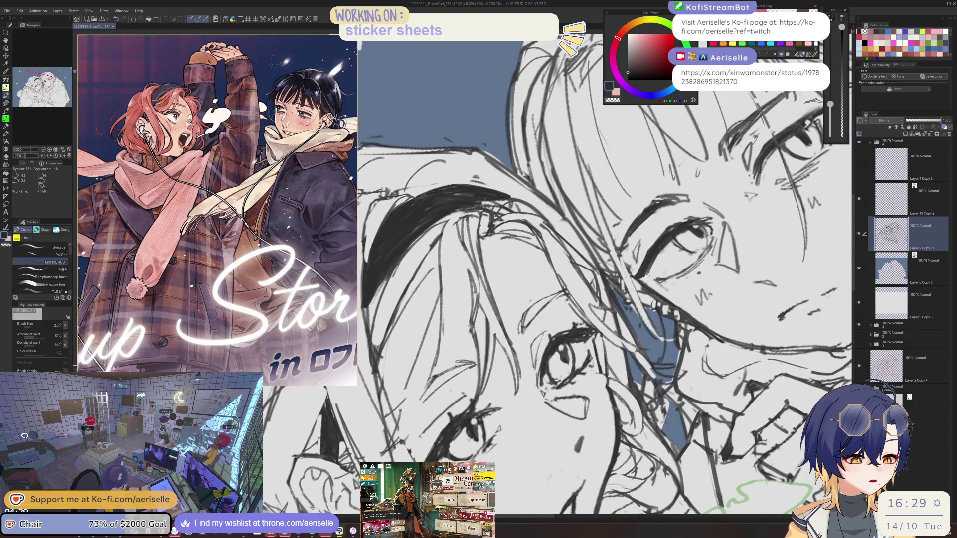
pyautogui.press('e')
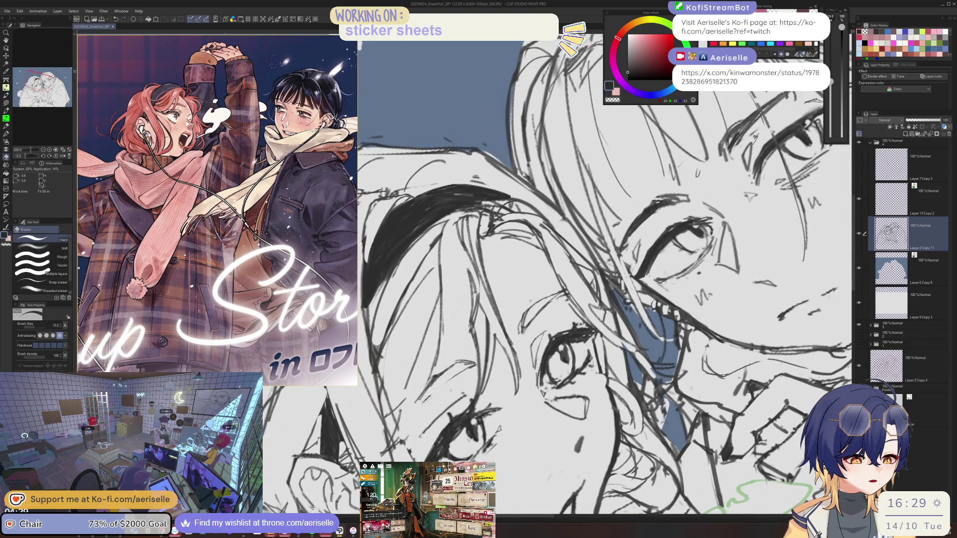
pyautogui.press('p')
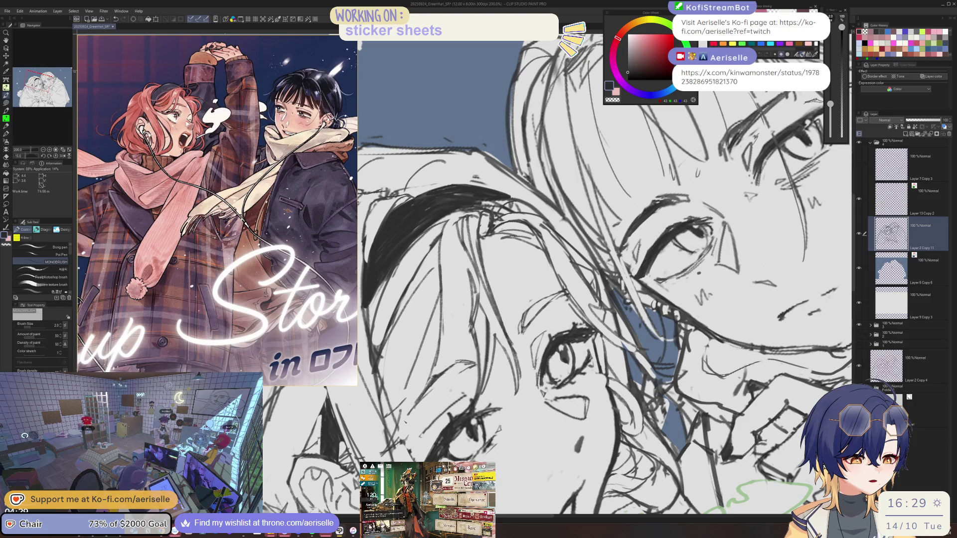
pyautogui.moveTo(413, 413); pyautogui.dragTo(477, 364)
pyautogui.press('m')
pyautogui.hotkey('ctrl', '-')
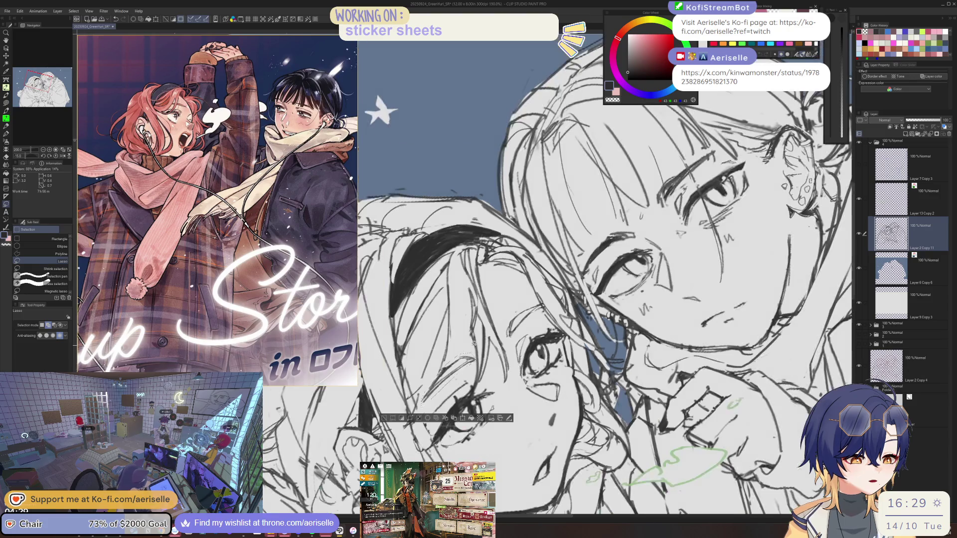
# - Duplicate the line art by cut and paste, straighten the view, and select Layer 2 Copy 11
pyautogui.hotkey('ctrl', 'x')
pyautogui.hotkey('ctrl', 'v')
pyautogui.press('^')
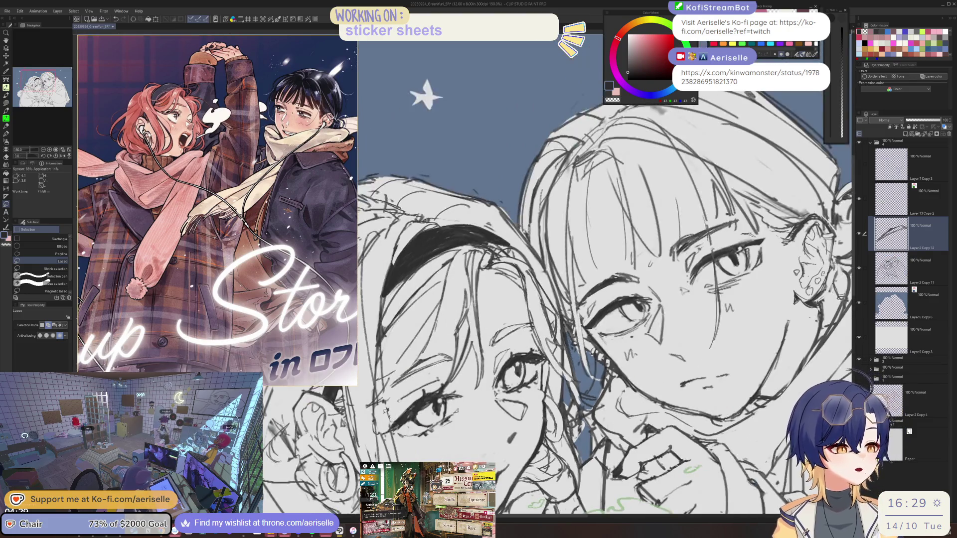
pyautogui.press('^')
pyautogui.press('^')
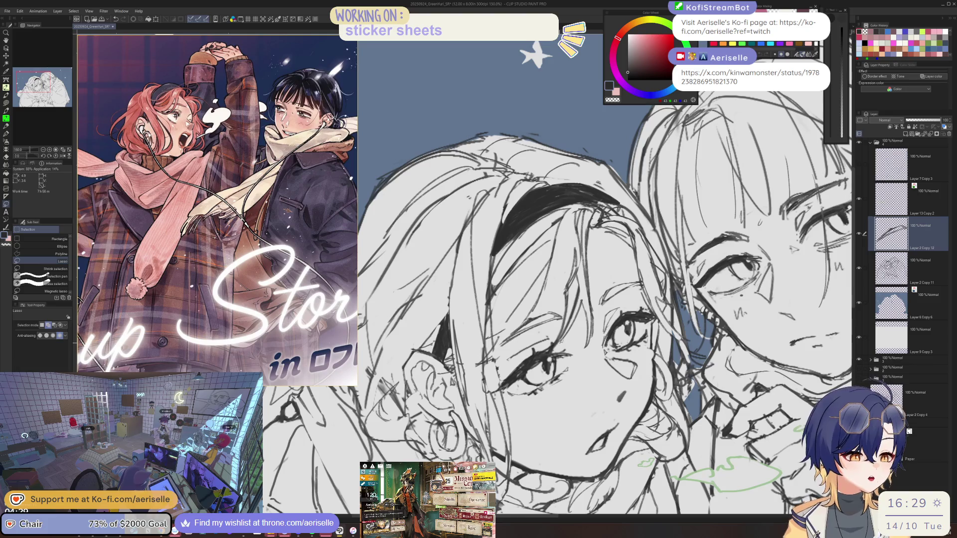
pyautogui.press('e')
pyautogui.press('o')
pyautogui.click(897, 268)
pyautogui.press('e')
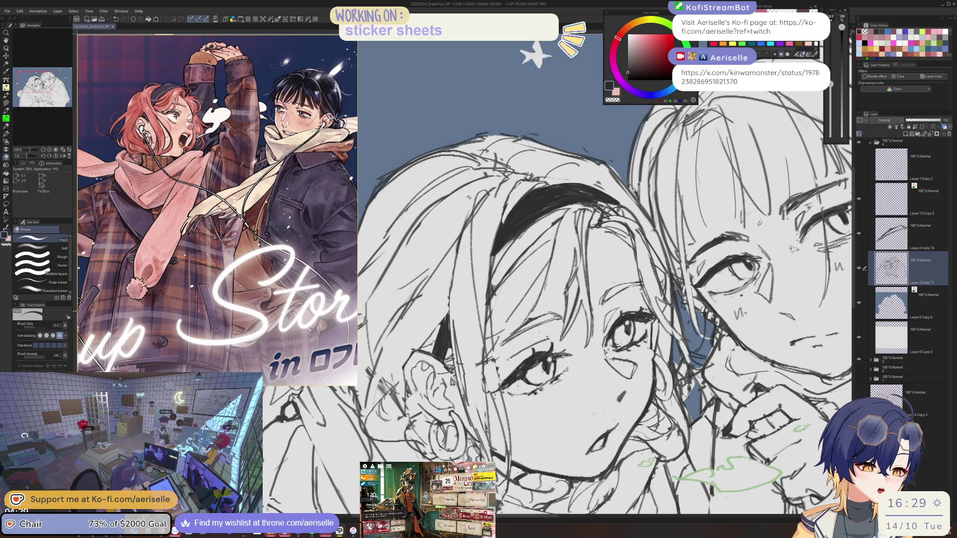
pyautogui.scroll(1, 548, 344)
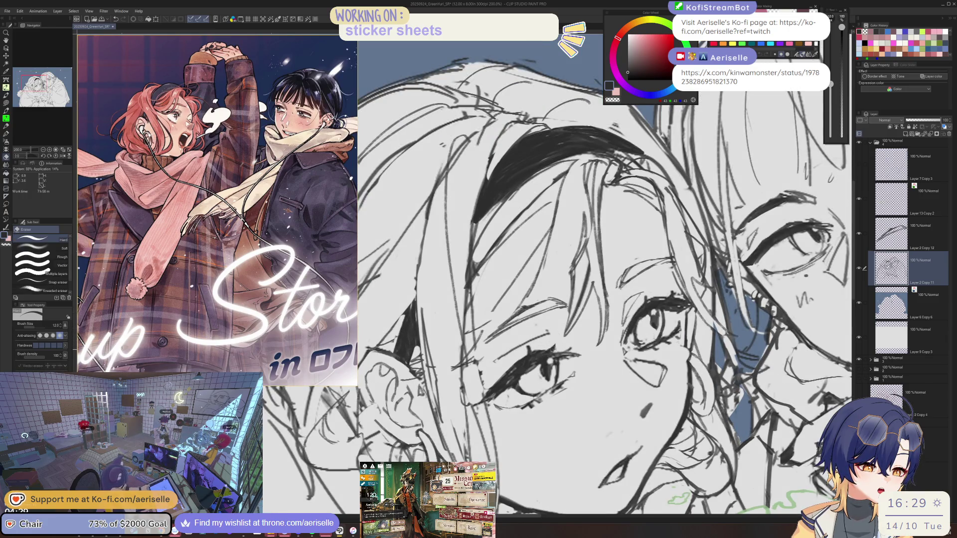
# - Mirror the canvas to check the face and ink a short stroke on the lower eyelashes
pyautogui.press('p')
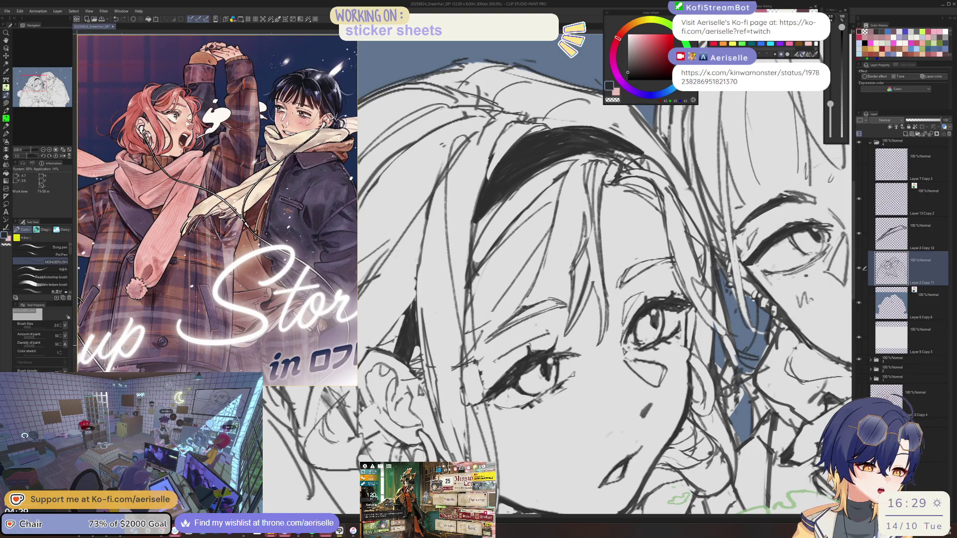
pyautogui.press('h')
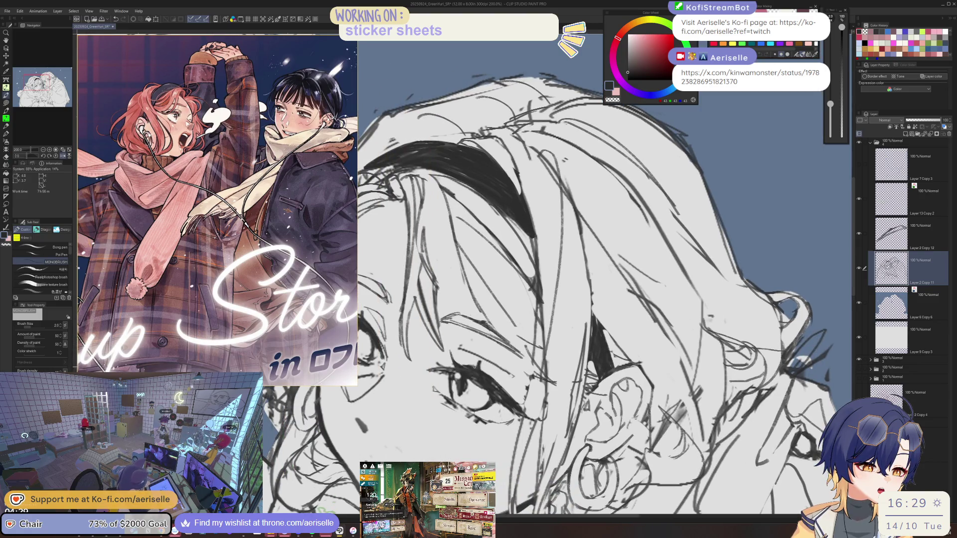
pyautogui.press('e')
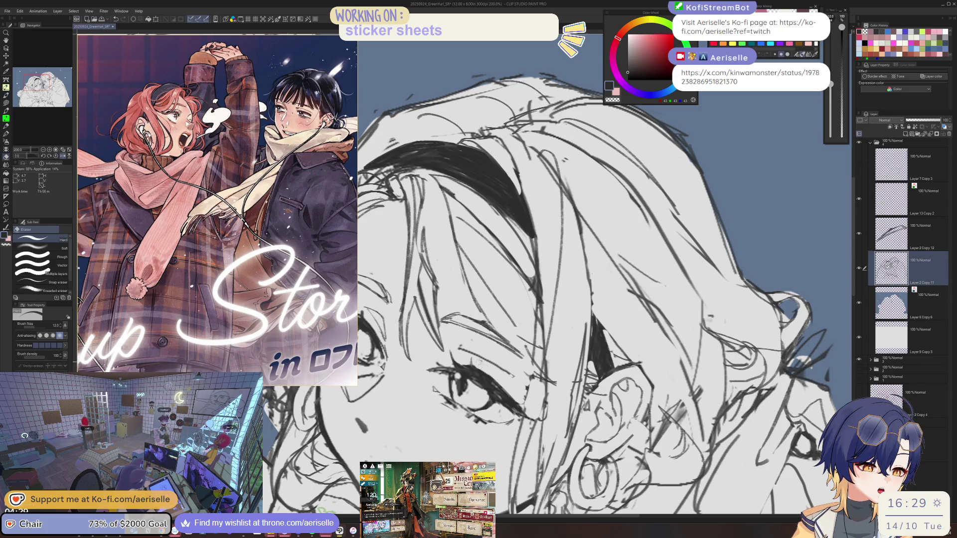
pyautogui.press('h')
pyautogui.press('p')
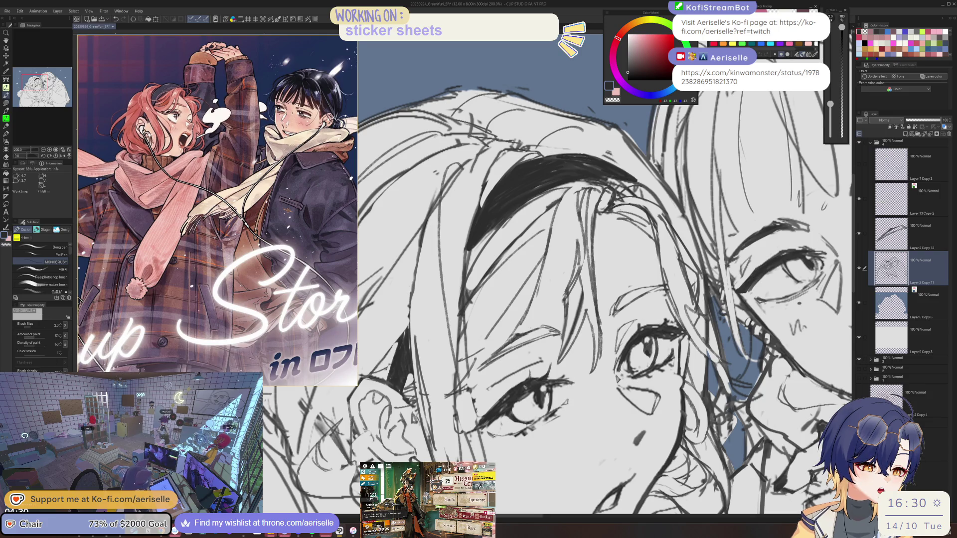
pyautogui.moveTo(497, 409); pyautogui.dragTo(491, 417)
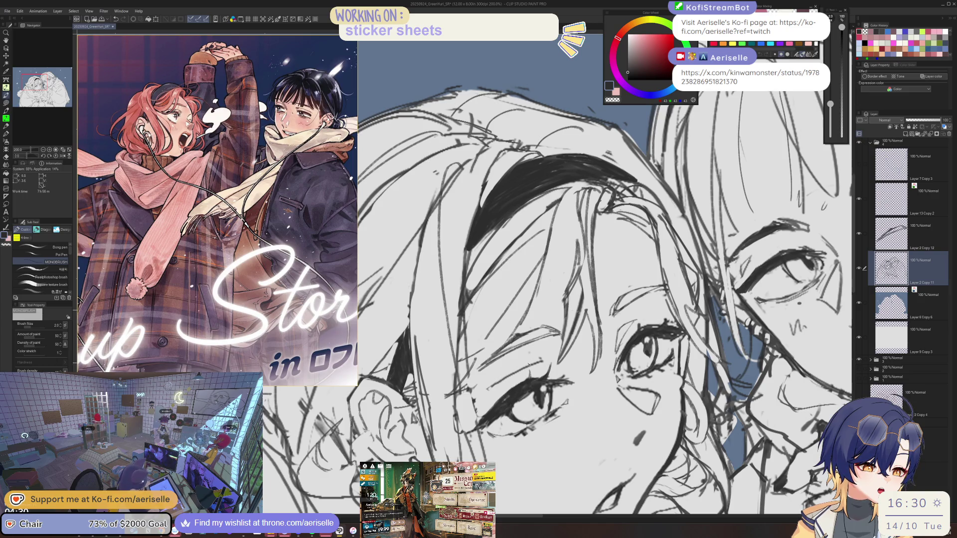
pyautogui.moveTo(493, 408)
pyautogui.mouseDown()
pyautogui.moveTo(498, 416)
pyautogui.moveTo(481, 426)
pyautogui.mouseUp()
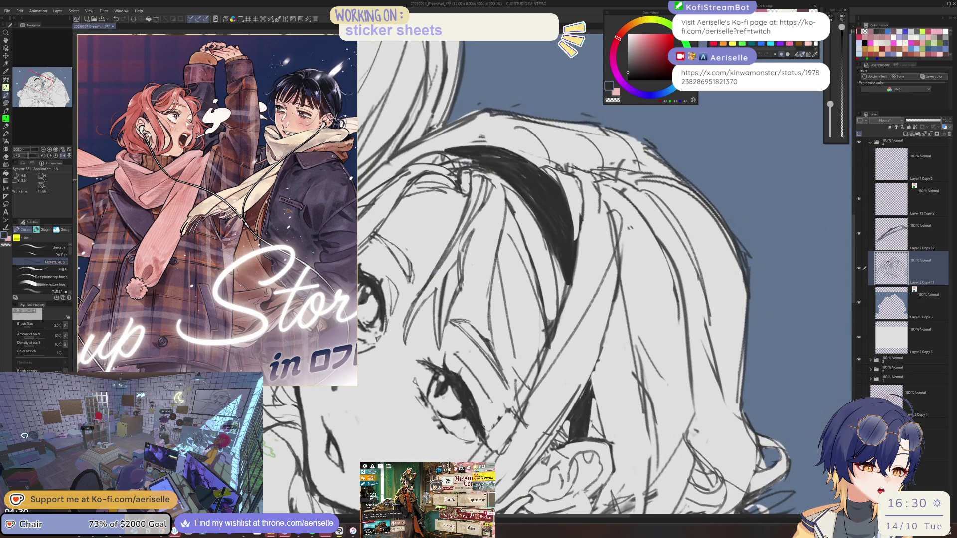
pyautogui.scroll(3, 468, 342)
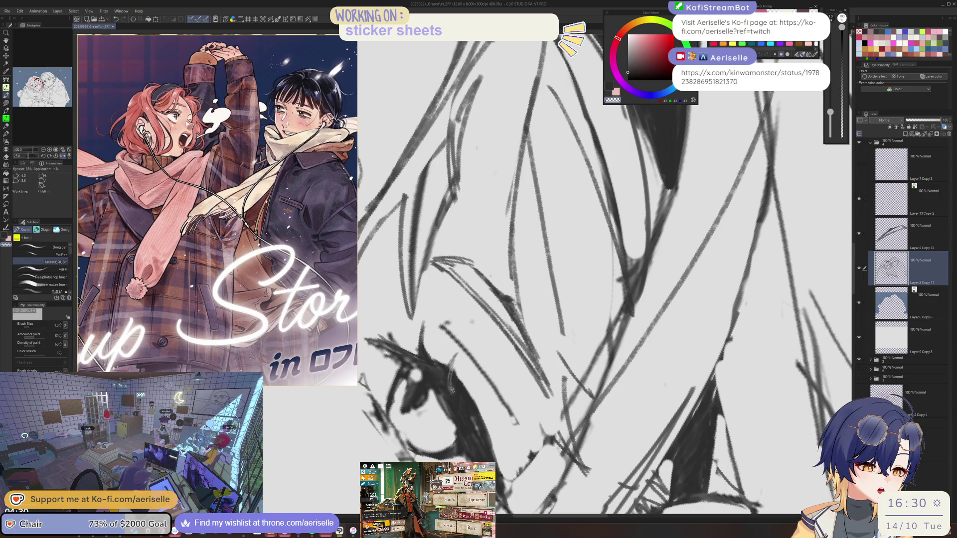
pyautogui.scroll(-3, 433, 363)
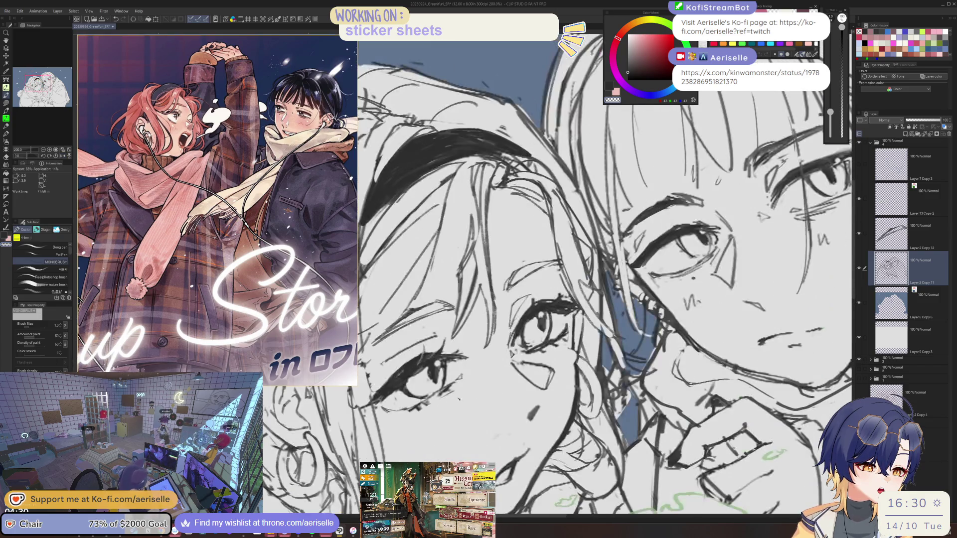
pyautogui.scroll(2, 505, 376)
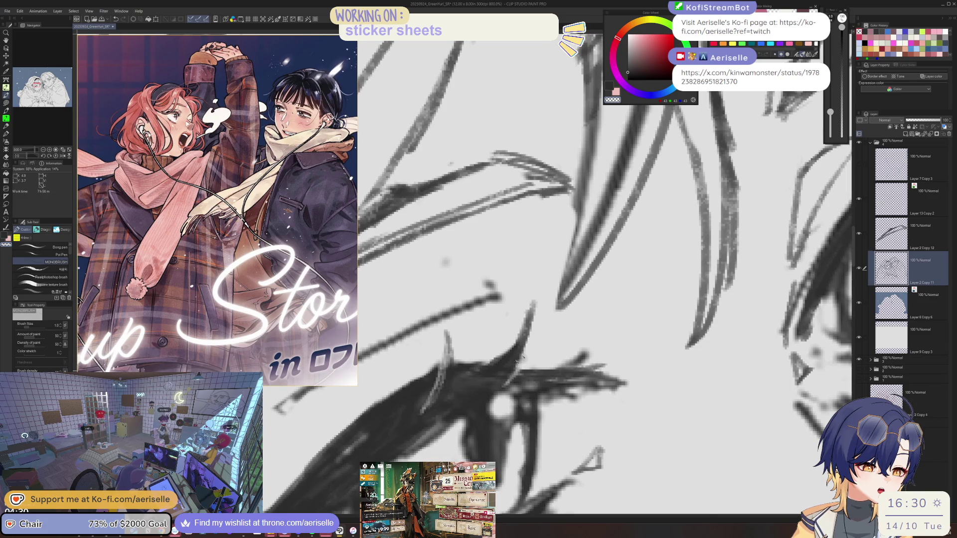
pyautogui.scroll(-4, 513, 371)
pyautogui.scroll(4, 564, 369)
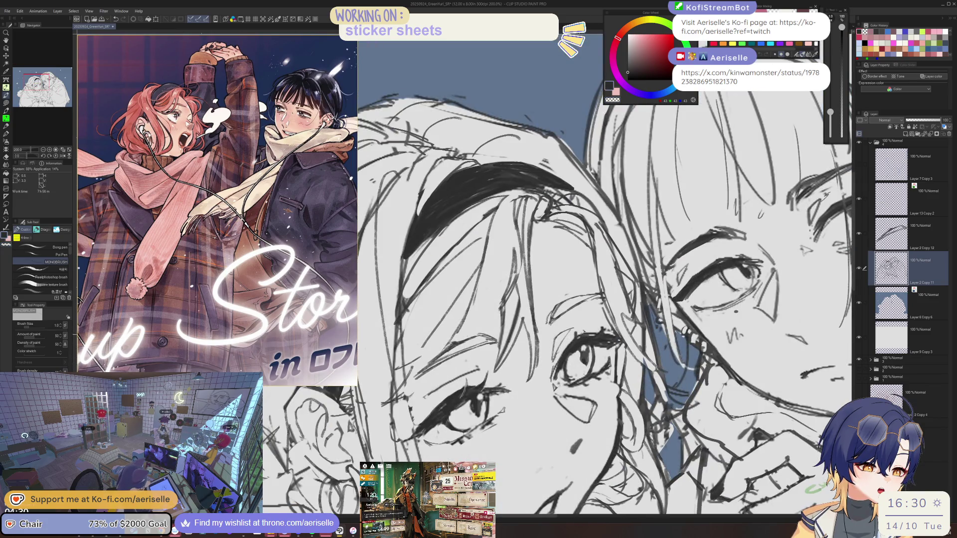
# - Try a dark upper eyelash stroke, undo it, and bring both faces back into view
pyautogui.moveTo(581, 334)
pyautogui.mouseDown()
pyautogui.moveTo(578, 346)
pyautogui.moveTo(573, 340)
pyautogui.moveTo(626, 333)
pyautogui.moveTo(577, 346)
pyautogui.mouseUp()
pyautogui.hotkey('ctrl', 'z')
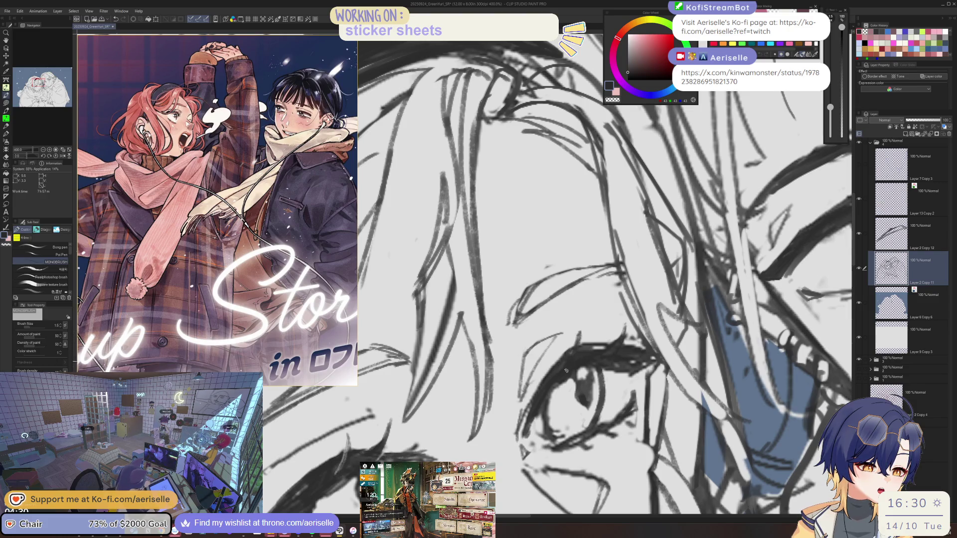
pyautogui.press('c')
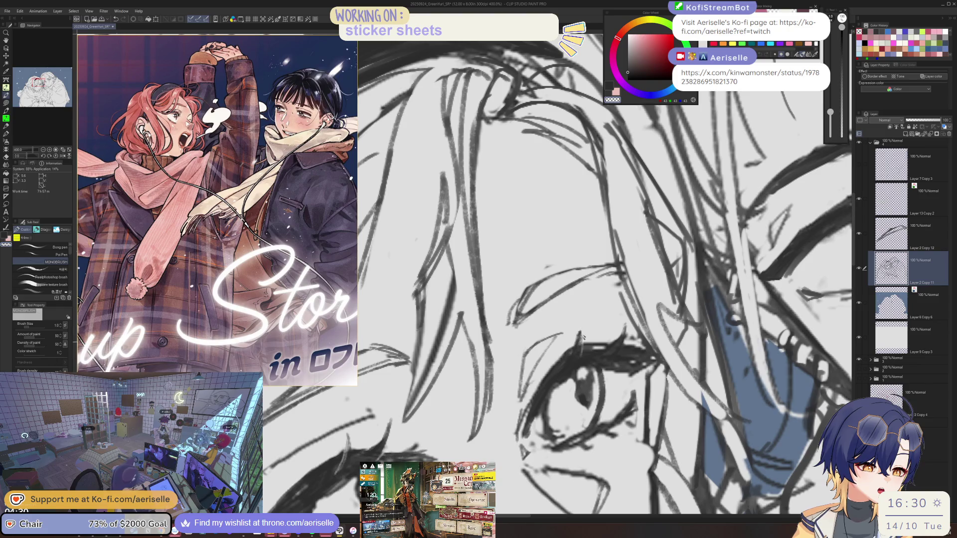
pyautogui.hotkey('ctrl', '-')
pyautogui.hotkey('ctrl', '-')
pyautogui.moveTo(647, 358); pyautogui.dragTo(700, 343)
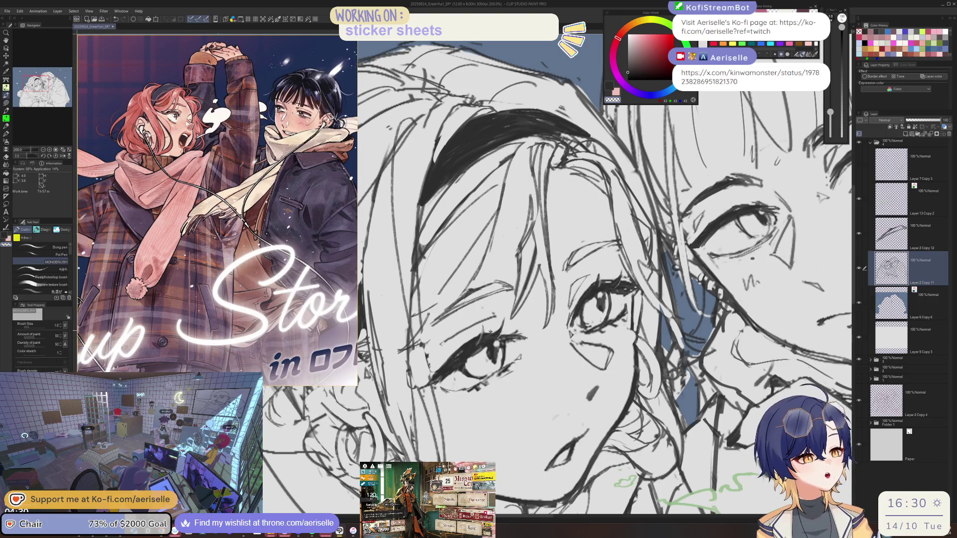
pyautogui.scroll(2, 486, 326)
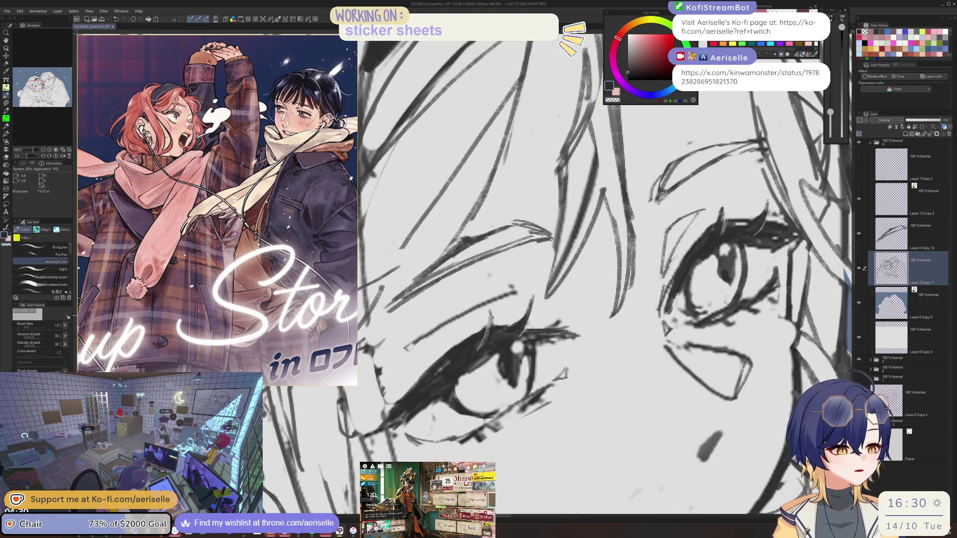
# - Thicken the left eyelash with a dark stroke, then tilt the canvas the other way
pyautogui.moveTo(490, 319); pyautogui.dragTo(482, 343)
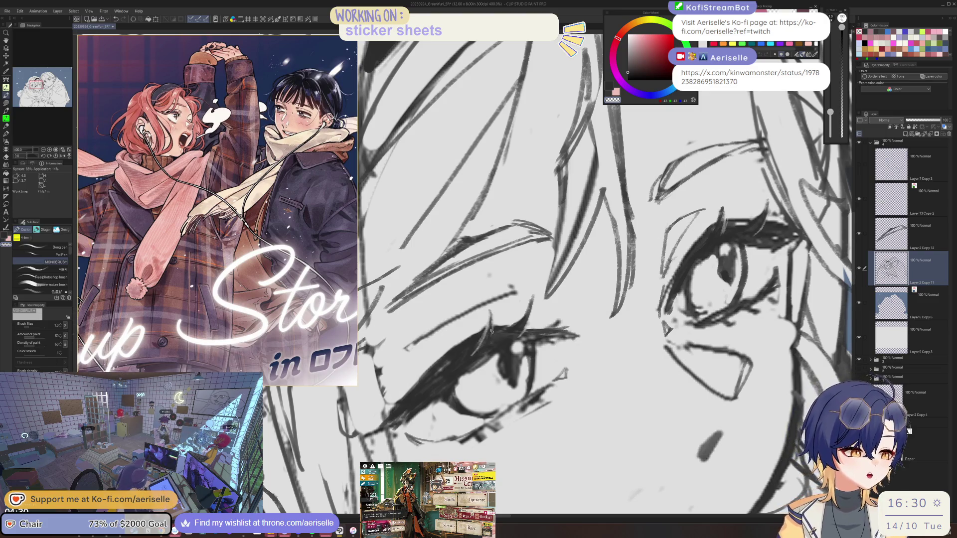
pyautogui.scroll(-3, 482, 344)
pyautogui.scroll(2, 483, 345)
pyautogui.scroll(-2, 640, 356)
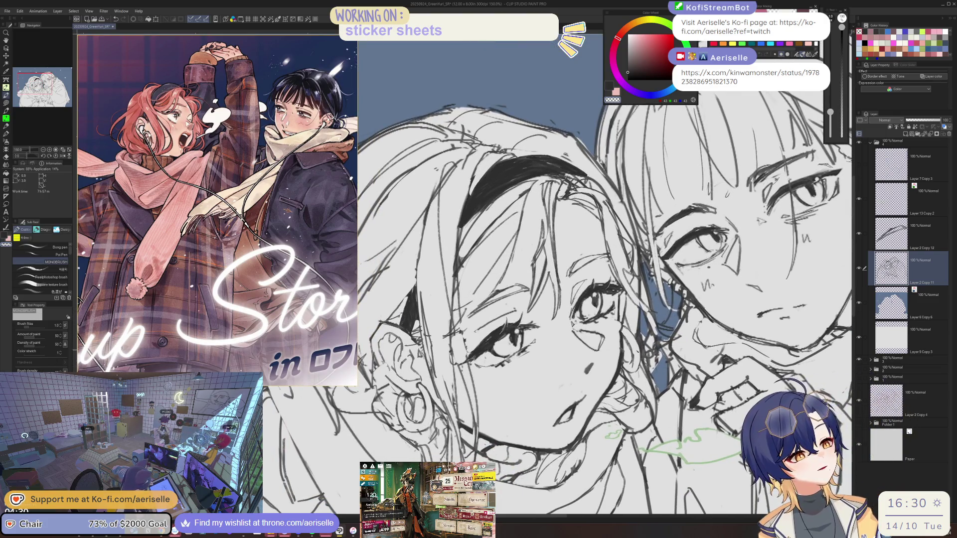
pyautogui.scroll(1, 486, 322)
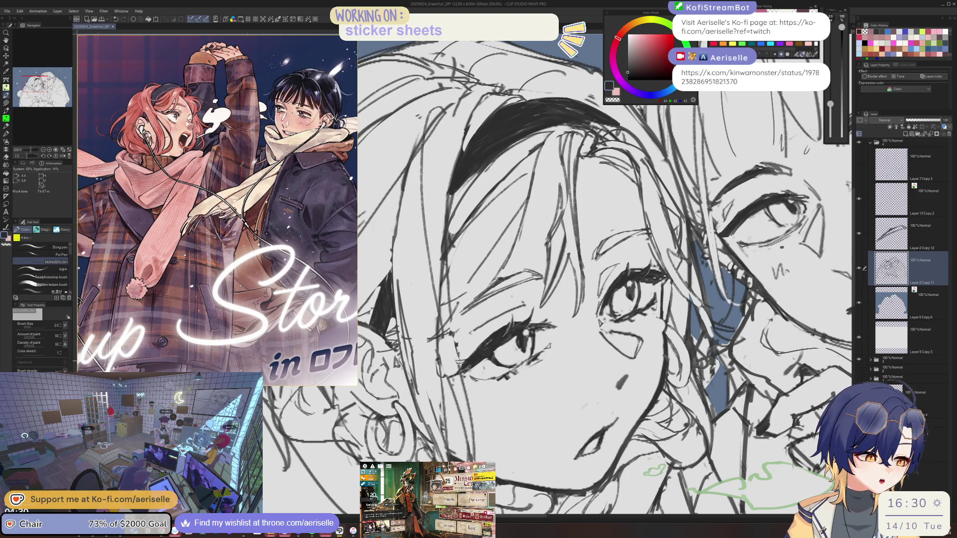
pyautogui.scroll(-3, 556, 289)
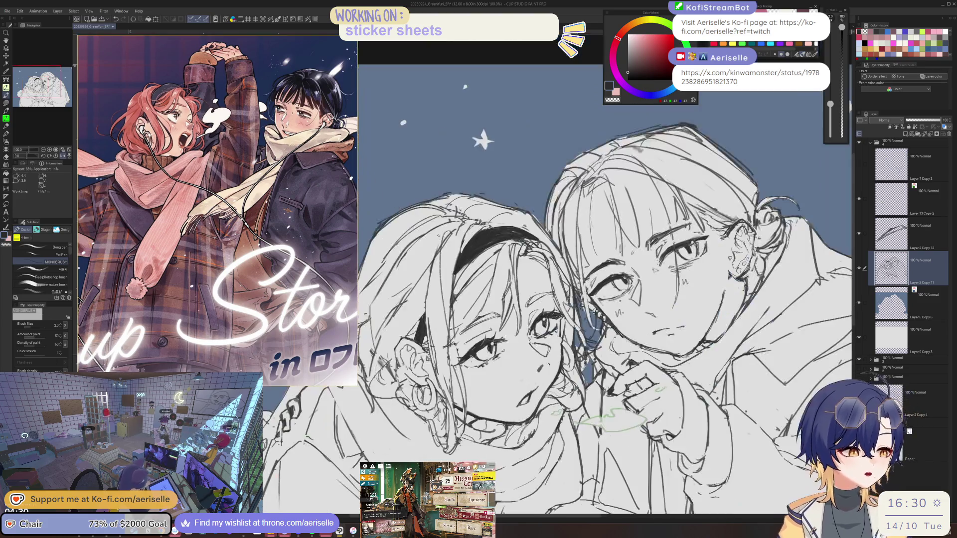
pyautogui.scroll(3, 493, 386)
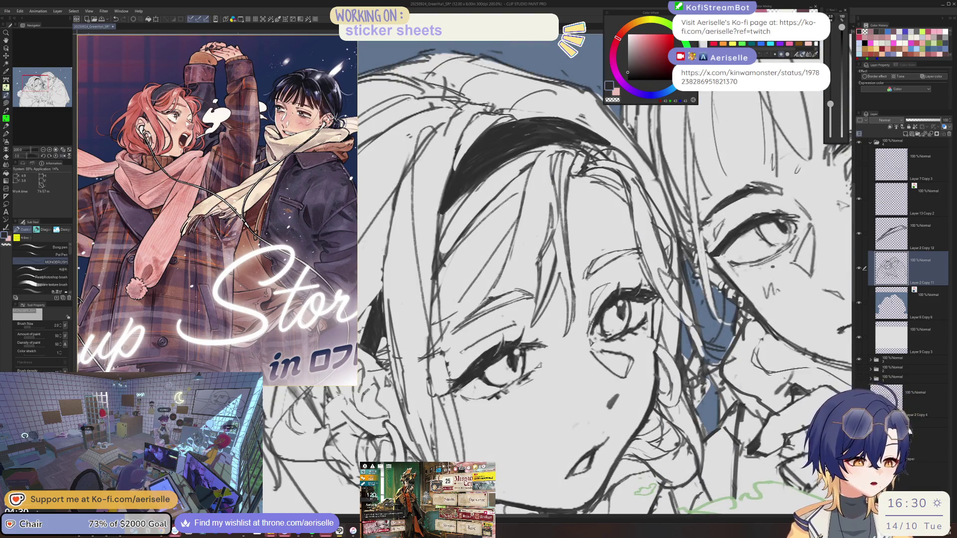
pyautogui.moveTo(498, 394)
pyautogui.mouseDown()
pyautogui.moveTo(537, 366)
pyautogui.moveTo(503, 378)
pyautogui.mouseUp()
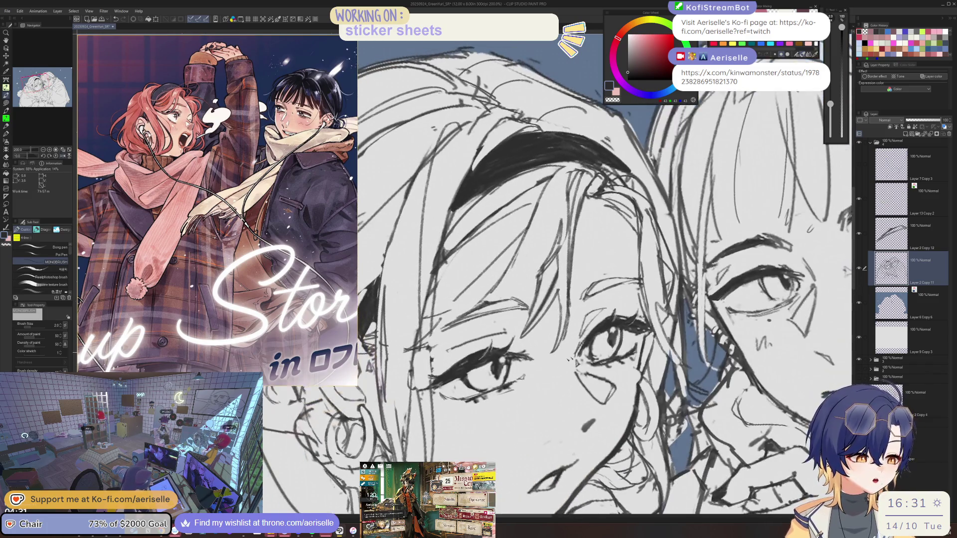
# - Mirror the canvas to check the face lines while alternating between eraser and pen
pyautogui.press('e')
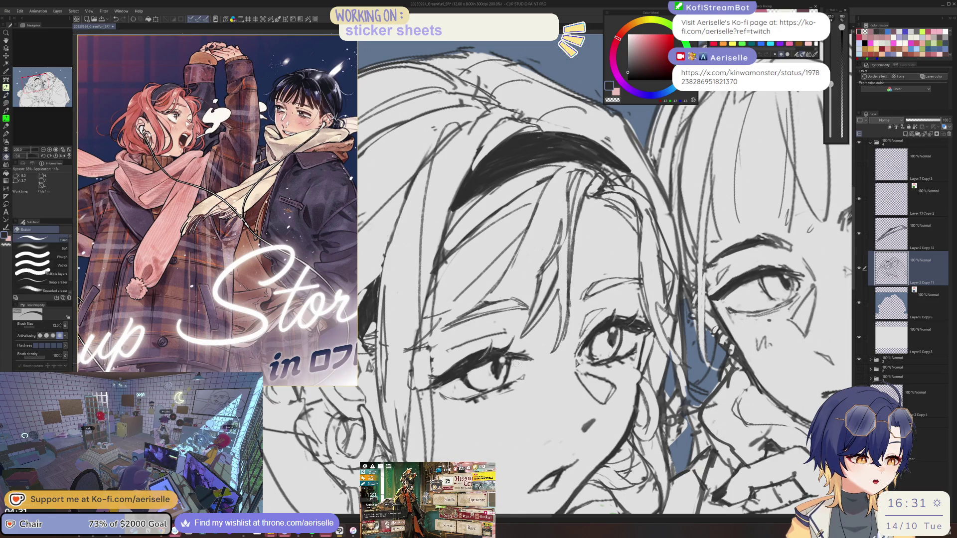
pyautogui.press('h')
pyautogui.scroll(-5, 527, 366)
pyautogui.scroll(3, 513, 359)
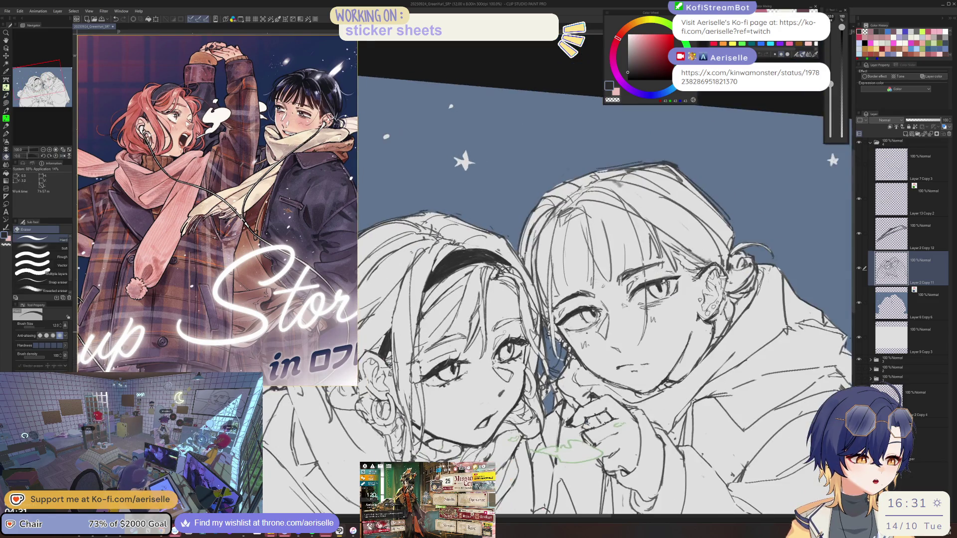
pyautogui.press('p')
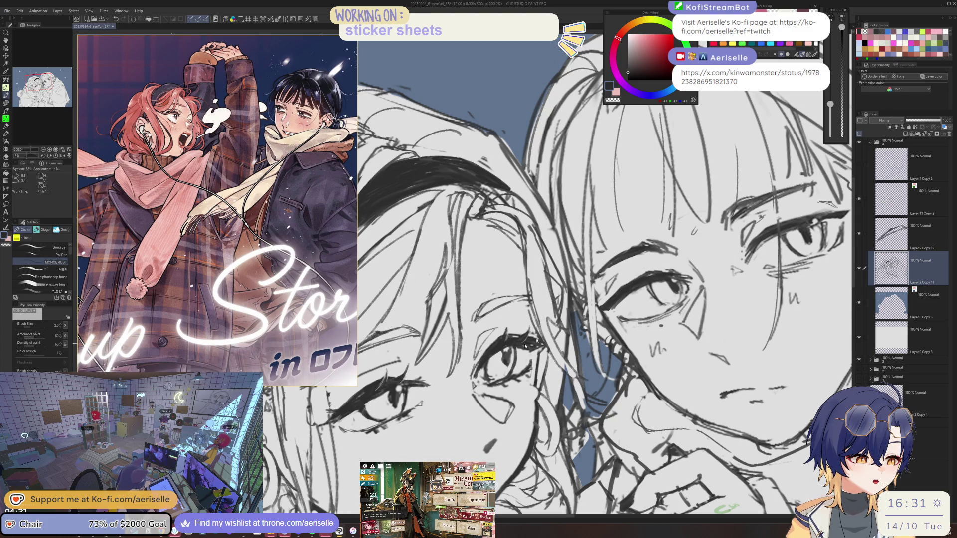
pyautogui.scroll(-5, 498, 354)
pyautogui.scroll(5, 548, 349)
# - Straighten the canvas view and zoom in and out around the faces with the eraser
pyautogui.press('e')
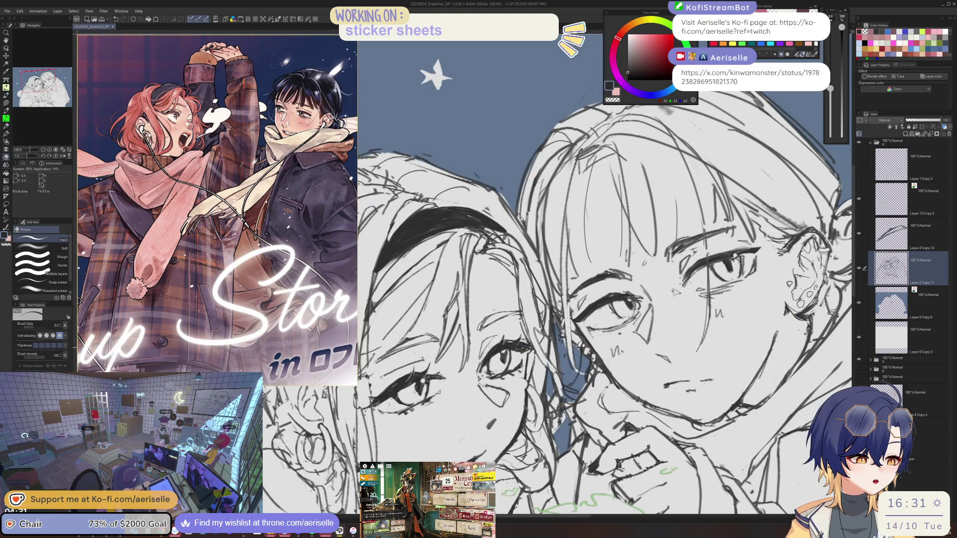
pyautogui.scroll(-5, 548, 349)
pyautogui.hotkey('ctrl', '@')
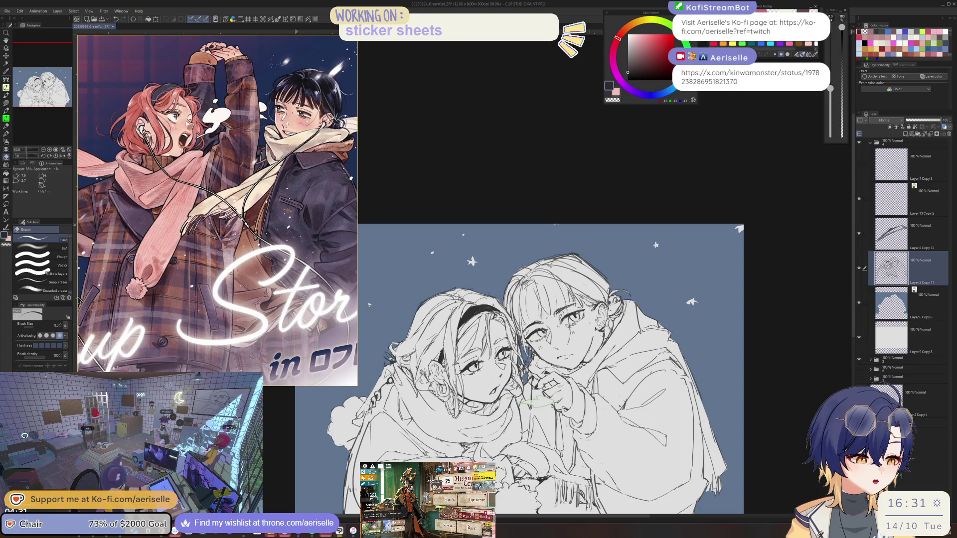
pyautogui.scroll(5, 473, 362)
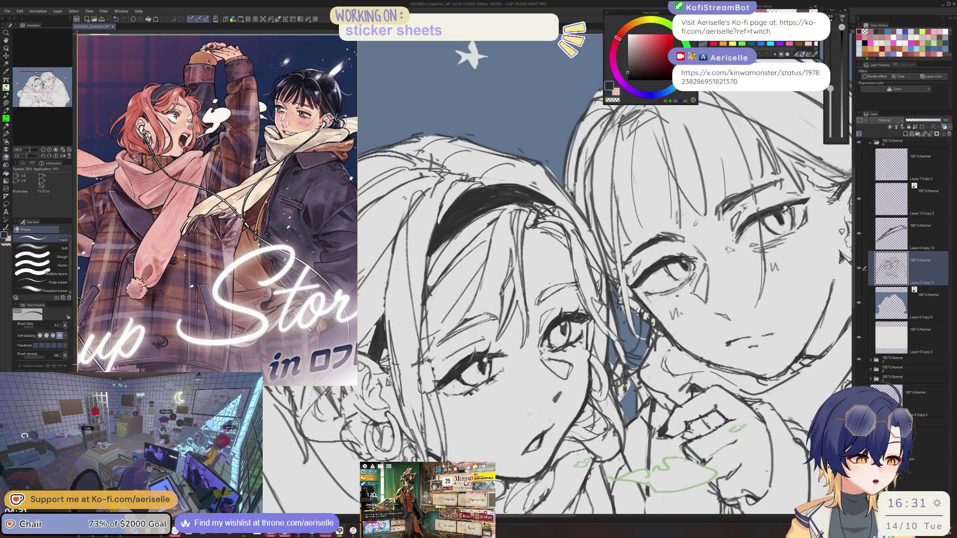
pyautogui.scroll(-5, 473, 359)
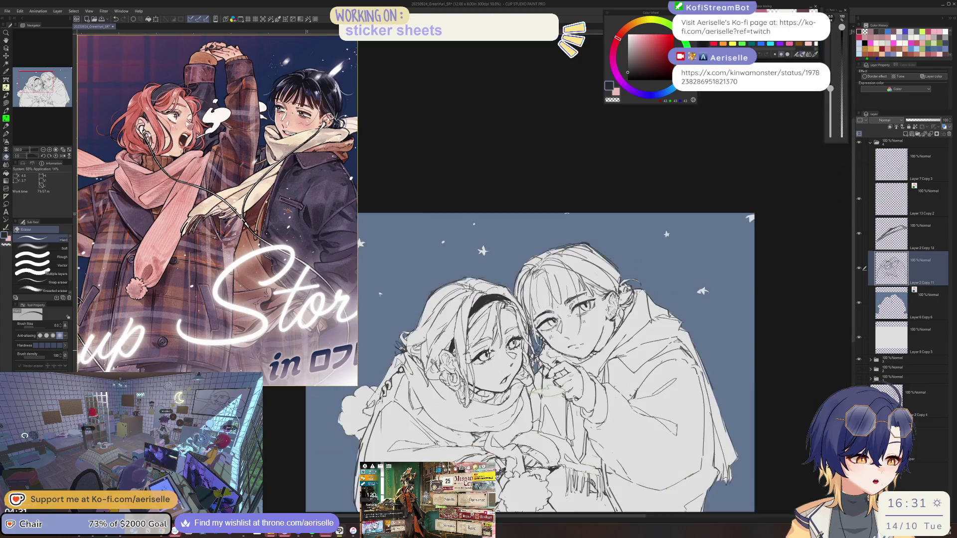
pyautogui.scroll(5, 498, 351)
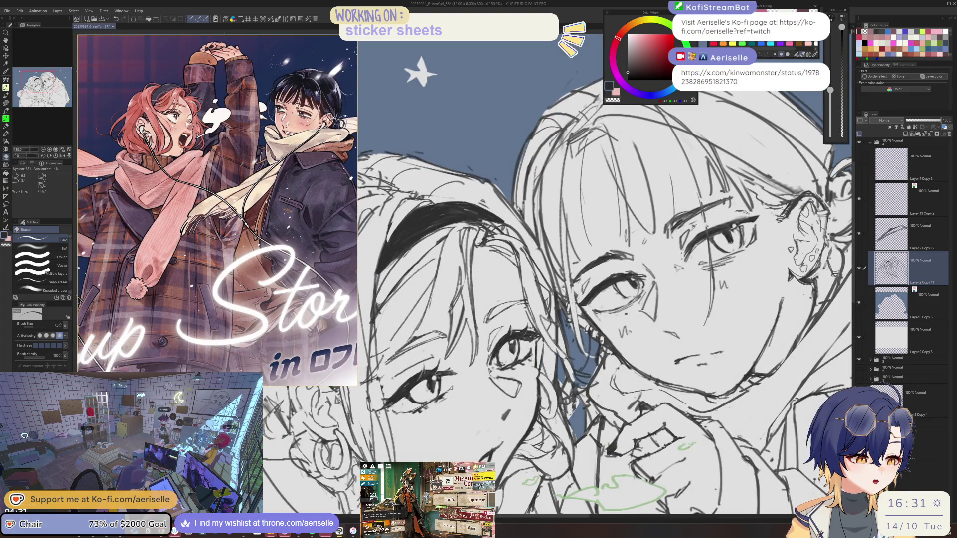
pyautogui.scroll(-5, 558, 299)
pyautogui.scroll(5, 527, 338)
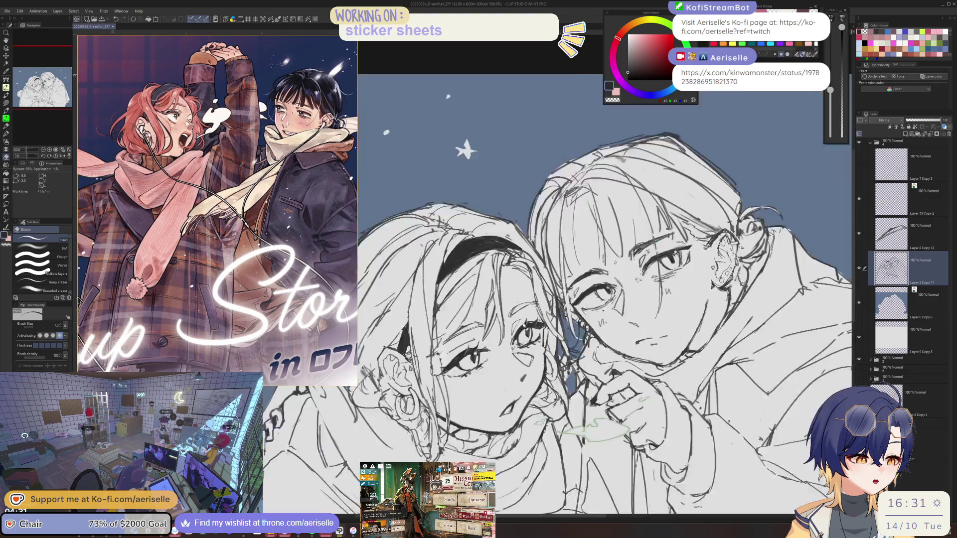
# - Check the whole canvas and then actual-size view while alternating between pen and eraser
pyautogui.press('p')
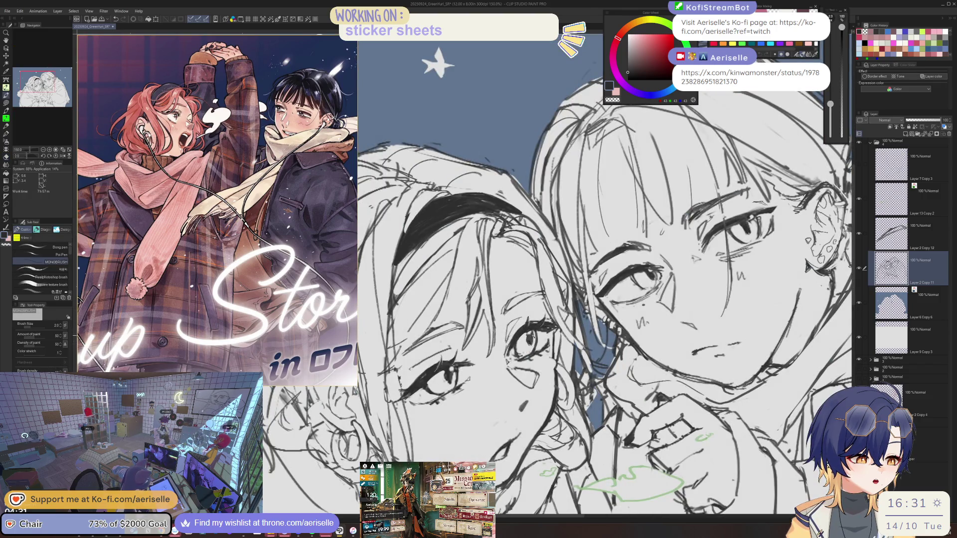
pyautogui.press('e')
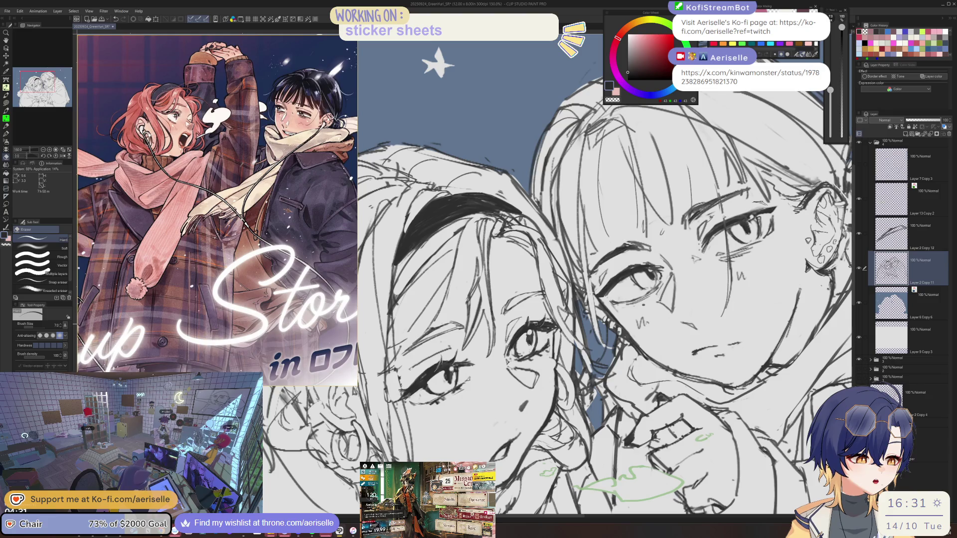
pyautogui.press('p')
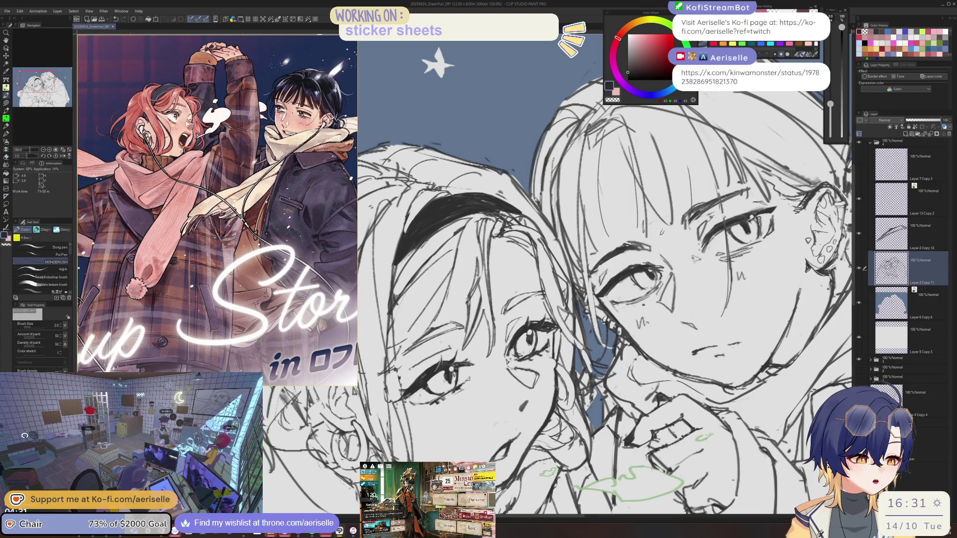
pyautogui.hotkey('ctrl', '0')
pyautogui.hotkey('ctrl', 'alt', '0')
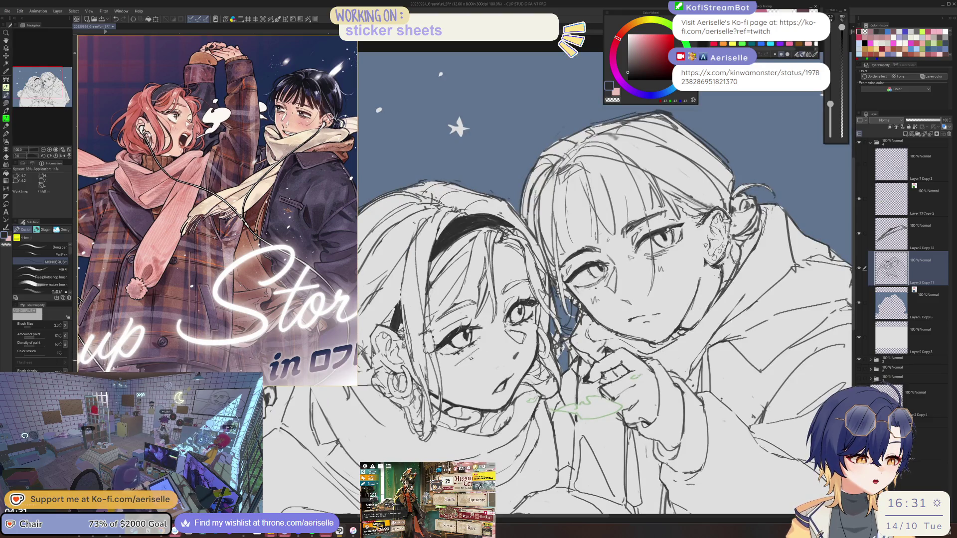
pyautogui.hotkey('ctrl', '0')
pyautogui.press('e')
pyautogui.hotkey('ctrl', 'alt', '0')
pyautogui.scroll(3, 505, 341)
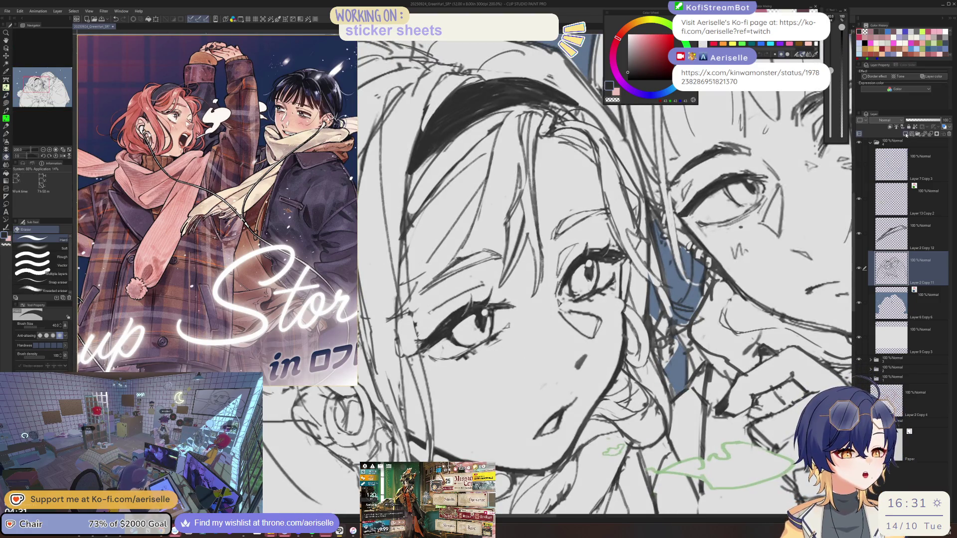
# - Add new raster Layer 14 and draw diagonal blush hatching on the left girl's cheek
pyautogui.hotkey('ctrl', 'shift', 'n')
pyautogui.press('p')
pyautogui.moveTo(489, 363); pyautogui.dragTo(494, 377)
pyautogui.moveTo(492, 360)
pyautogui.mouseDown()
pyautogui.moveTo(498, 374)
pyautogui.moveTo(508, 372)
pyautogui.mouseUp()
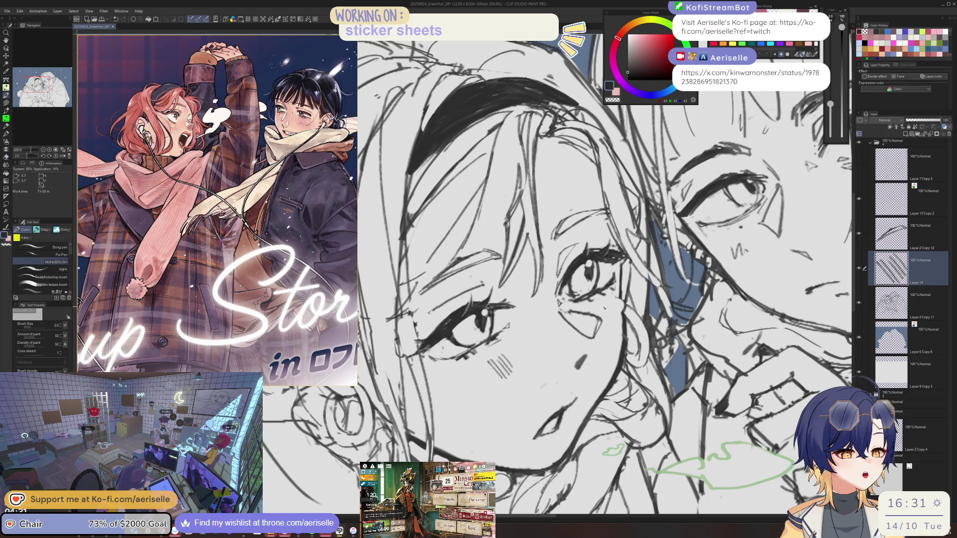
# - Select the face line-art layer Layer 2 Copy 11
pyautogui.scroll(-5, 587, 309)
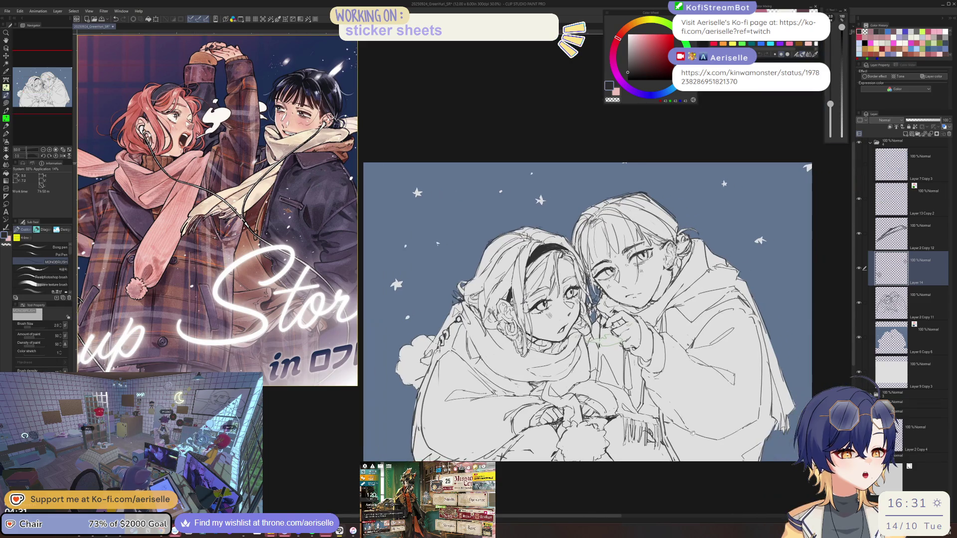
pyautogui.moveTo(588, 309); pyautogui.dragTo(580, 315)
pyautogui.scroll(5, 566, 299)
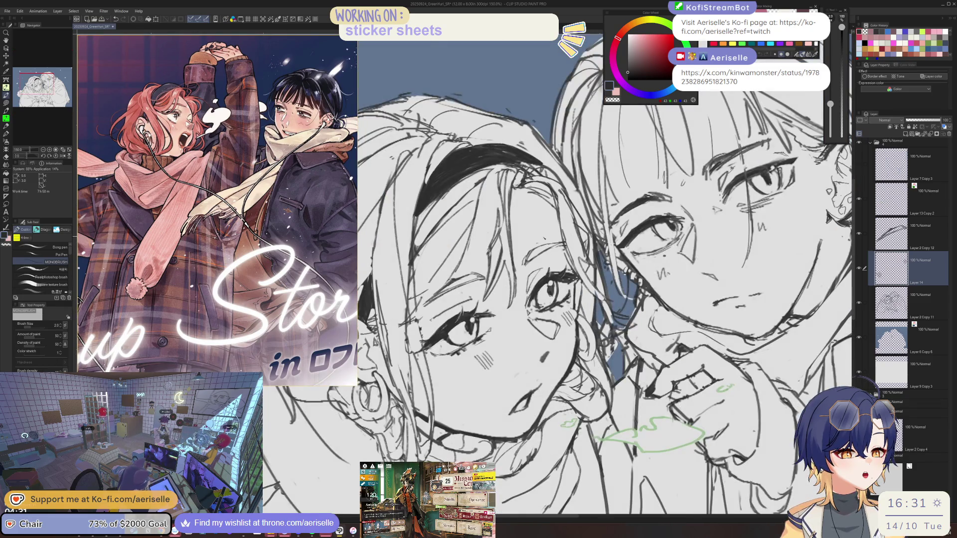
pyautogui.keyDown('ctrl'); pyautogui.keyDown('shift'); pyautogui.click(565, 299); pyautogui.keyUp('shift'); pyautogui.keyUp('ctrl')
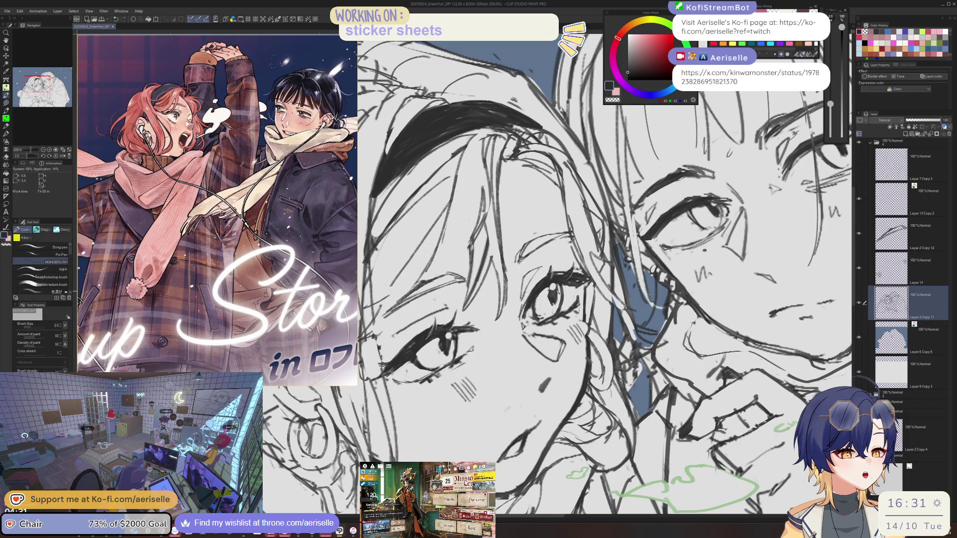
# - Alternate eraser and pen to clear stray lines around the left girl's cheek
pyautogui.press('e')
pyautogui.press('b')
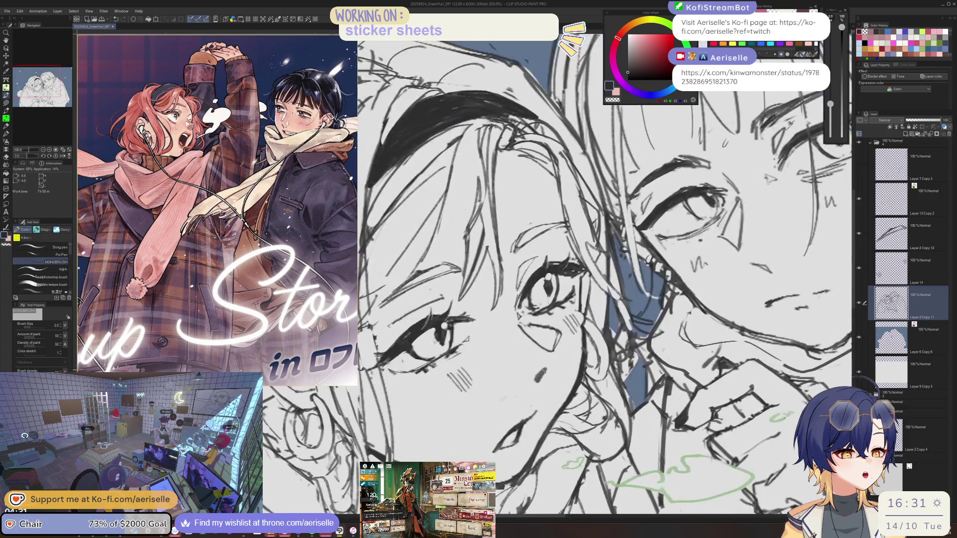
pyautogui.press('e')
pyautogui.press('b')
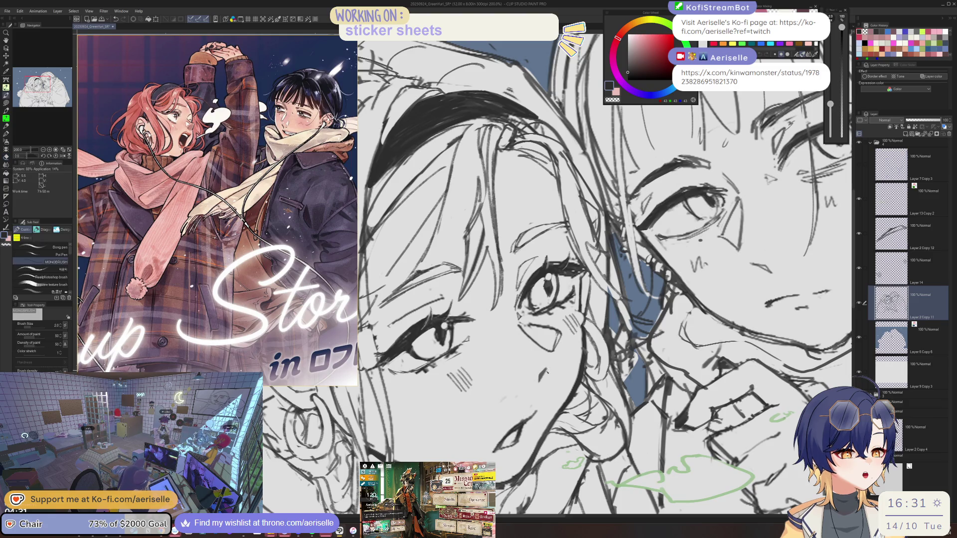
pyautogui.press('e')
pyautogui.press('b')
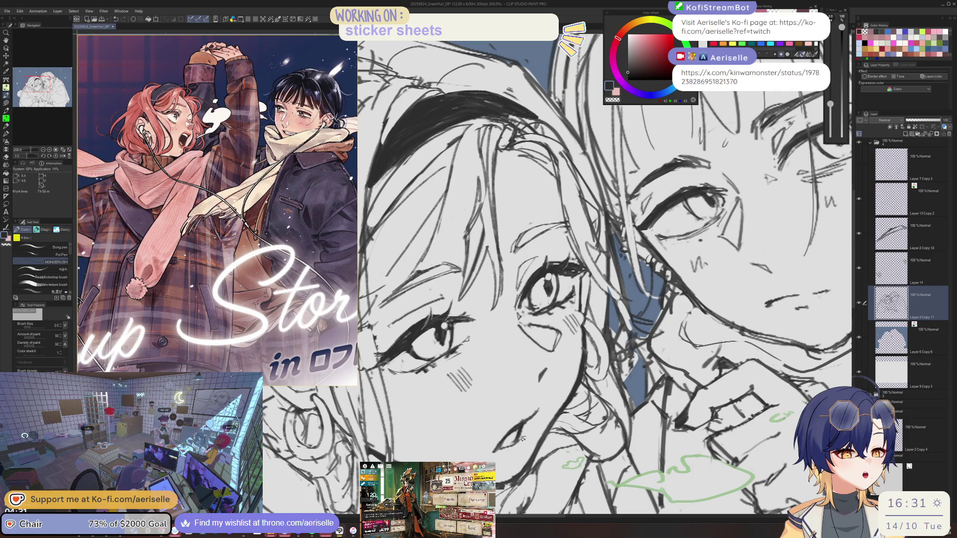
pyautogui.scroll(-5, 536, 429)
pyautogui.scroll(5, 536, 429)
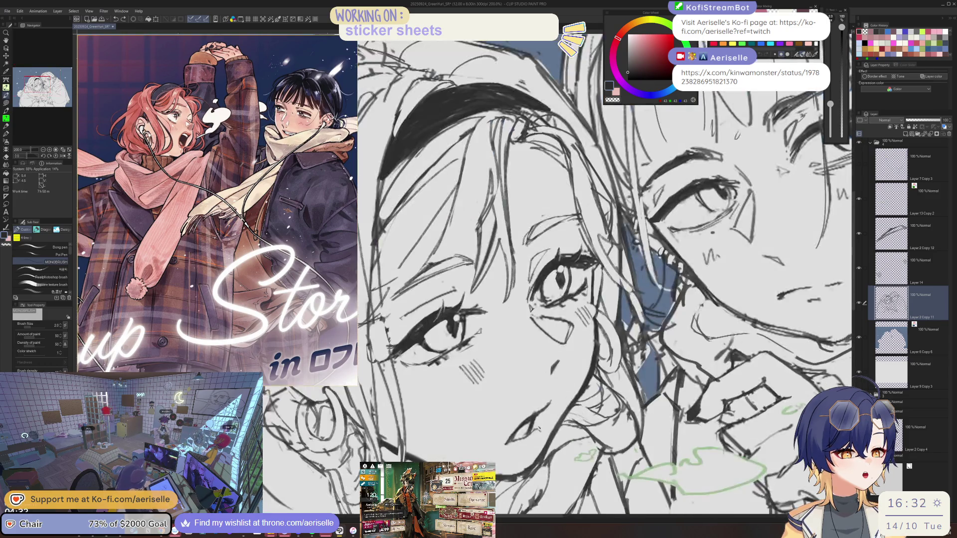
# - Keep switching between eraser and pen to tidy the remaining facial lines near the blush
pyautogui.press('e')
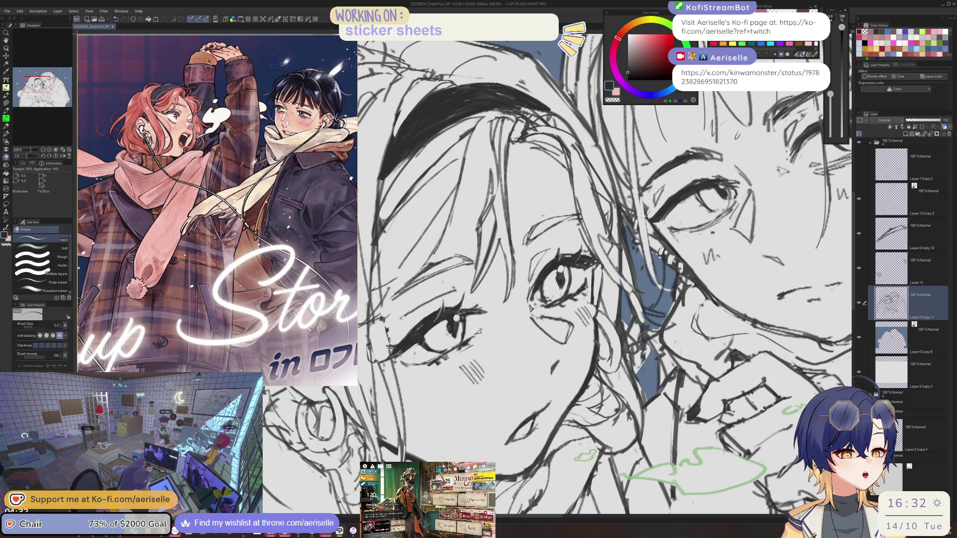
pyautogui.press('b')
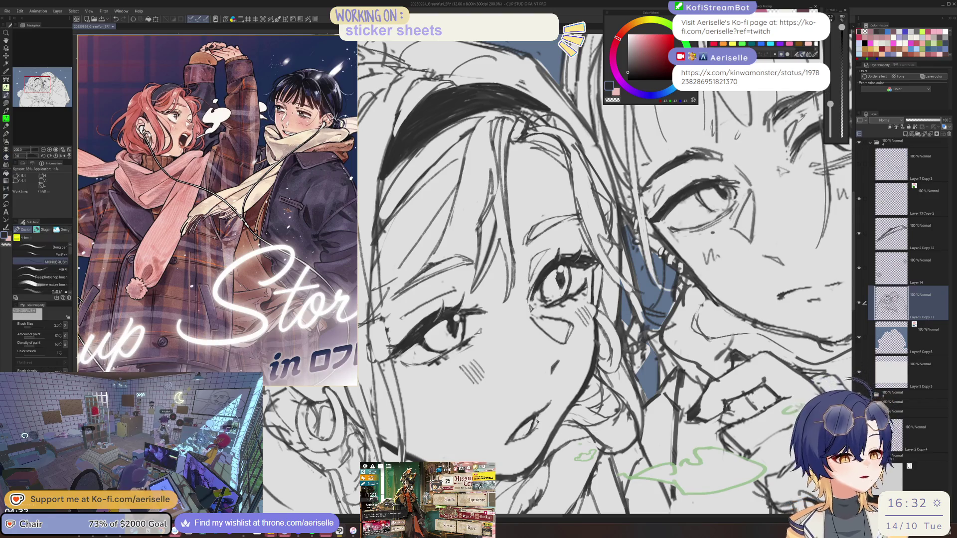
pyautogui.press('e')
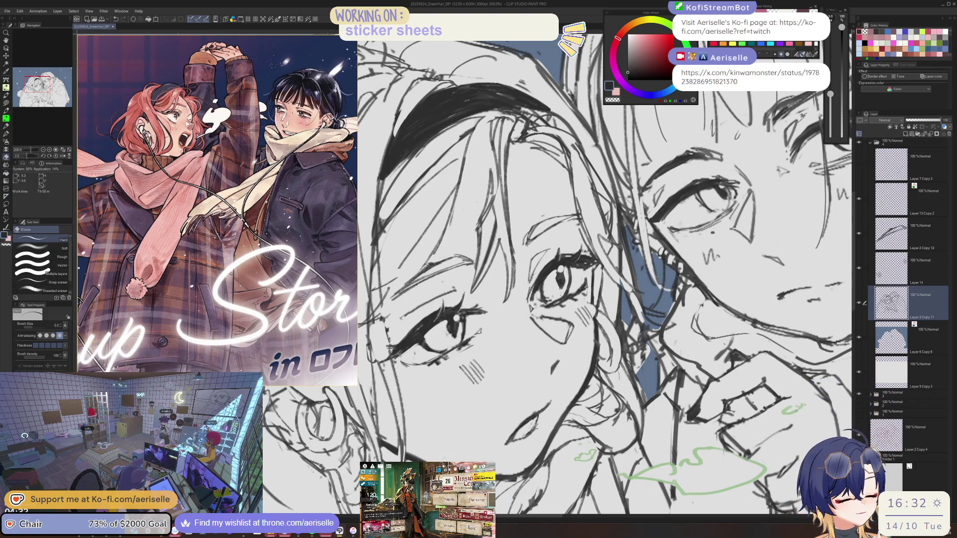
pyautogui.press('b')
pyautogui.scroll(-5, 568, 408)
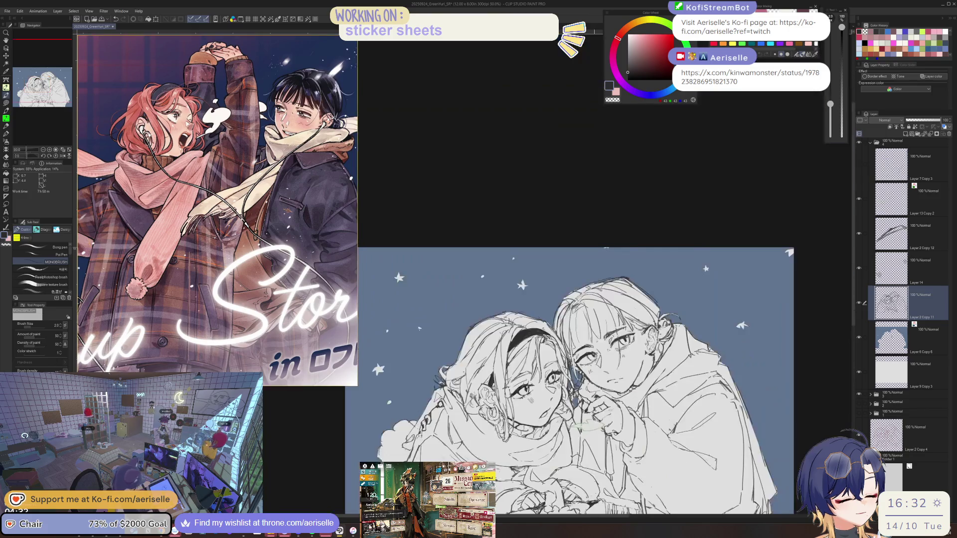
pyautogui.scroll(3, 551, 415)
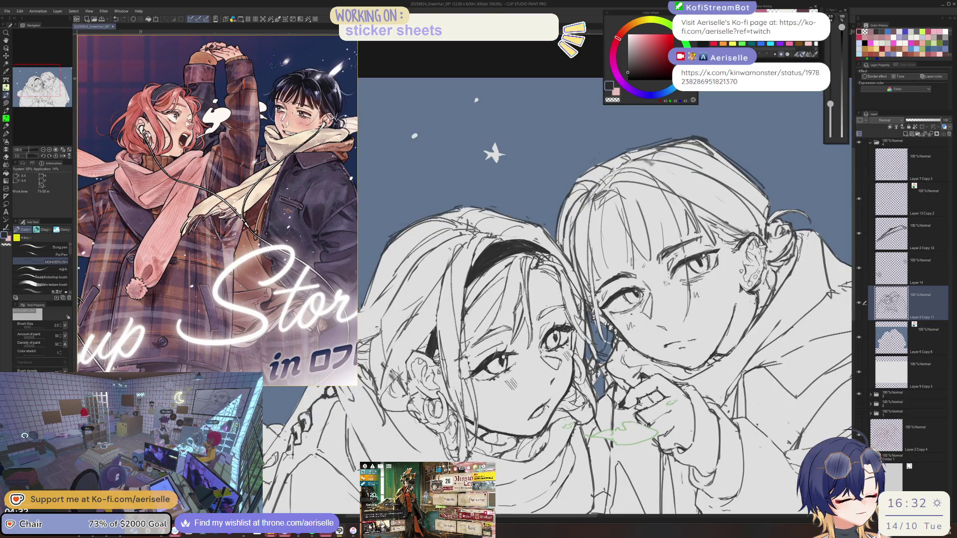
pyautogui.press('e')
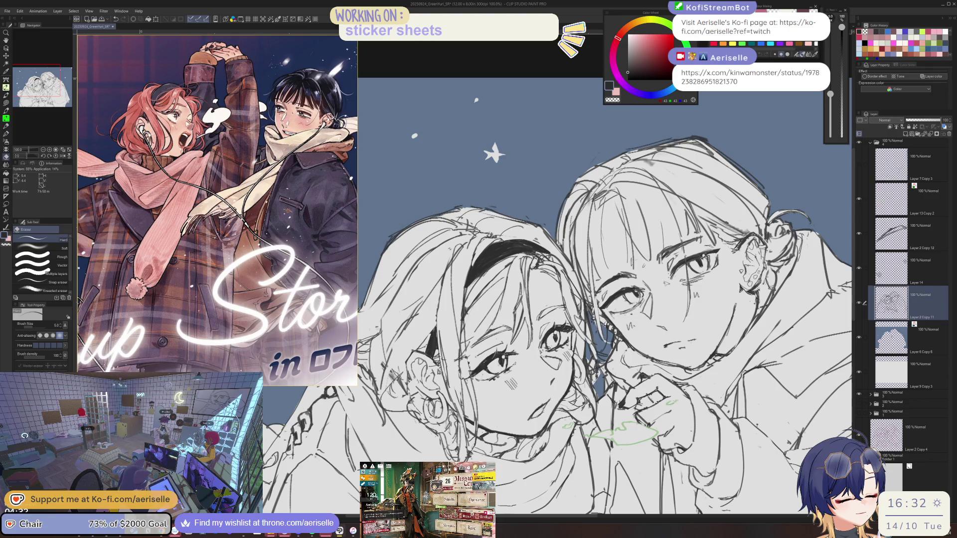
pyautogui.press('b')
pyautogui.scroll(-3, 568, 378)
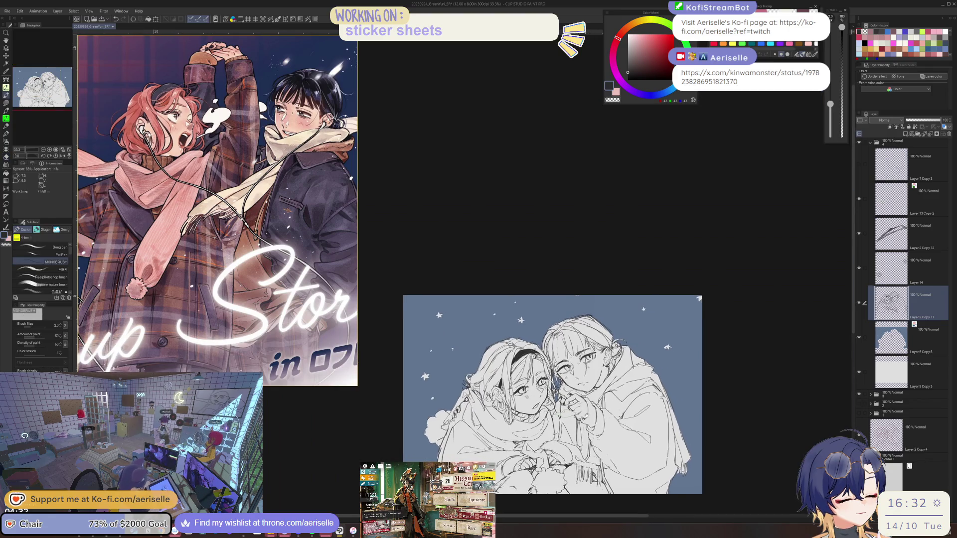
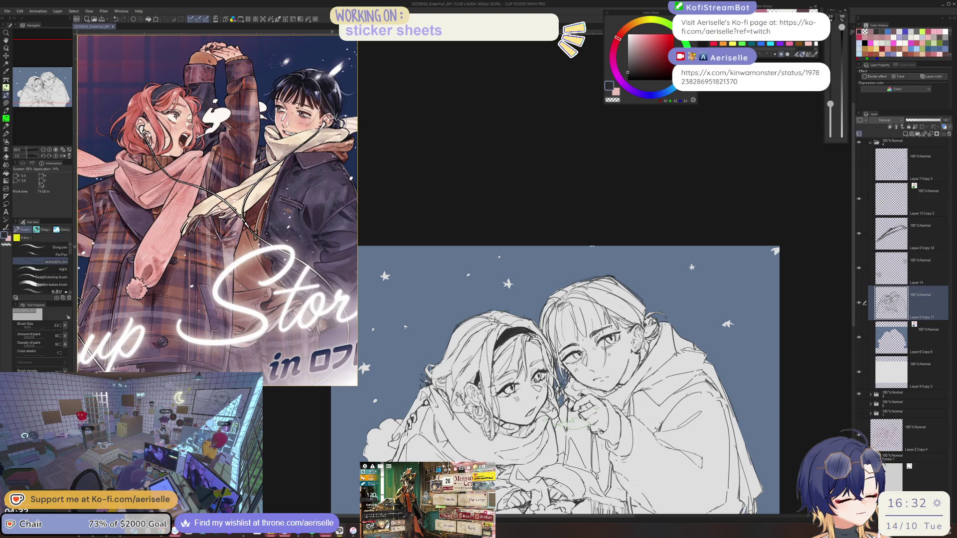
# - Clean up stray sketch lines on the faces, alternating Eraser and MONOBRUSH
pyautogui.scroll(3, 543, 376)
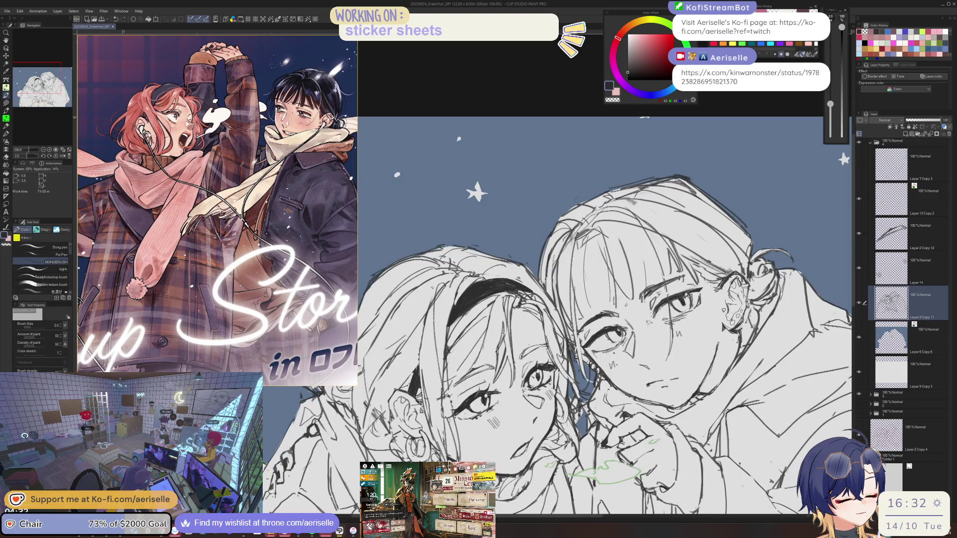
pyautogui.press('e')
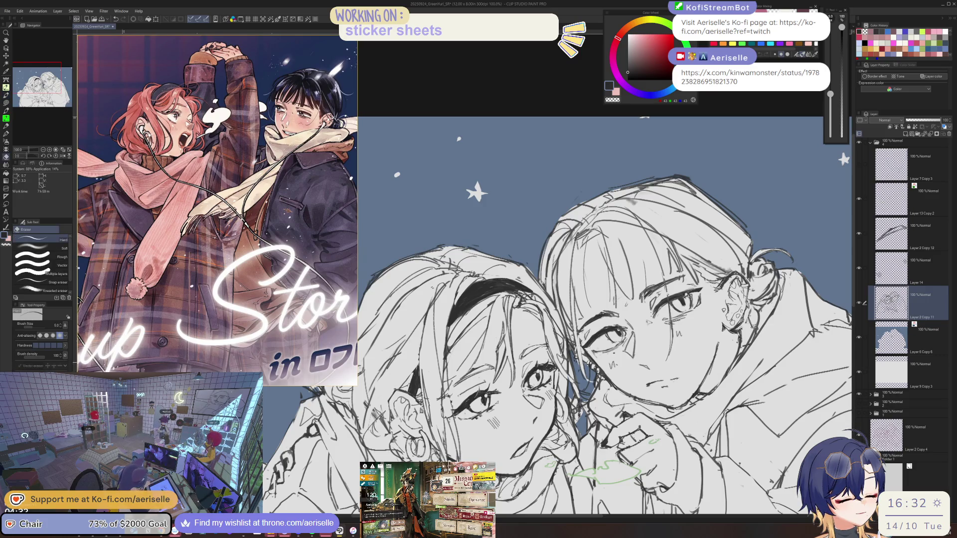
pyautogui.scroll(-3, 542, 375)
pyautogui.scroll(2, 449, 348)
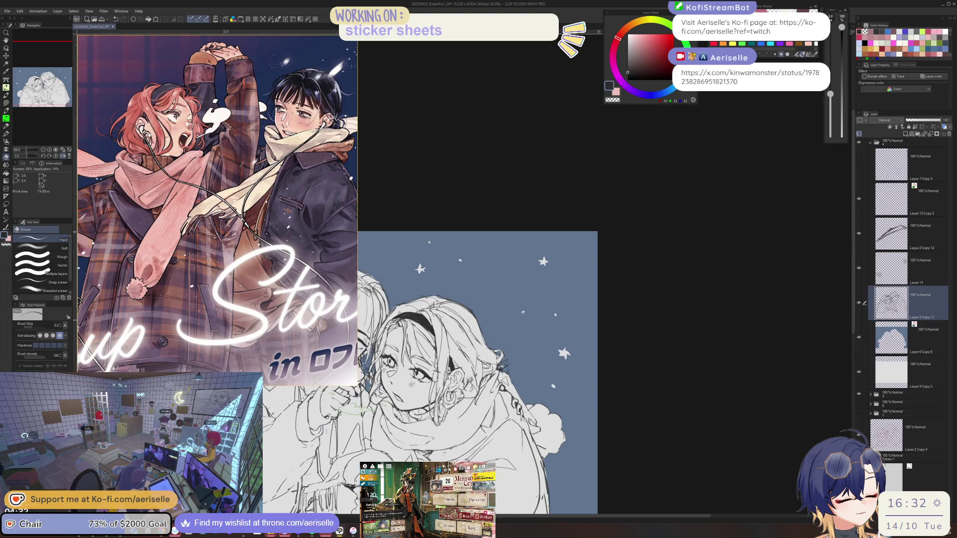
pyautogui.scroll(4, 399, 349)
pyautogui.press('b')
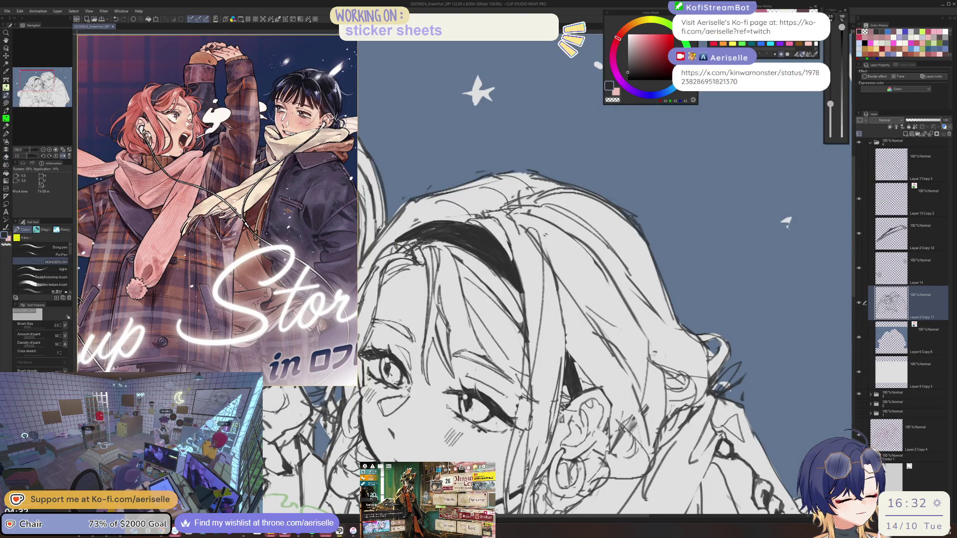
pyautogui.scroll(-3, 548, 329)
pyautogui.scroll(1, 548, 329)
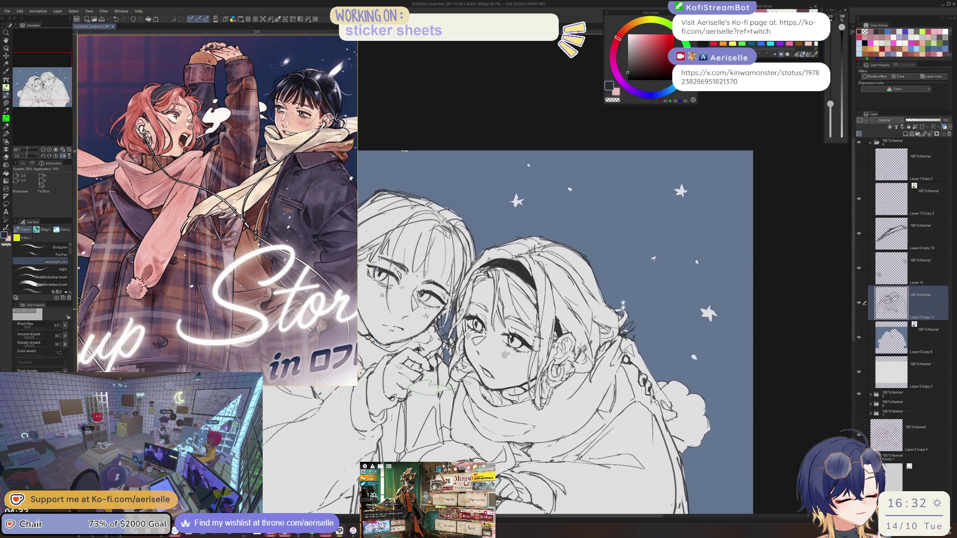
pyautogui.scroll(1, 481, 348)
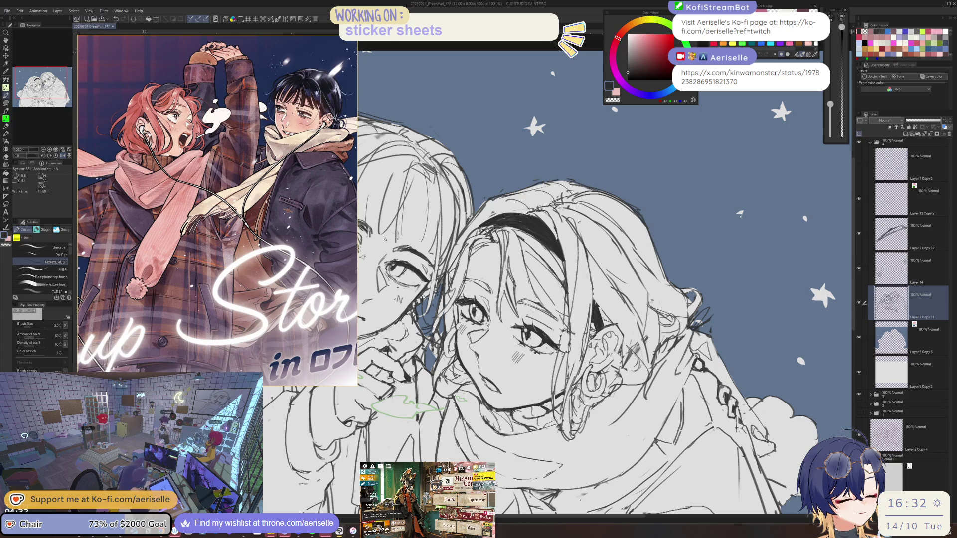
# - Lasso the left girl's mouth, nudge it slightly right, and deselect
pyautogui.hotkey('ctrl', '-')
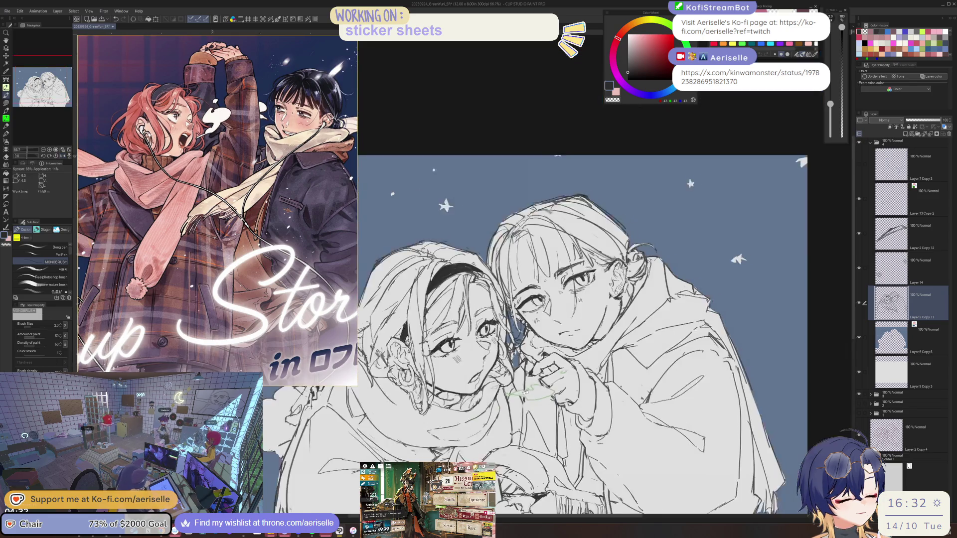
pyautogui.press('m')
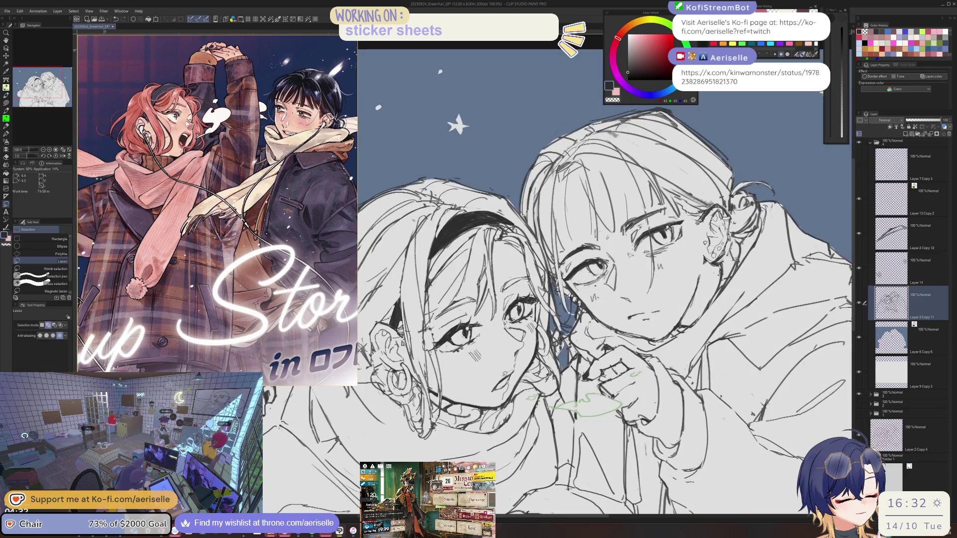
pyautogui.press('k')
pyautogui.moveTo(498, 386); pyautogui.dragTo(502, 387)
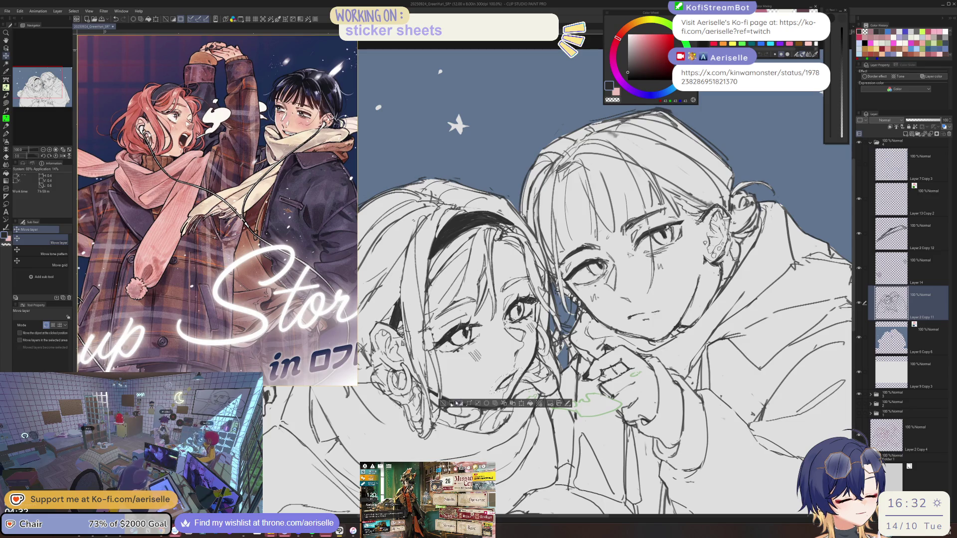
pyautogui.hotkey('ctrl', 'd')
# - Erase more stray face lines, then flip the canvas horizontally to check the drawing
pyautogui.press('e')
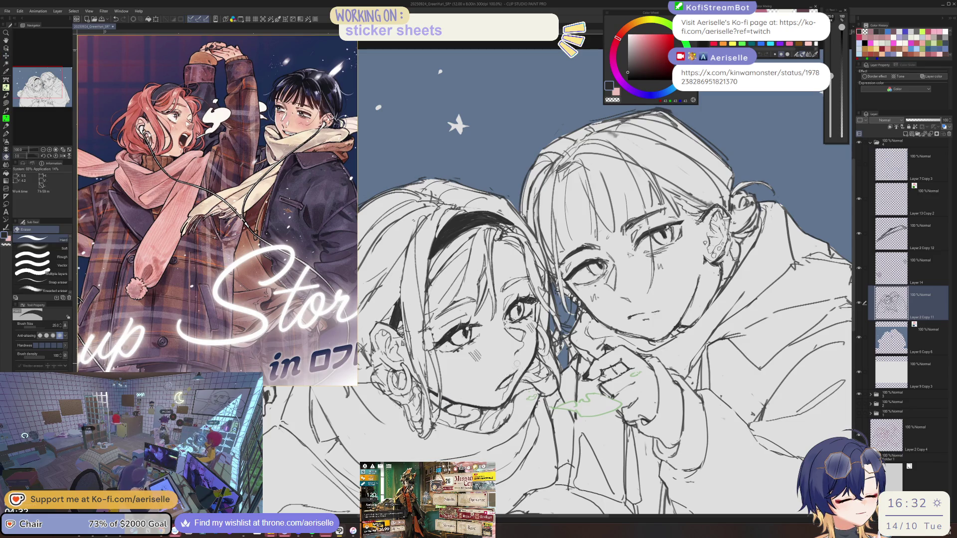
pyautogui.scroll(-3, 513, 376)
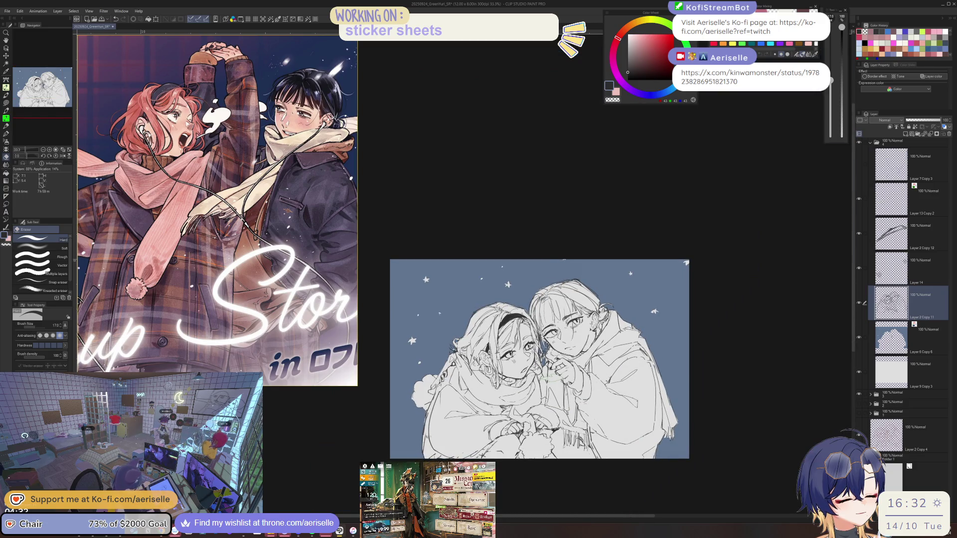
pyautogui.scroll(2, 526, 376)
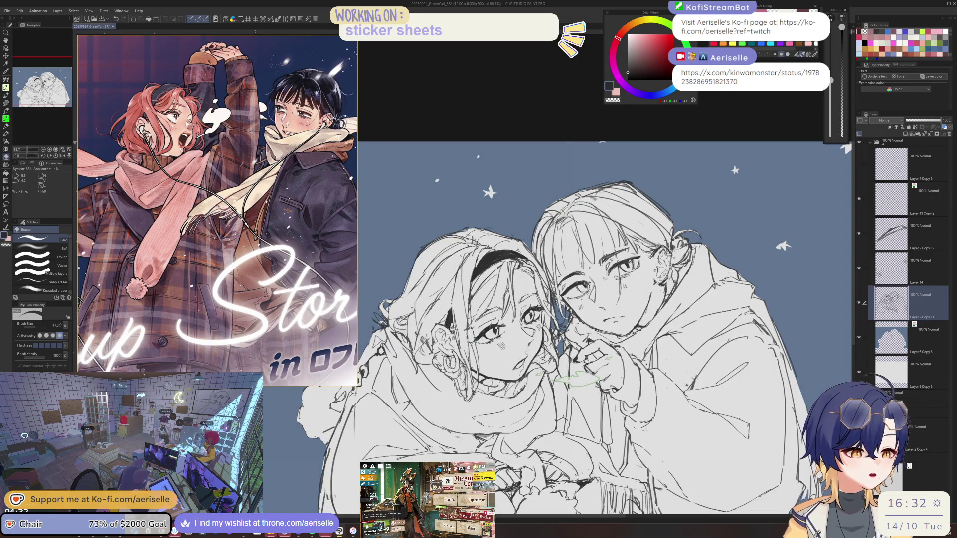
pyautogui.scroll(3, 529, 340)
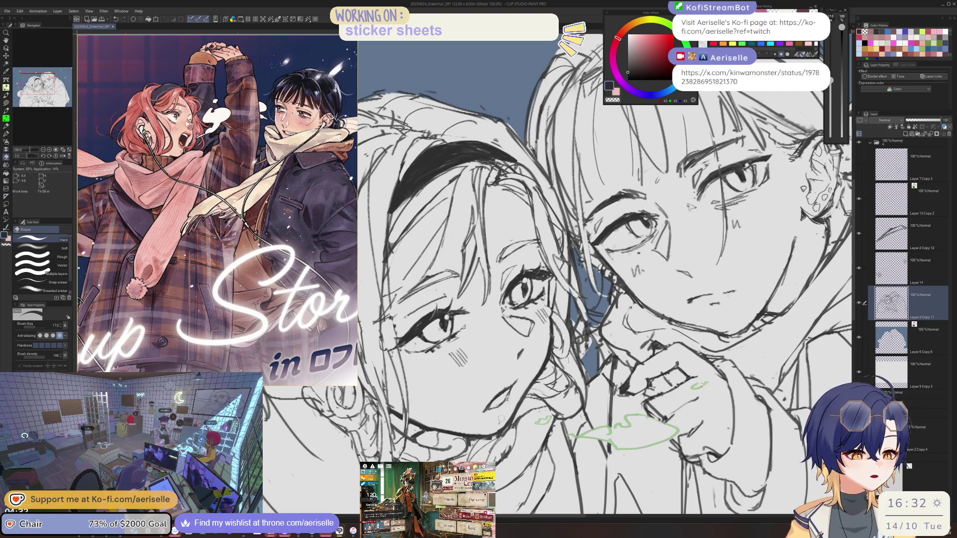
pyautogui.scroll(-4, 527, 347)
pyautogui.press('p')
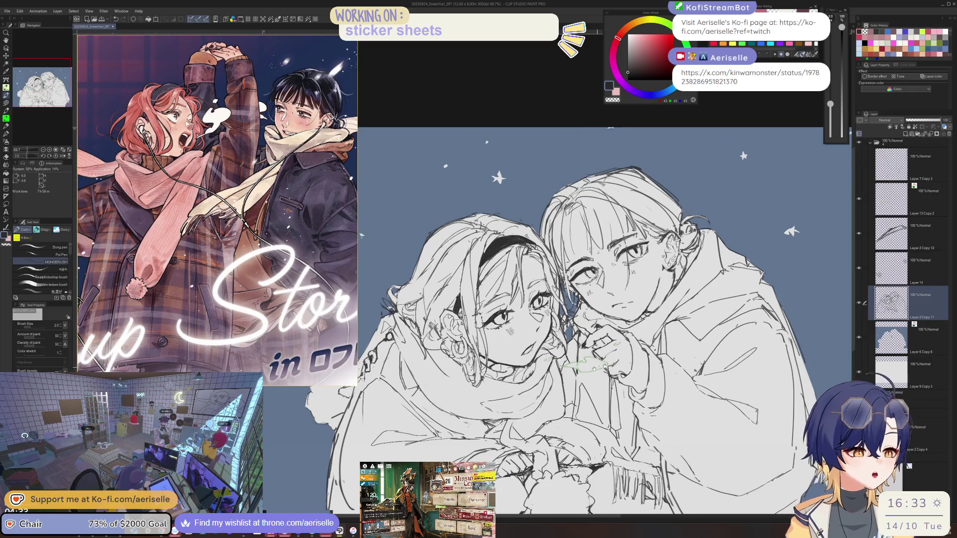
pyautogui.scroll(4, 550, 318)
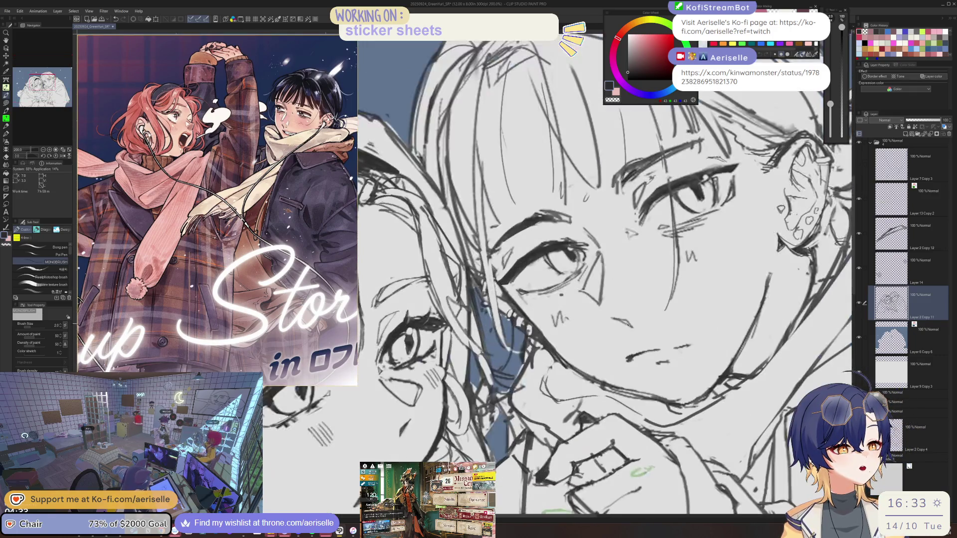
pyautogui.scroll(-5, 627, 325)
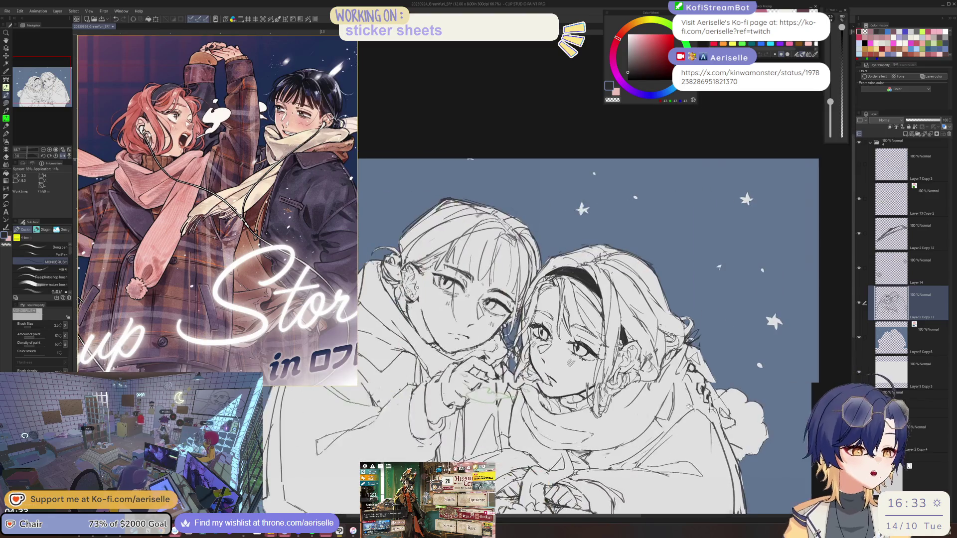
pyautogui.scroll(3, 558, 279)
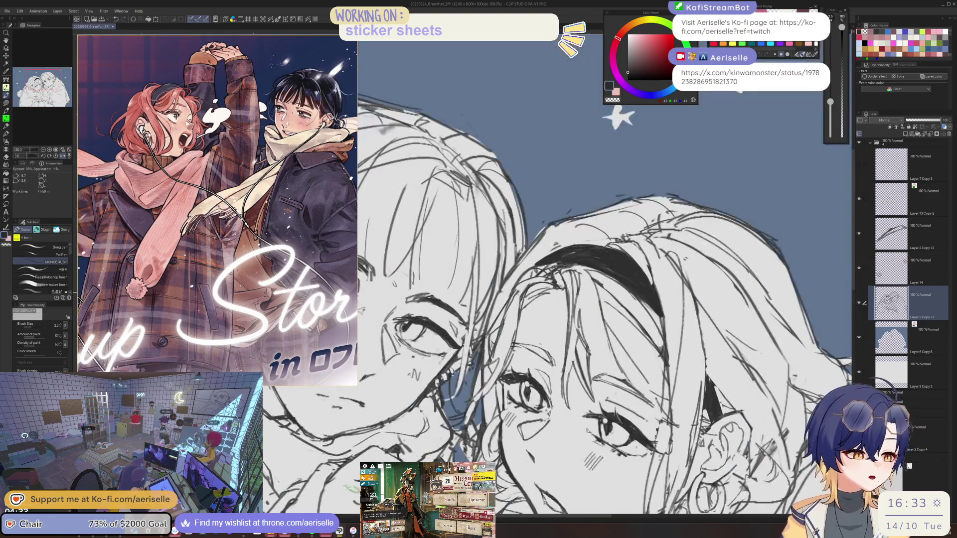
pyautogui.press('e')
pyautogui.hotkey('ctrl', '0')
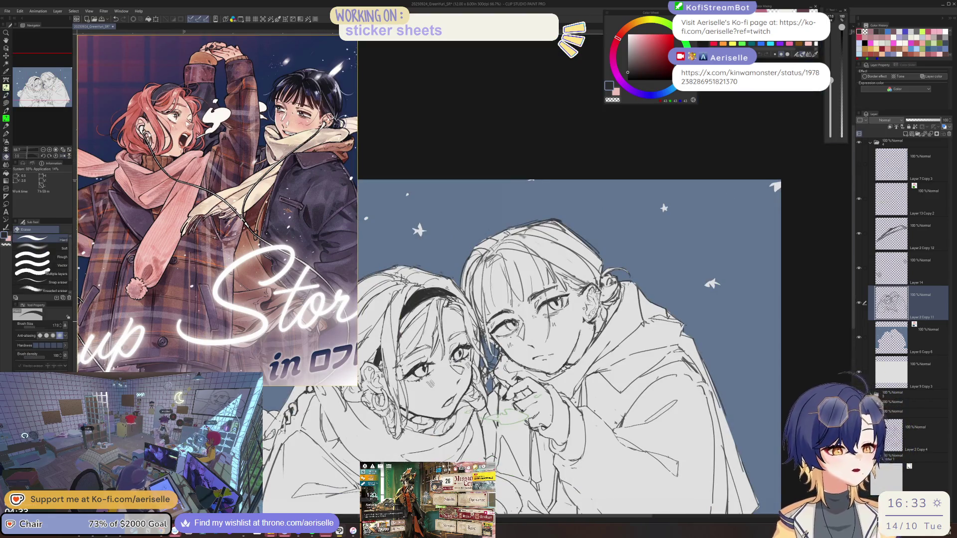
# - Scroll the PureRef board to zoom in on the lime-green manga cover of the wavy-haired girl
pyautogui.scroll(-5, 208, 238)
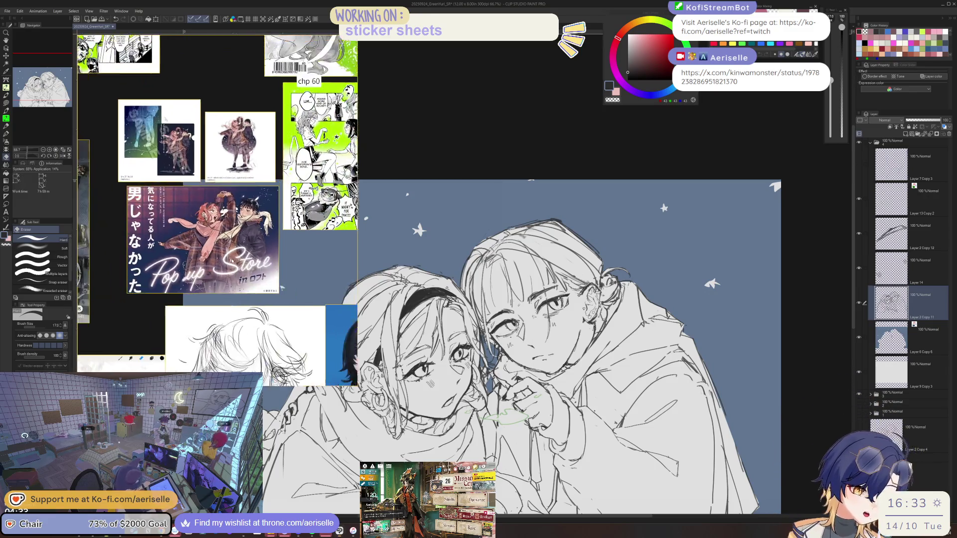
pyautogui.scroll(-5, 220, 239)
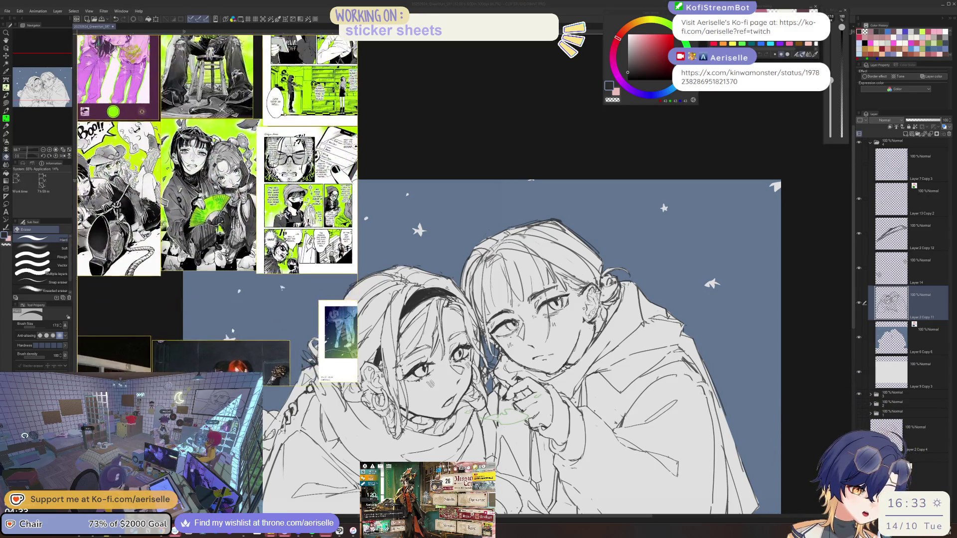
pyautogui.scroll(-5, 217, 209)
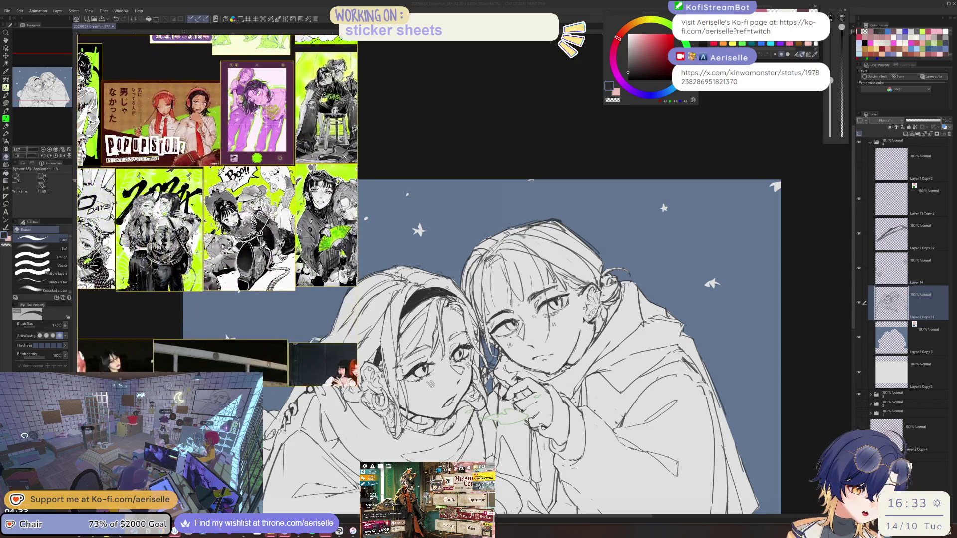
pyautogui.scroll(-5, 217, 210)
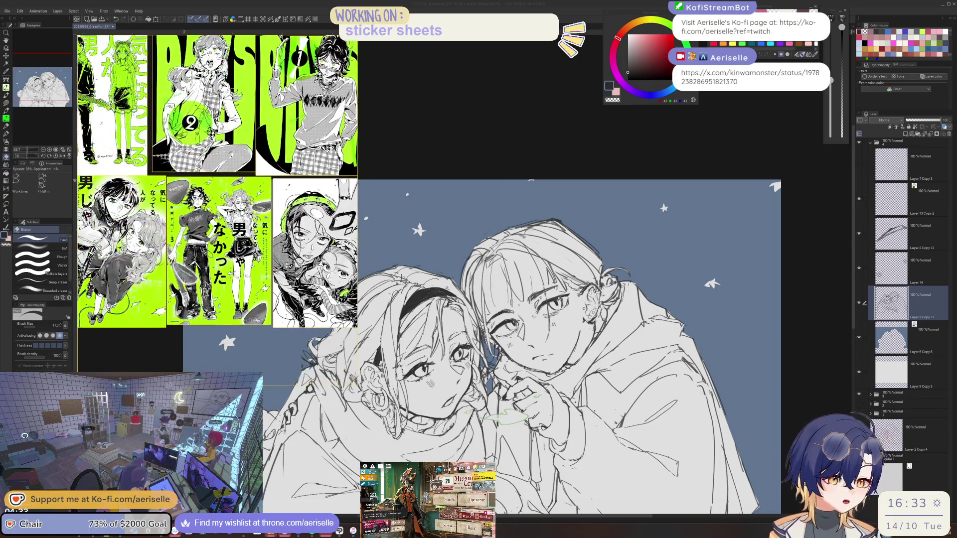
pyautogui.scroll(3, 217, 209)
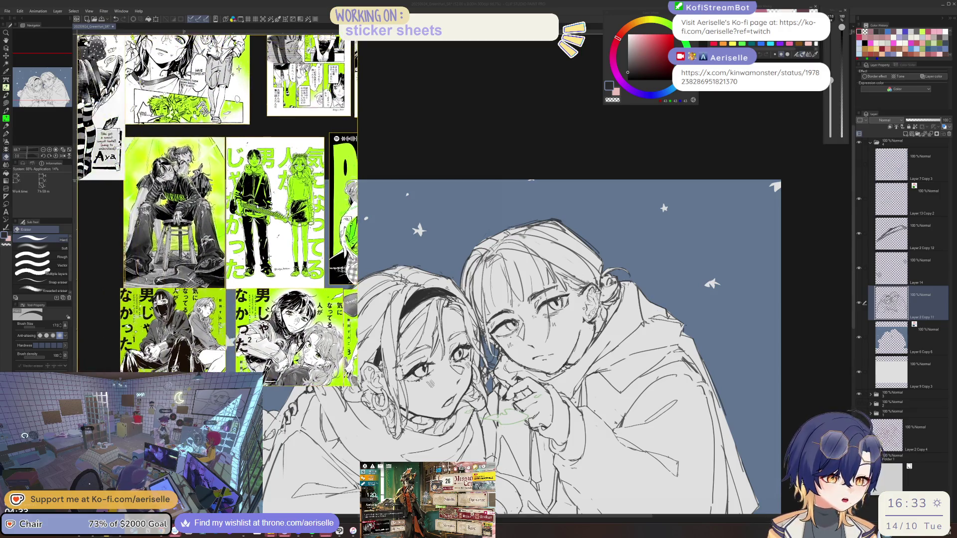
pyautogui.scroll(6, 280, 201)
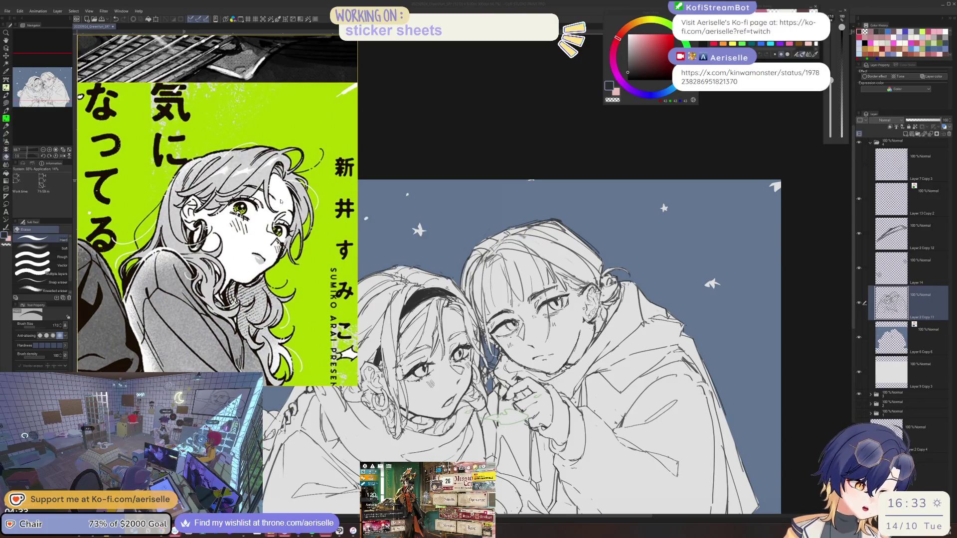
pyautogui.scroll(2, 436, 304)
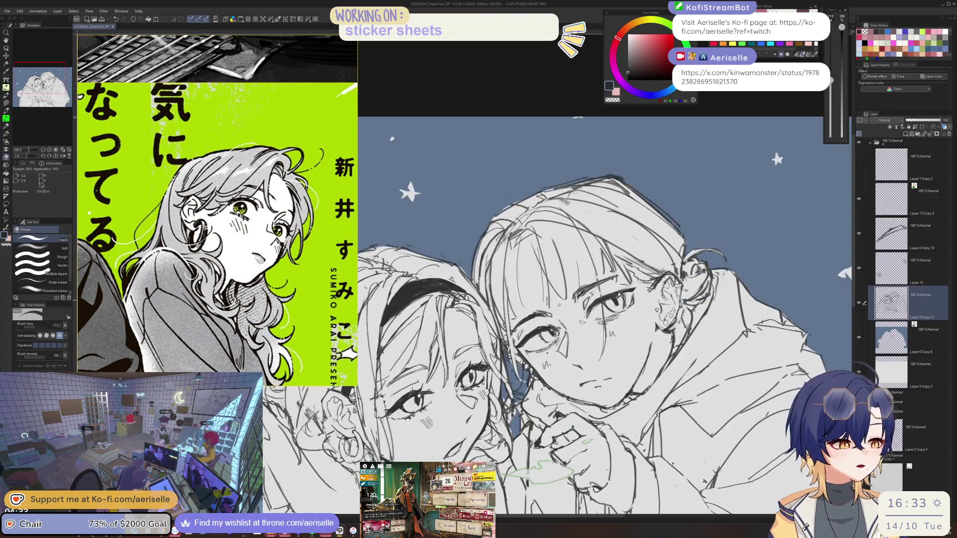
# - Enlarge the eraser to size 30 and zoom in, switching between eraser and brush on the faces
pyautogui.press(']')
pyautogui.press(']')
pyautogui.press(']')
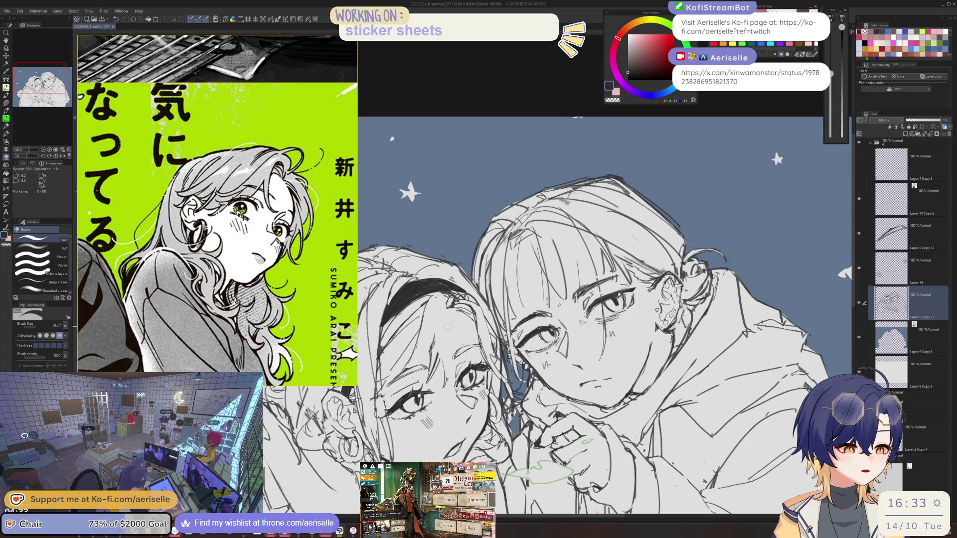
pyautogui.press('b')
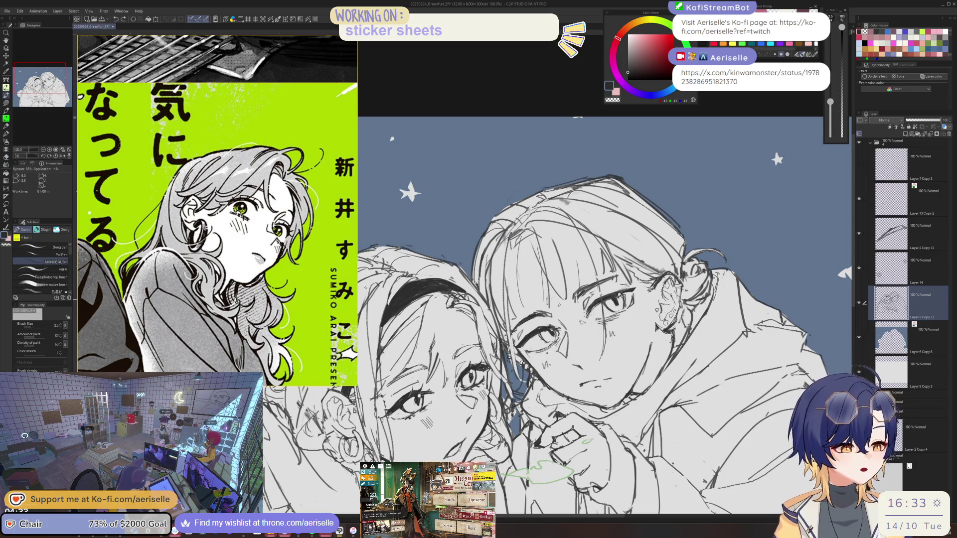
pyautogui.press('e')
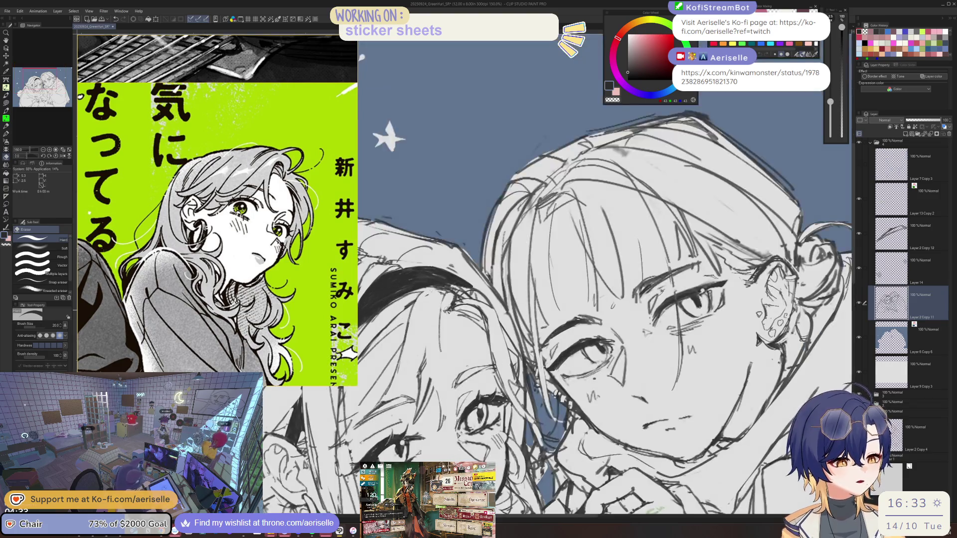
pyautogui.press('b')
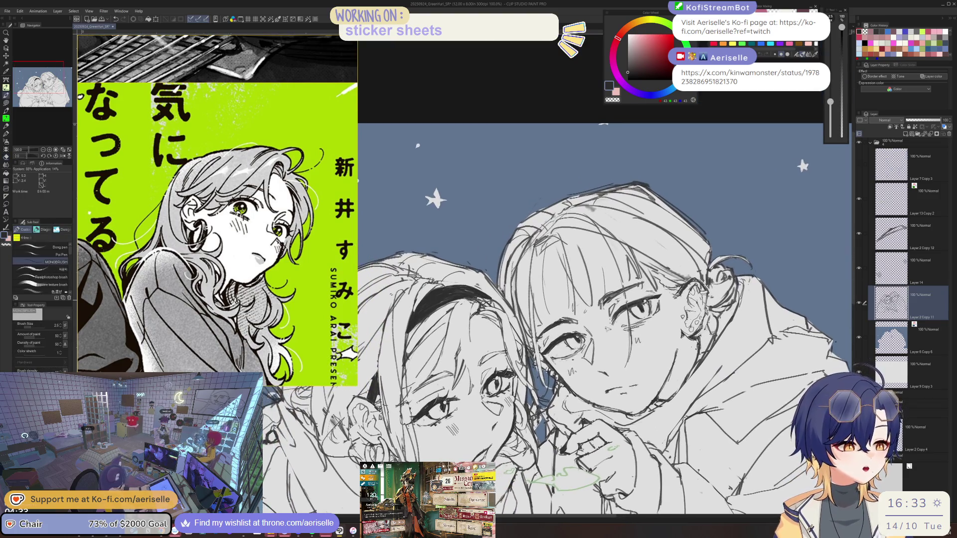
pyautogui.hotkey('ctrl', '+')
pyautogui.press('e')
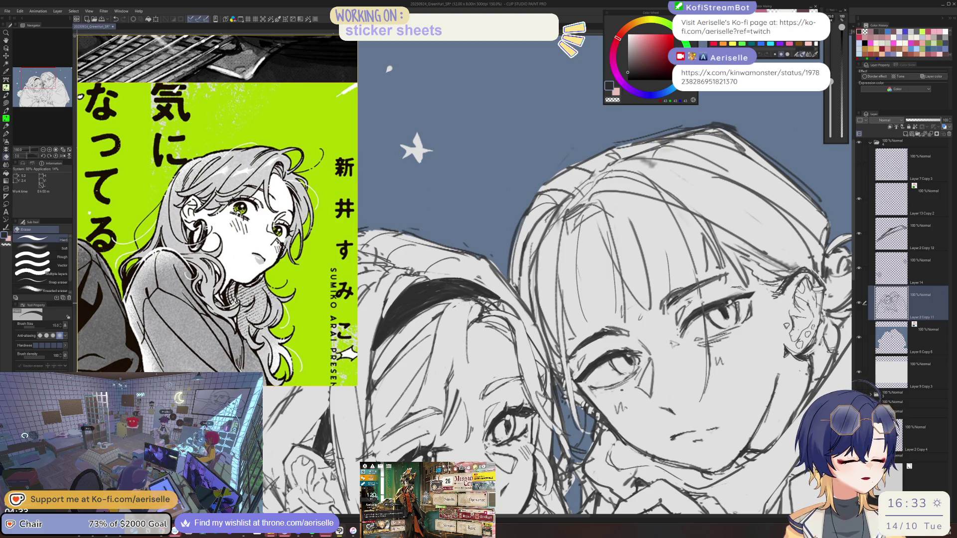
pyautogui.press('b')
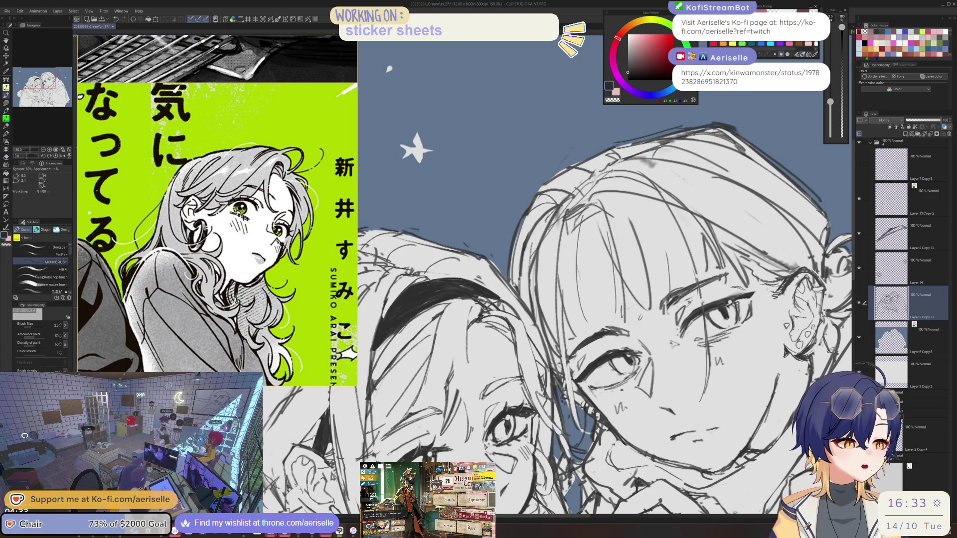
pyautogui.press('e')
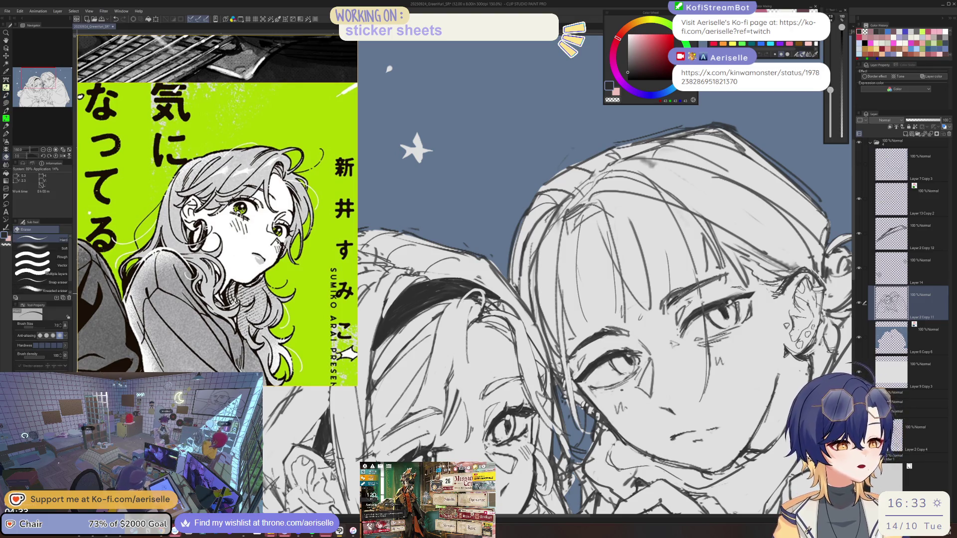
pyautogui.press('b')
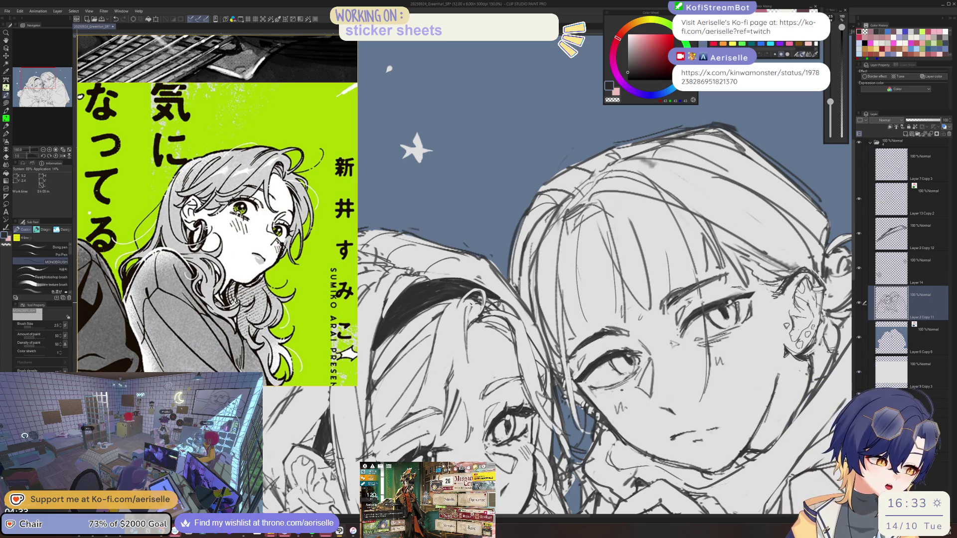
# - Lasso around the left girl's eye up toward the ear
pyautogui.moveTo(467, 449); pyautogui.dragTo(548, 391)
pyautogui.press('m')
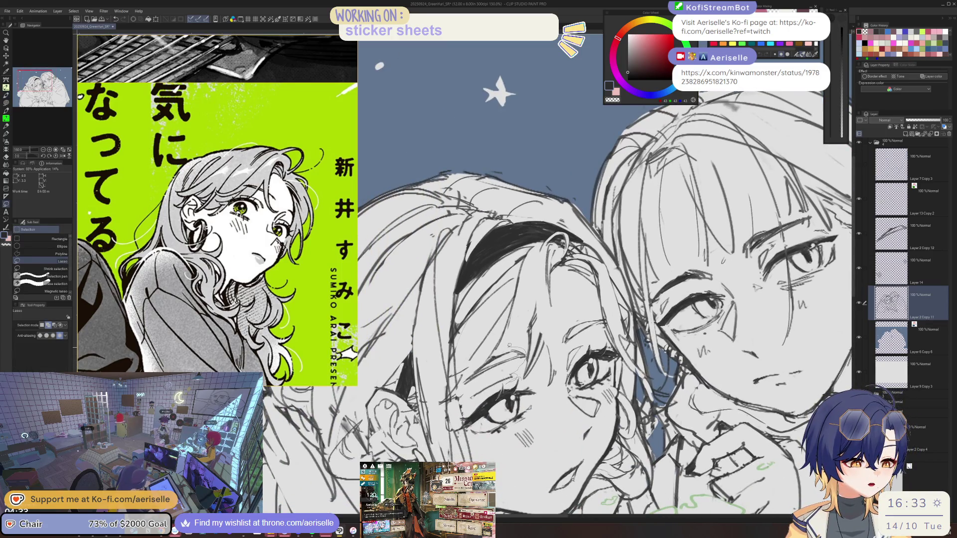
pyautogui.moveTo(481, 366)
pyautogui.mouseDown()
pyautogui.moveTo(462, 386)
pyautogui.moveTo(464, 434)
pyautogui.moveTo(493, 446)
pyautogui.moveTo(537, 385)
pyautogui.moveTo(529, 366)
pyautogui.mouseUp()
pyautogui.moveTo(548, 298)
pyautogui.mouseDown()
pyautogui.moveTo(505, 314)
pyautogui.moveTo(521, 411)
pyautogui.mouseUp()
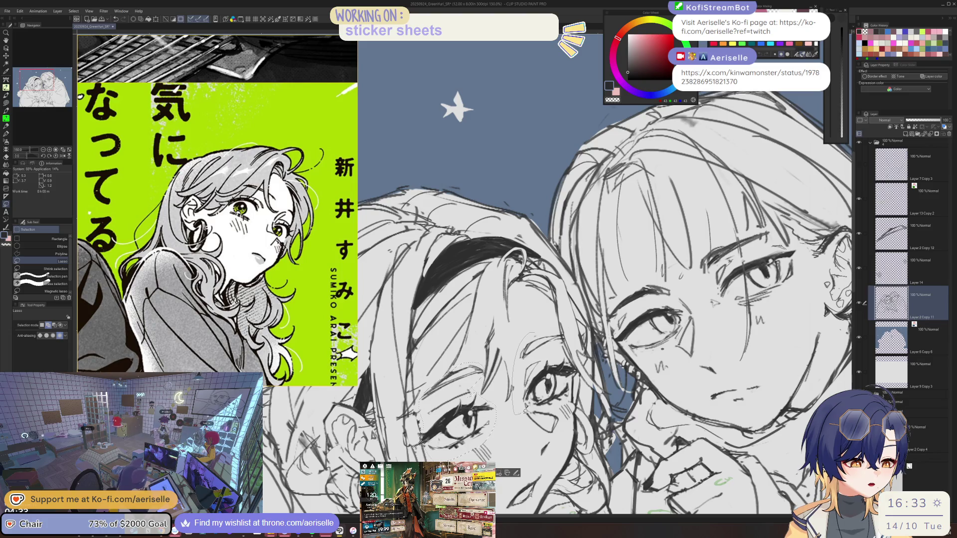
pyautogui.moveTo(577, 371); pyautogui.dragTo(561, 329)
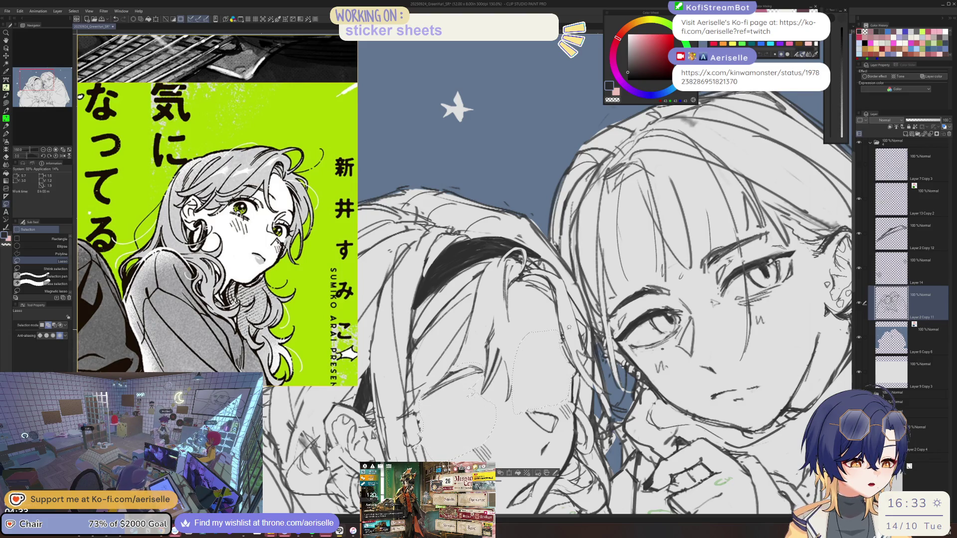
# - Copy-paste the lassoed eye to a new layer and merge Layer 2 Copy 12 into it
pyautogui.hotkey('ctrl', 'c')
pyautogui.hotkey('ctrl', 'v')
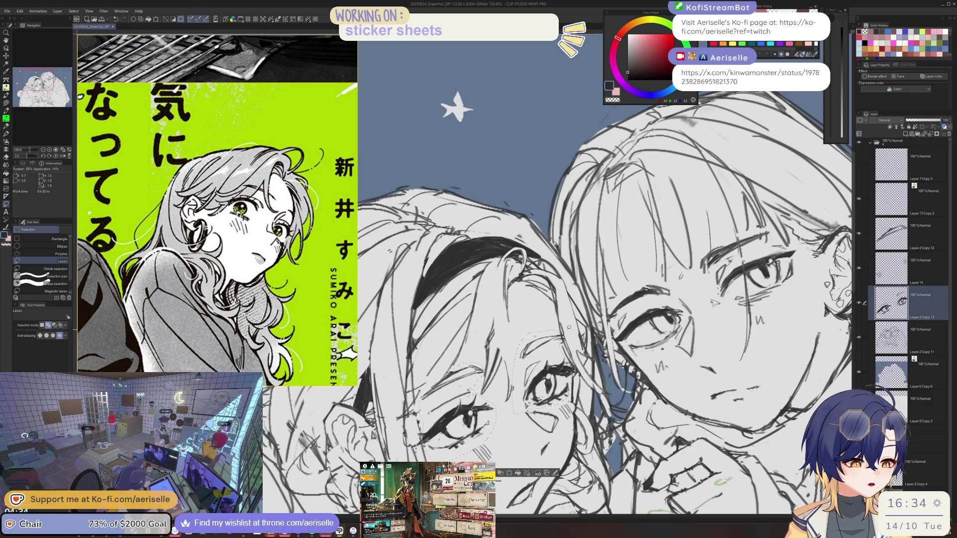
pyautogui.click(928, 235)
pyautogui.moveTo(928, 234); pyautogui.dragTo(926, 289)
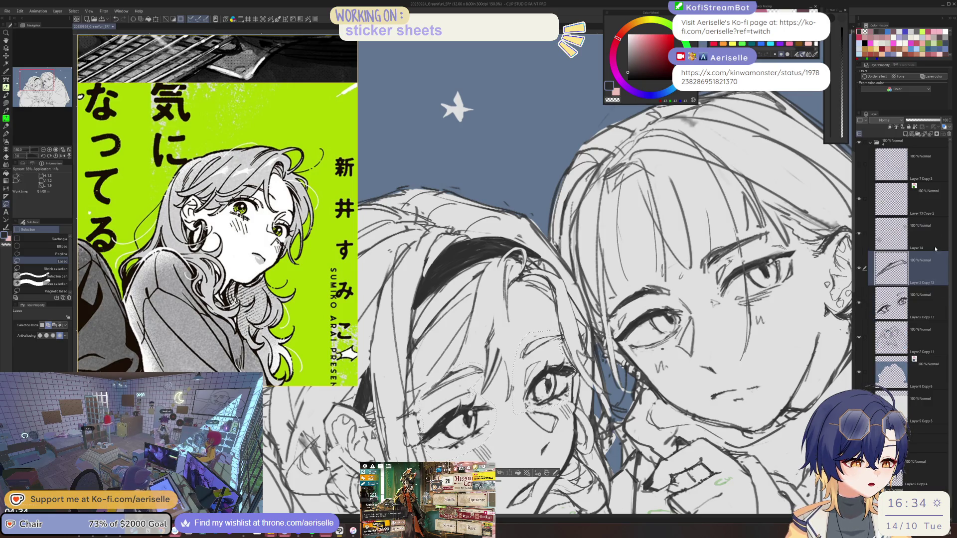
pyautogui.hotkey('ctrl', 'e')
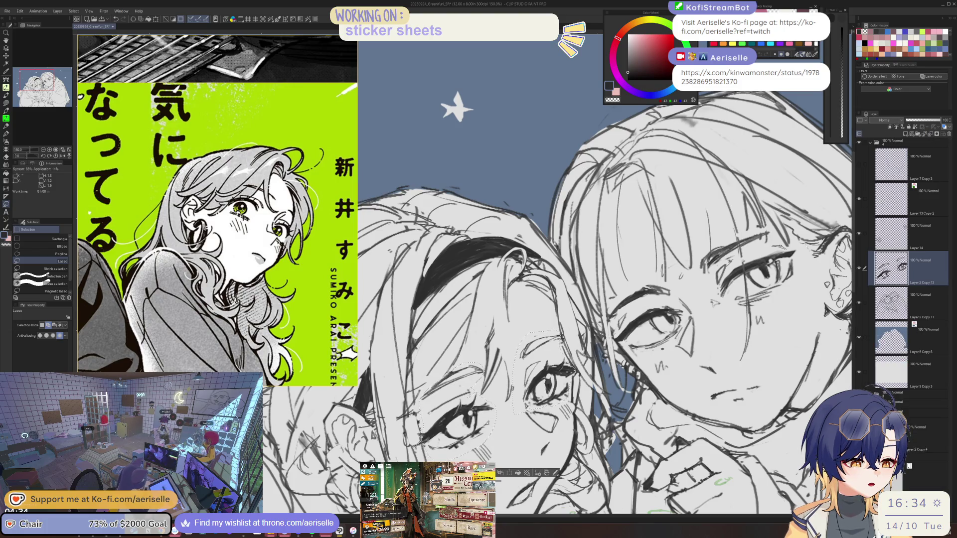
pyautogui.scroll(-3, 805, 245)
pyautogui.scroll(1, 805, 245)
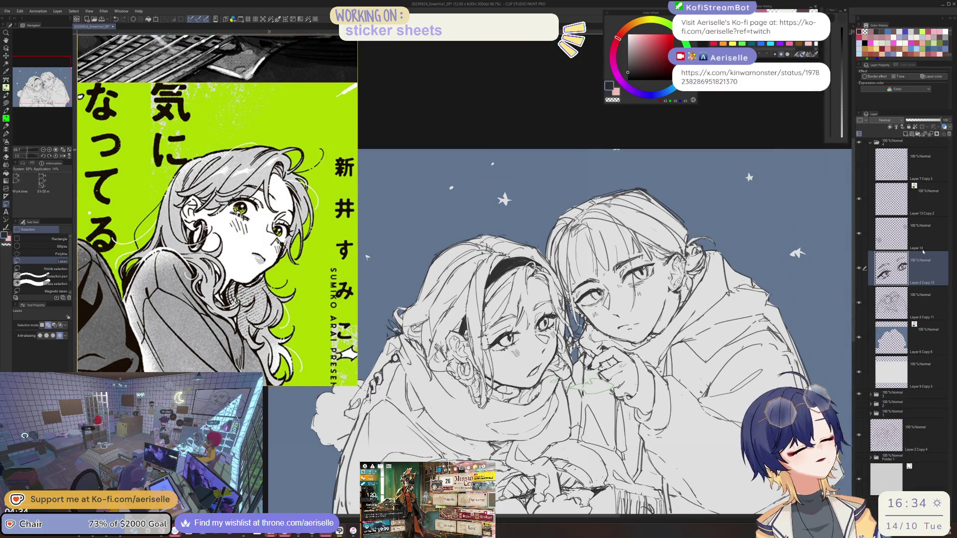
# - On Layer 2 Copy 11, lasso both of the right girl's eyes along cheek and brow
pyautogui.hotkey('alt', '[')
pyautogui.scroll(3, 648, 235)
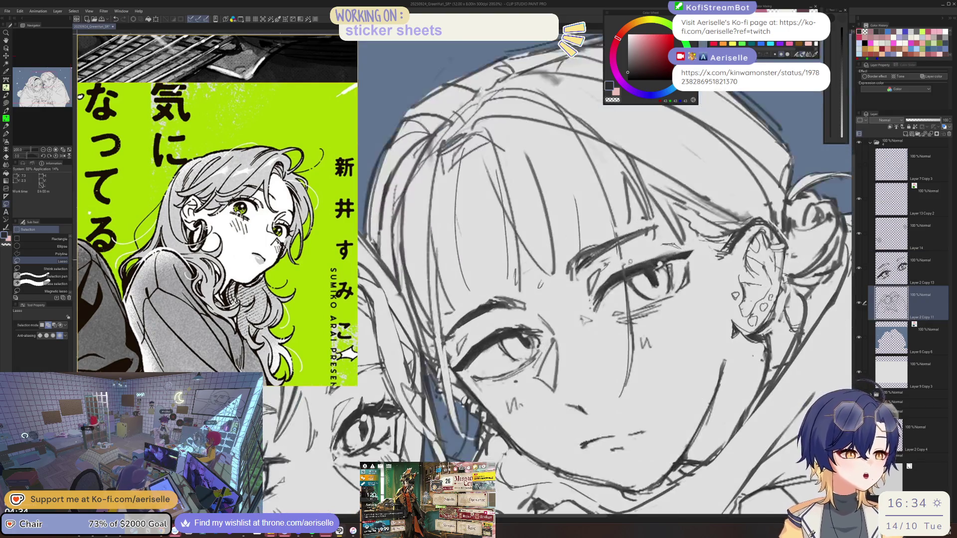
pyautogui.press('u')
pyautogui.press('m')
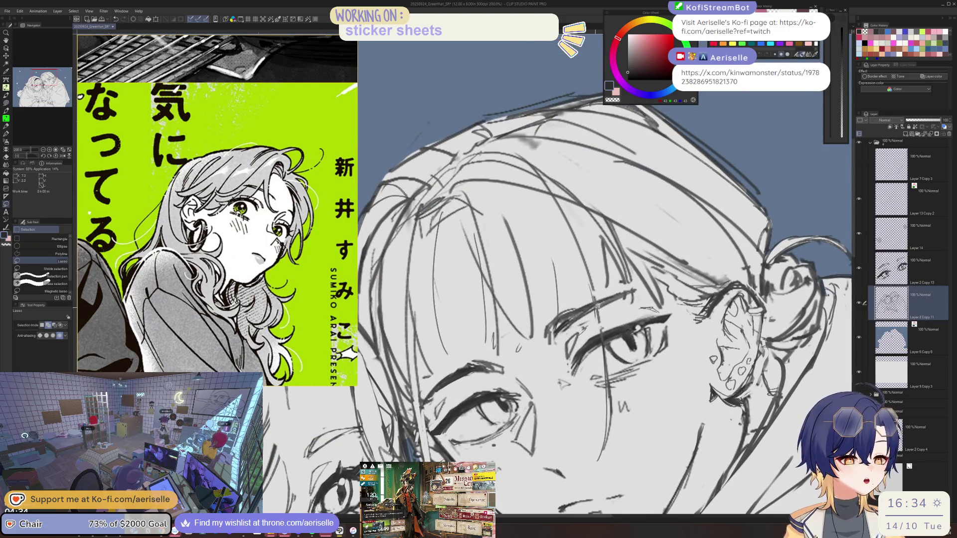
pyautogui.moveTo(559, 313)
pyautogui.mouseDown()
pyautogui.moveTo(559, 367)
pyautogui.moveTo(606, 386)
pyautogui.mouseUp()
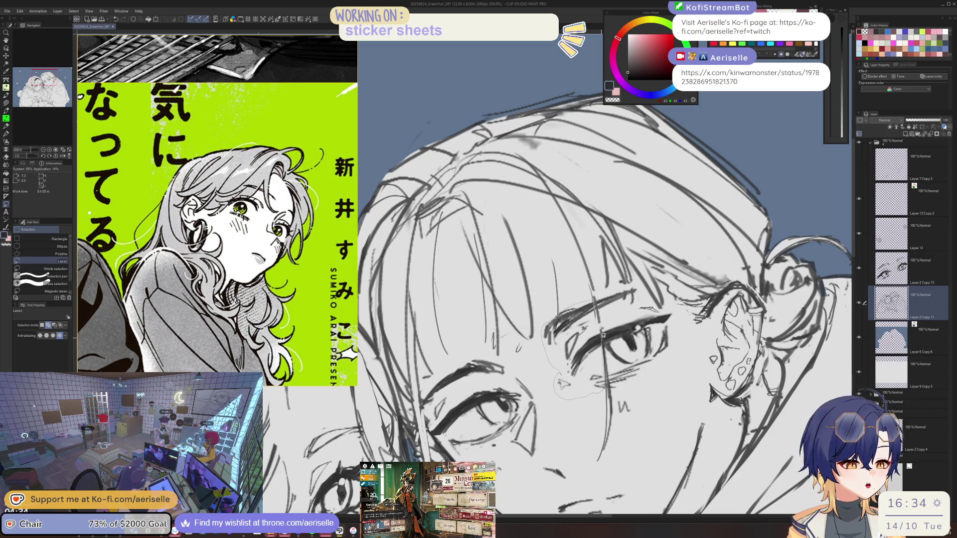
pyautogui.moveTo(603, 336); pyautogui.dragTo(606, 344)
pyautogui.moveTo(613, 388)
pyautogui.mouseDown()
pyautogui.moveTo(683, 331)
pyautogui.moveTo(638, 285)
pyautogui.moveTo(629, 295)
pyautogui.mouseUp()
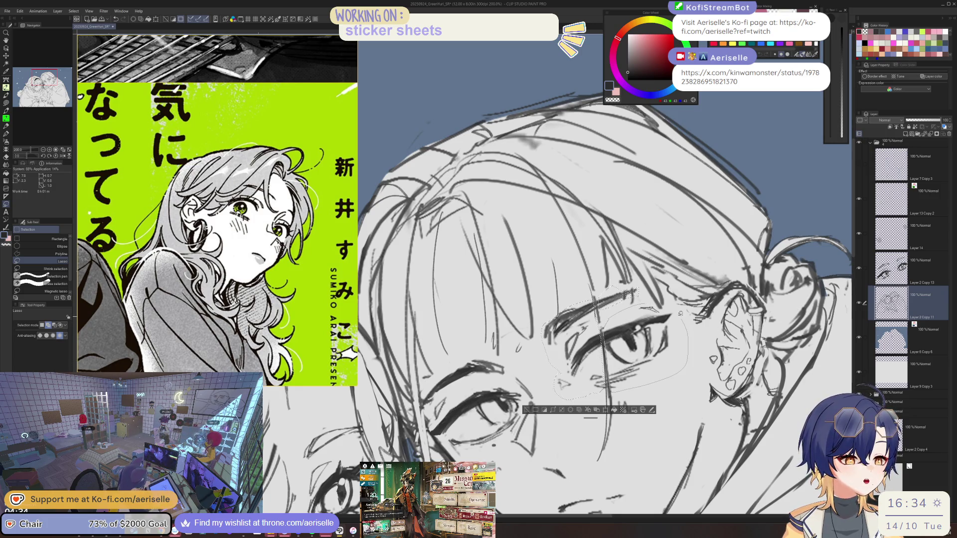
pyautogui.moveTo(522, 384)
pyautogui.mouseDown()
pyautogui.moveTo(562, 359)
pyautogui.moveTo(522, 428)
pyautogui.moveTo(471, 403)
pyautogui.moveTo(467, 378)
pyautogui.mouseUp()
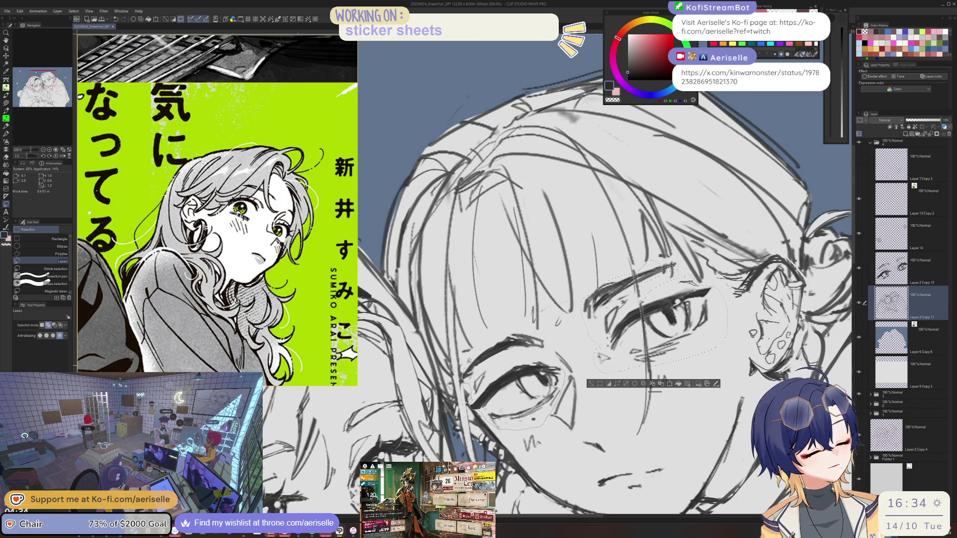
pyautogui.moveTo(523, 327); pyautogui.dragTo(560, 358)
# - Cut and paste the eyes onto a new layer, deselect, and delete the old bold-eye layer
pyautogui.hotkey('ctrl', 'x')
pyautogui.hotkey('ctrl', 'v')
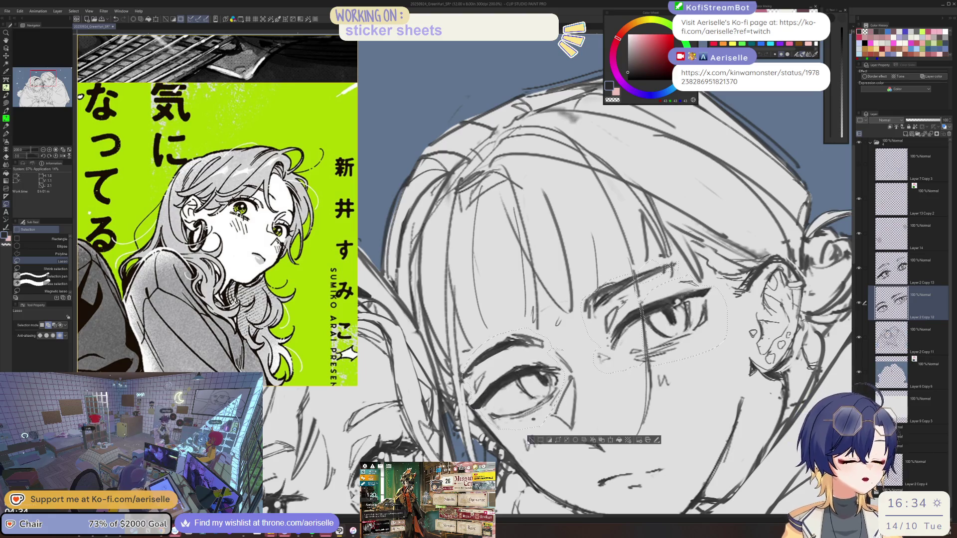
pyautogui.hotkey('ctrl', 'd')
pyautogui.press('Delete')
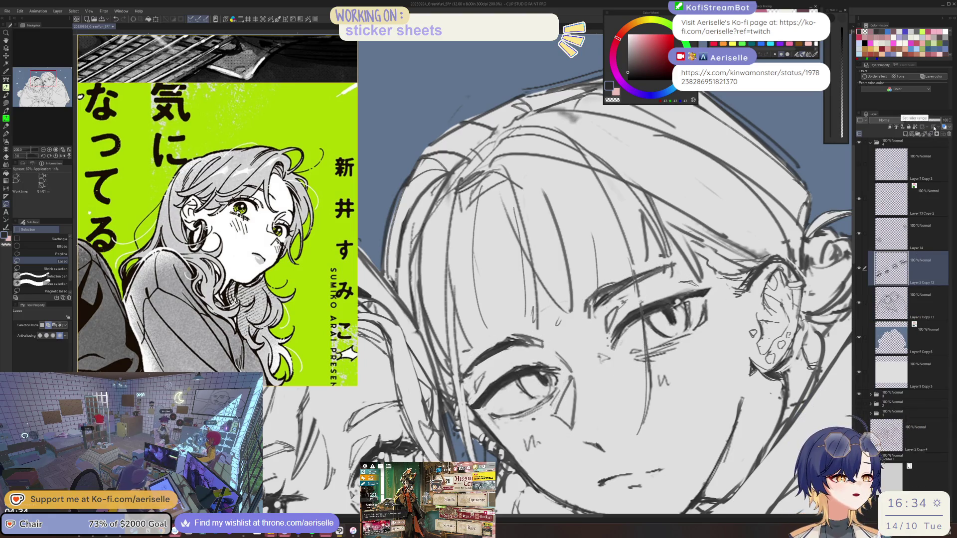
# - Zoom out to show both faces and save with Ctrl+S
pyautogui.hotkey('ctrl', '-')
pyautogui.hotkey('ctrl', 's')
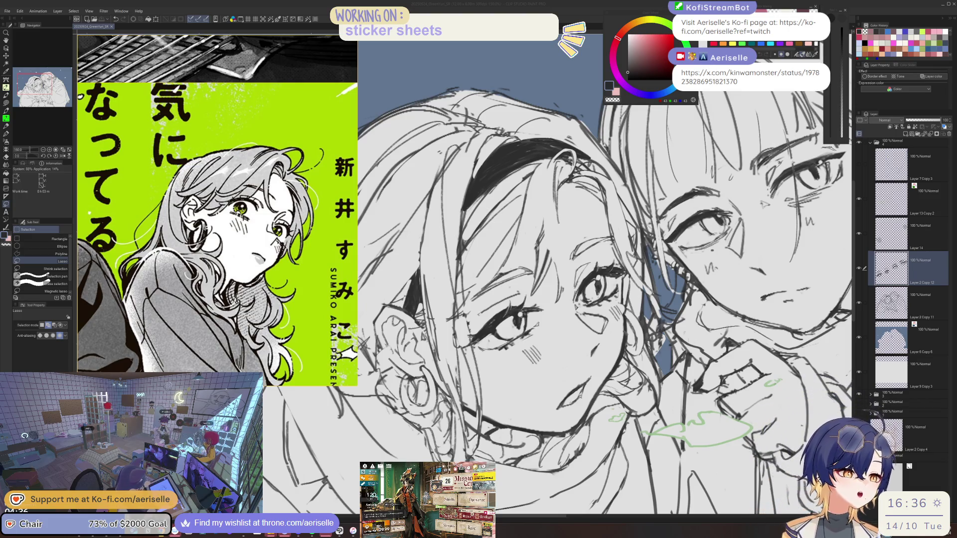
pyautogui.moveTo(559, 221); pyautogui.dragTo(524, 341)
# - Lock Layer 9 Copy 3 and return to the Layer 2 Copy 11 sketch layer
pyautogui.press('e')
pyautogui.hotkey('alt', '[')
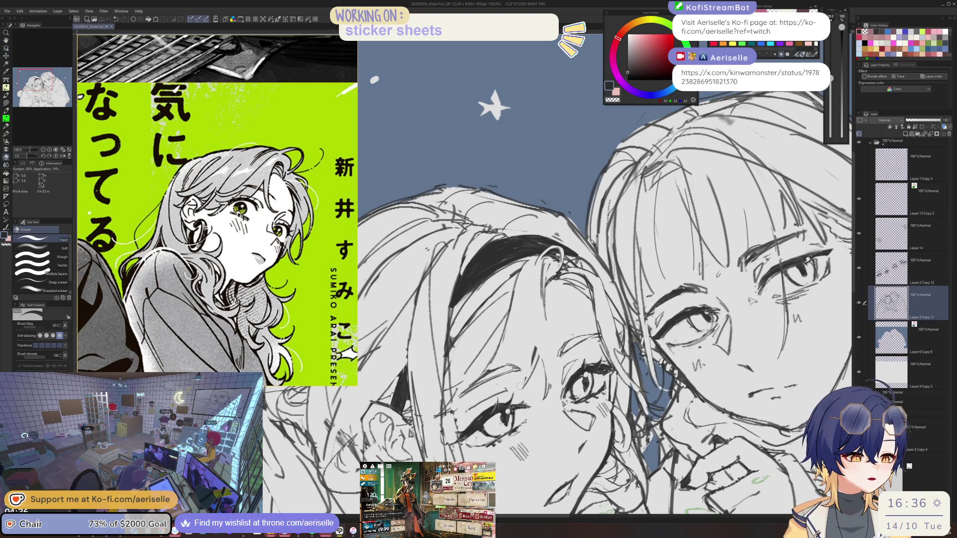
pyautogui.press('p')
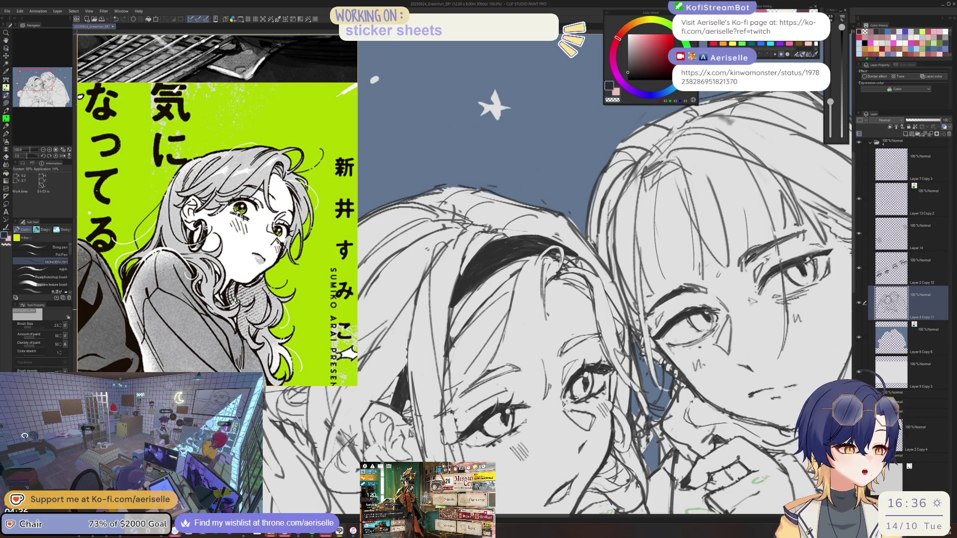
pyautogui.press('e')
pyautogui.press('o')
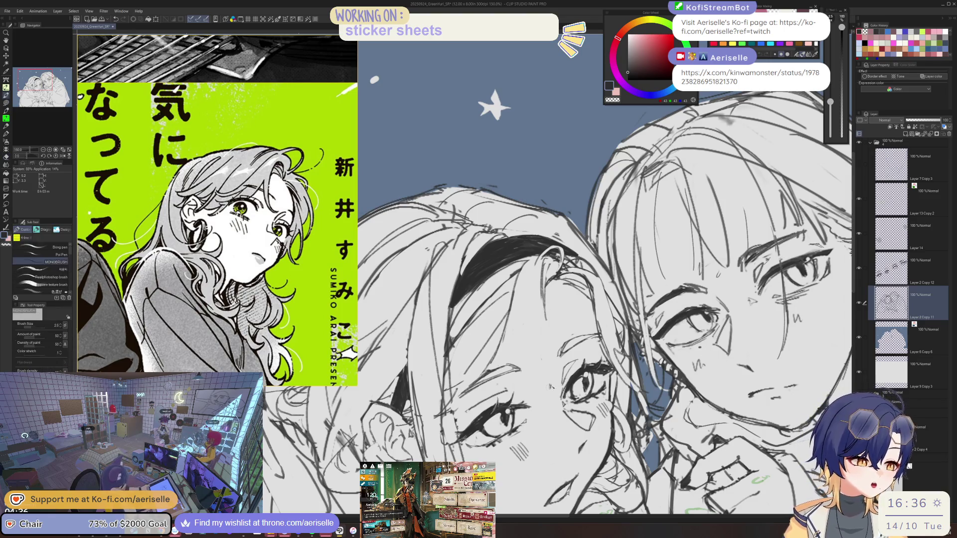
pyautogui.press('p')
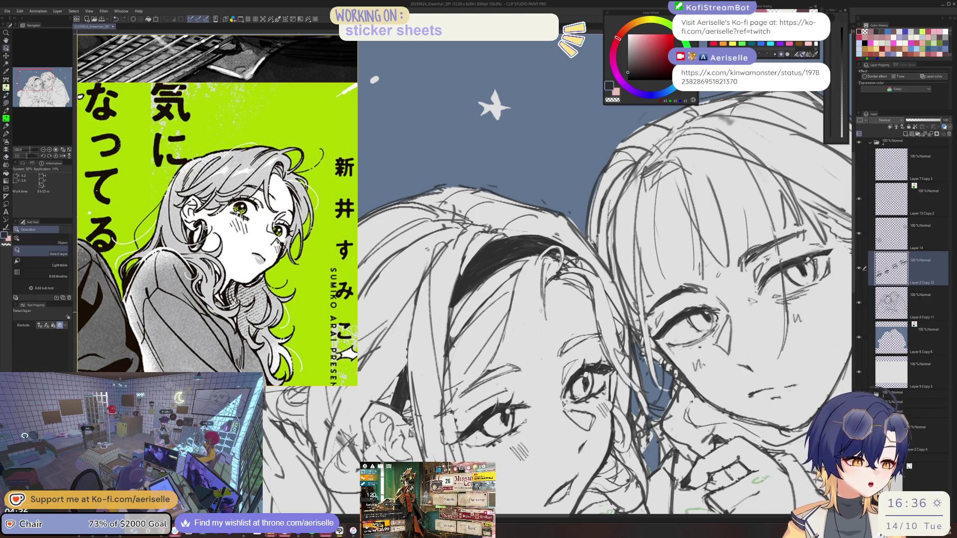
pyautogui.click(917, 371)
pyautogui.moveTo(546, 282); pyautogui.dragTo(558, 411)
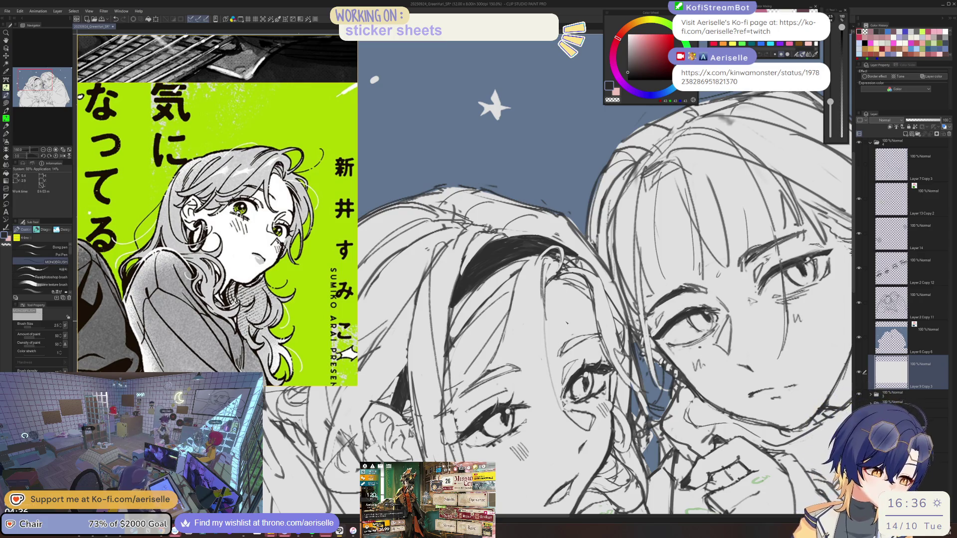
pyautogui.hotkey('ctrl', 'z')
pyautogui.click(917, 301)
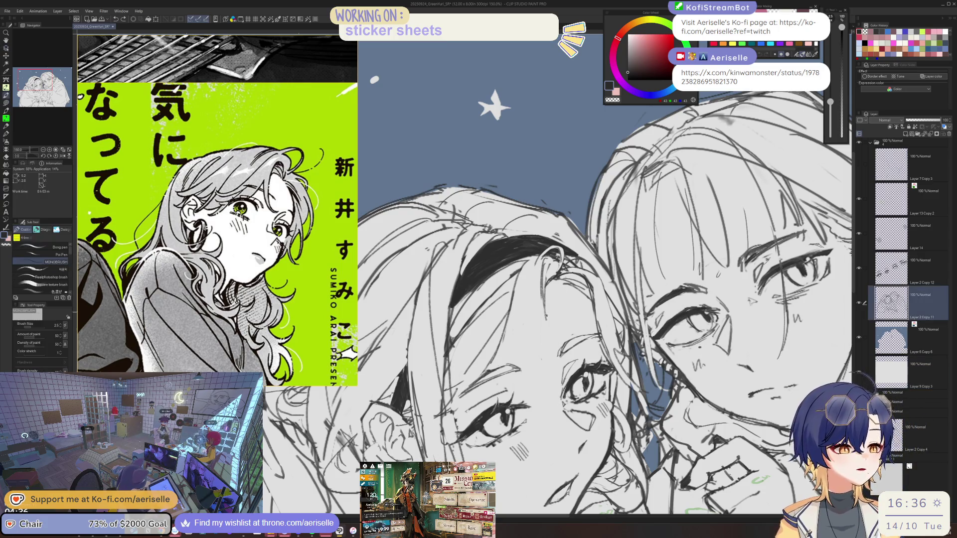
pyautogui.click(919, 369)
pyautogui.click(908, 127)
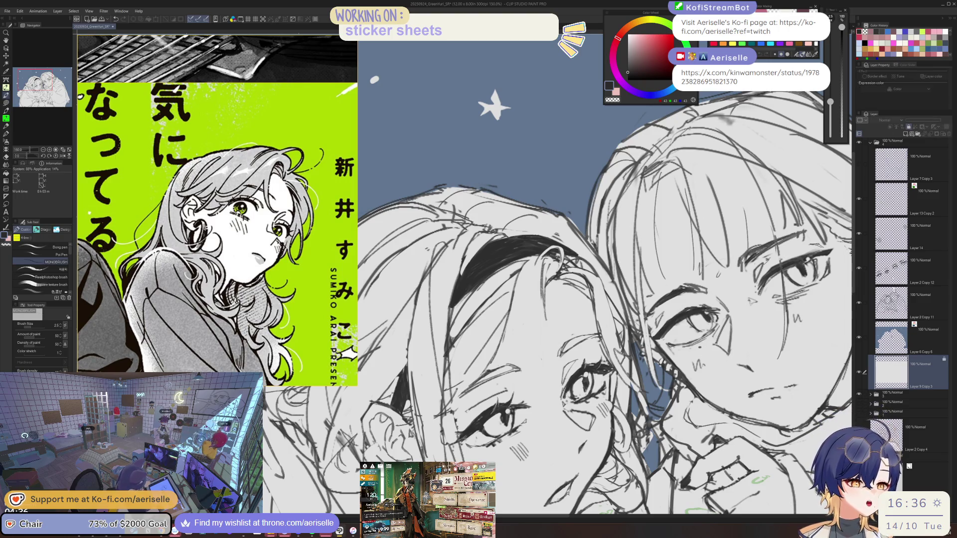
pyautogui.click(917, 302)
# - Draw several new strands down the left girl's hair, redoing any that went astray
pyautogui.moveTo(545, 280); pyautogui.dragTo(558, 401)
pyautogui.hotkey('ctrl', 'z')
pyautogui.moveTo(544, 269); pyautogui.dragTo(563, 388)
pyautogui.moveTo(539, 306); pyautogui.dragTo(573, 404)
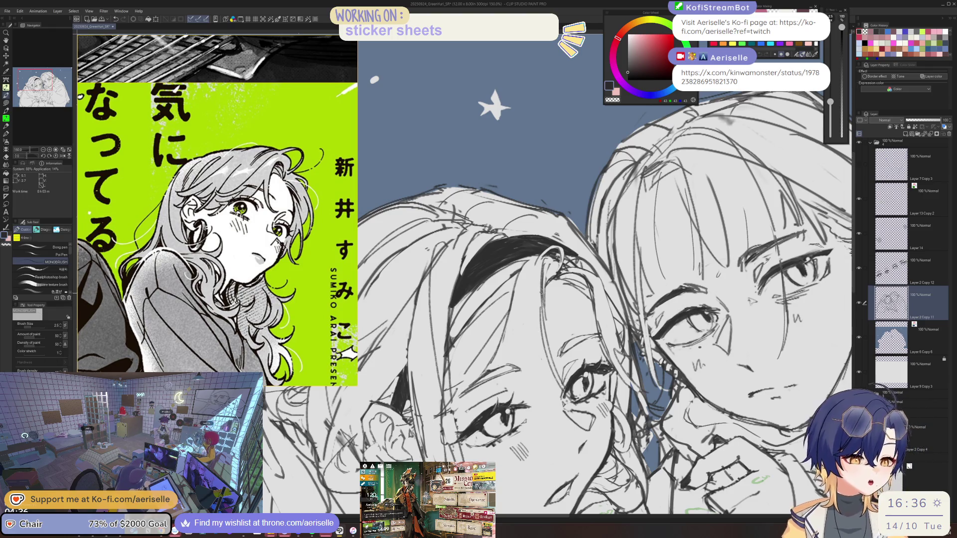
pyautogui.moveTo(542, 285); pyautogui.dragTo(528, 416)
pyautogui.hotkey('ctrl', 'z')
pyautogui.moveTo(542, 287); pyautogui.dragTo(529, 427)
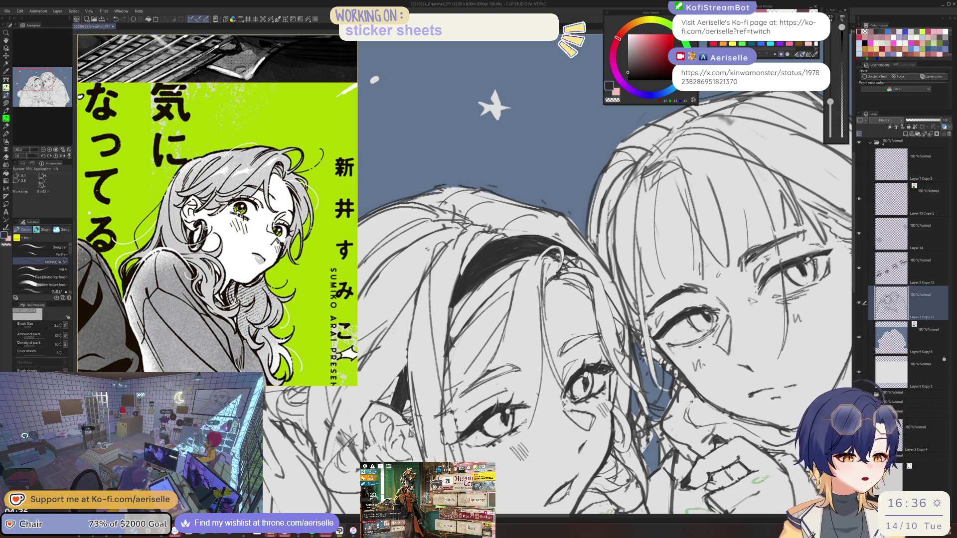
pyautogui.moveTo(535, 365); pyautogui.dragTo(530, 418)
pyautogui.moveTo(532, 348); pyautogui.dragTo(513, 404)
pyautogui.hotkey('ctrl', 'z')
pyautogui.moveTo(535, 327); pyautogui.dragTo(516, 406)
# - Erase stray lines in the hair with a progressively smaller eraser
pyautogui.press('e')
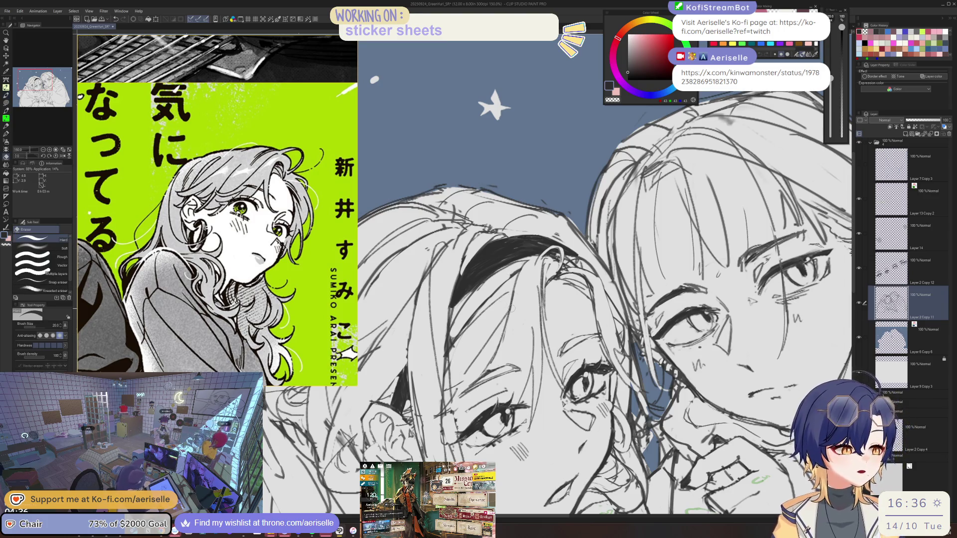
pyautogui.moveTo(513, 294)
pyautogui.mouseDown()
pyautogui.moveTo(478, 304)
pyautogui.moveTo(516, 272)
pyautogui.moveTo(481, 329)
pyautogui.moveTo(465, 384)
pyautogui.moveTo(463, 361)
pyautogui.moveTo(471, 381)
pyautogui.mouseUp()
pyautogui.moveTo(481, 334); pyautogui.dragTo(478, 316)
pyautogui.press('[')
pyautogui.press('[')
pyautogui.press('[')
pyautogui.moveTo(446, 413); pyautogui.dragTo(442, 357)
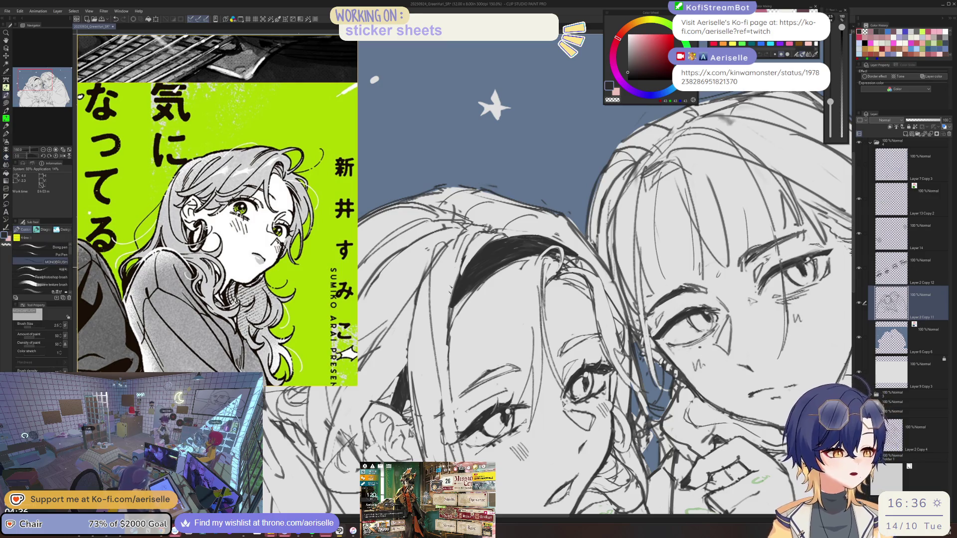
pyautogui.press('[')
pyautogui.moveTo(468, 244); pyautogui.dragTo(456, 280)
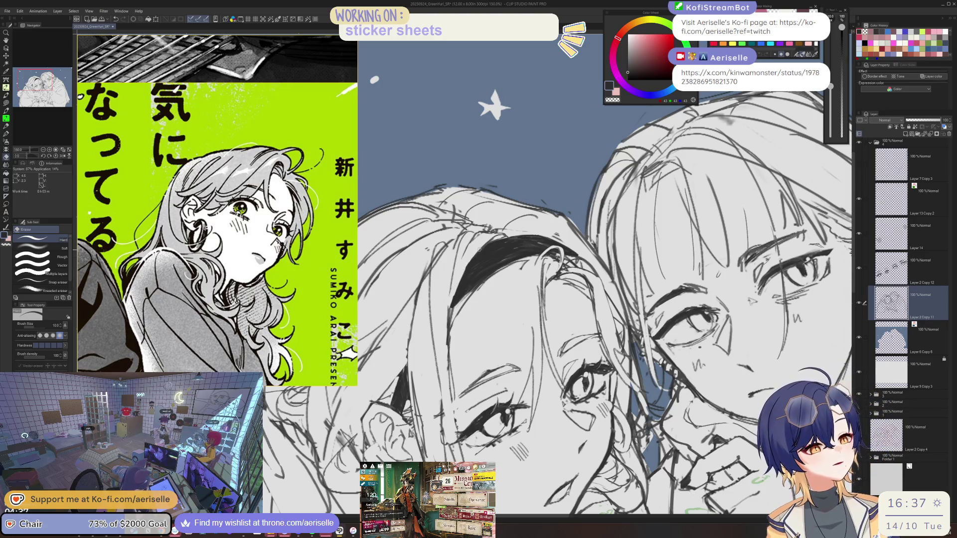
# - Zoom out and erase stray lines near the headband
pyautogui.press('b')
pyautogui.press('e')
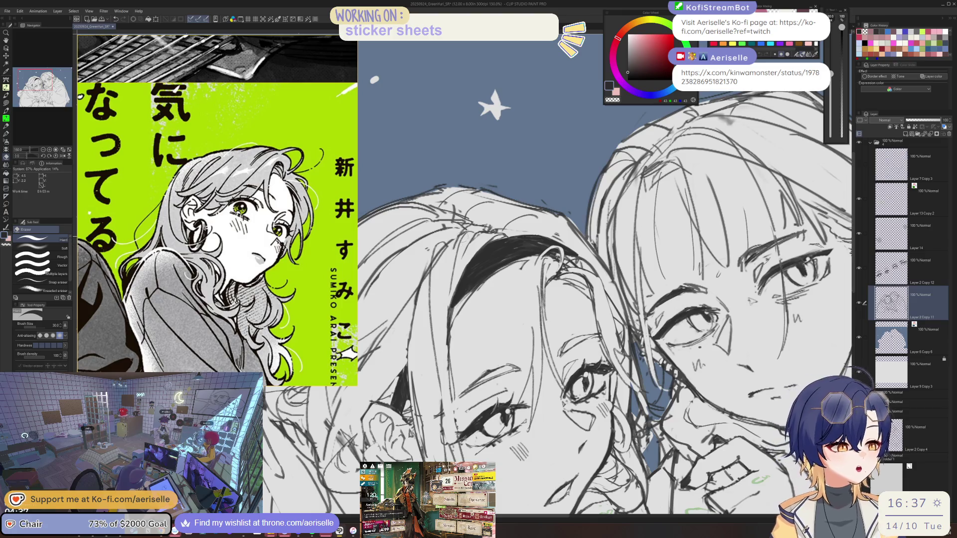
pyautogui.press('b')
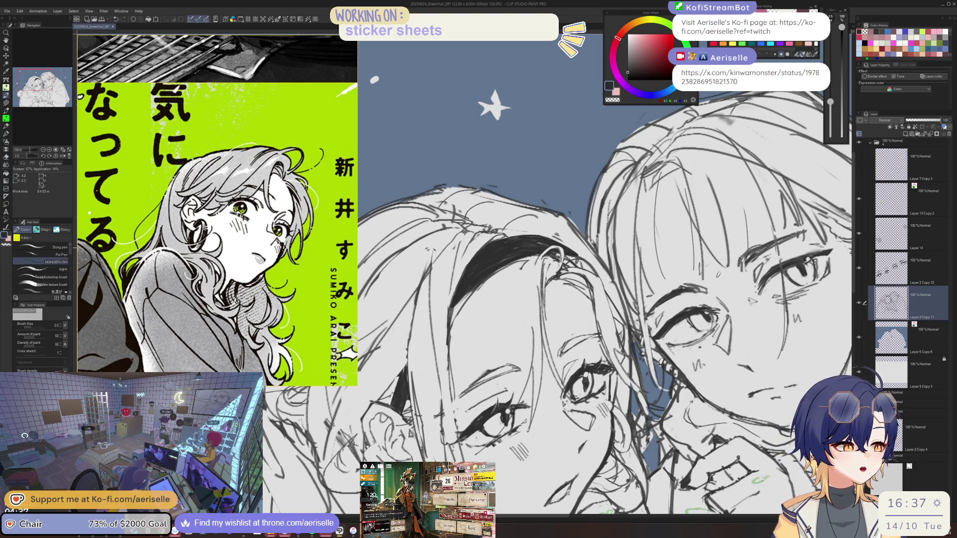
pyautogui.press('e')
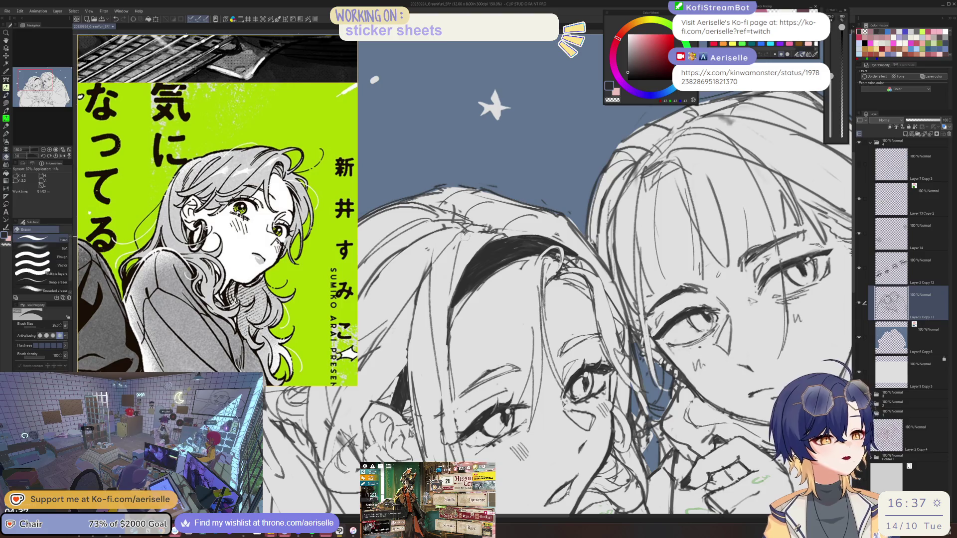
pyautogui.press('b')
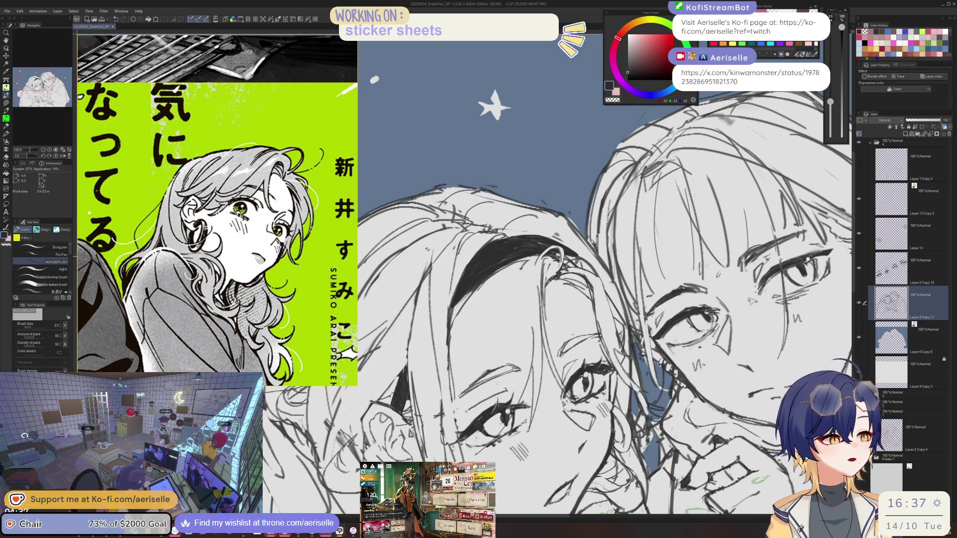
pyautogui.scroll(-5, 468, 239)
pyautogui.scroll(5, 456, 237)
pyautogui.press('e')
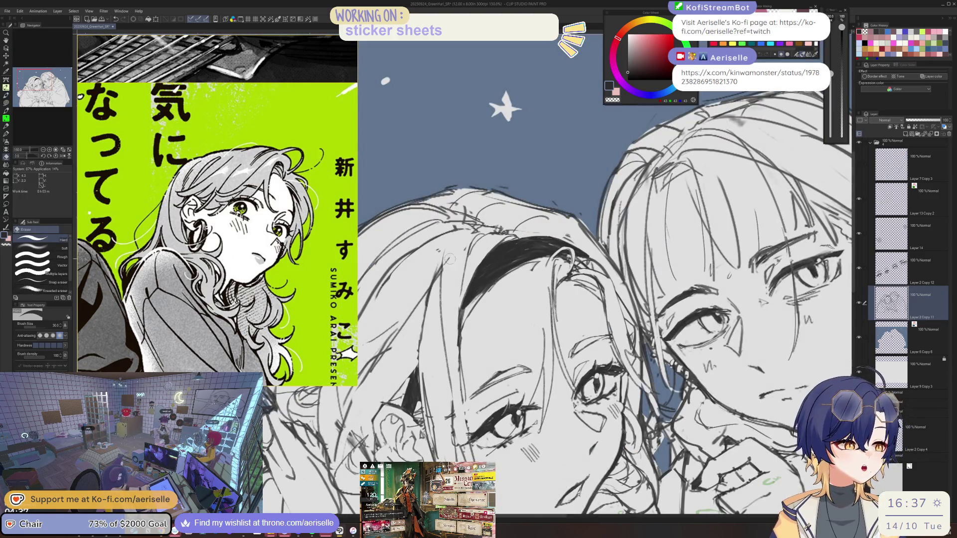
pyautogui.press('b')
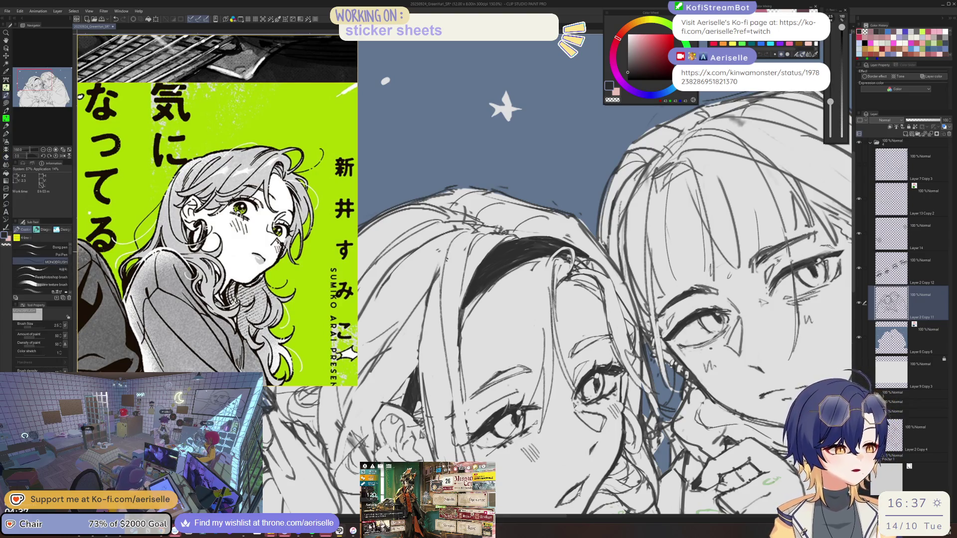
pyautogui.press('e')
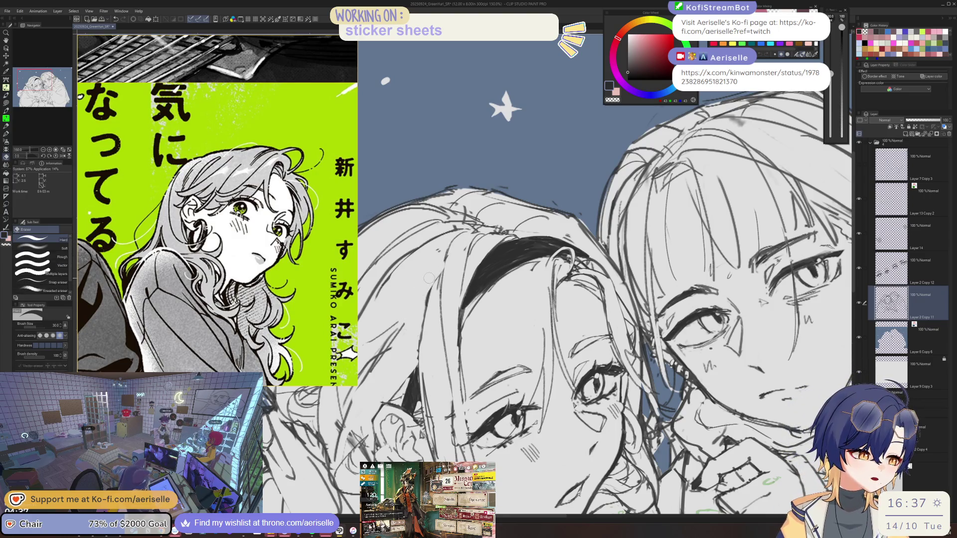
pyautogui.press('b')
pyautogui.press('e')
pyautogui.press('b')
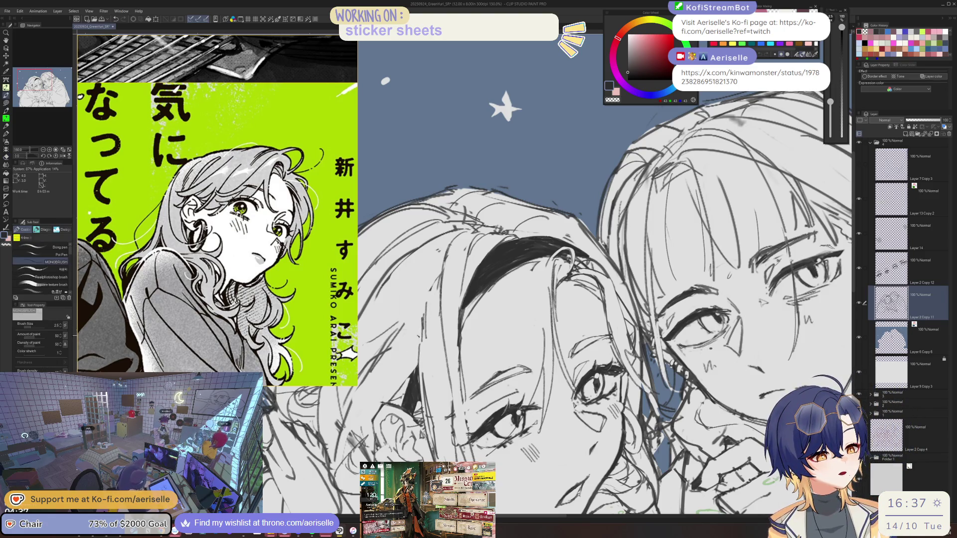
pyautogui.hotkey('ctrl', '-')
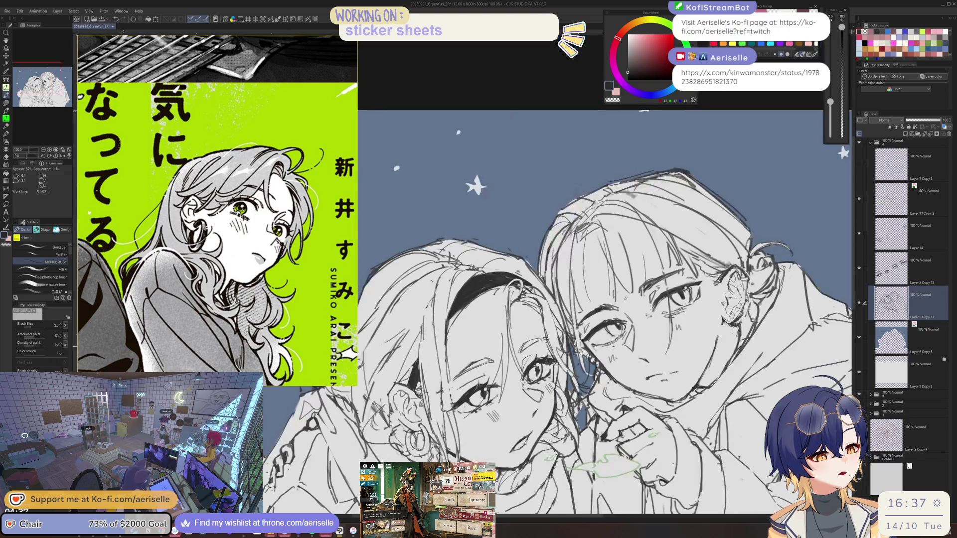
pyautogui.press('e')
pyautogui.moveTo(441, 304)
pyautogui.mouseDown()
pyautogui.moveTo(449, 349)
pyautogui.moveTo(446, 331)
pyautogui.mouseUp()
pyautogui.press('b')
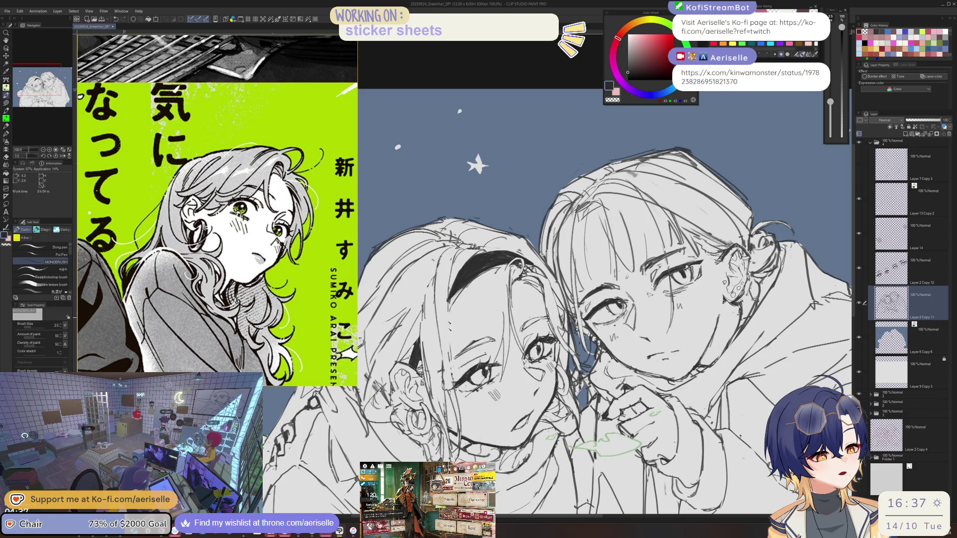
# - With a smaller eraser, refine the hairline by erasing and redrawing short strands
pyautogui.press('e')
pyautogui.press('[')
pyautogui.press('[')
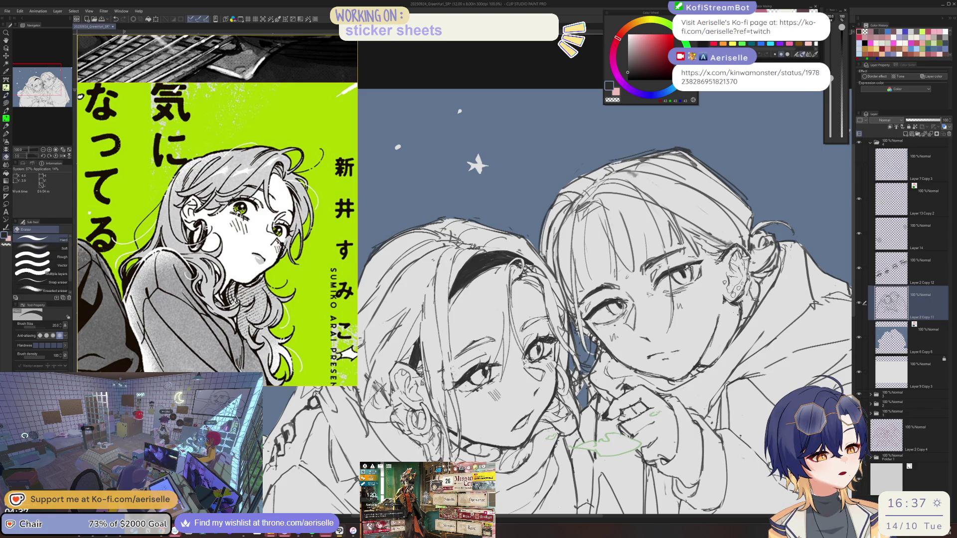
pyautogui.press('b')
pyautogui.moveTo(448, 339); pyautogui.dragTo(454, 401)
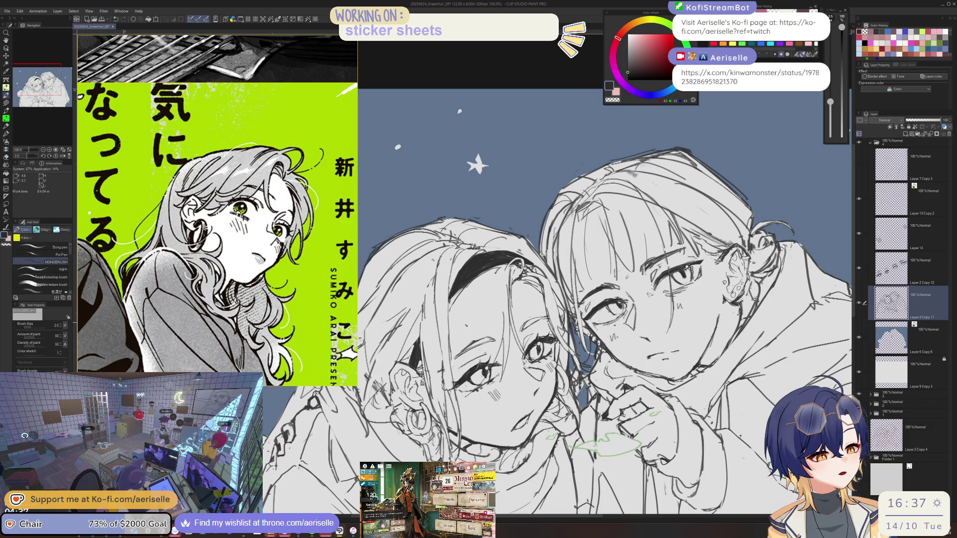
pyautogui.press('e')
pyautogui.moveTo(437, 294); pyautogui.dragTo(441, 371)
pyautogui.press('b')
pyautogui.hotkey('ctrl', 'z')
pyautogui.moveTo(437, 296); pyautogui.dragTo(440, 373)
pyautogui.moveTo(450, 275); pyautogui.dragTo(448, 348)
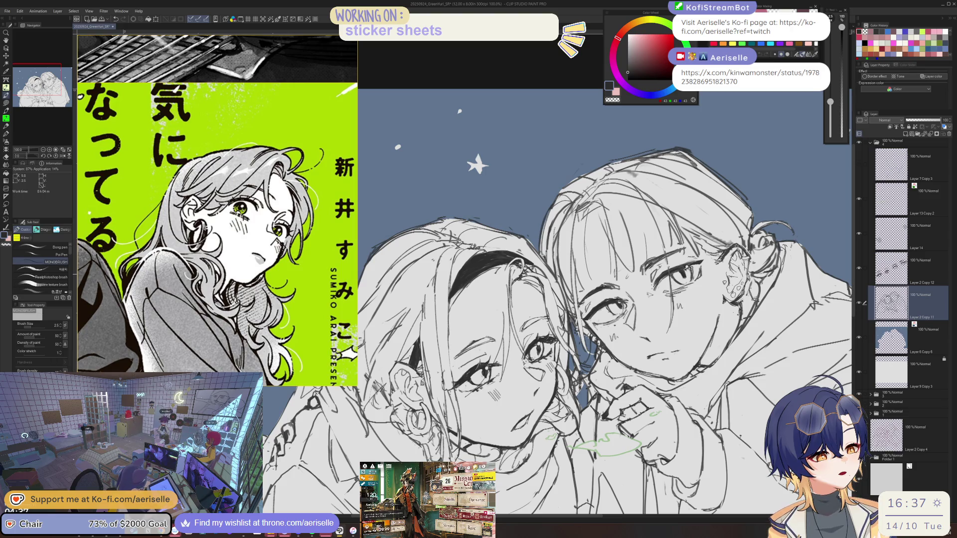
pyautogui.scroll(1, 450, 389)
pyautogui.press('e')
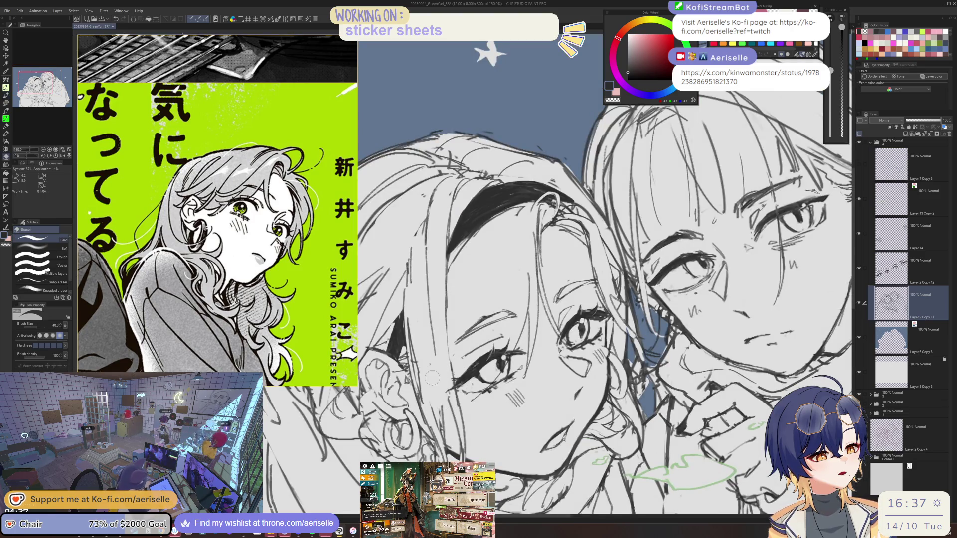
pyautogui.press('p')
pyautogui.moveTo(438, 356)
pyautogui.mouseDown()
pyautogui.moveTo(441, 425)
pyautogui.moveTo(453, 418)
pyautogui.mouseUp()
pyautogui.scroll(-3, 451, 394)
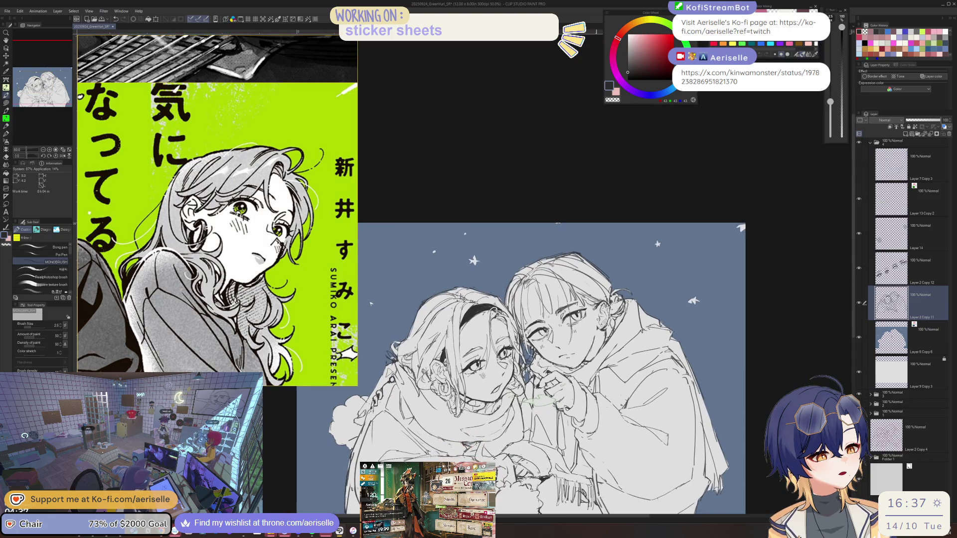
# - Lasso the headband girl's eye on Layer 2 Copy 12 and scale/rotate it into a better position
pyautogui.scroll(2, 472, 388)
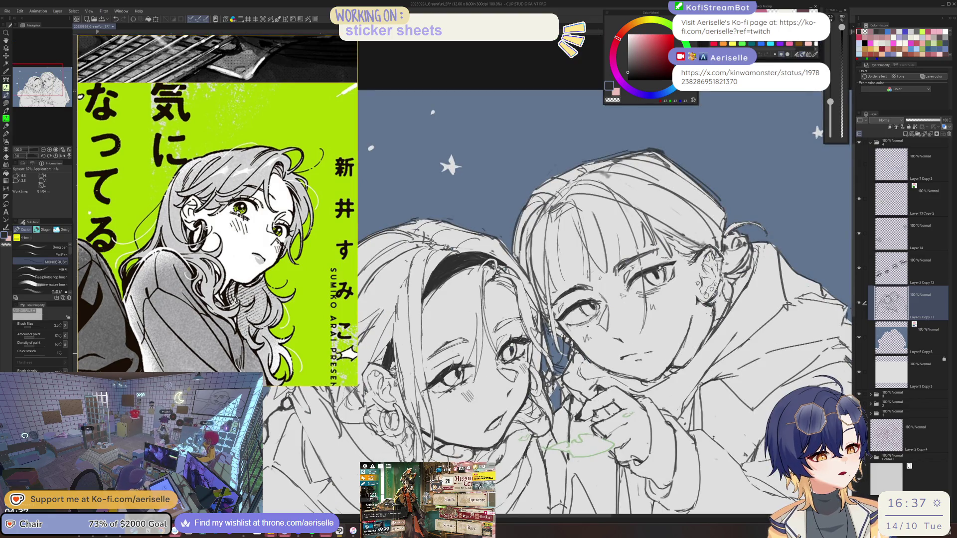
pyautogui.scroll(1, 510, 329)
pyautogui.press('m')
pyautogui.hotkey('alt', ']')
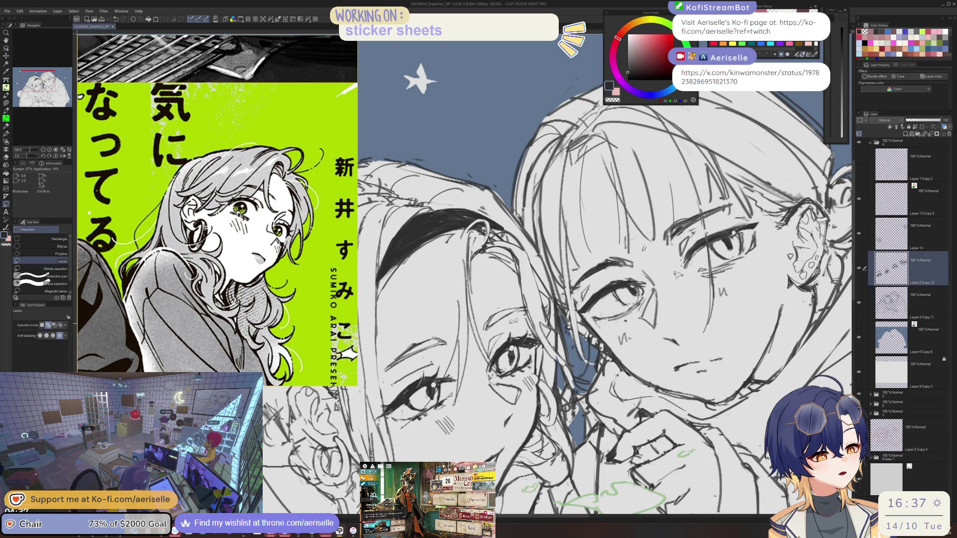
pyautogui.moveTo(485, 367); pyautogui.dragTo(486, 381)
pyautogui.moveTo(550, 343)
pyautogui.mouseDown()
pyautogui.moveTo(494, 324)
pyautogui.moveTo(553, 349)
pyautogui.mouseUp()
pyautogui.click(531, 426)
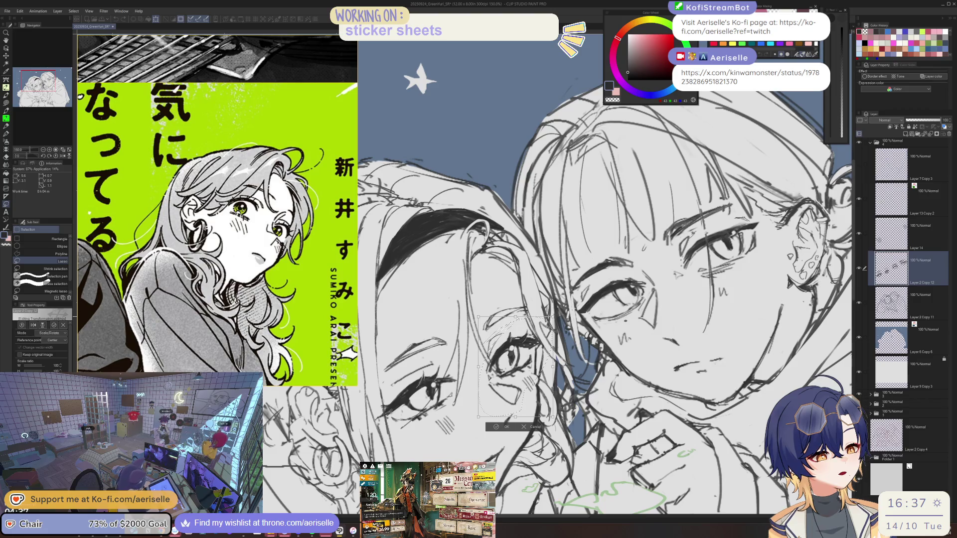
pyautogui.press('Return')
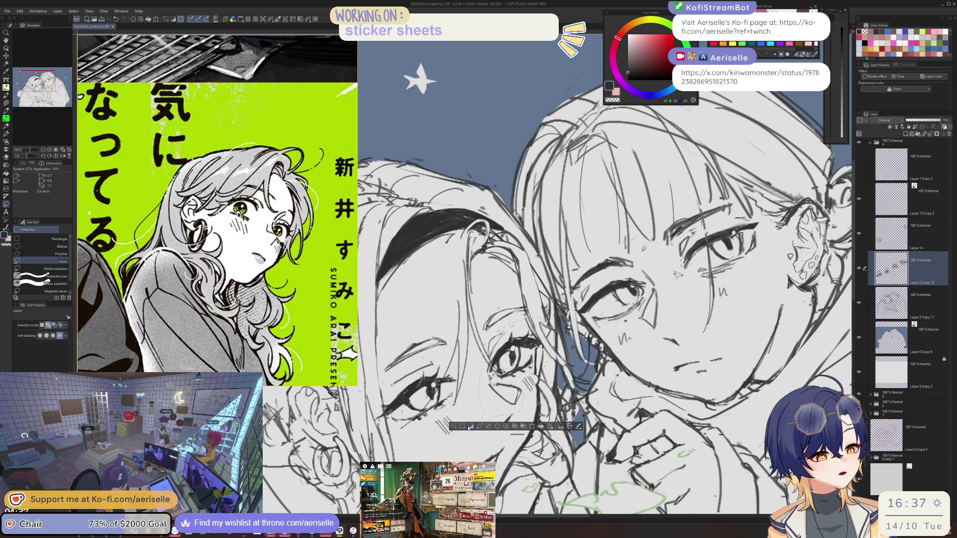
# - Flip the canvas horizontally to check the face, then flip back and return to the lower sketch layer's pen
pyautogui.hotkey('ctrl', '-')
pyautogui.hotkey('ctrl', '+')
pyautogui.press('h')
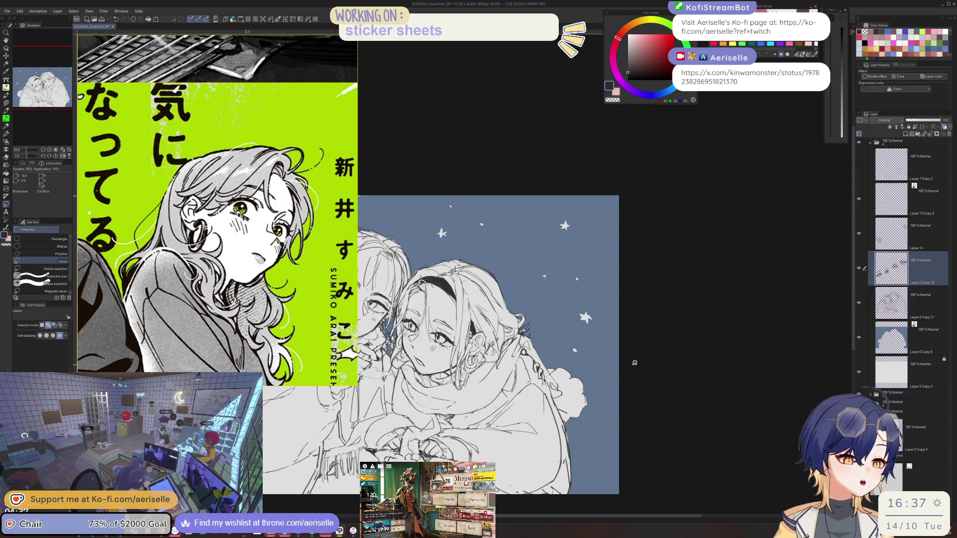
pyautogui.moveTo(613, 390); pyautogui.dragTo(634, 377)
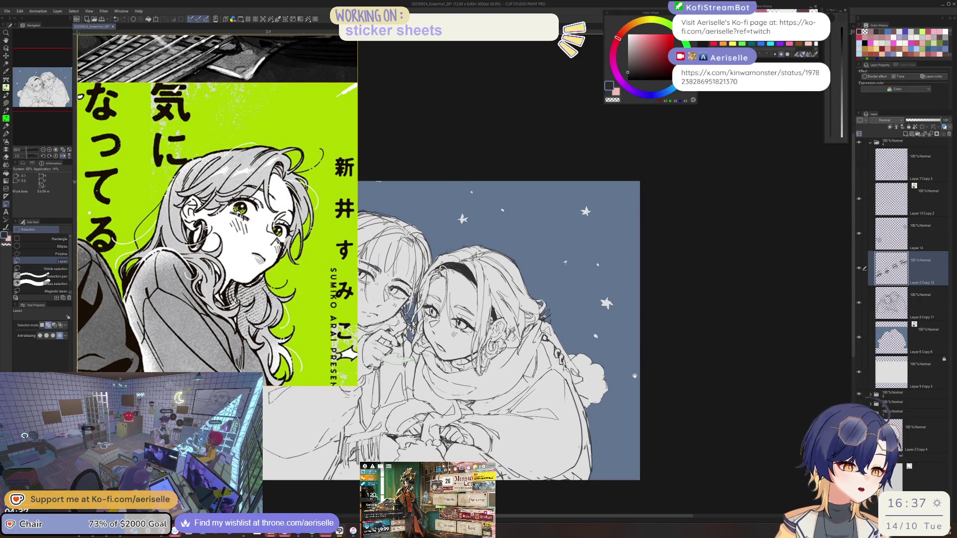
pyautogui.press('h')
pyautogui.hotkey('ctrl', '+')
pyautogui.hotkey('ctrl', '+')
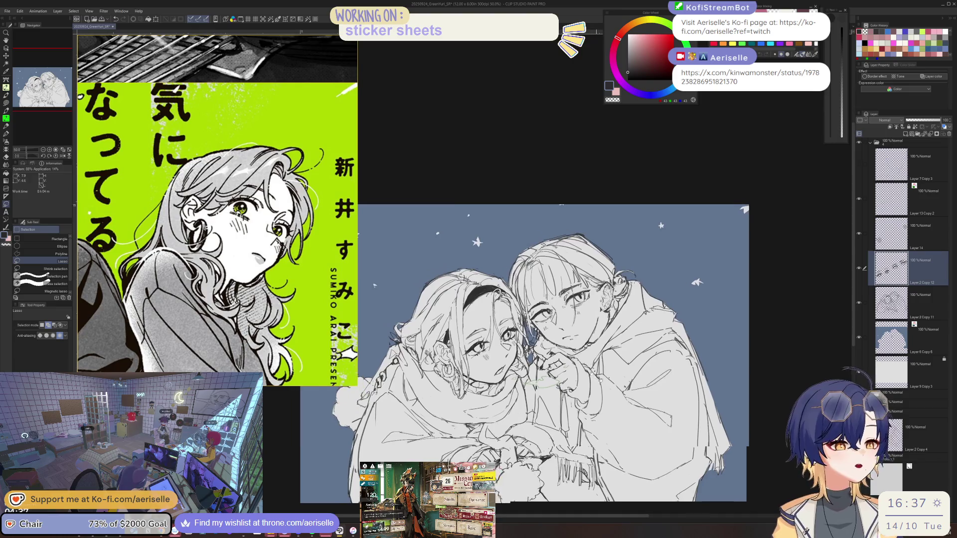
pyautogui.hotkey('ctrl', '+')
pyautogui.press('b')
pyautogui.hotkey('alt', '[')
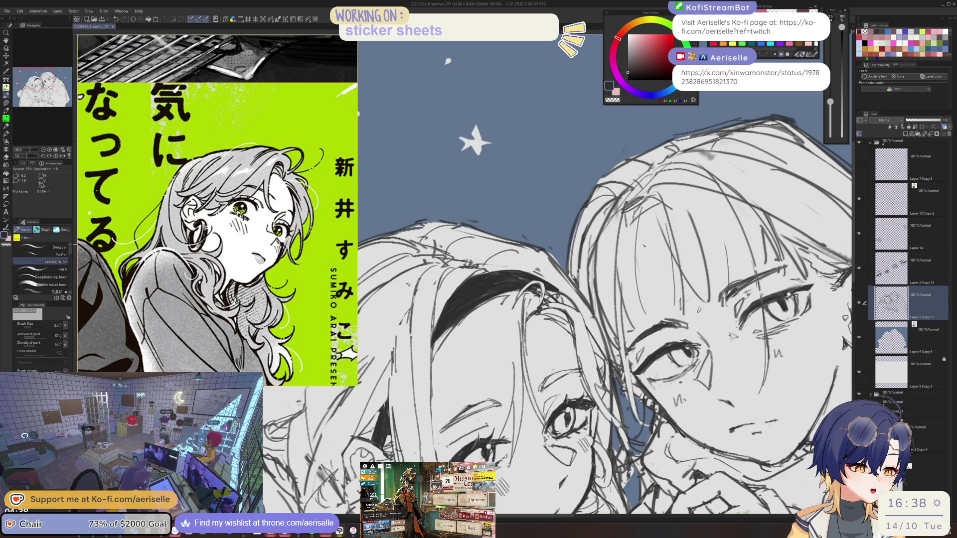
pyautogui.press('e')
pyautogui.press('p')
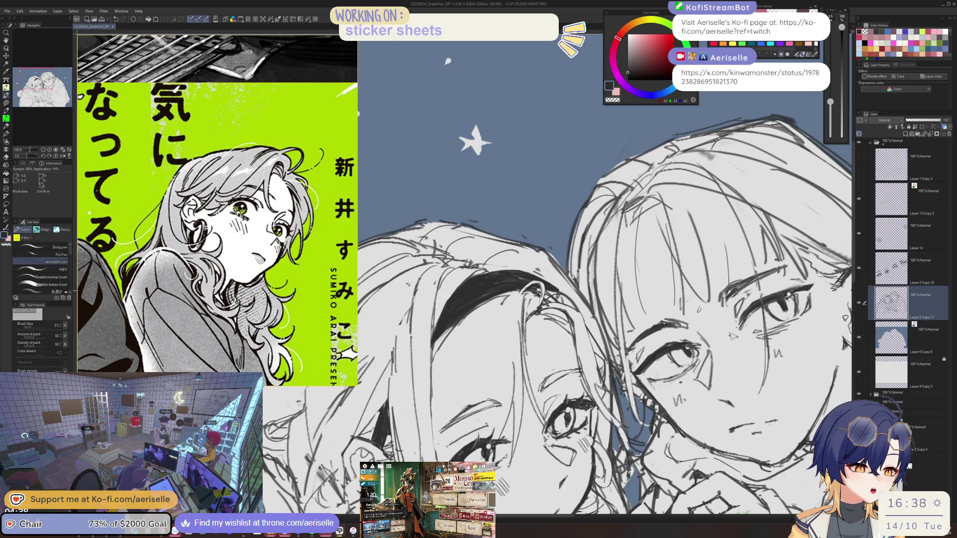
pyautogui.press('e')
pyautogui.press('p')
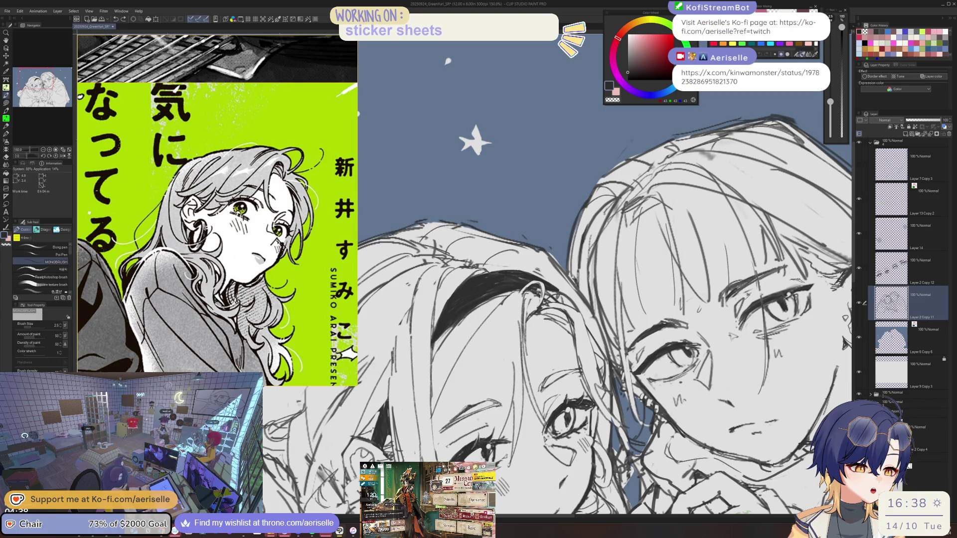
pyautogui.moveTo(548, 299); pyautogui.dragTo(583, 211)
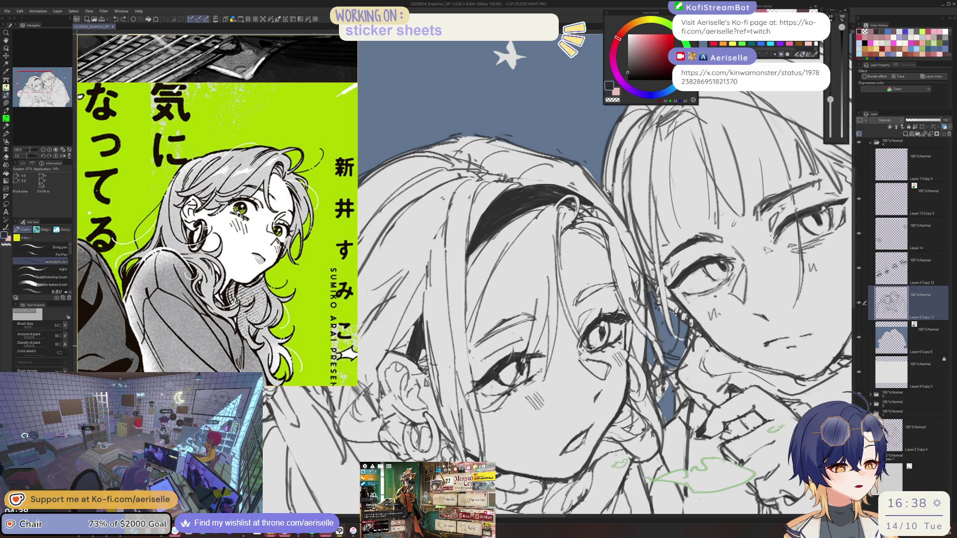
pyautogui.moveTo(523, 254); pyautogui.dragTo(442, 369)
pyautogui.hotkey('ctrl', 'z')
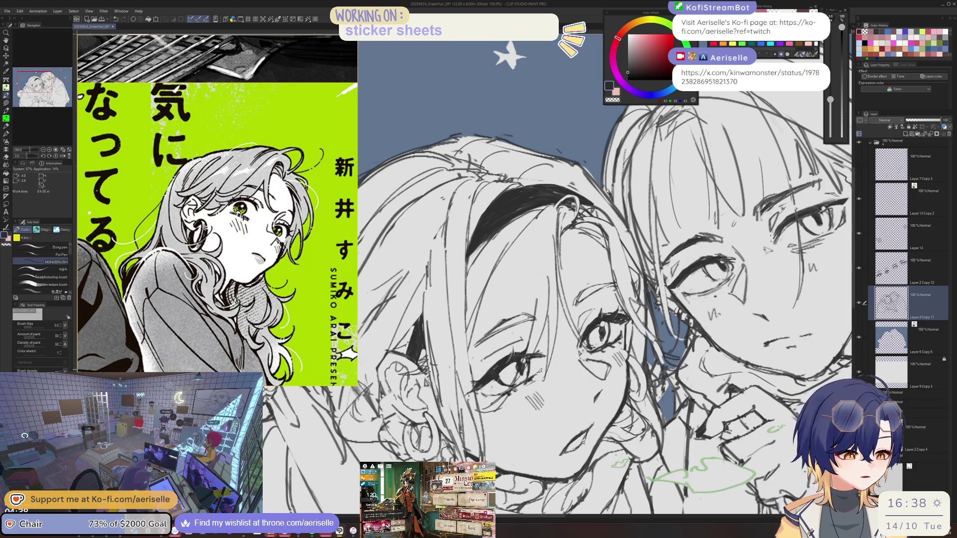
pyautogui.press('e')
pyautogui.scroll(3, 548, 274)
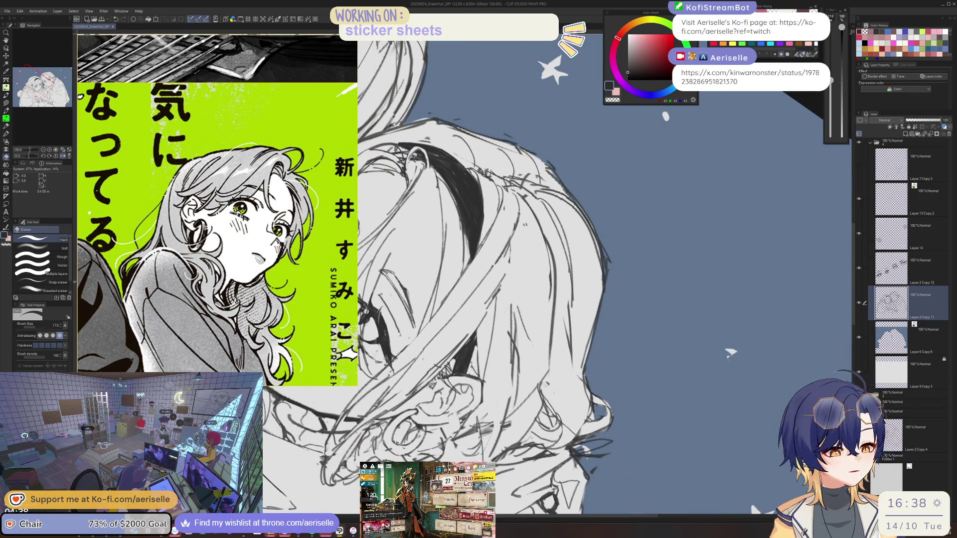
pyautogui.press('b')
pyautogui.press('e')
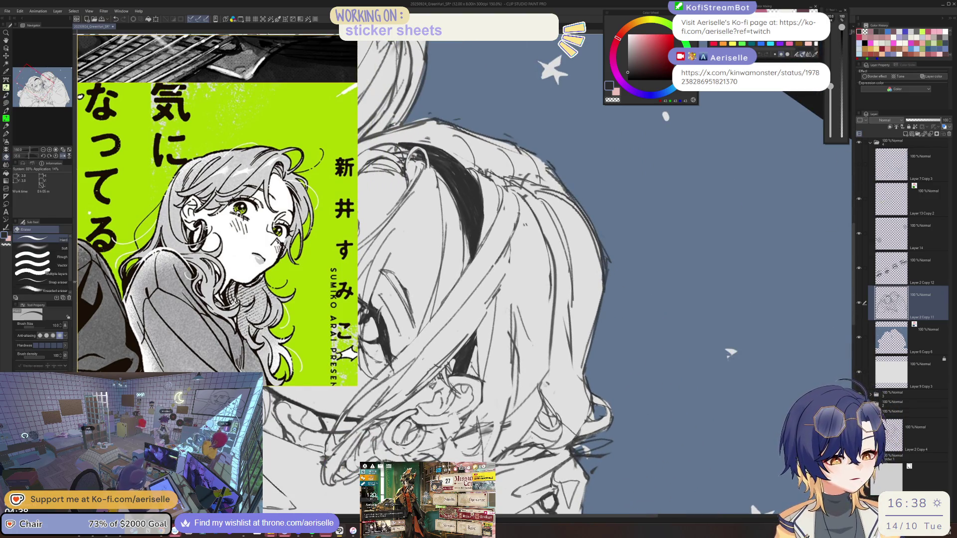
pyautogui.press('b')
pyautogui.moveTo(730, 352); pyautogui.dragTo(697, 418)
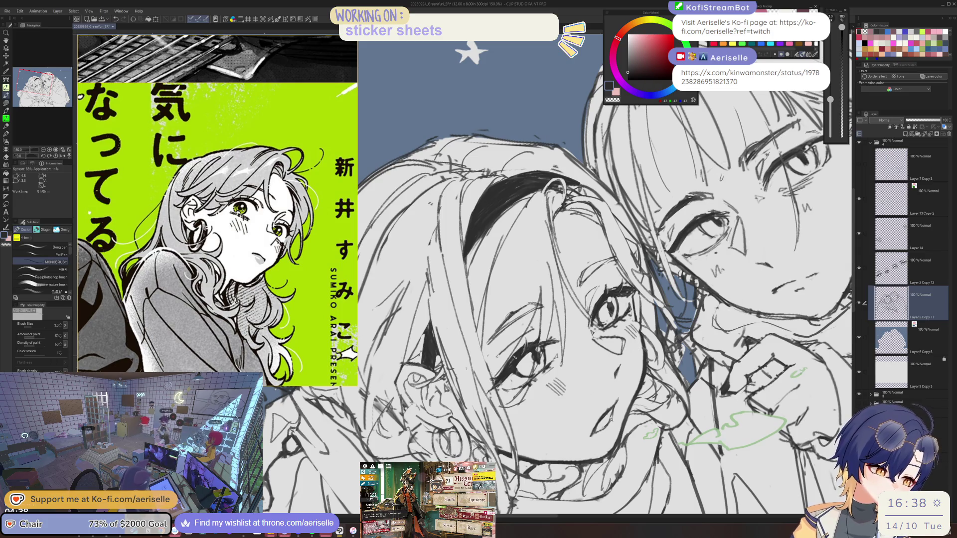
pyautogui.click(921, 269)
# - Try a dark tint for the upper layer's lines, then revert the layer colour to blue
pyautogui.click(923, 77)
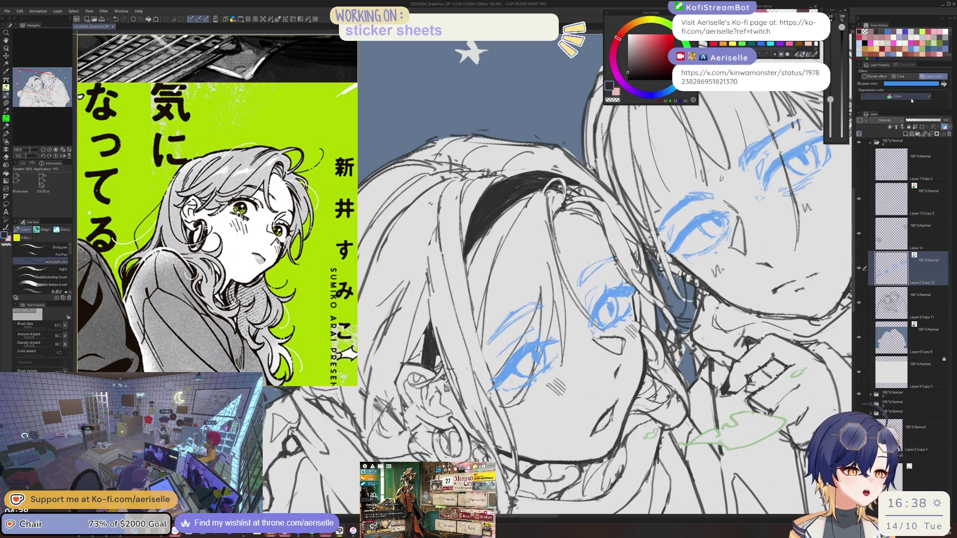
pyautogui.click(913, 87)
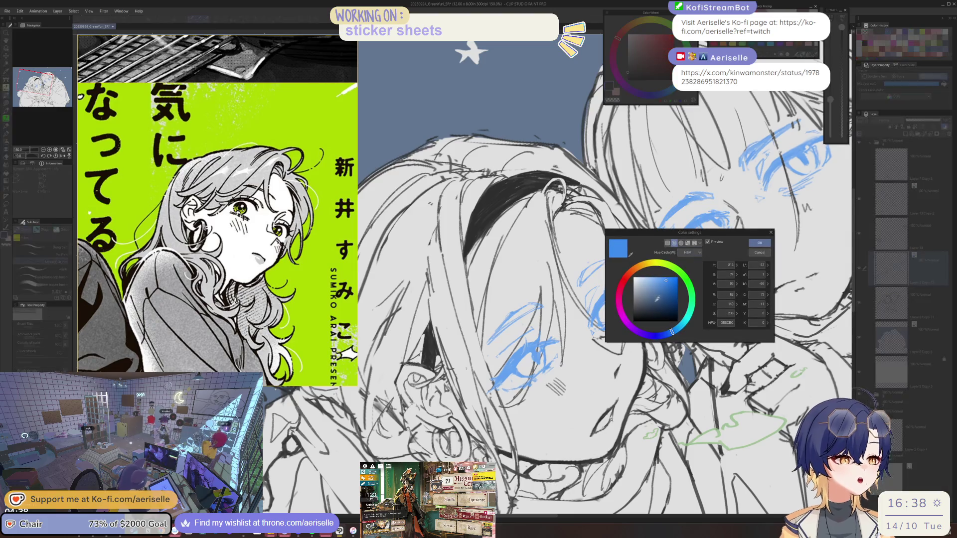
pyautogui.click(645, 310)
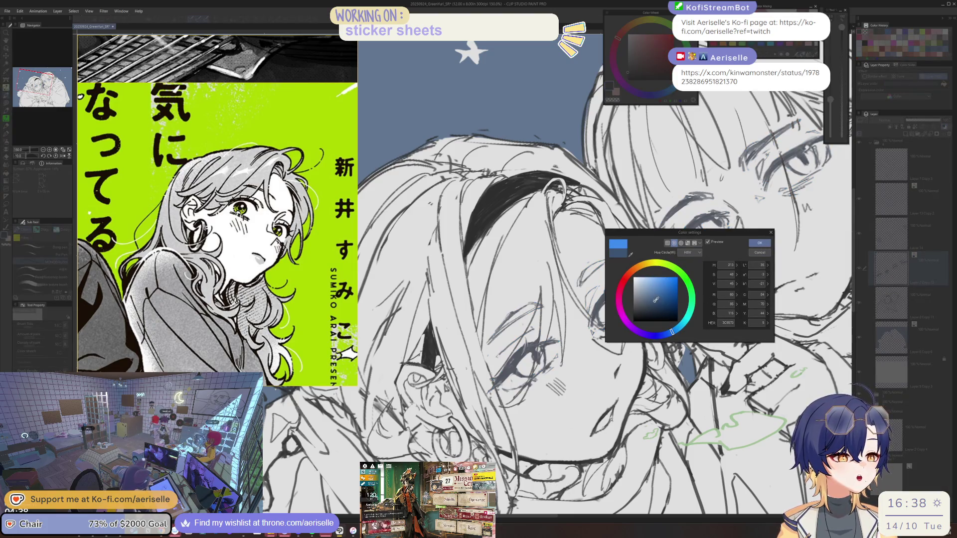
pyautogui.click(618, 243)
pyautogui.click(759, 243)
# - Draw extra hair strands beside the left girl's headband with the MONOBRUSH pen on the lower sketch layer
pyautogui.press('b')
pyautogui.click(891, 303)
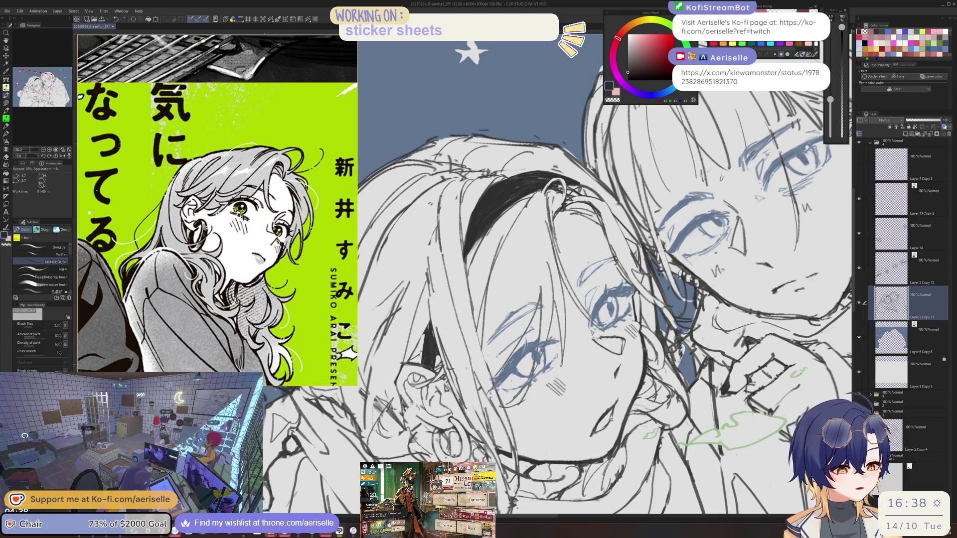
pyautogui.hotkey('ctrl', 'alt', '0')
pyautogui.hotkey('ctrl', 'alt', '0')
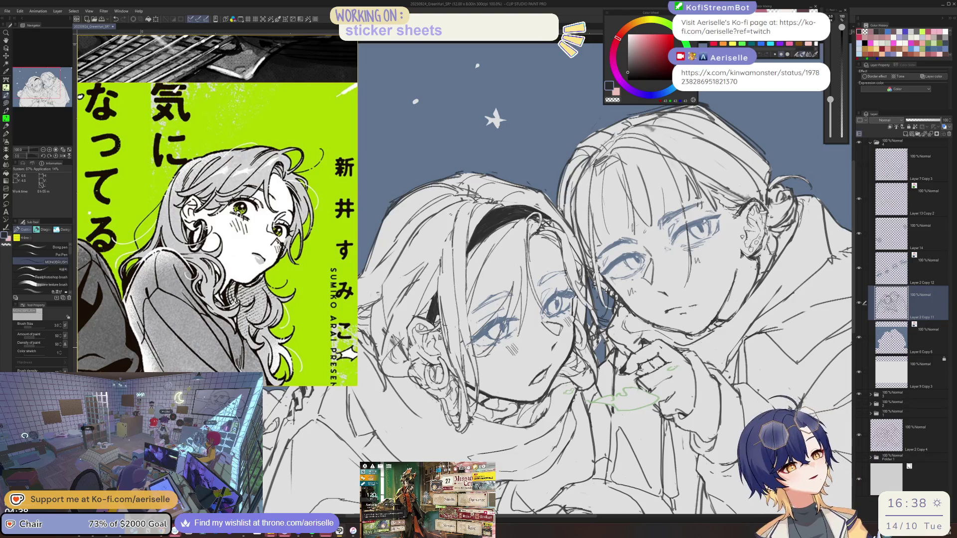
pyautogui.scroll(2, 527, 225)
pyautogui.press('e')
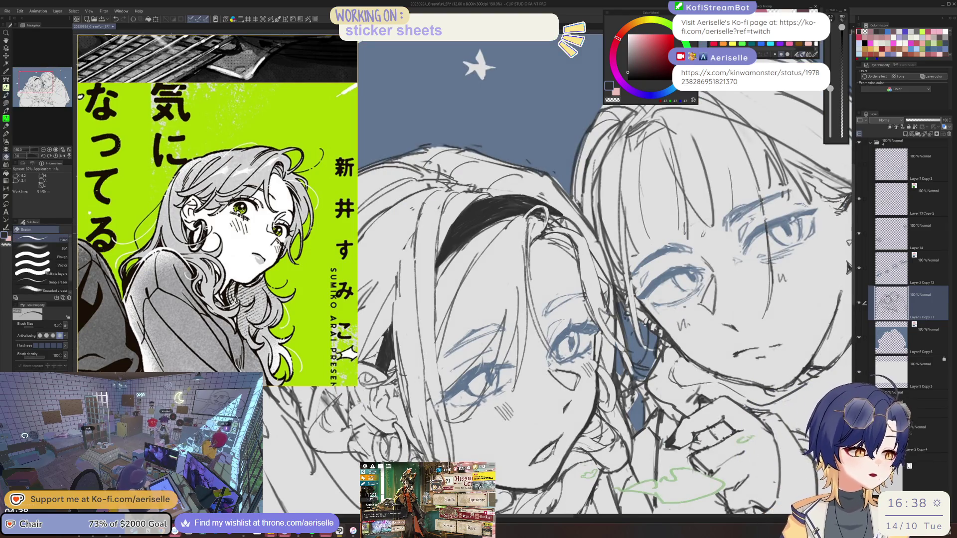
pyautogui.press('p')
pyautogui.moveTo(527, 218); pyautogui.dragTo(537, 316)
pyautogui.moveTo(529, 264); pyautogui.dragTo(546, 340)
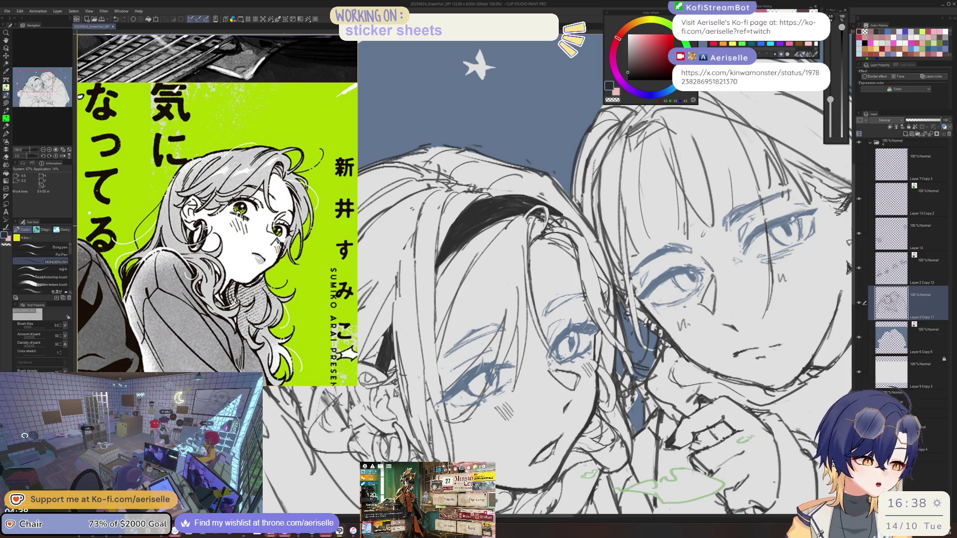
# - Tilt the canvas, reset it upright, and flip the view horizontally to check the faces
pyautogui.press('e')
pyautogui.moveTo(847, 268); pyautogui.dragTo(559, 289)
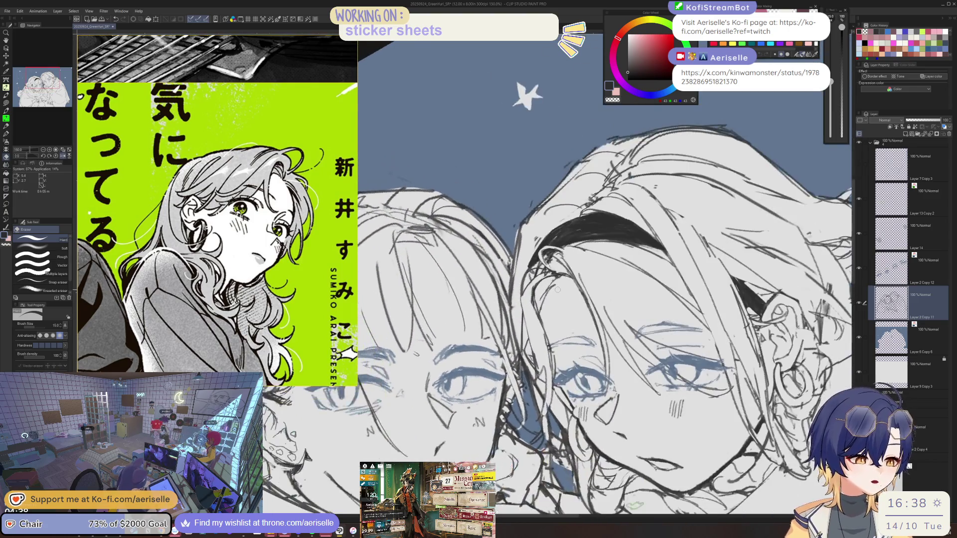
pyautogui.press('p')
pyautogui.scroll(-5, 558, 289)
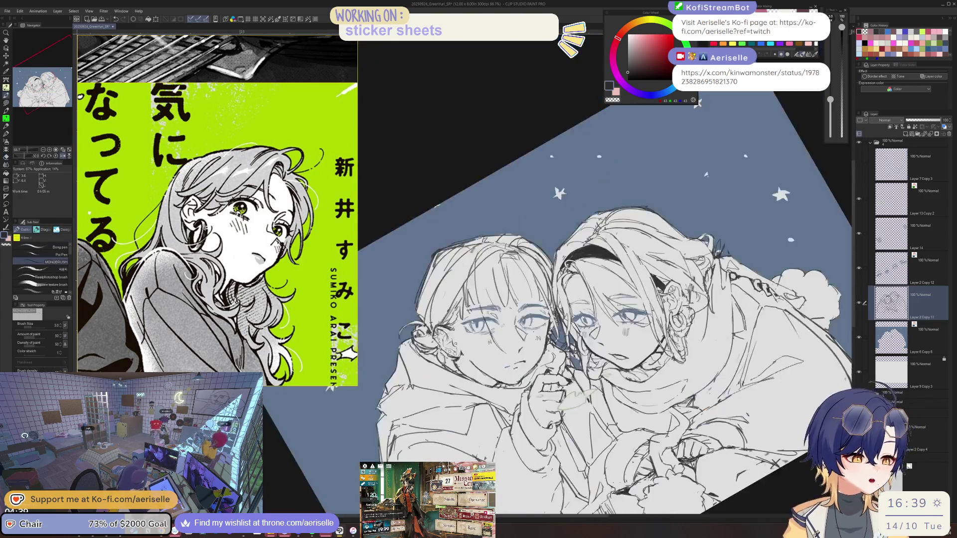
pyautogui.hotkey('ctrl', '@')
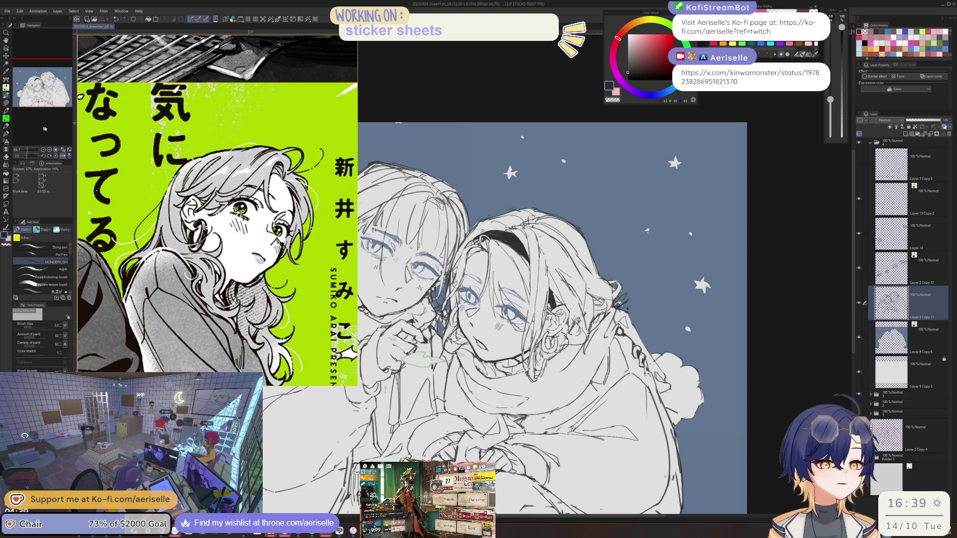
pyautogui.click(50, 149)
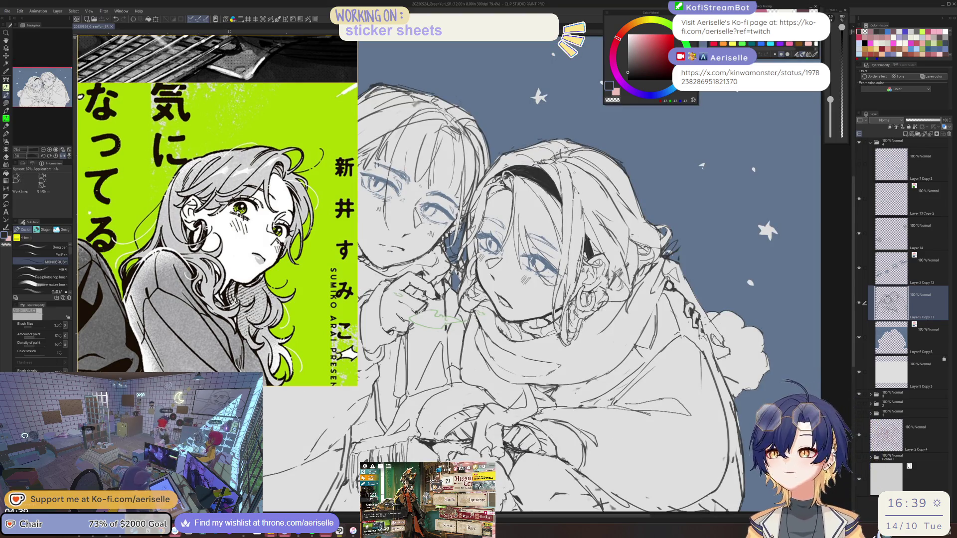
pyautogui.press('h')
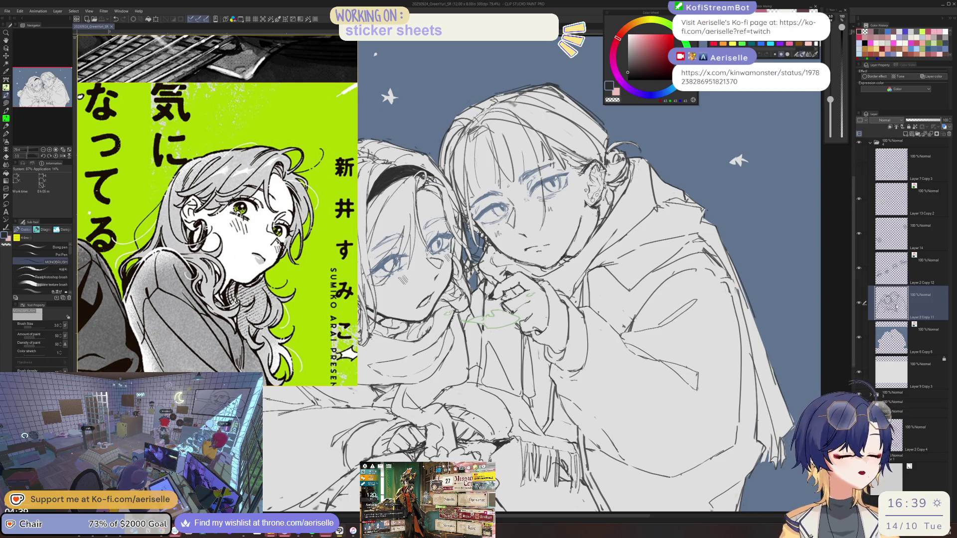
pyautogui.hotkey('ctrl', '+')
# - Lasso the eye strokes on Layer 2 Copy 12 with the Move layer tool ready
pyautogui.press('m')
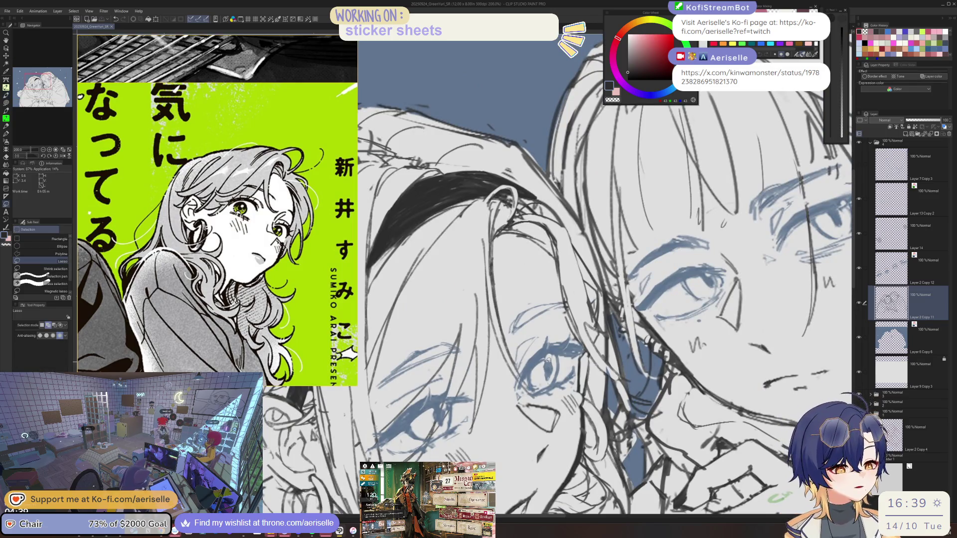
pyautogui.moveTo(554, 360)
pyautogui.mouseDown()
pyautogui.moveTo(551, 374)
pyautogui.moveTo(565, 360)
pyautogui.mouseUp()
pyautogui.press('k')
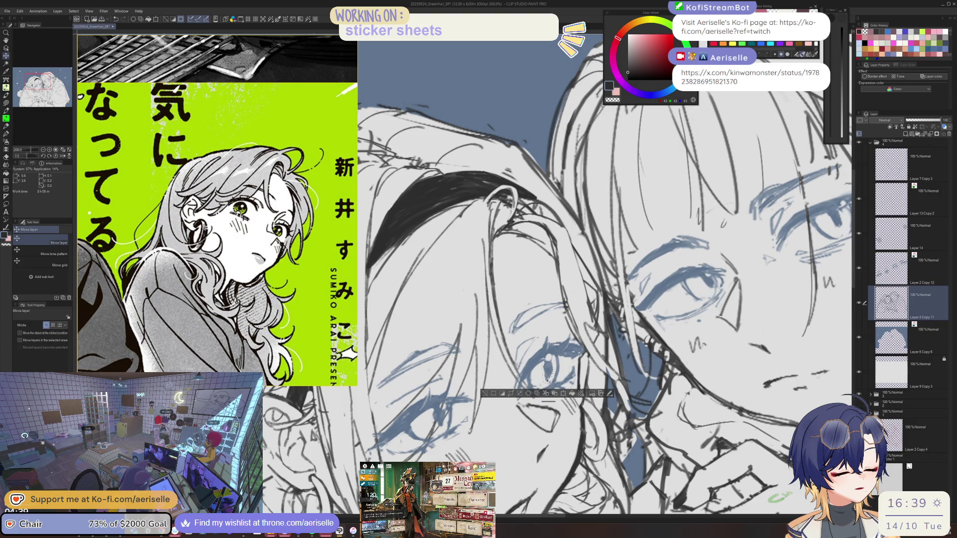
pyautogui.hotkey('alt', ']')
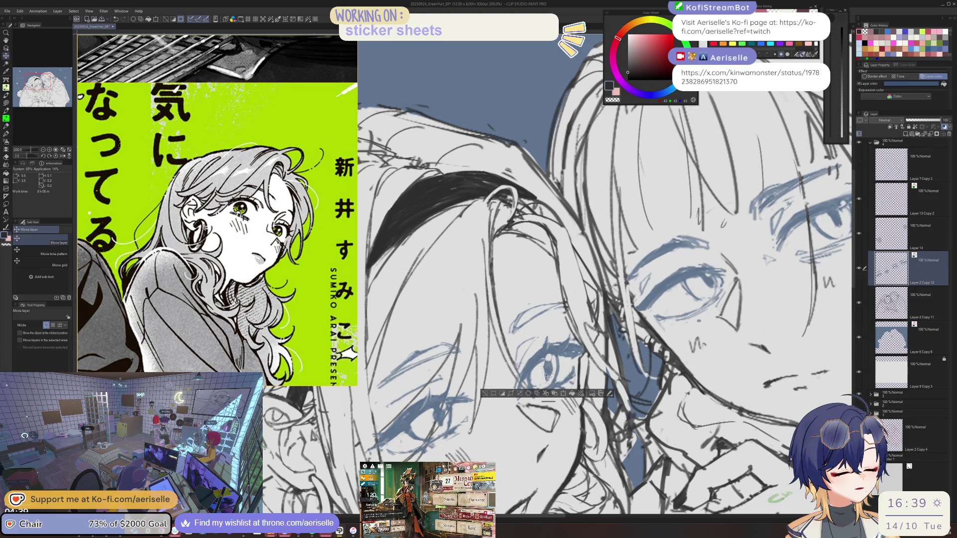
pyautogui.press('m')
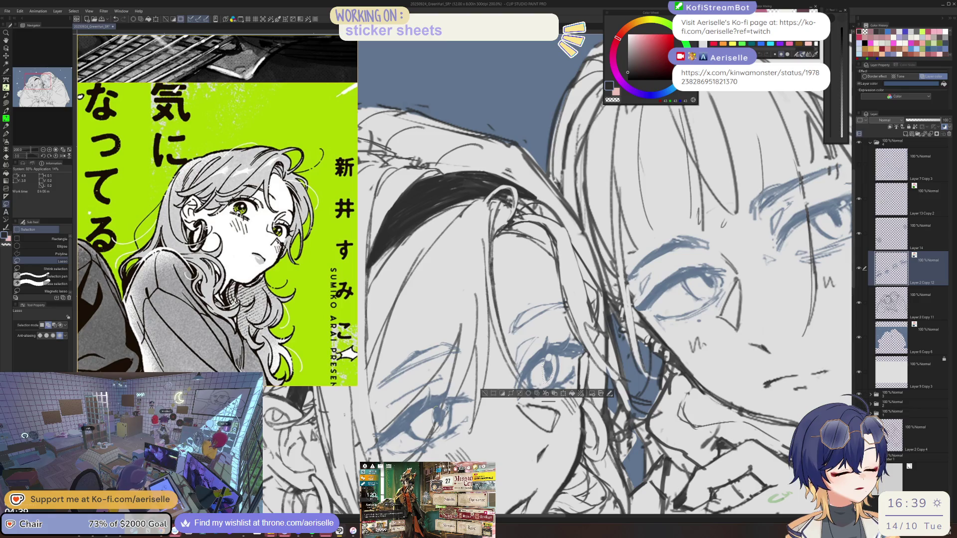
pyautogui.moveTo(438, 428); pyautogui.dragTo(442, 418)
pyautogui.press('k')
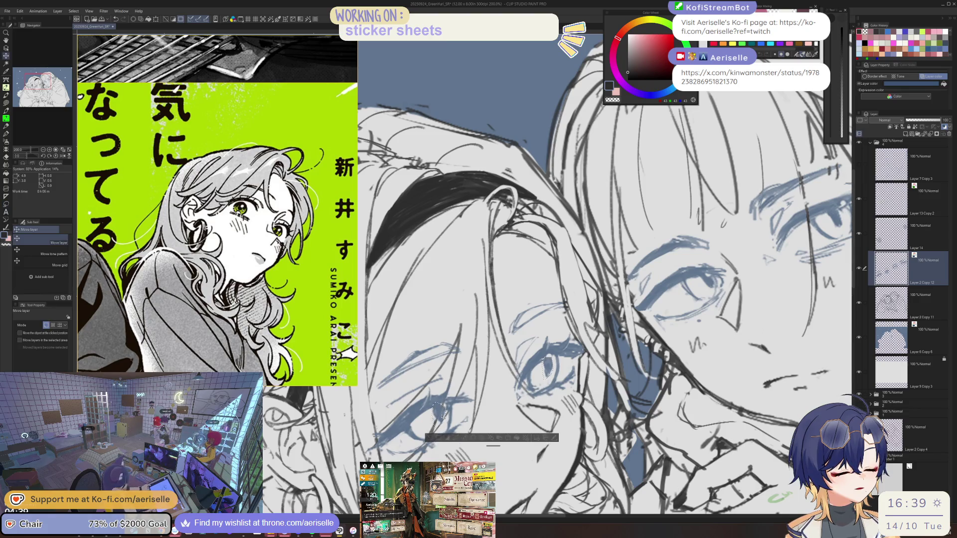
# - Restore the eye selection and shift the eye strokes a few pixels upward
pyautogui.press('e')
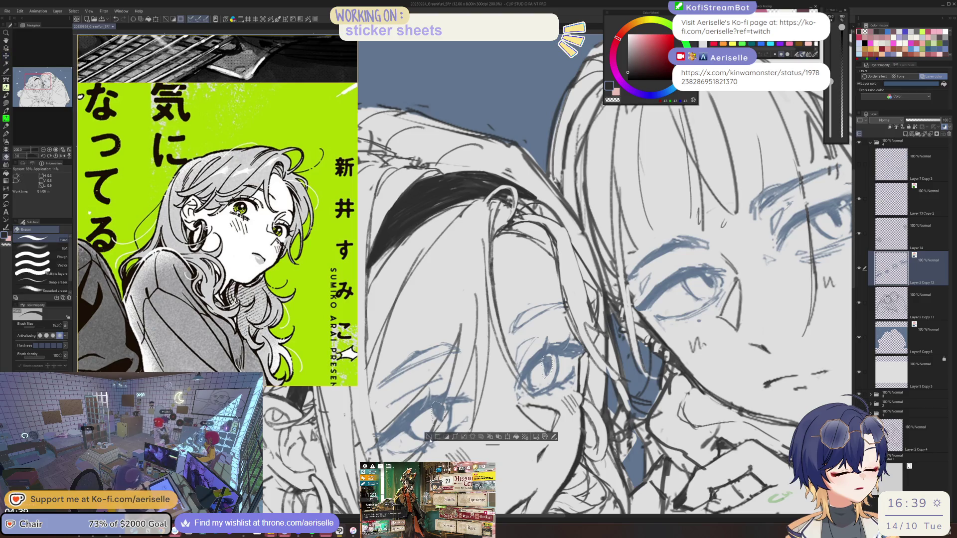
pyautogui.hotkey('ctrl', 'd')
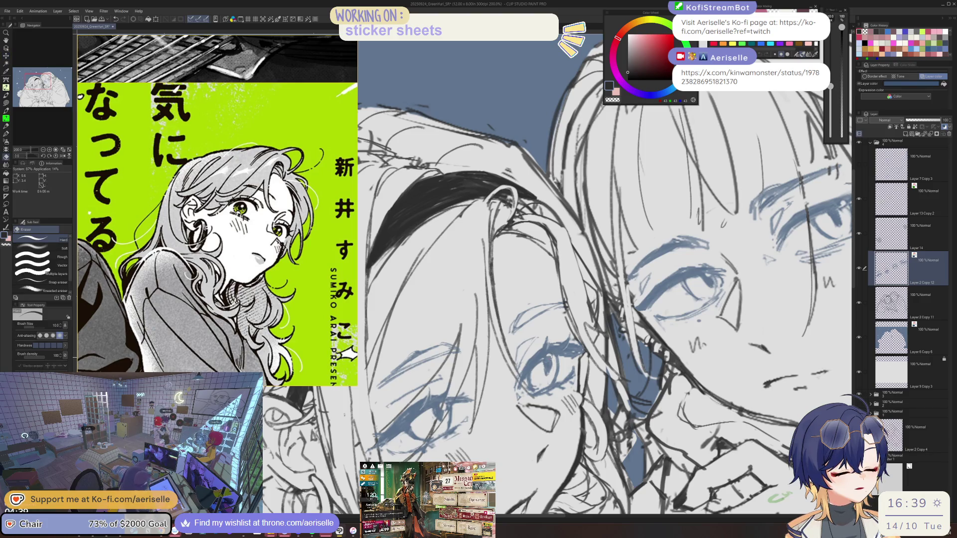
pyautogui.hotkey('ctrl', '0')
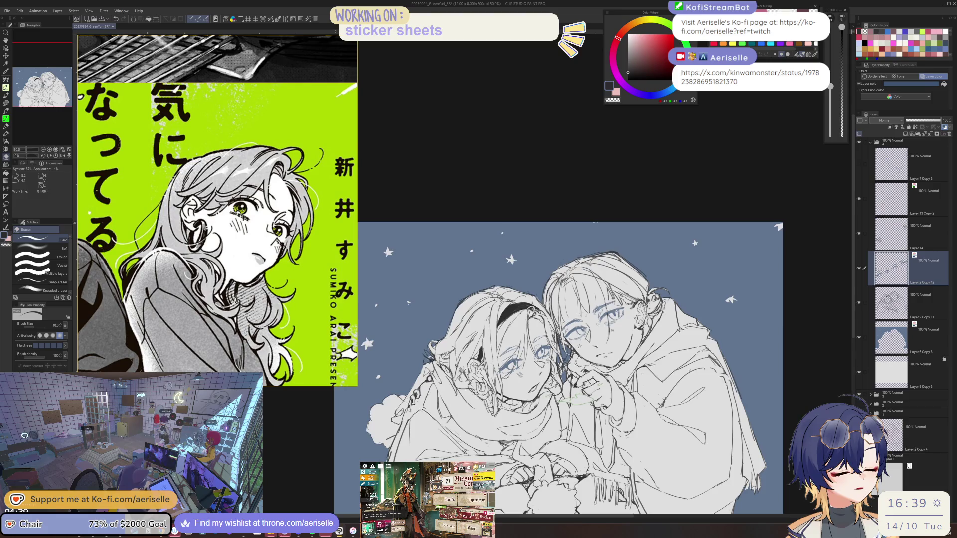
pyautogui.hotkey('ctrl', 'alt', '0')
pyautogui.hotkey('ctrl', 'z')
pyautogui.hotkey('ctrl', 'alt', '0')
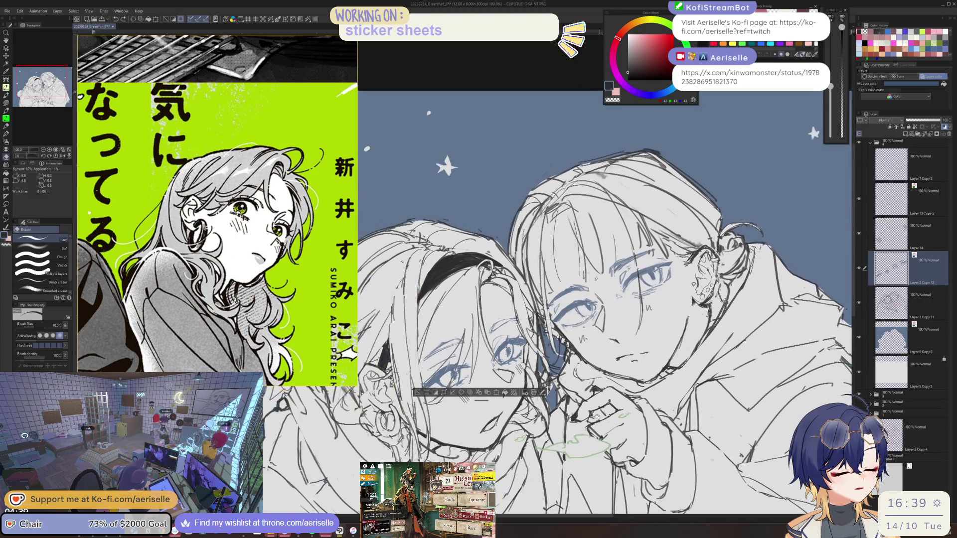
pyautogui.press('k')
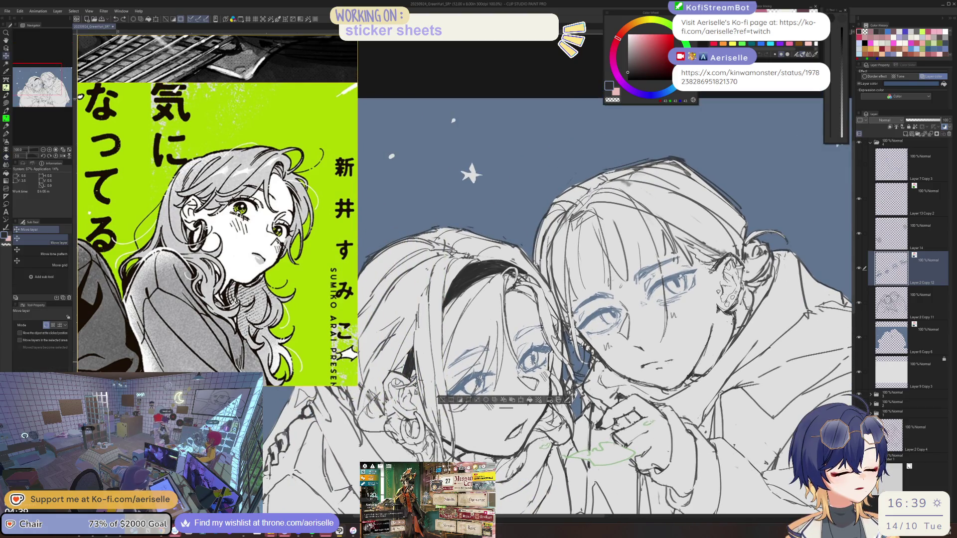
pyautogui.moveTo(511, 379); pyautogui.dragTo(510, 378)
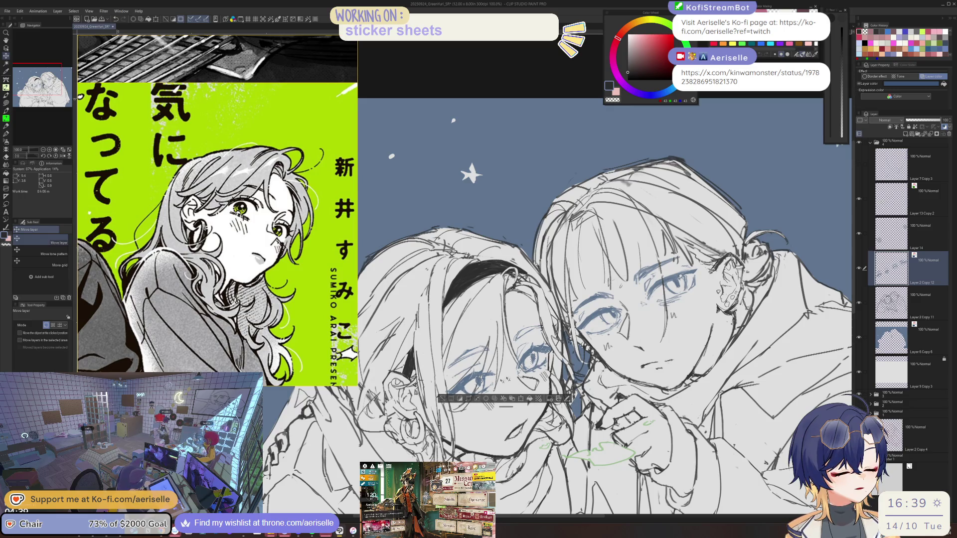
# - Deselect and zoom out to review the whole illustration
pyautogui.hotkey('ctrl', 'd')
pyautogui.press('e')
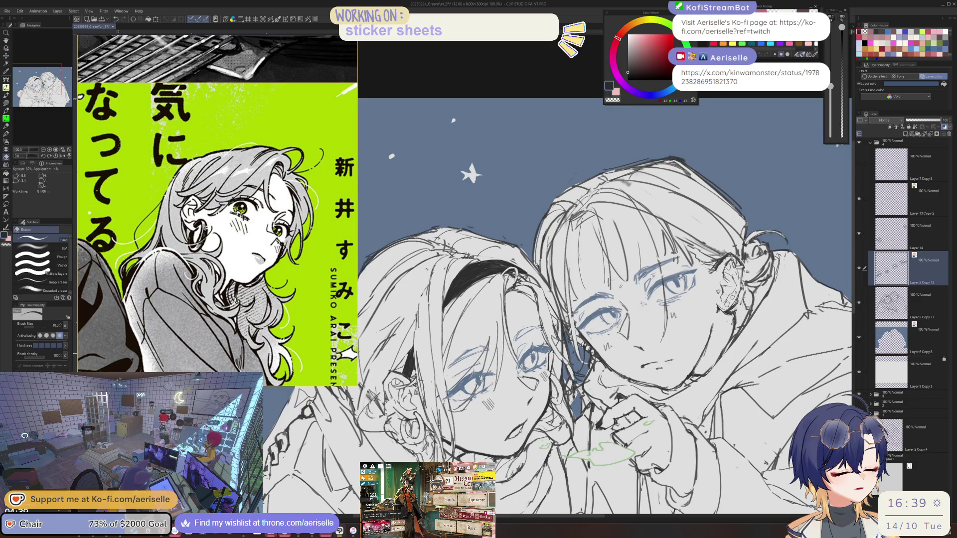
pyautogui.hotkey('ctrl', '-')
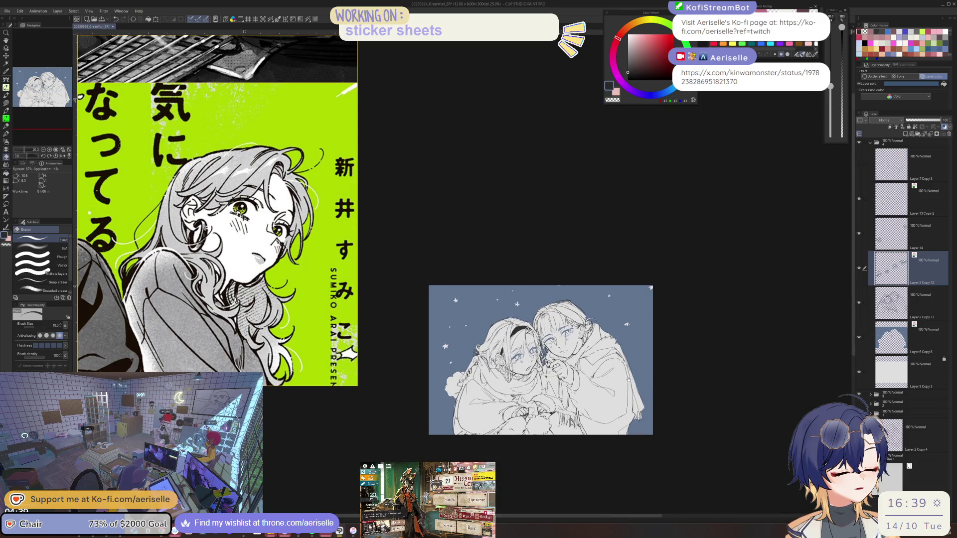
pyautogui.hotkey('ctrl', '+')
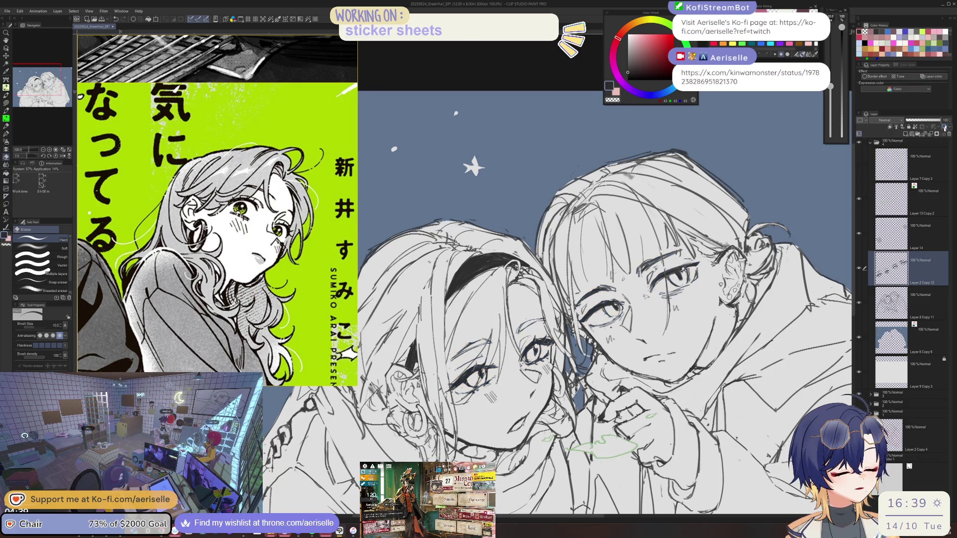
pyautogui.hotkey('ctrl', '-')
pyautogui.moveTo(652, 436); pyautogui.dragTo(656, 448)
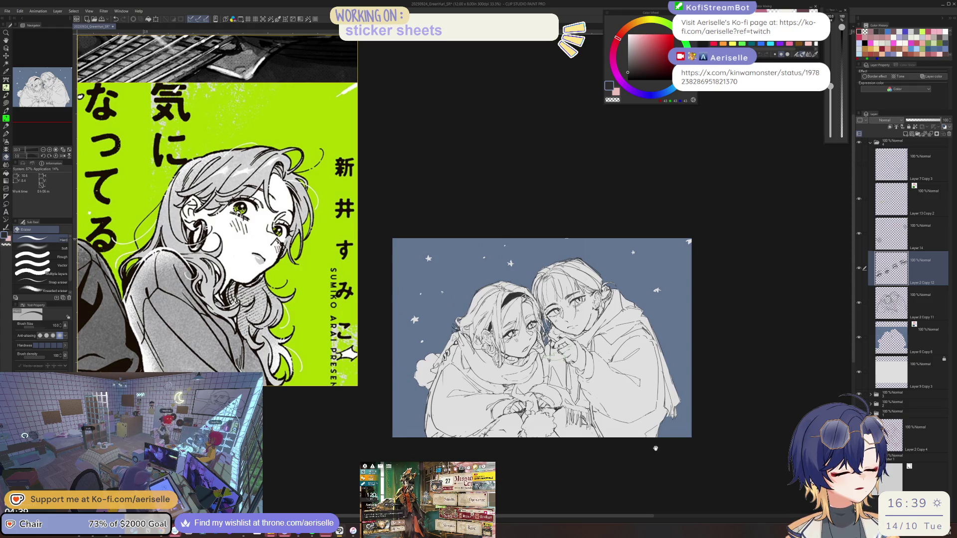
# - Zoom in on the left girl's face, reduce the eraser to 25, and test hair strokes, undoing one
pyautogui.scroll(4, 485, 340)
pyautogui.keyDown('ctrl'); pyautogui.click(449, 317); pyautogui.keyUp('ctrl')
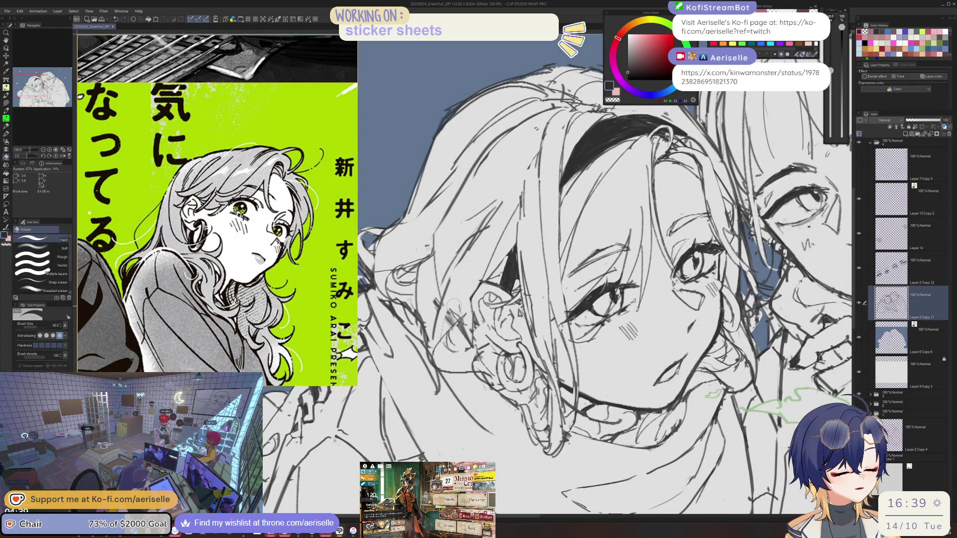
pyautogui.press('[')
pyautogui.press('[')
pyautogui.press('[')
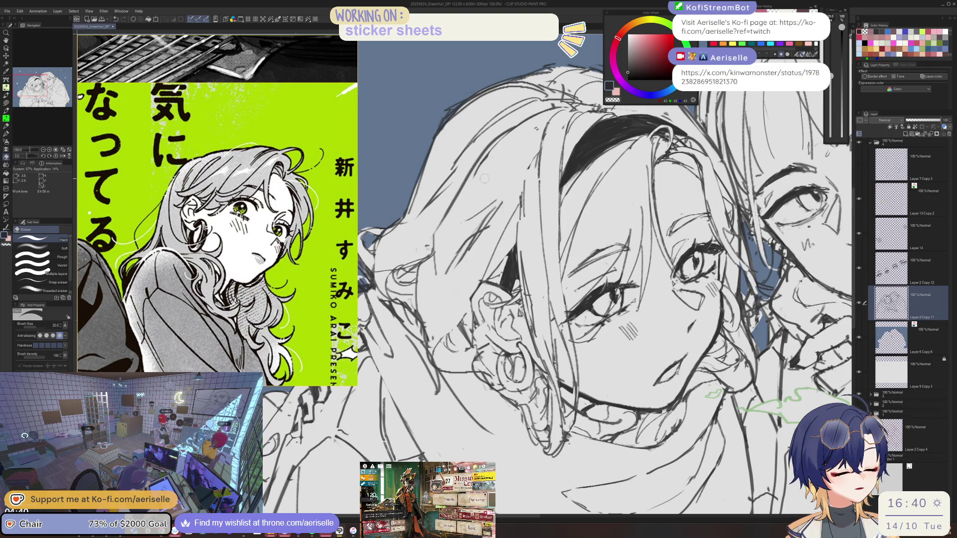
pyautogui.scroll(-2, 477, 190)
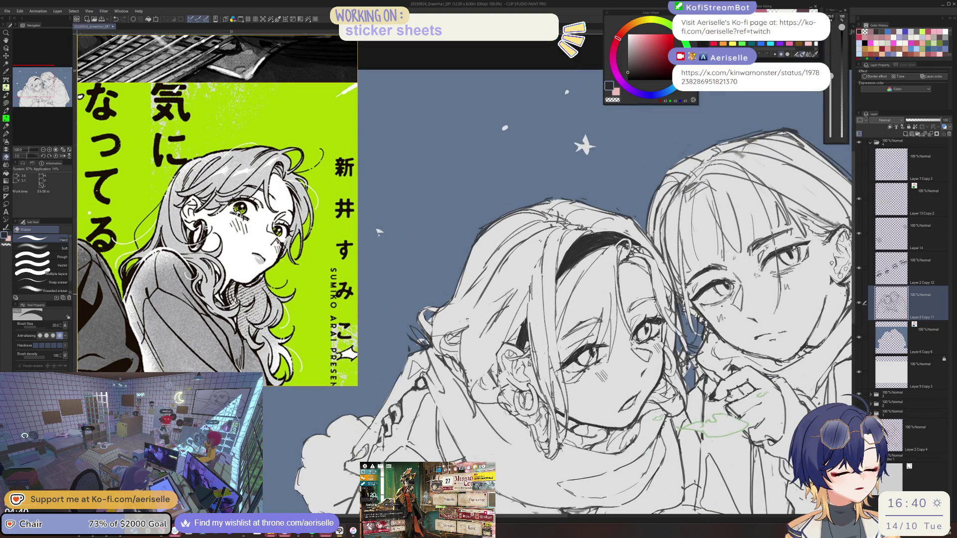
pyautogui.press('p')
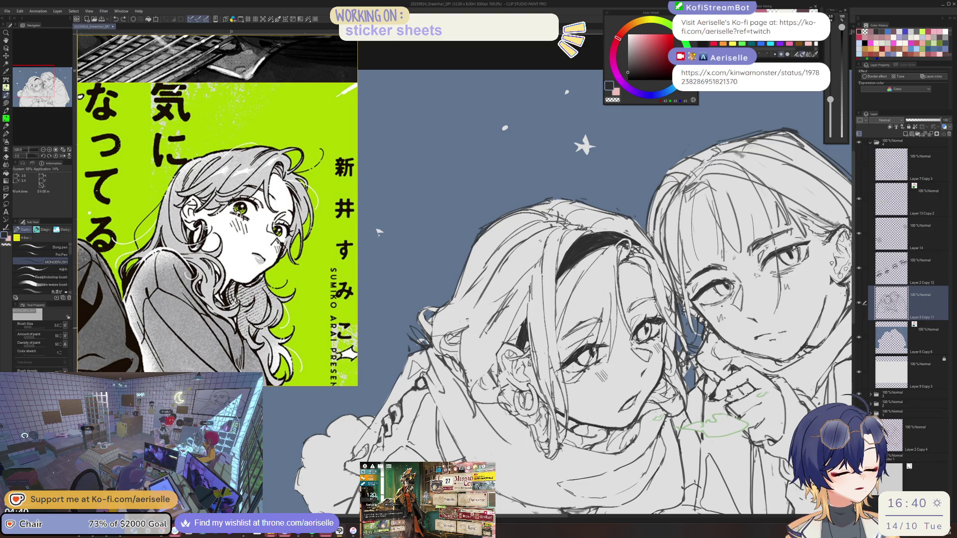
pyautogui.press('e')
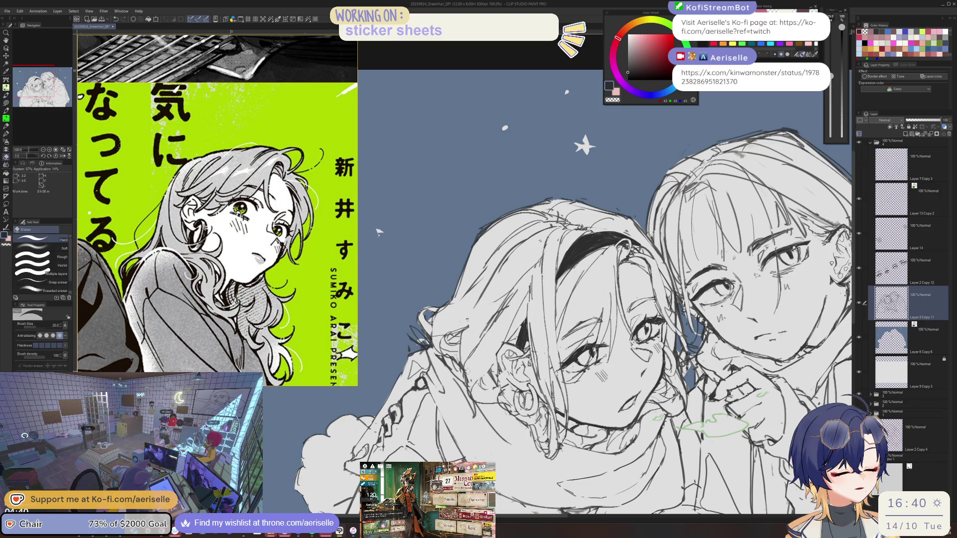
pyautogui.press('p')
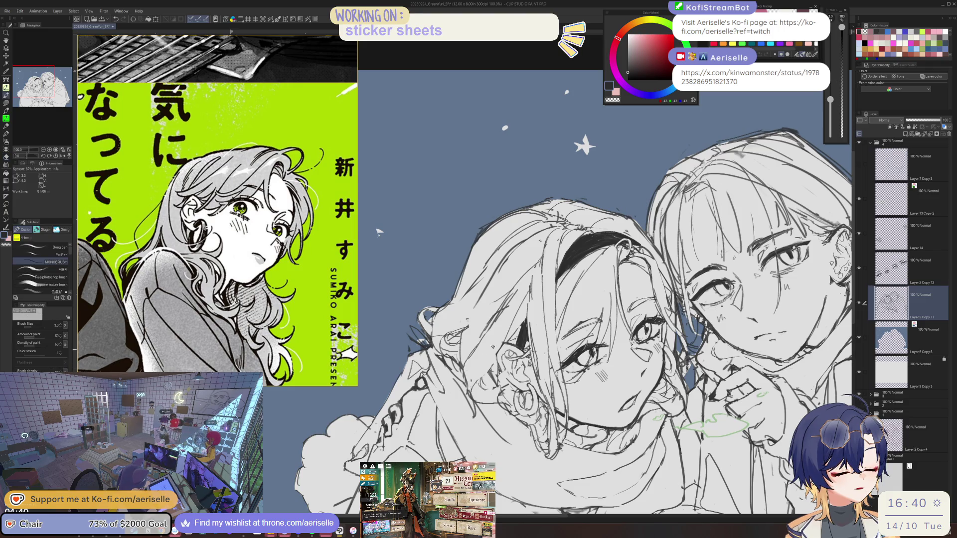
pyautogui.press('e')
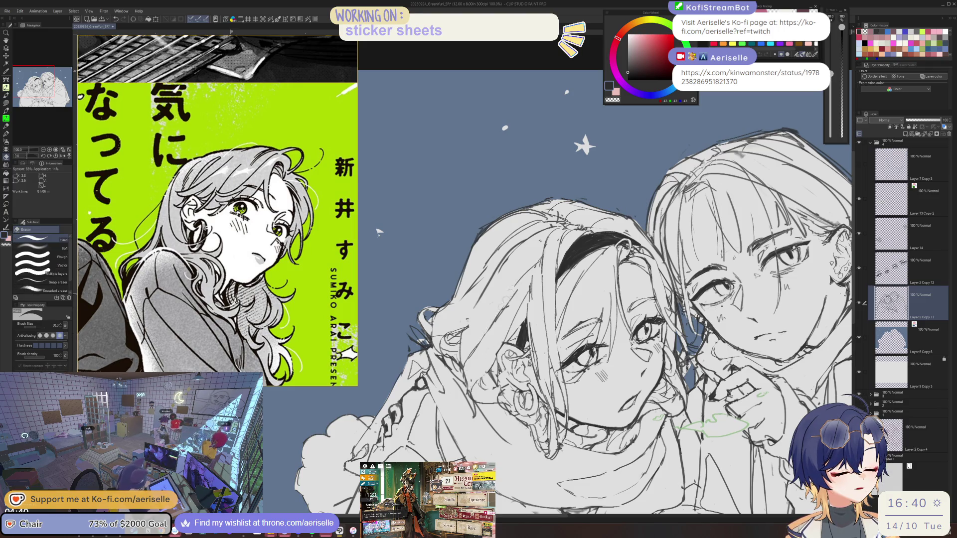
pyautogui.press('p')
pyautogui.moveTo(546, 238); pyautogui.dragTo(505, 306)
pyautogui.press('e')
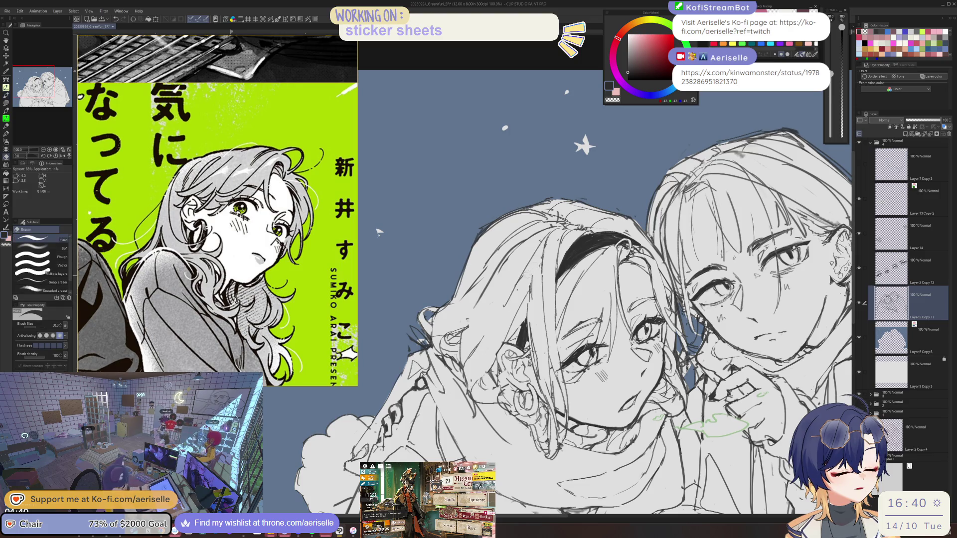
pyautogui.press('p')
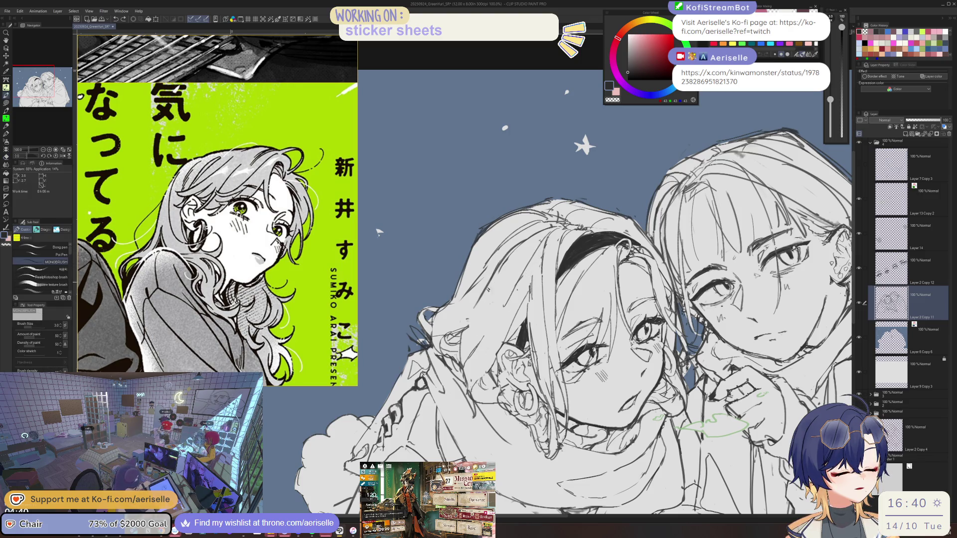
pyautogui.moveTo(508, 293); pyautogui.dragTo(496, 336)
pyautogui.hotkey('ctrl', 'z')
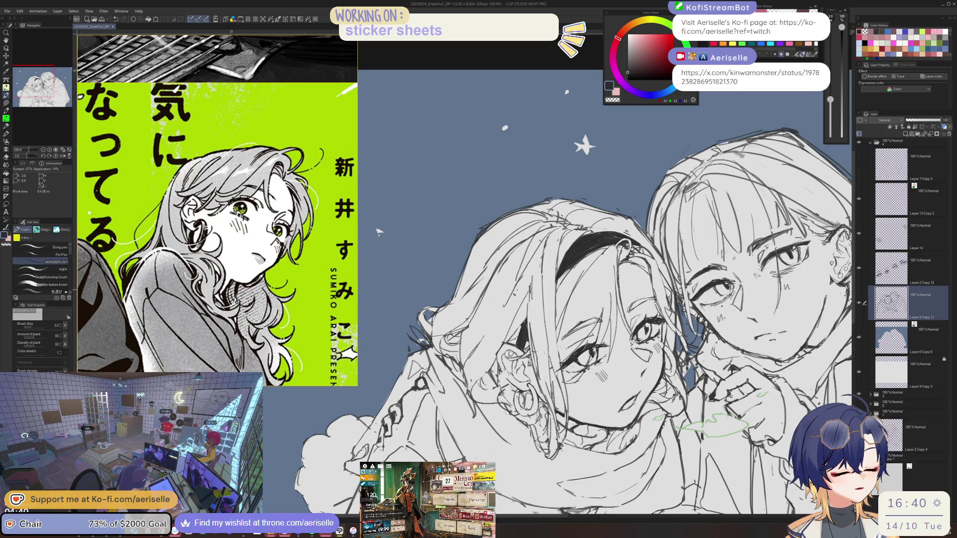
# - Erase stray hair lines near the left girl's face with the Hard eraser
pyautogui.press('e')
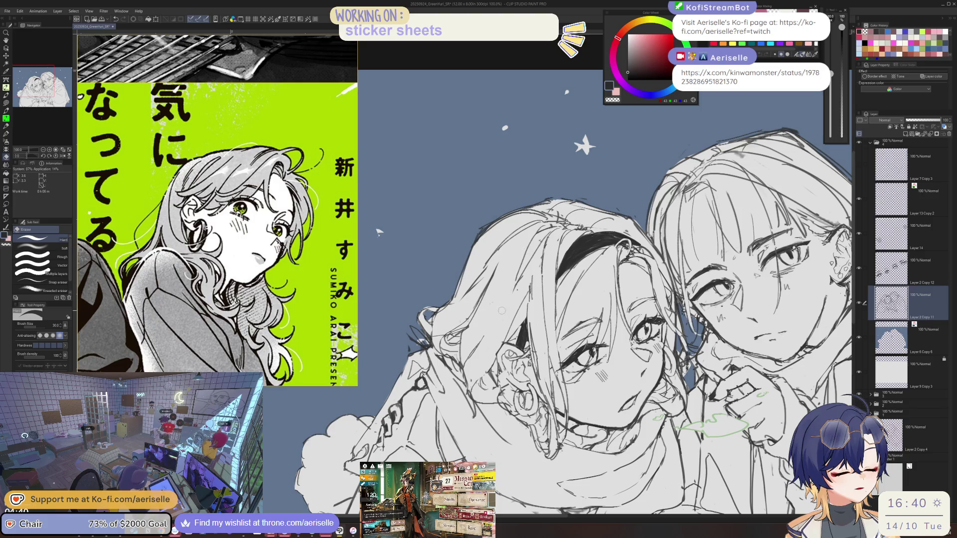
pyautogui.press('p')
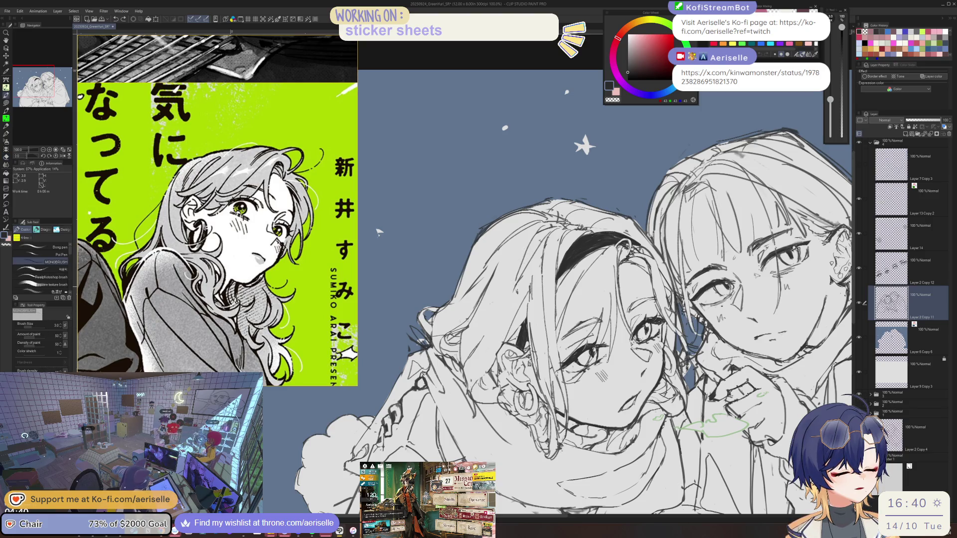
pyautogui.press('e')
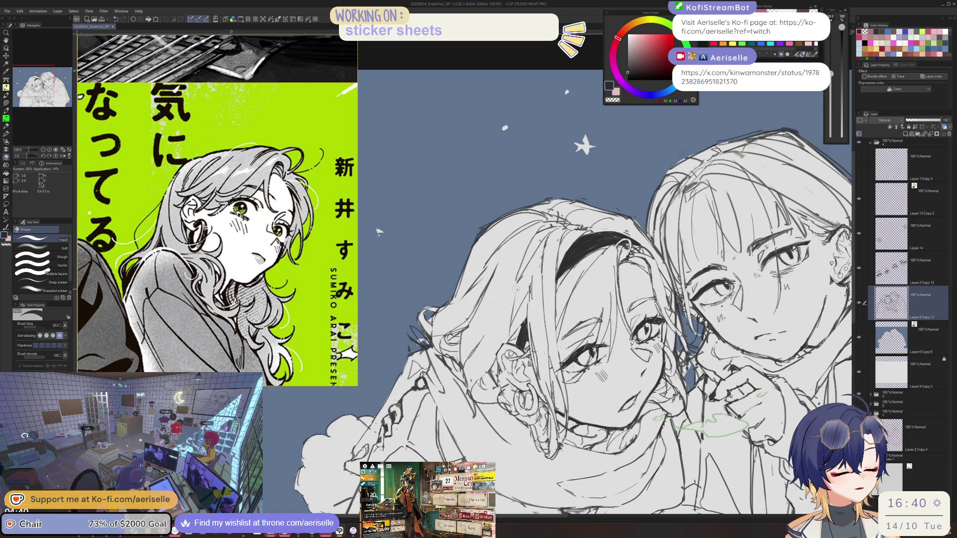
pyautogui.press('p')
pyautogui.hotkey('ctrl', '-')
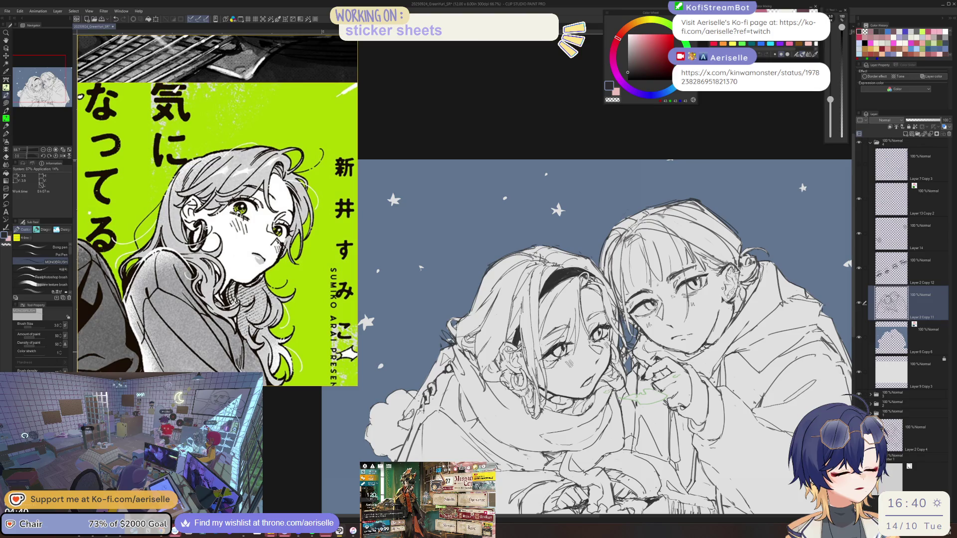
pyautogui.press('e')
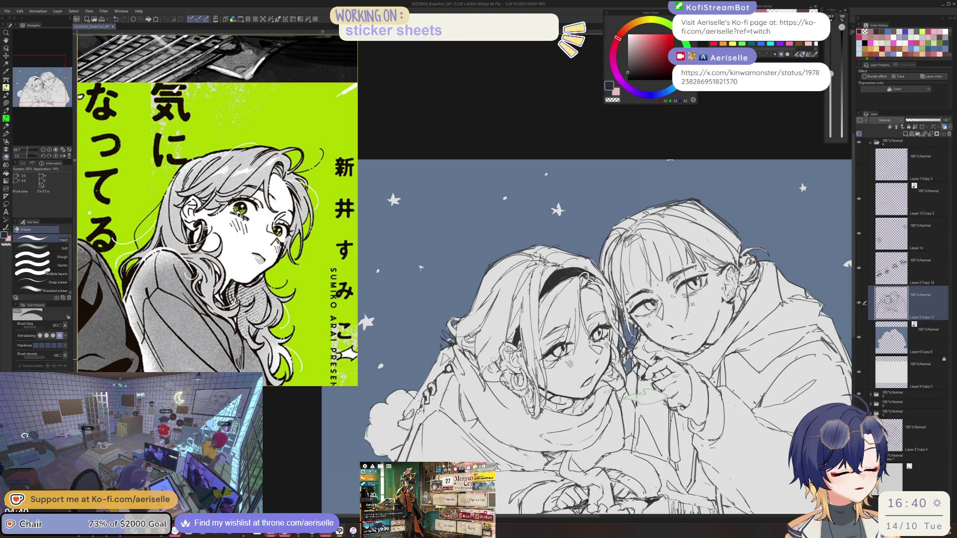
pyautogui.press('p')
pyautogui.press('e')
pyautogui.press('p')
pyautogui.press('e')
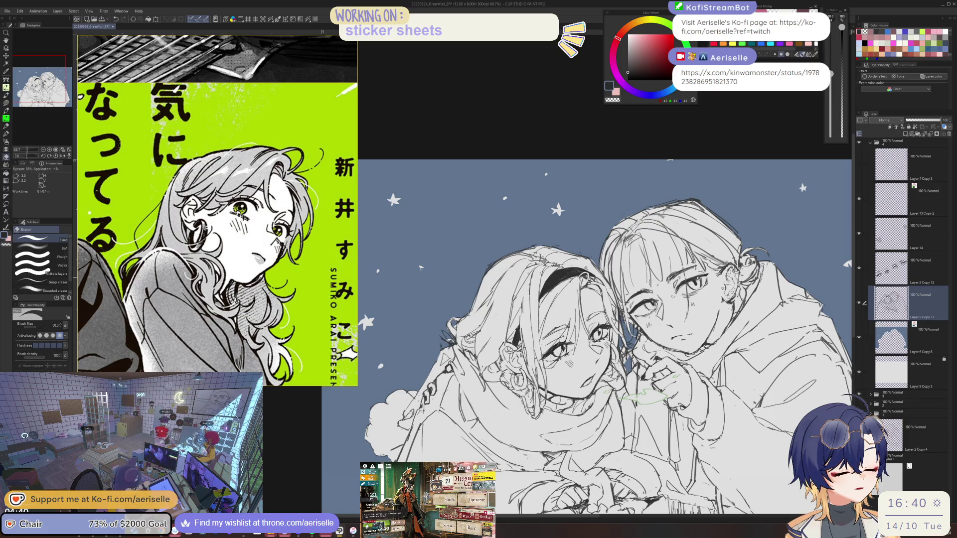
pyautogui.press('p')
pyautogui.press('e')
pyautogui.press('p')
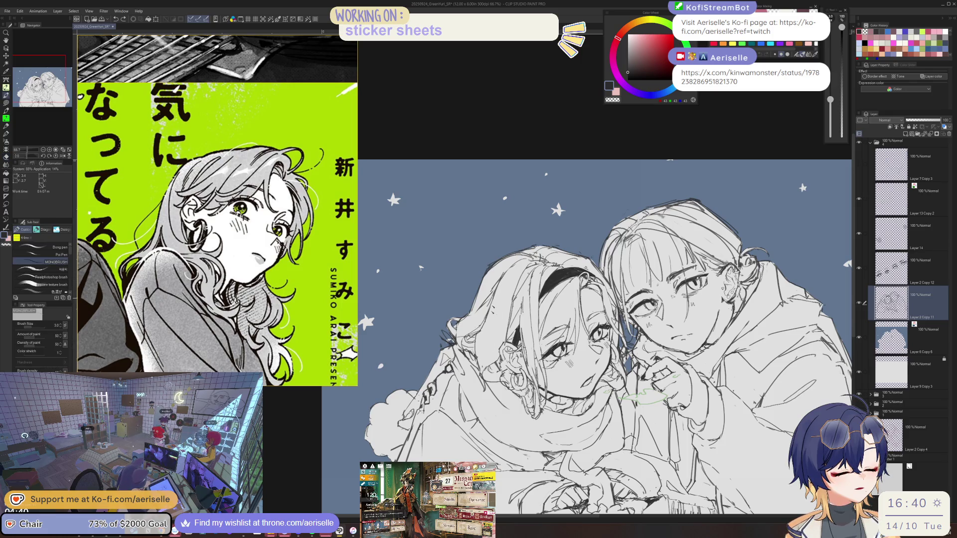
pyautogui.scroll(2, 548, 299)
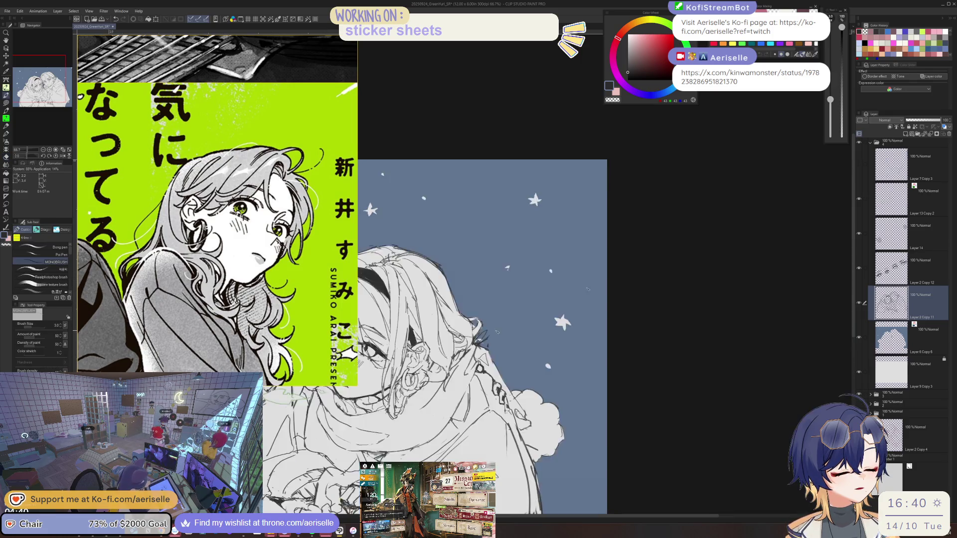
pyautogui.press('e')
pyautogui.moveTo(541, 233); pyautogui.dragTo(576, 288)
pyautogui.press('p')
# - Recentre both girls in the view and rotate it about 40° to reach the top of the hair
pyautogui.scroll(-1, 560, 262)
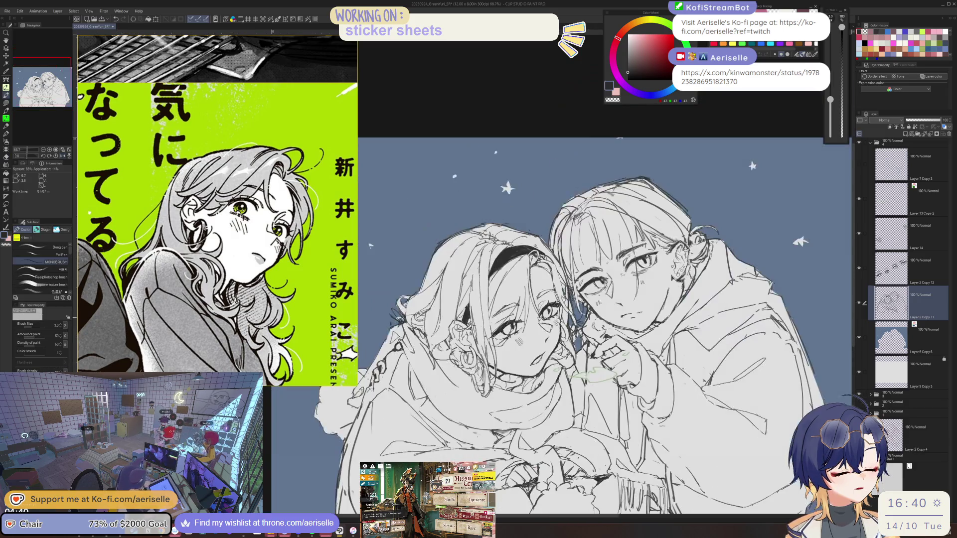
pyautogui.scroll(2, 559, 261)
pyautogui.press('e')
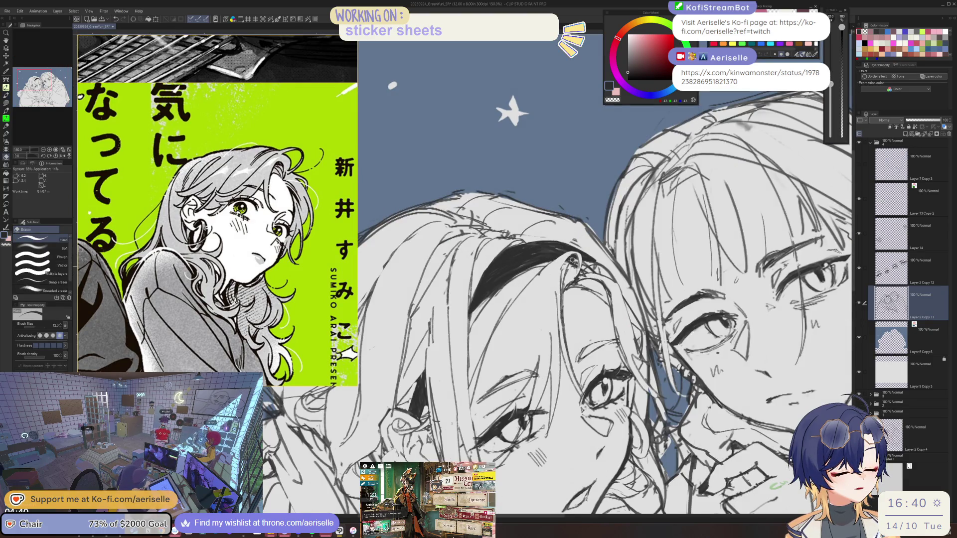
pyautogui.press('p')
pyautogui.scroll(-2, 568, 261)
pyautogui.moveTo(638, 389); pyautogui.dragTo(645, 369)
pyautogui.scroll(3, 493, 294)
pyautogui.press('e')
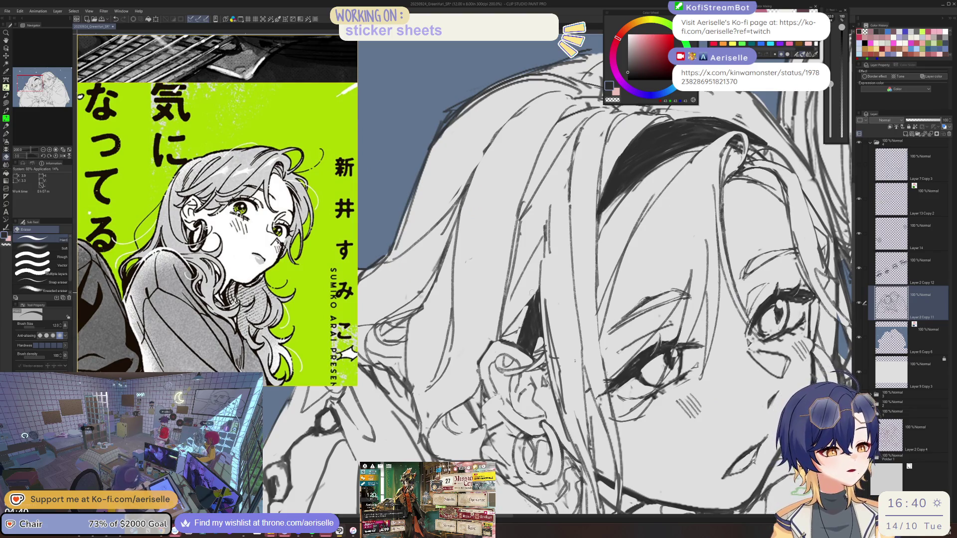
pyautogui.press('p')
pyautogui.scroll(-3, 531, 299)
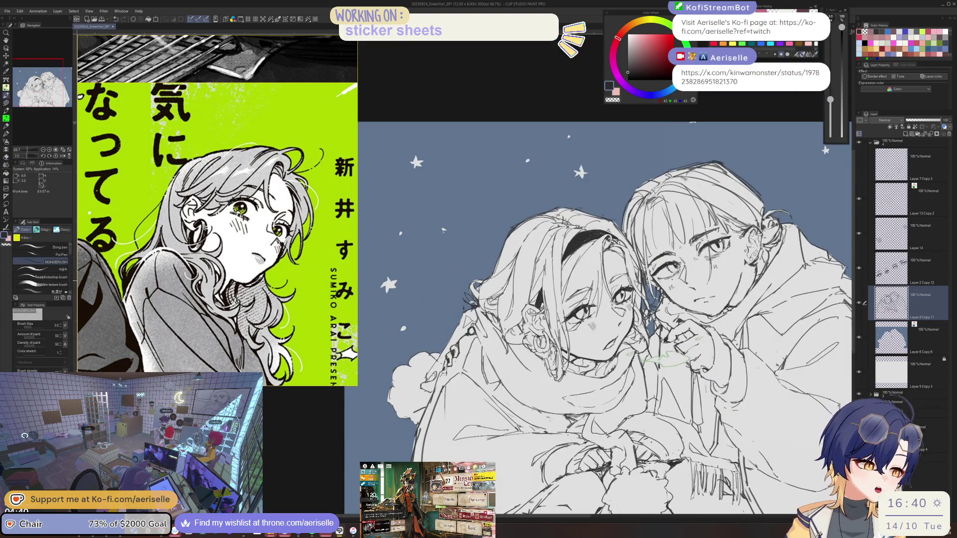
pyautogui.scroll(2, 542, 289)
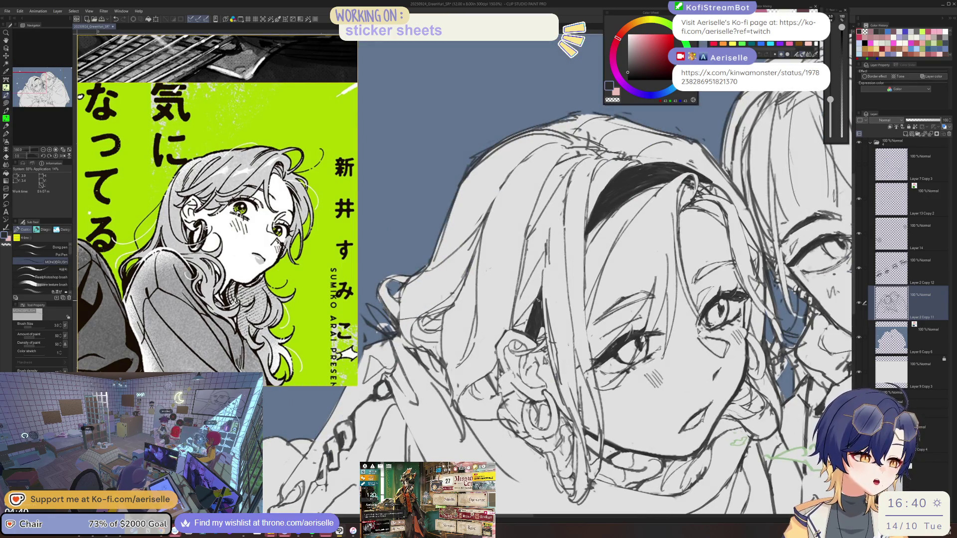
pyautogui.scroll(-3, 537, 299)
pyautogui.scroll(3, 548, 299)
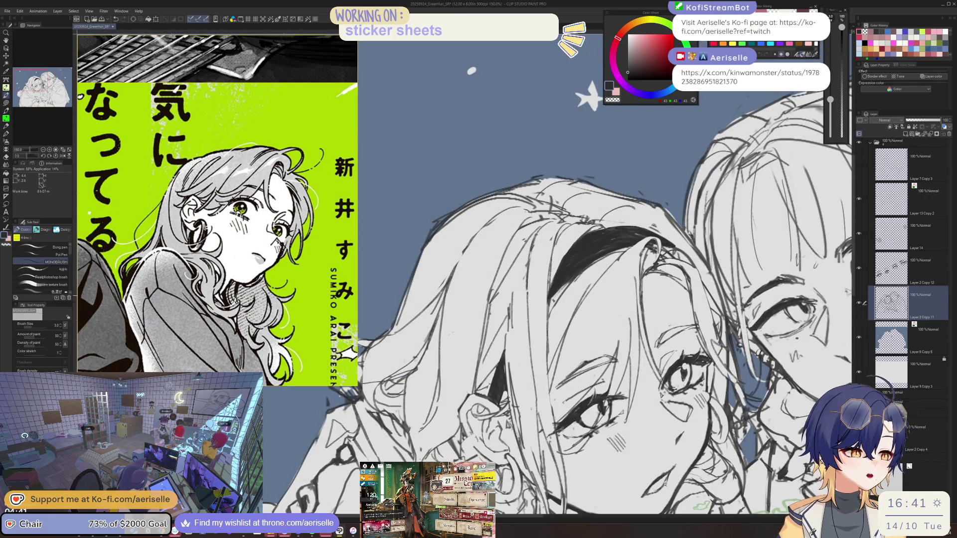
pyautogui.scroll(-3, 548, 279)
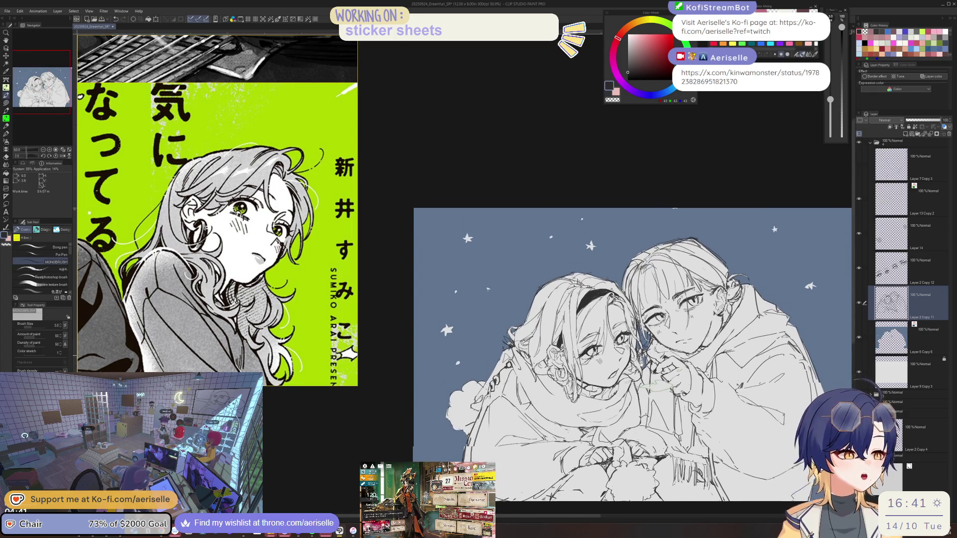
pyautogui.scroll(4, 573, 249)
pyautogui.moveTo(681, 281); pyautogui.dragTo(647, 268)
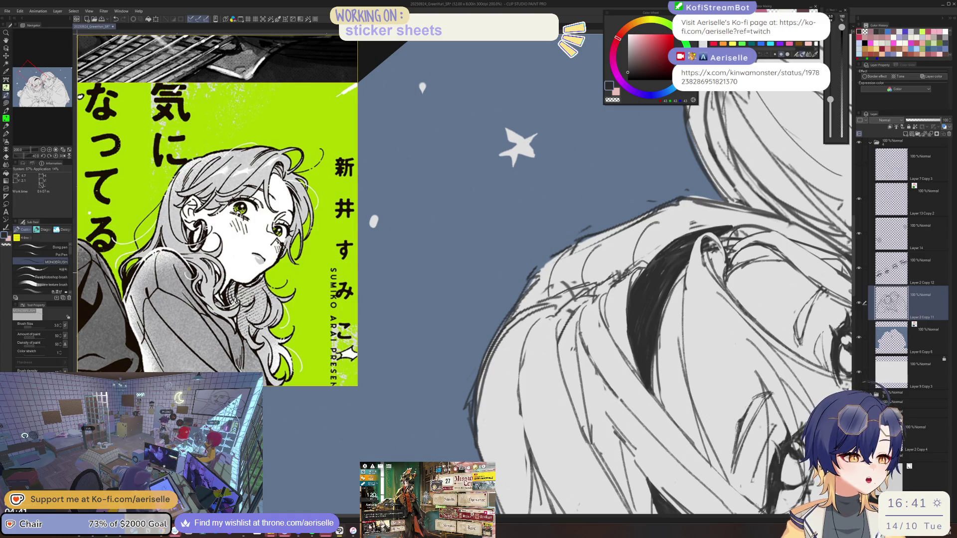
# - Erase a few small line bits on the left girl's hair
pyautogui.press('e')
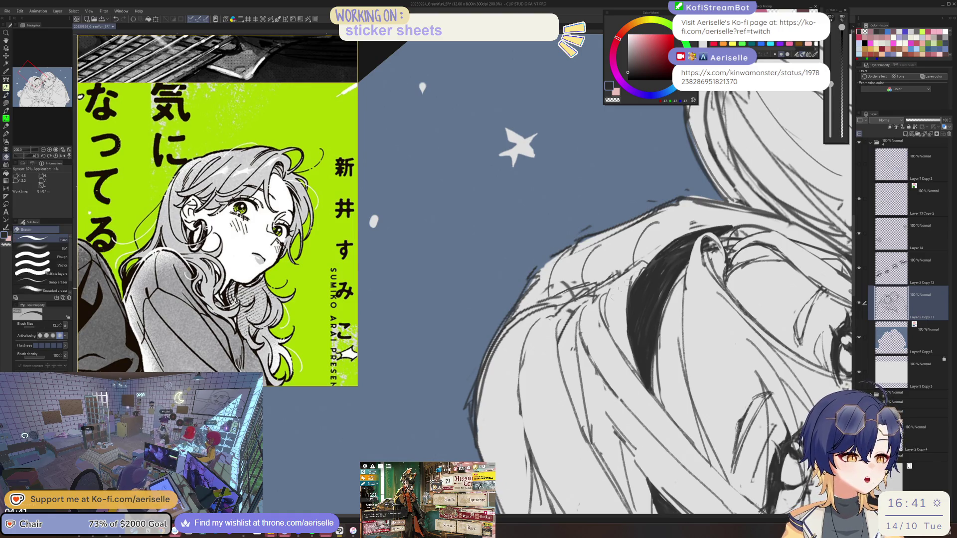
pyautogui.press('p')
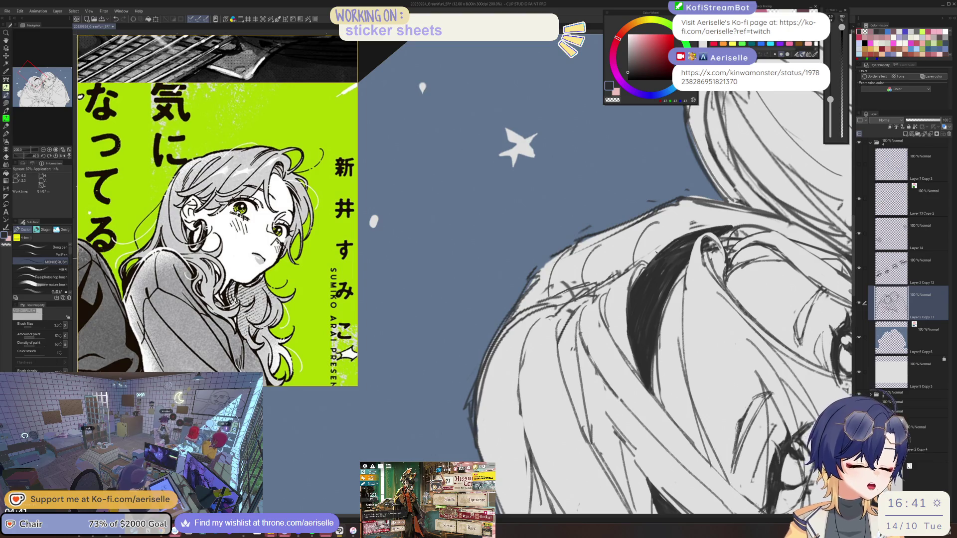
pyautogui.press('e')
pyautogui.press('p')
pyautogui.press('e')
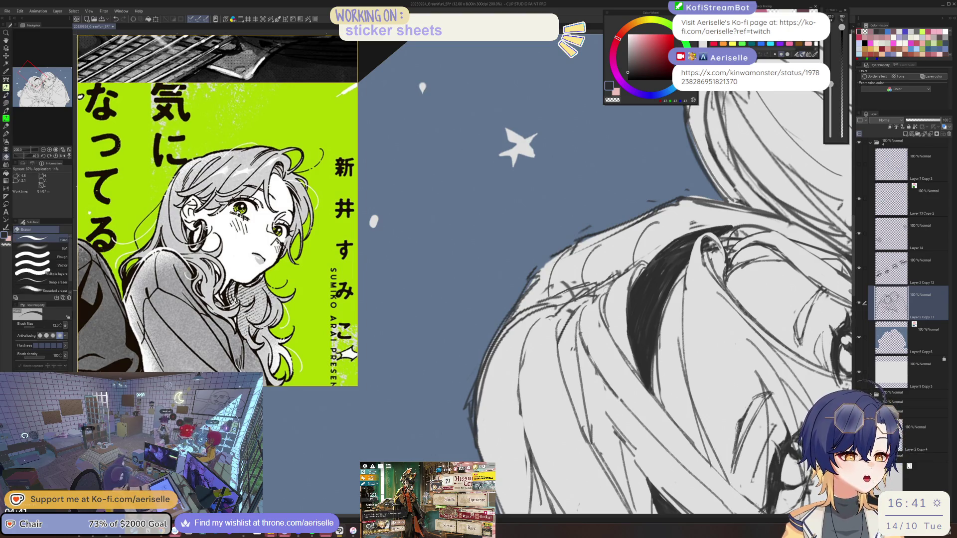
pyautogui.press('p')
pyautogui.press('e')
pyautogui.moveTo(600, 301)
pyautogui.mouseDown()
pyautogui.moveTo(586, 294)
pyautogui.moveTo(566, 305)
pyautogui.mouseUp()
pyautogui.press('p')
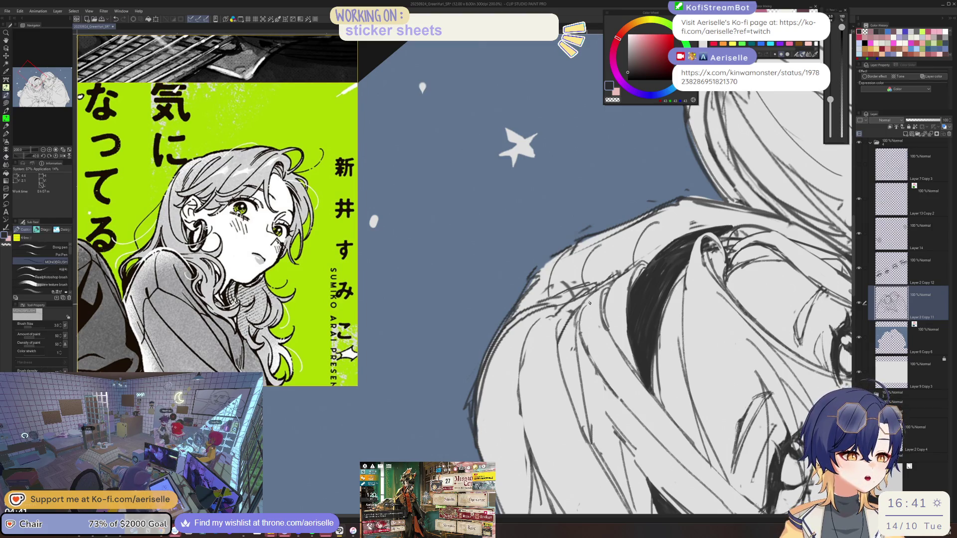
pyautogui.press('e')
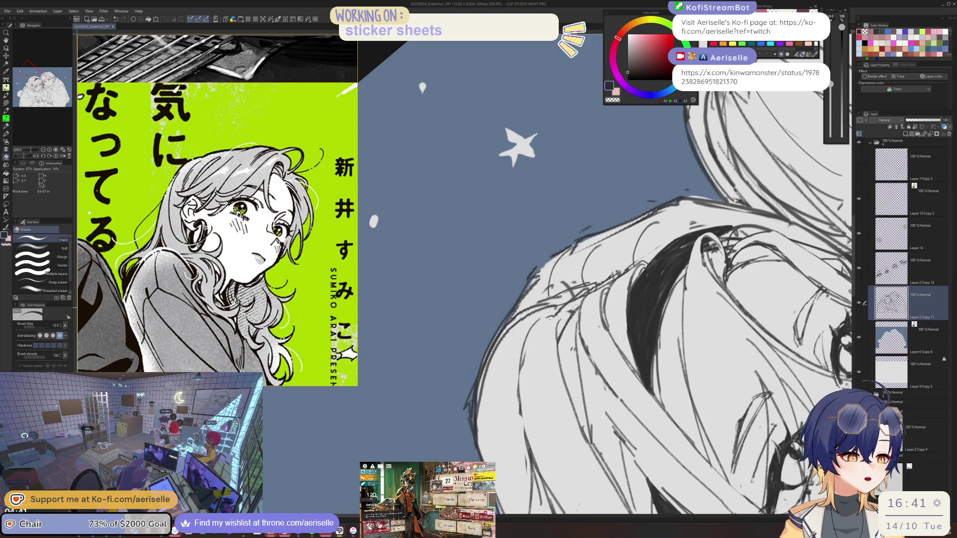
pyautogui.press('p')
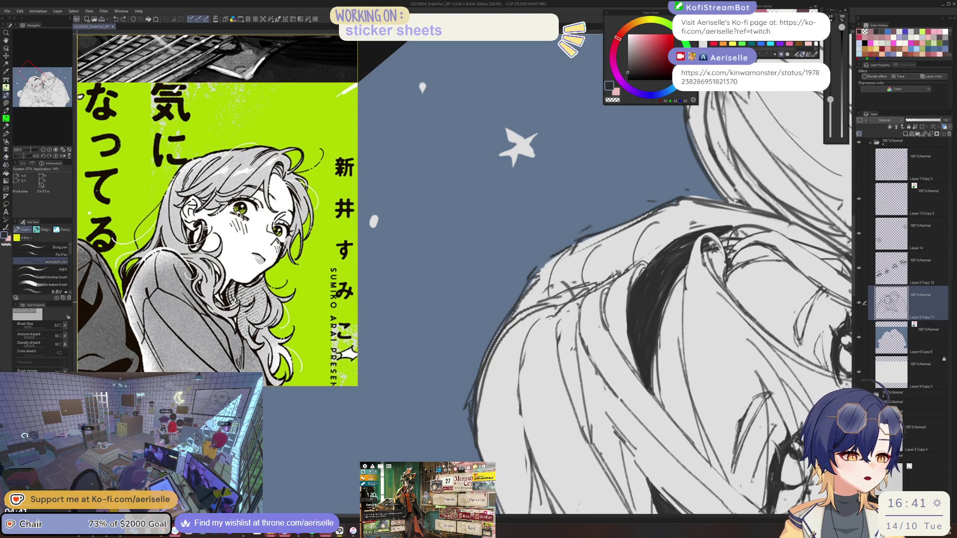
pyautogui.press('e')
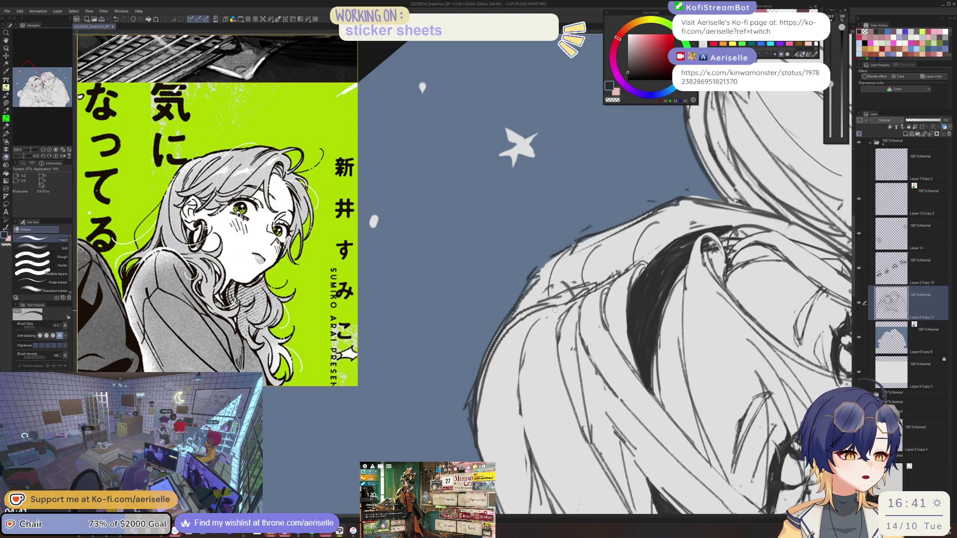
# - Tilt the view back and forth with the rotation keys to inspect the hair strokes
pyautogui.press('p')
pyautogui.hotkey('ctrl', '@')
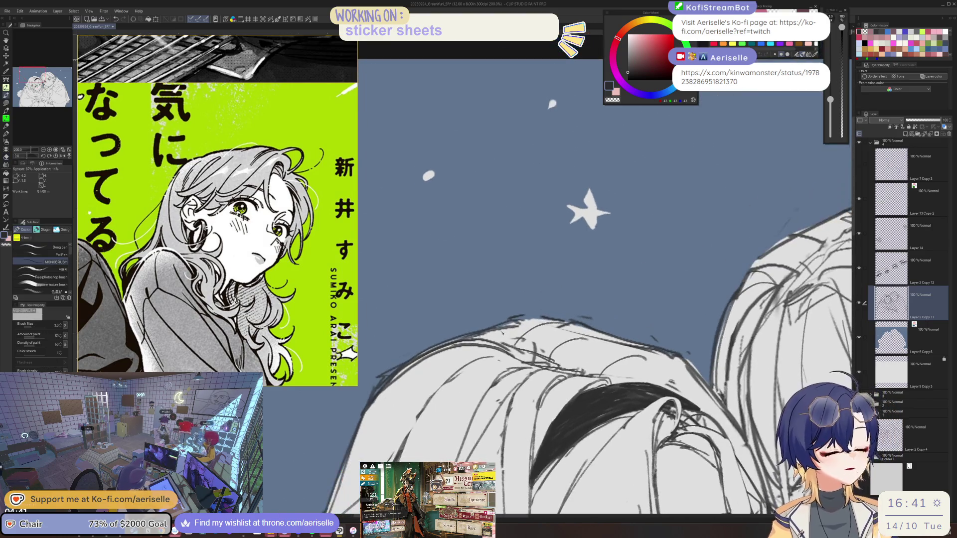
pyautogui.press('e')
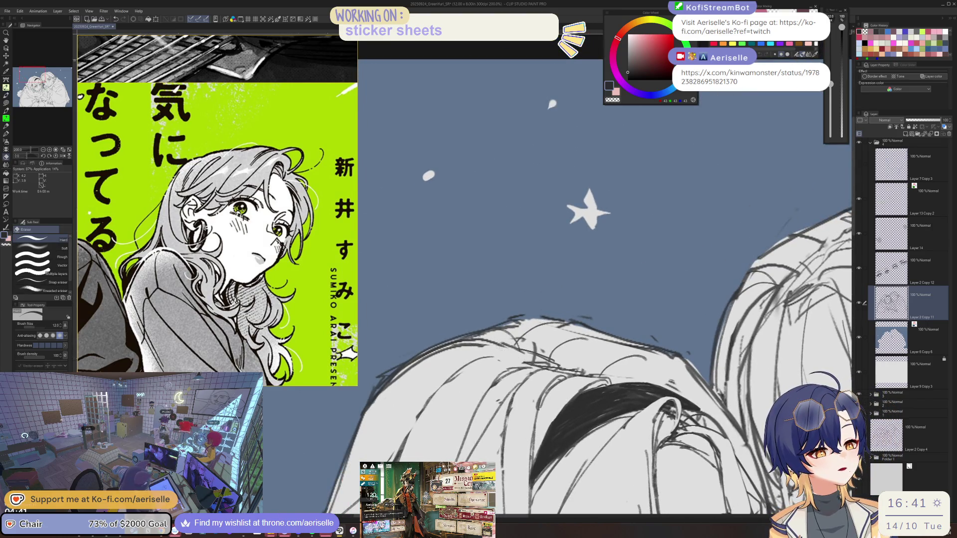
pyautogui.press('p')
pyautogui.press('e')
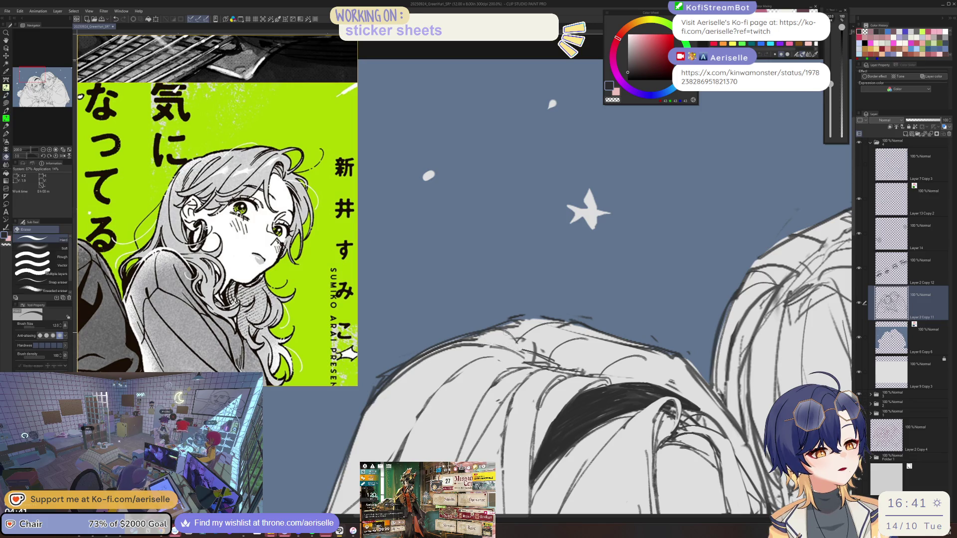
pyautogui.press('p')
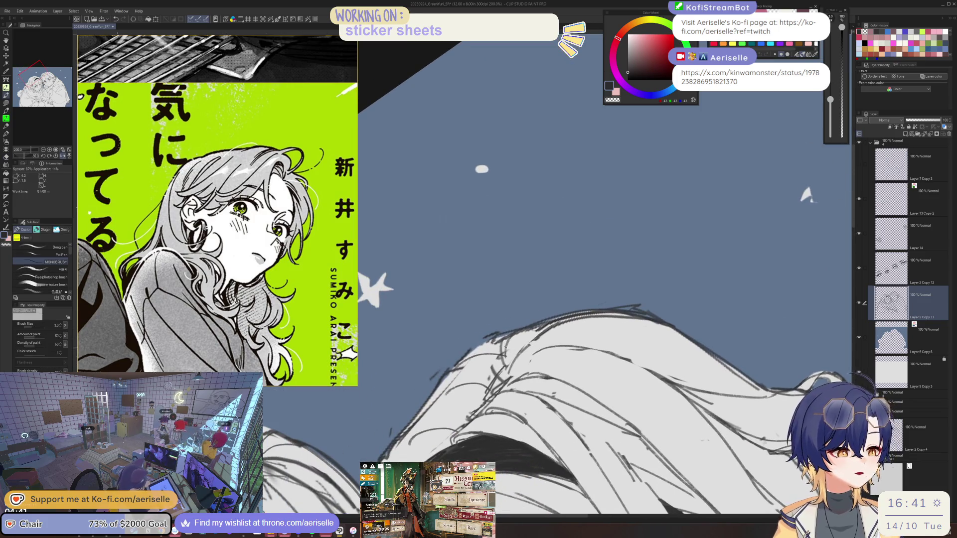
pyautogui.press('^')
pyautogui.press('^')
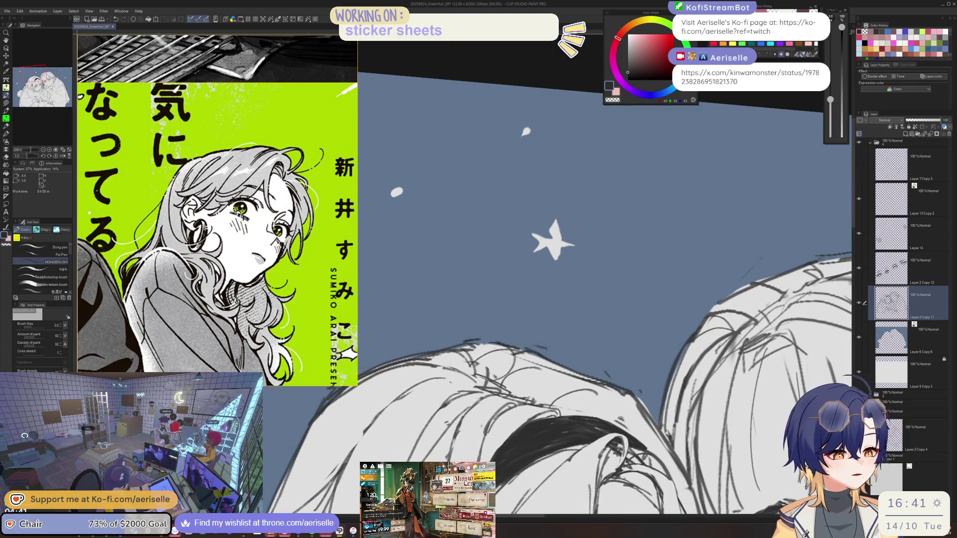
pyautogui.press('e')
pyautogui.press('-')
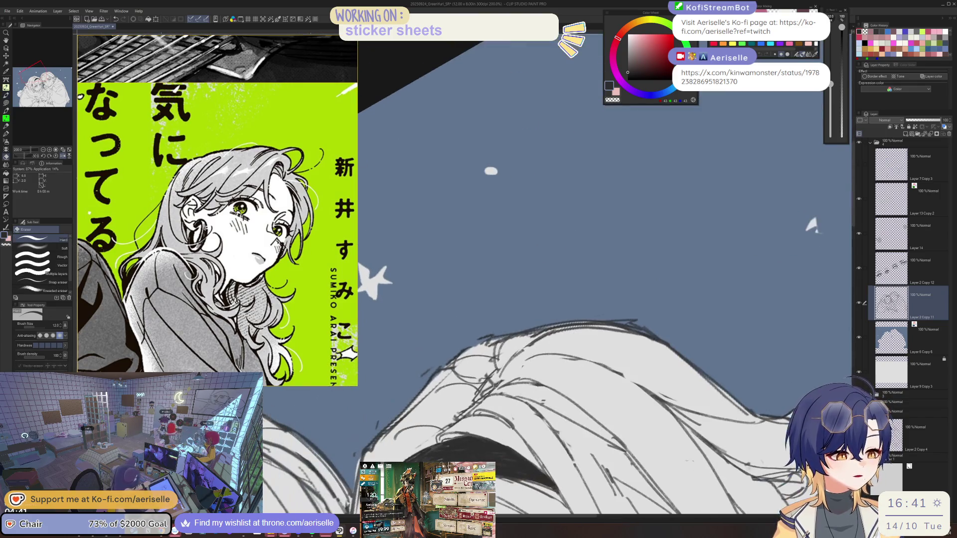
pyautogui.press('p')
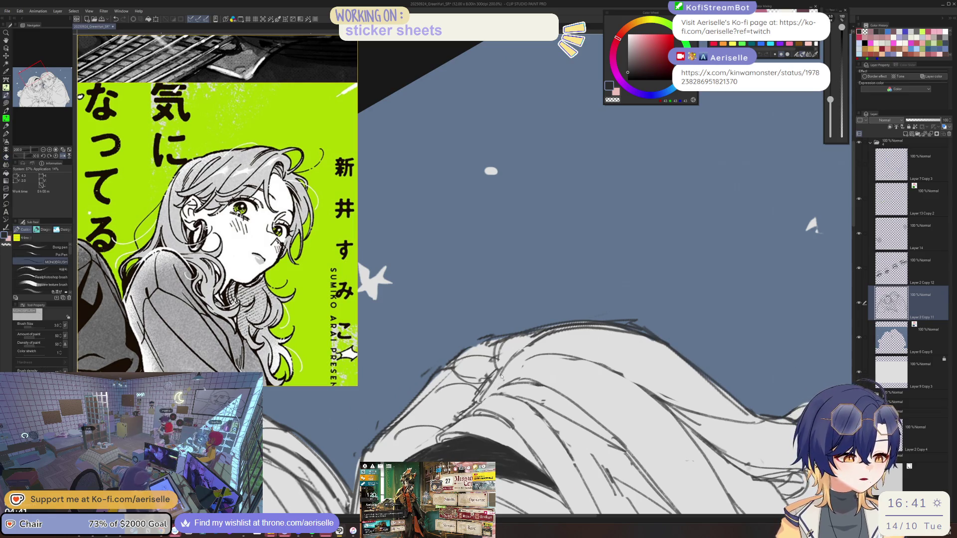
pyautogui.press('^')
pyautogui.press('^')
pyautogui.press('e')
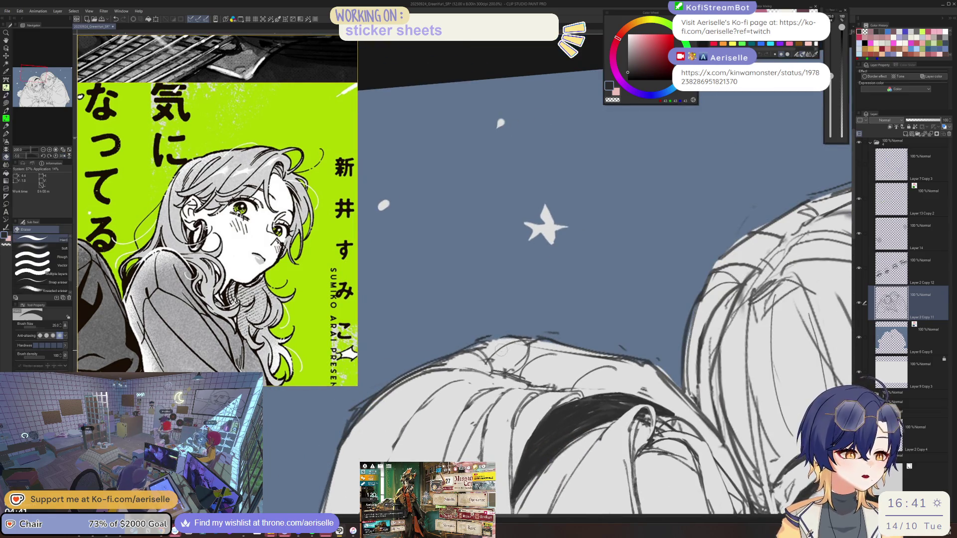
pyautogui.press('-')
pyautogui.press('p')
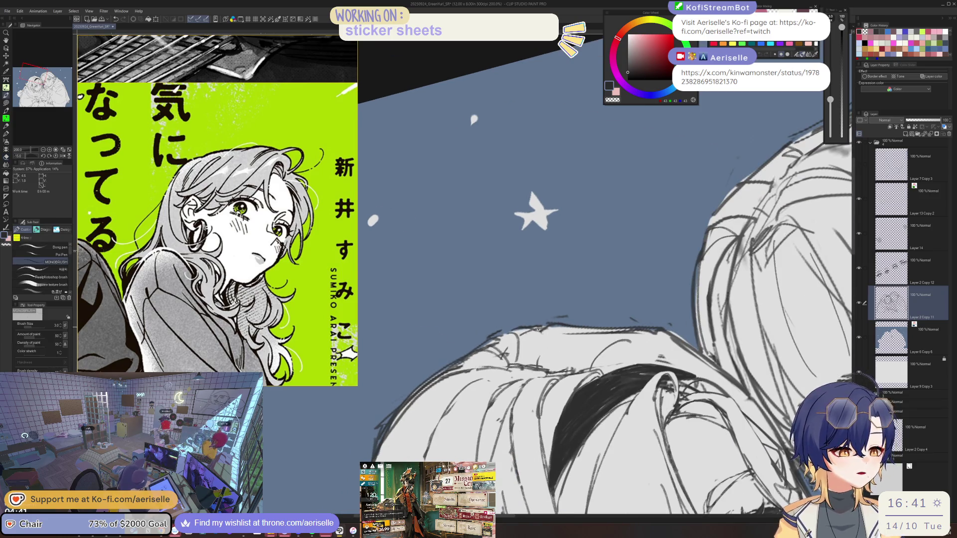
# - Zoom out, reset the canvas rotation to 0°, and bring the faces back into view
pyautogui.hotkey('ctrl', '-')
pyautogui.press('-')
pyautogui.press('-')
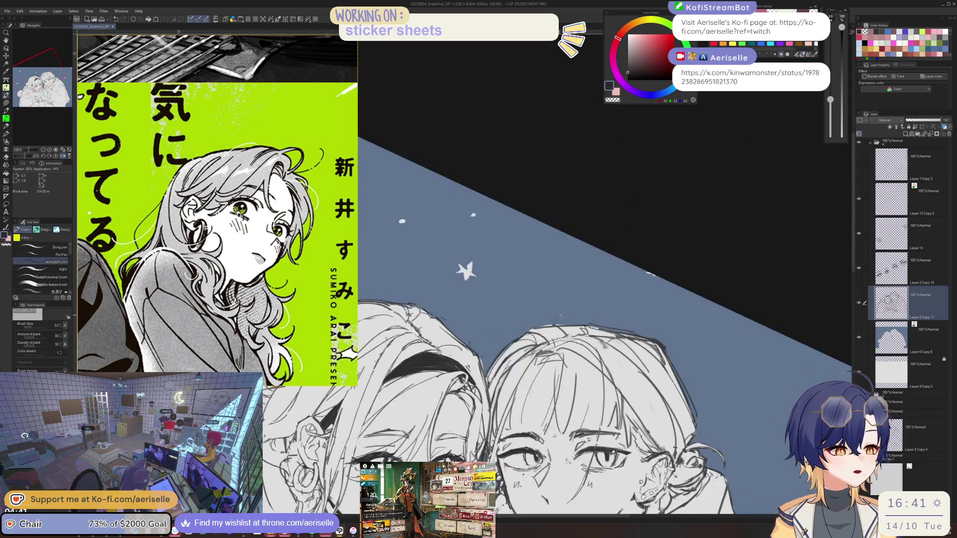
pyautogui.hotkey('ctrl', '+')
pyautogui.press('-')
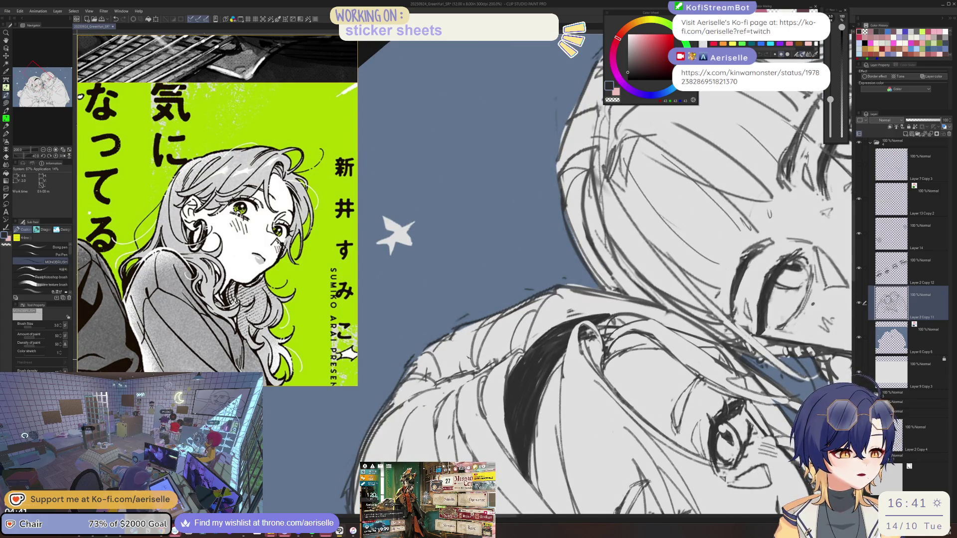
pyautogui.hotkey('ctrl', '-')
pyautogui.hotkey('ctrl', '@')
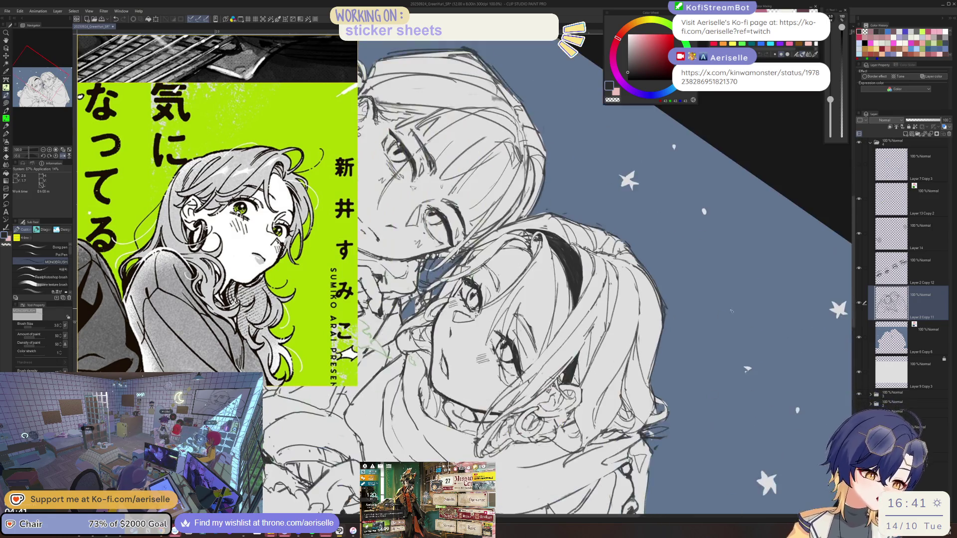
pyautogui.moveTo(700, 413); pyautogui.dragTo(721, 348)
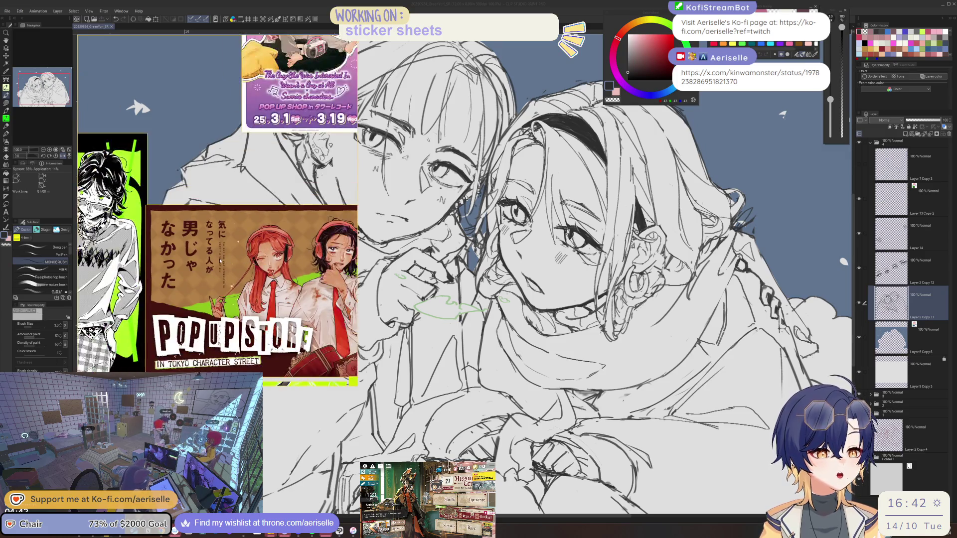
# - Zoom out and flip the canvas horizontally to check the sketch's proportions
pyautogui.hotkey('ctrl', '-')
pyautogui.press('h')
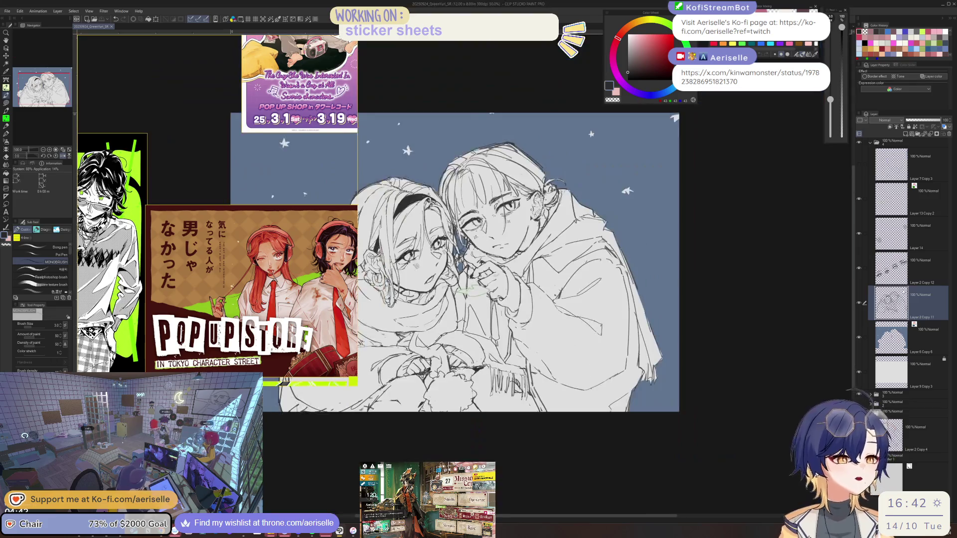
pyautogui.scroll(3, 507, 316)
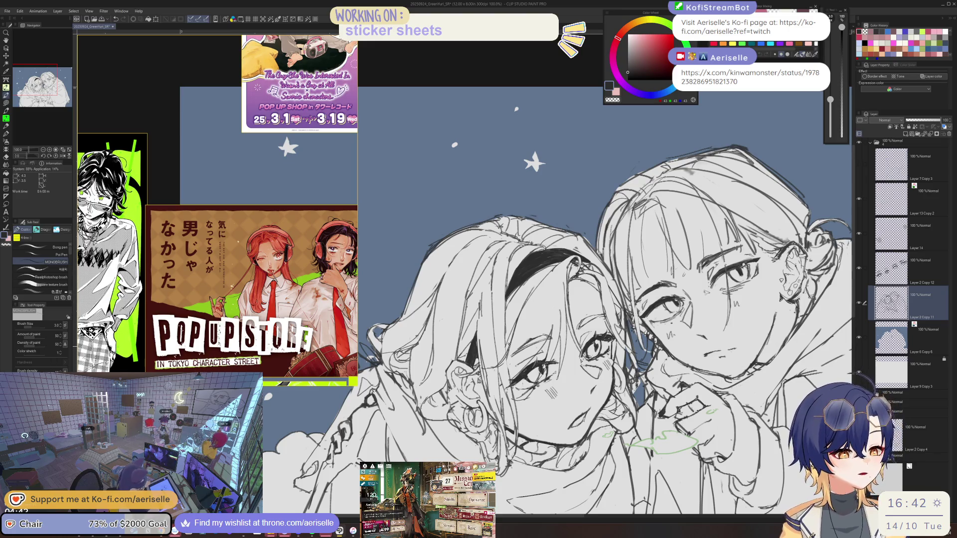
# - Toggle between Eraser and MONOBRUSH, then lower the brush size from 3.0 to 2.5
pyautogui.press('e')
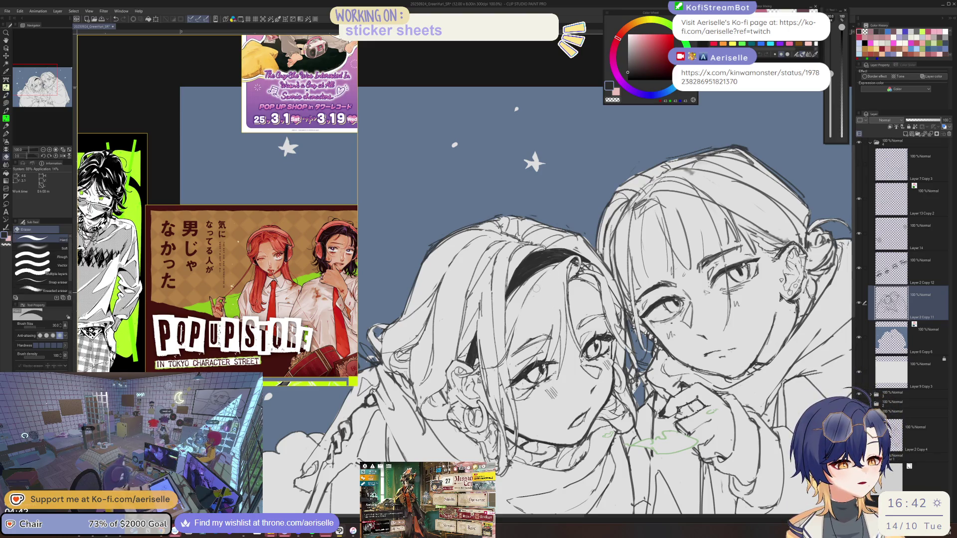
pyautogui.press('p')
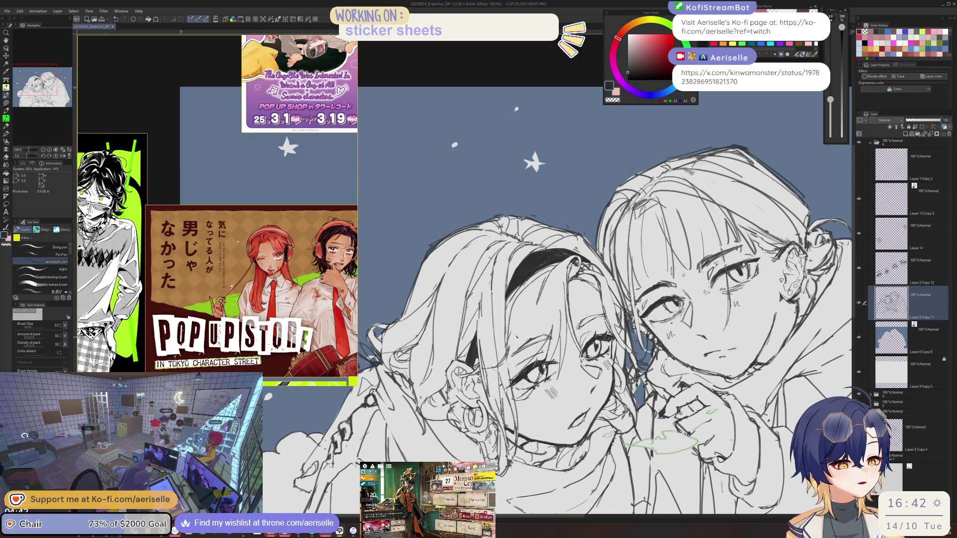
pyautogui.press('e')
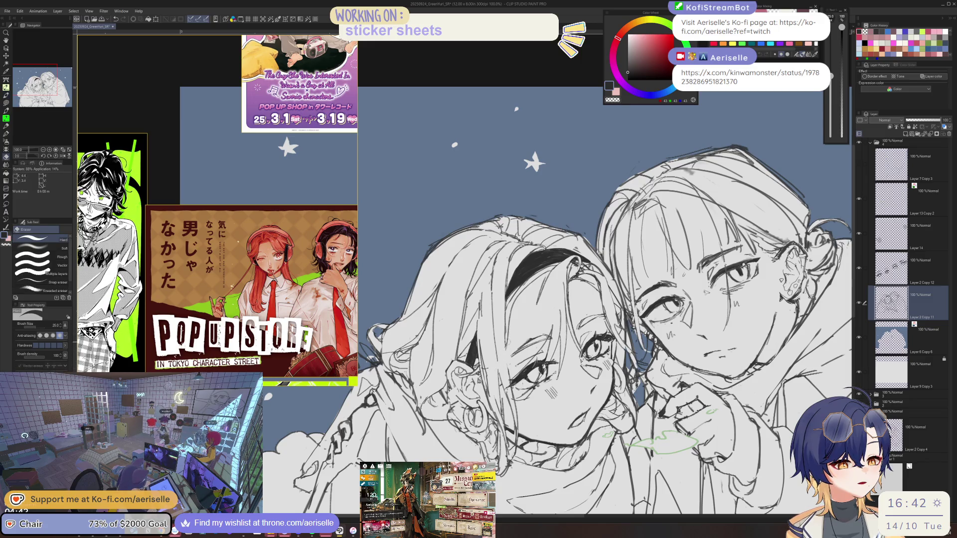
pyautogui.press('p')
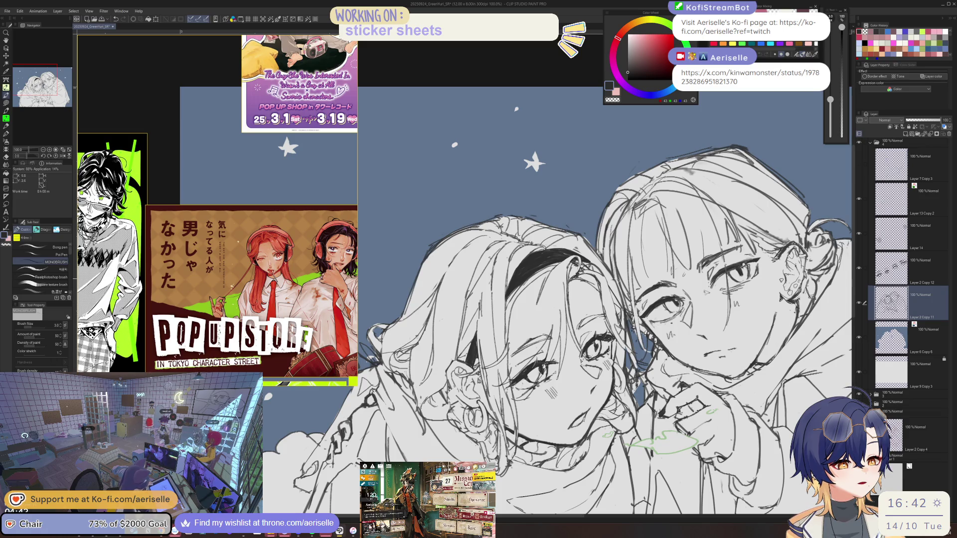
pyautogui.press('[')
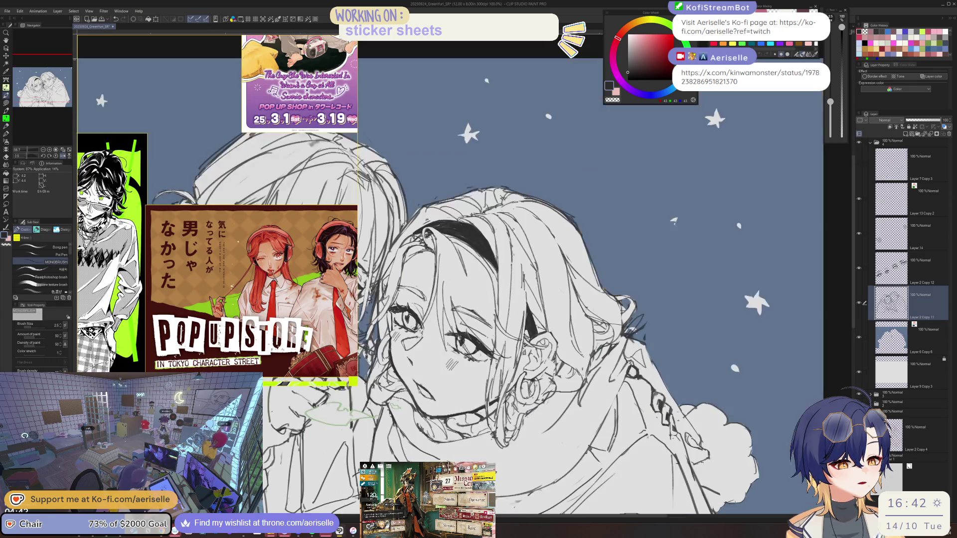
# - Zoom to 200% on the headband girl's face, fix lines with Eraser and MONOBRUSH, then fit the canvas
pyautogui.press('e')
pyautogui.hotkey('ctrl', '+')
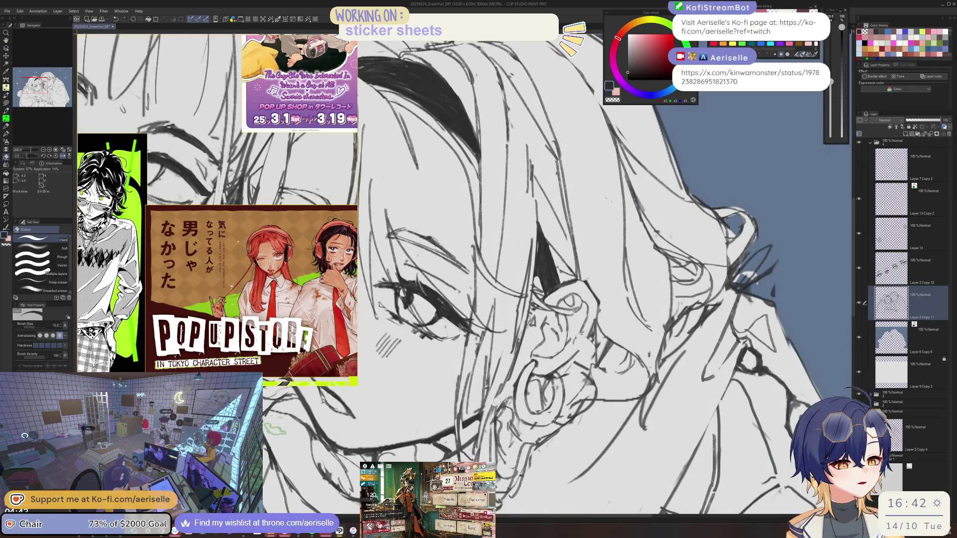
pyautogui.press('b')
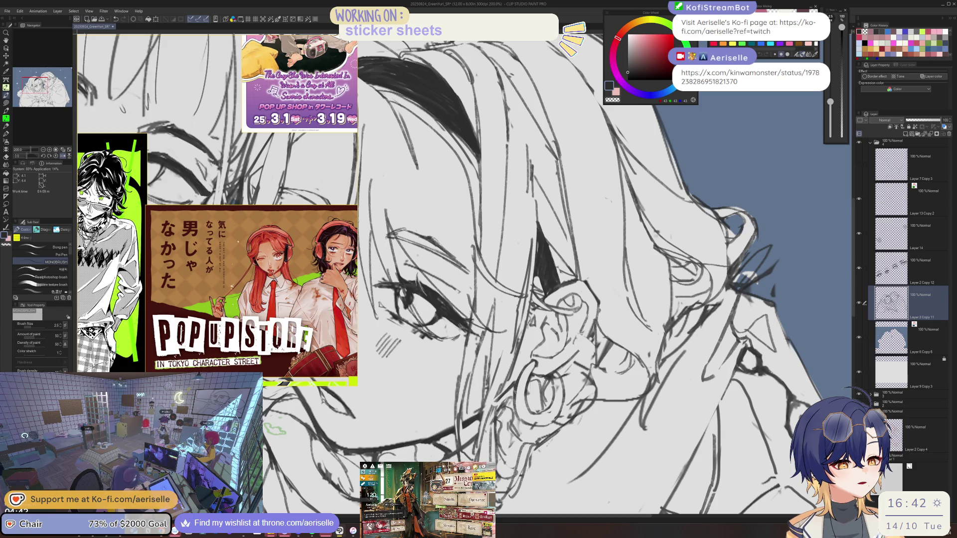
pyautogui.press('e')
pyautogui.press('b')
pyautogui.press('e')
pyautogui.press('b')
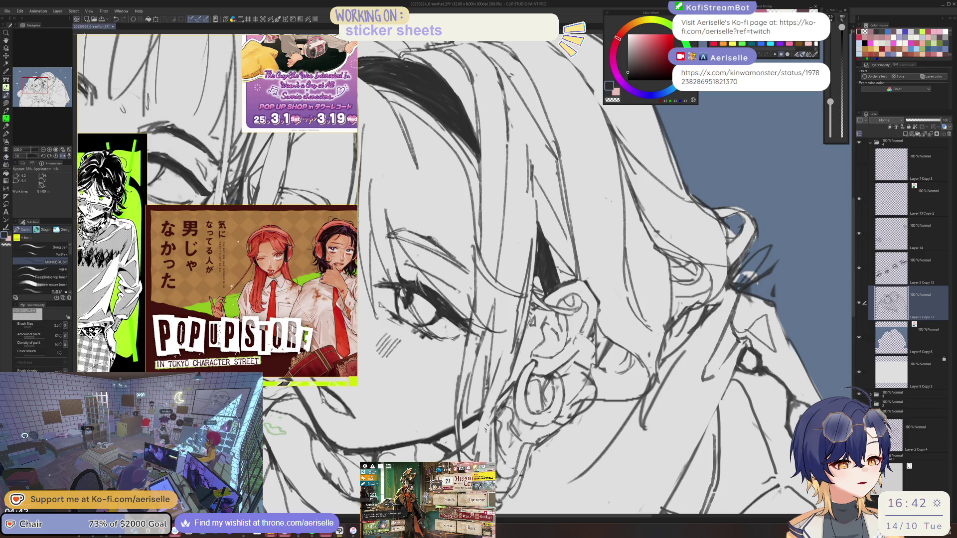
pyautogui.press('e')
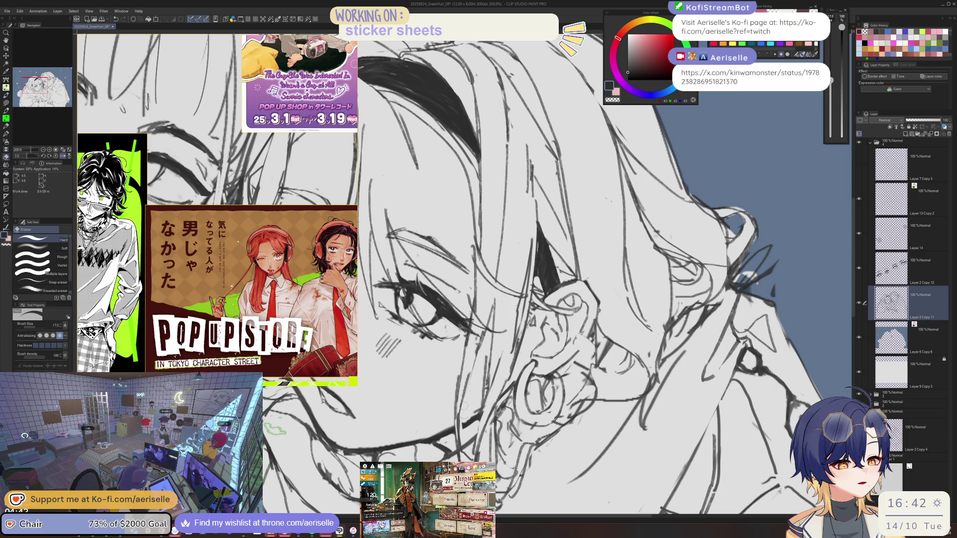
pyautogui.press('b')
pyautogui.hotkey('ctrl', '0')
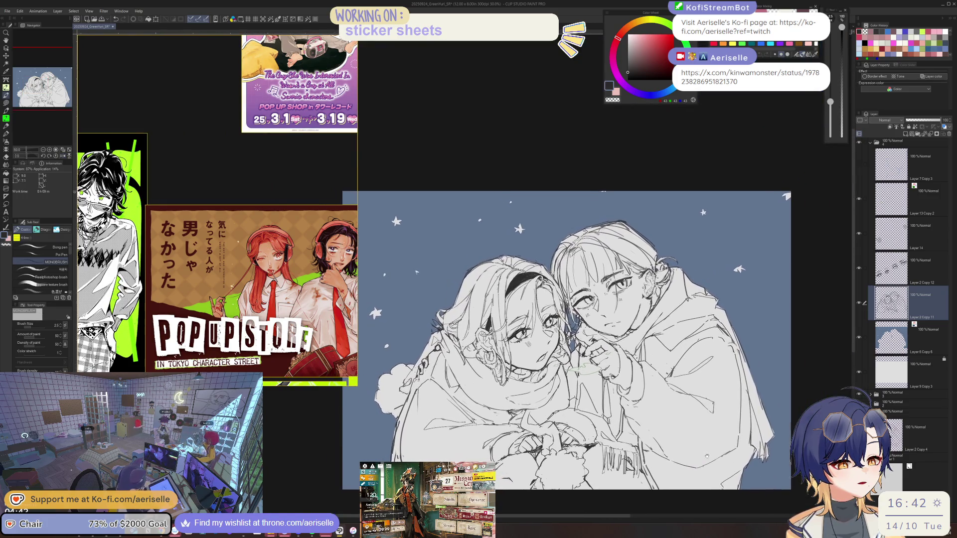
pyautogui.scroll(3, 550, 272)
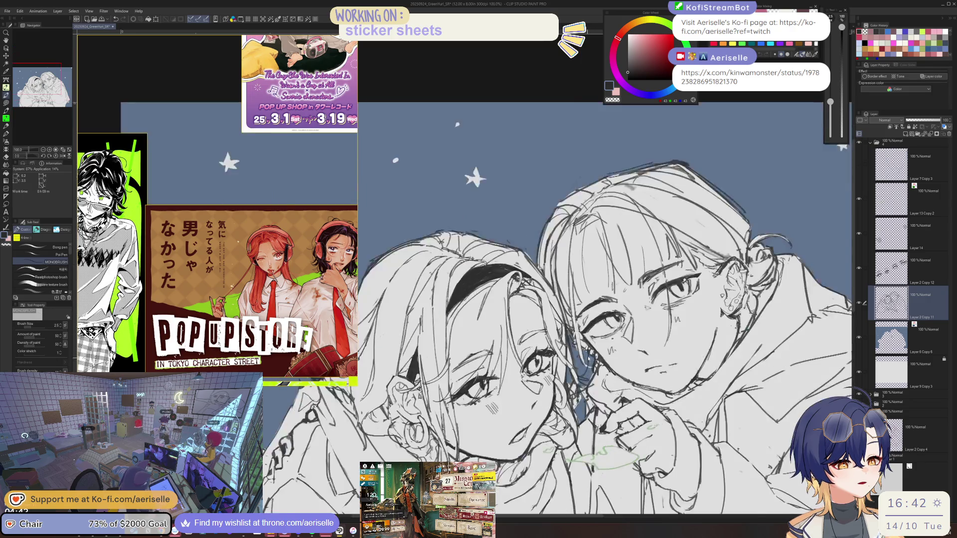
# - Show the Layer 7 Copy 3 earphone cords and make Layer 6 Copy 6 the working layer
pyautogui.scroll(-3, 550, 273)
pyautogui.scroll(-2, 576, 351)
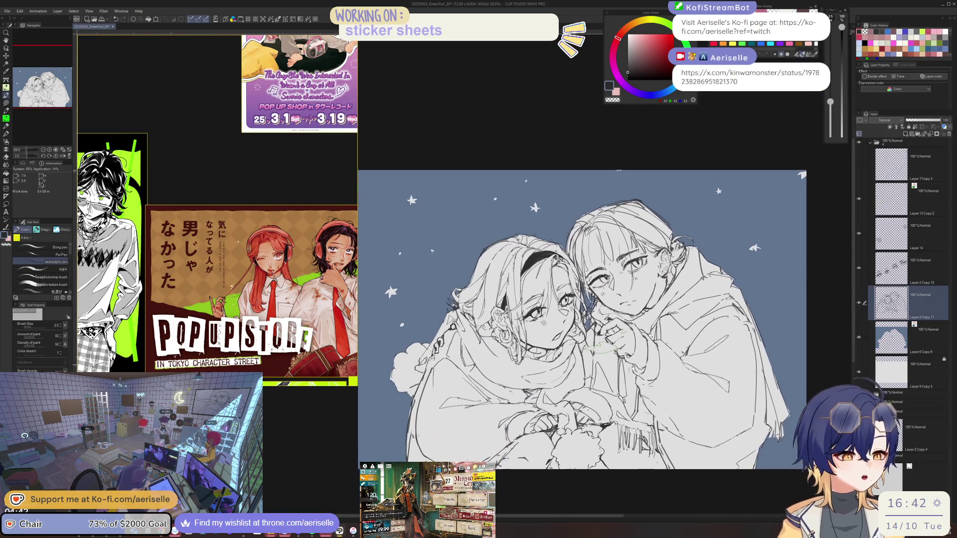
pyautogui.click(924, 198)
pyautogui.click(858, 164)
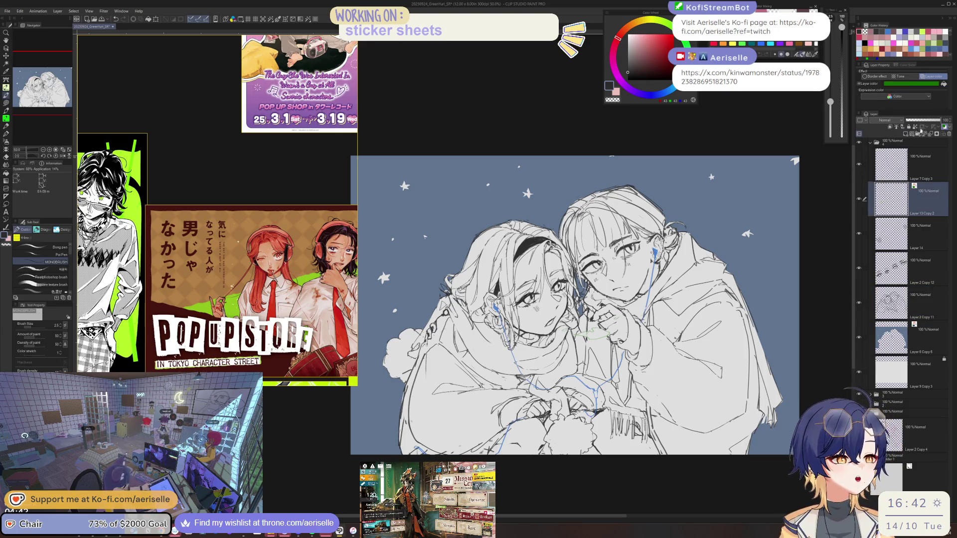
pyautogui.click(914, 167)
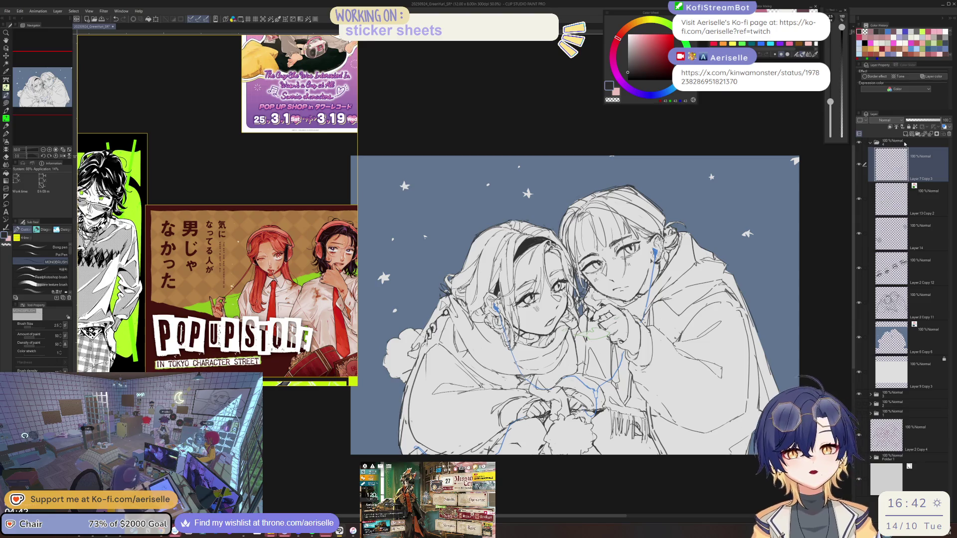
pyautogui.click(924, 342)
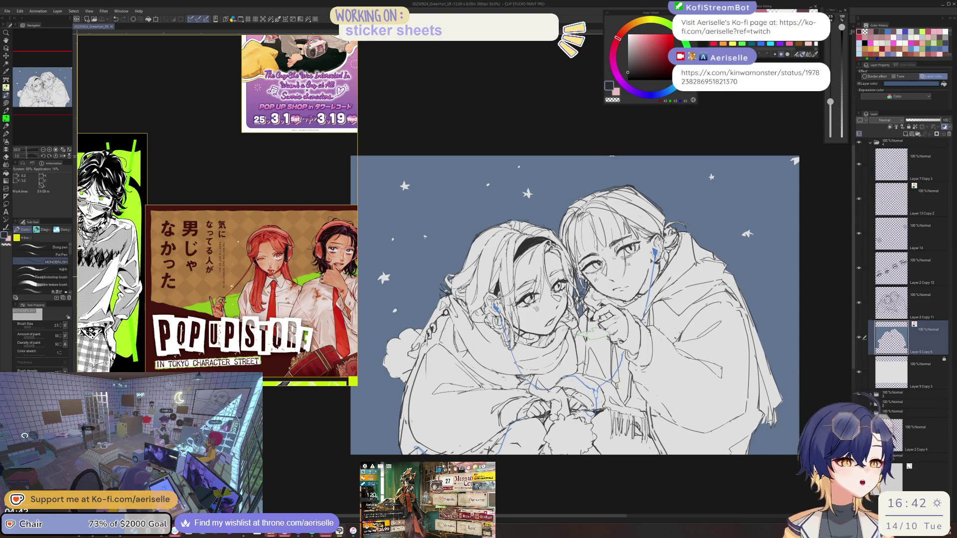
pyautogui.scroll(5, 536, 293)
pyautogui.moveTo(509, 407); pyautogui.dragTo(593, 401)
# - Touch up the left girl's face on Layer 2 Copy 11, alternating Eraser and MONOBRUSH
pyautogui.press('e')
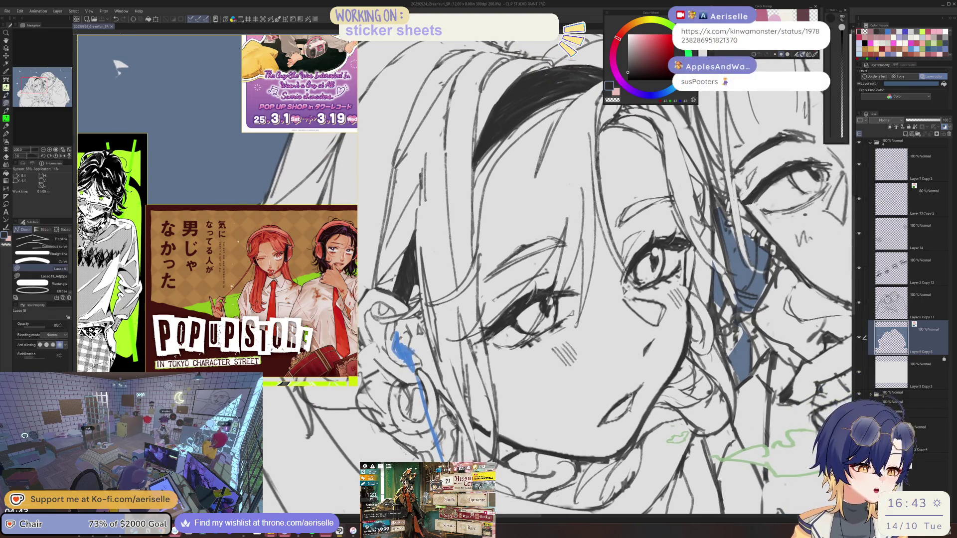
pyautogui.hotkey('alt', ']')
pyautogui.scroll(2, 638, 385)
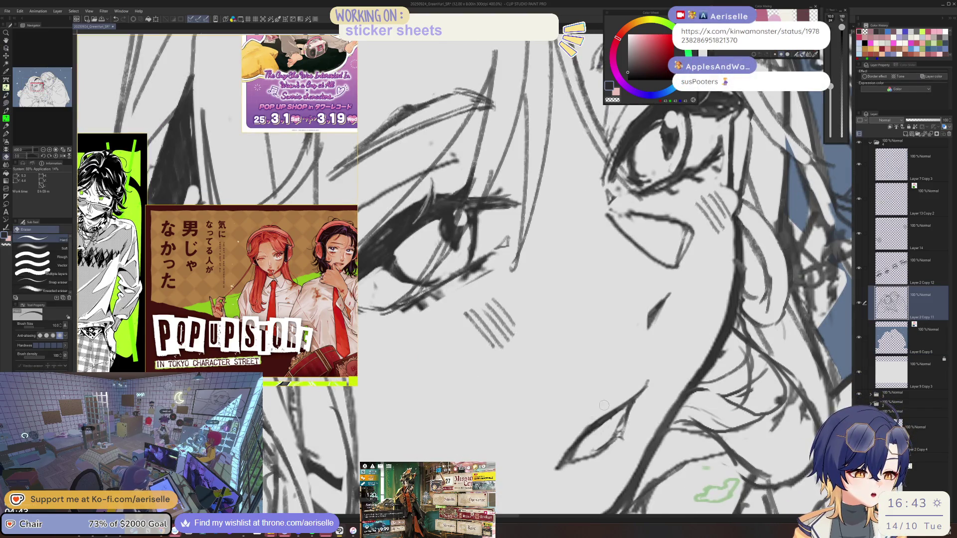
pyautogui.press('b')
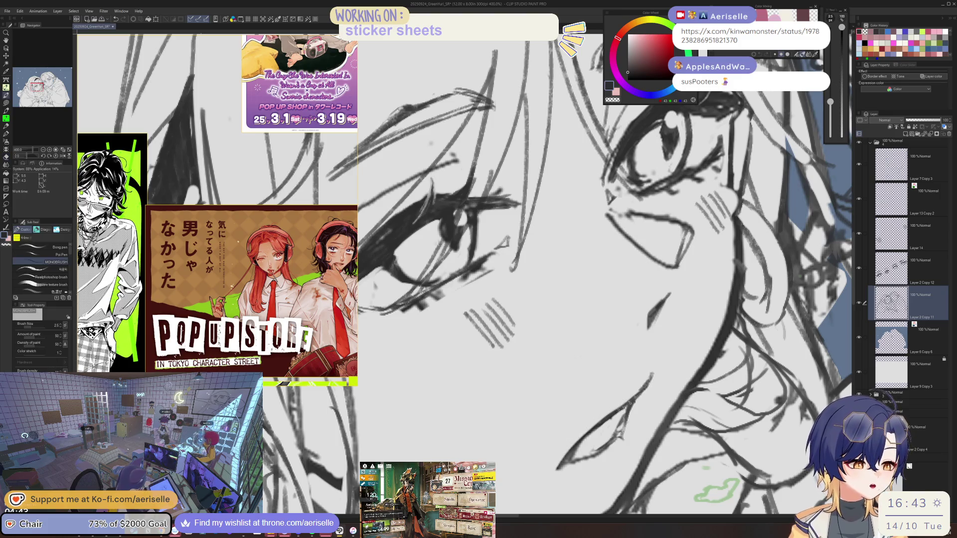
pyautogui.scroll(-3, 234, 160)
# - Open a second canvas window, shrink it small, and frame both faces in it
pyautogui.moveTo(231, 42)
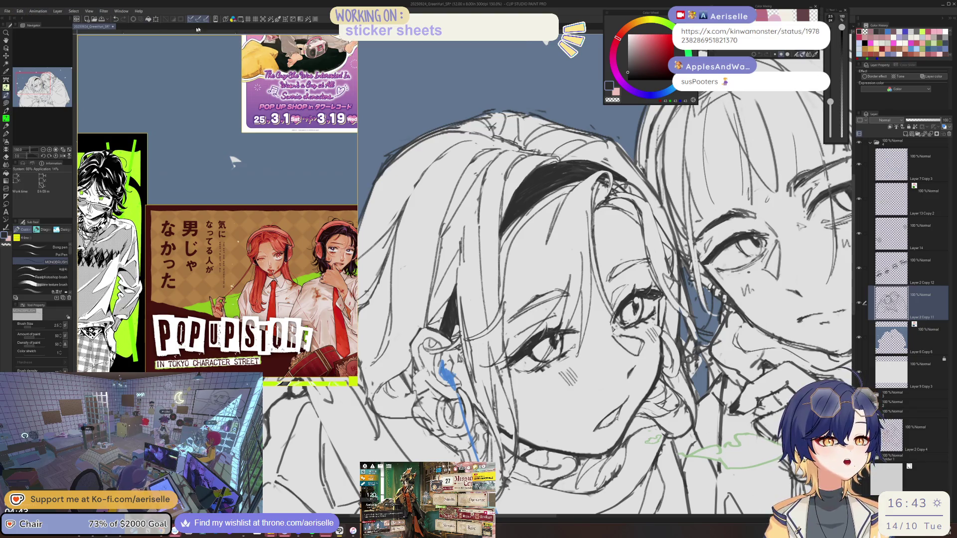
pyautogui.click(238, 20)
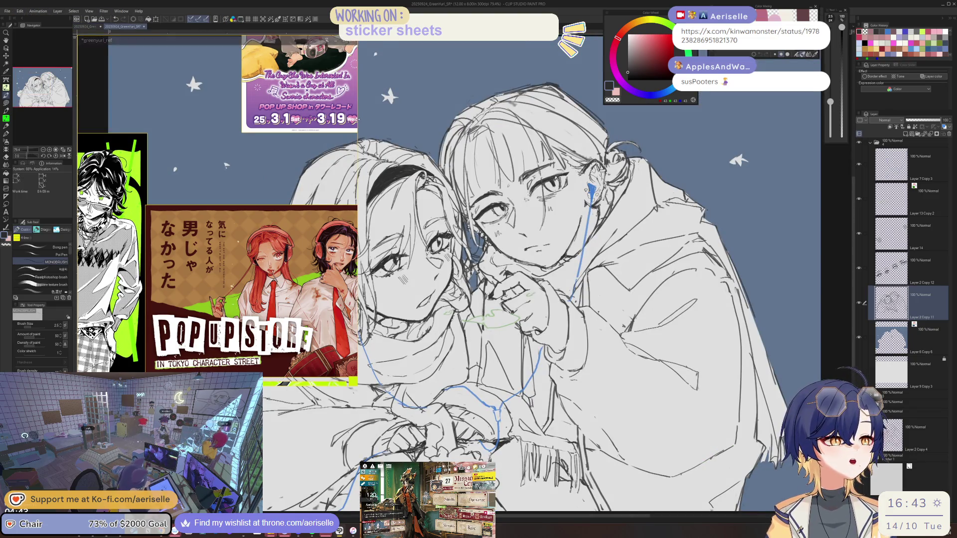
pyautogui.moveTo(357, 141); pyautogui.dragTo(237, 141)
pyautogui.hotkey('ctrl', 'w')
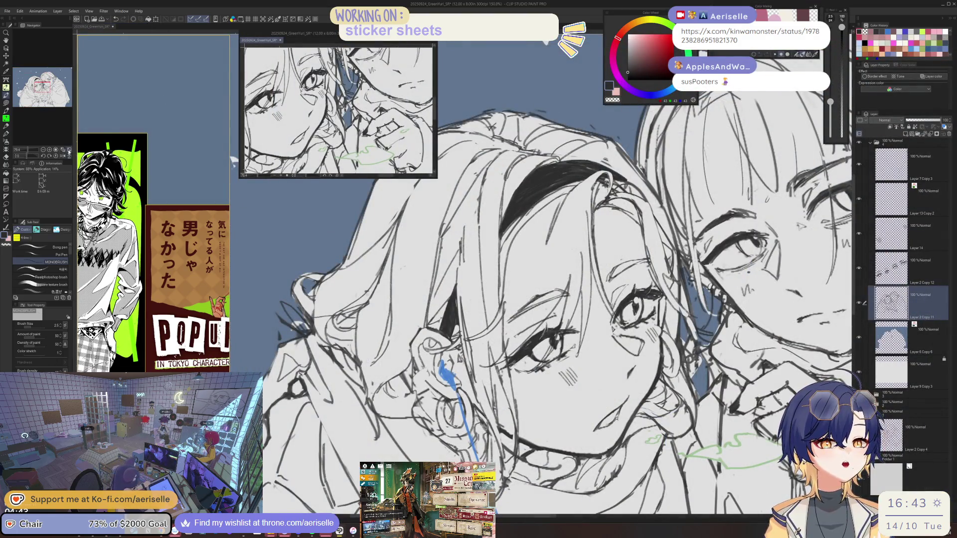
pyautogui.moveTo(379, 115); pyautogui.dragTo(333, 100)
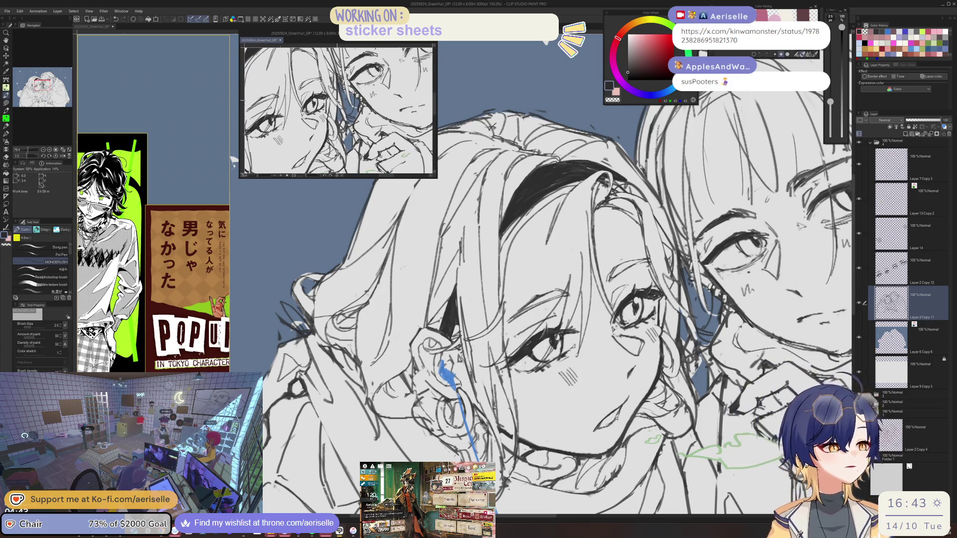
pyautogui.scroll(-2, 648, 386)
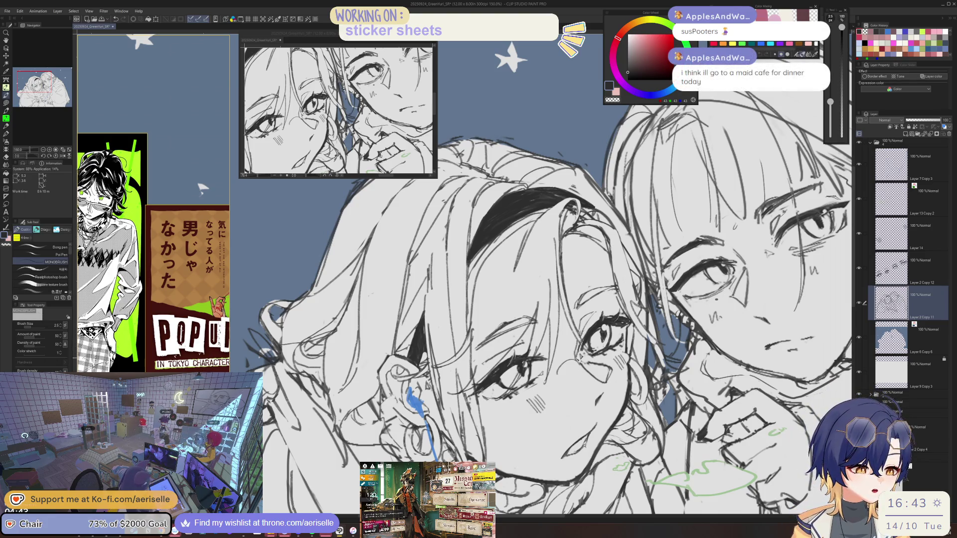
# - Lasso the left girl's eye on Layer 2 Copy 12 and nudge it slightly left and down
pyautogui.scroll(-2, 328, 241)
pyautogui.scroll(3, 606, 331)
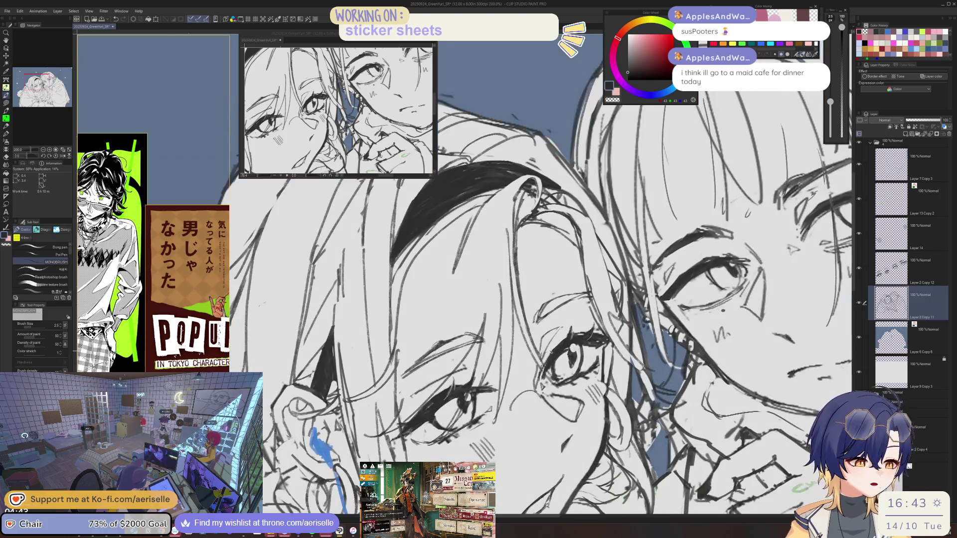
pyautogui.press('m')
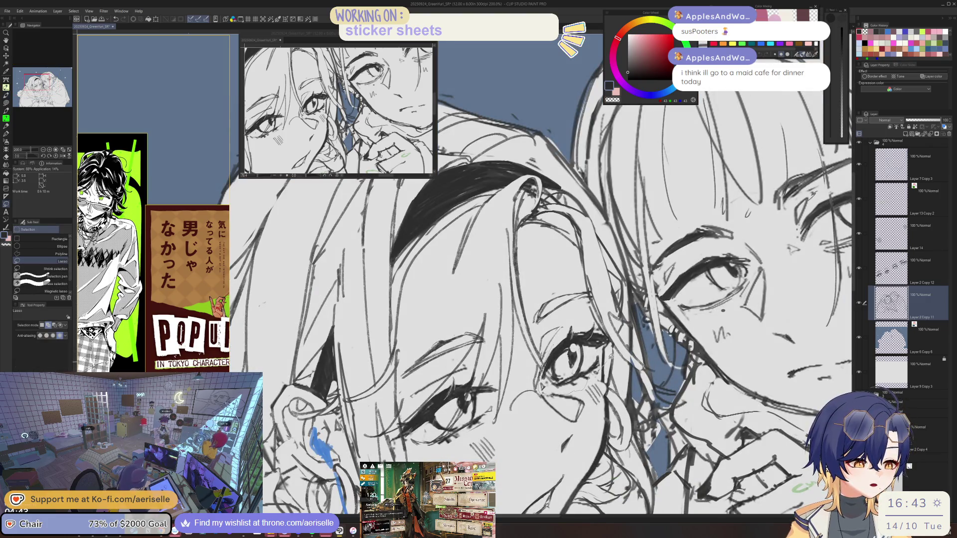
pyautogui.moveTo(585, 333); pyautogui.dragTo(588, 335)
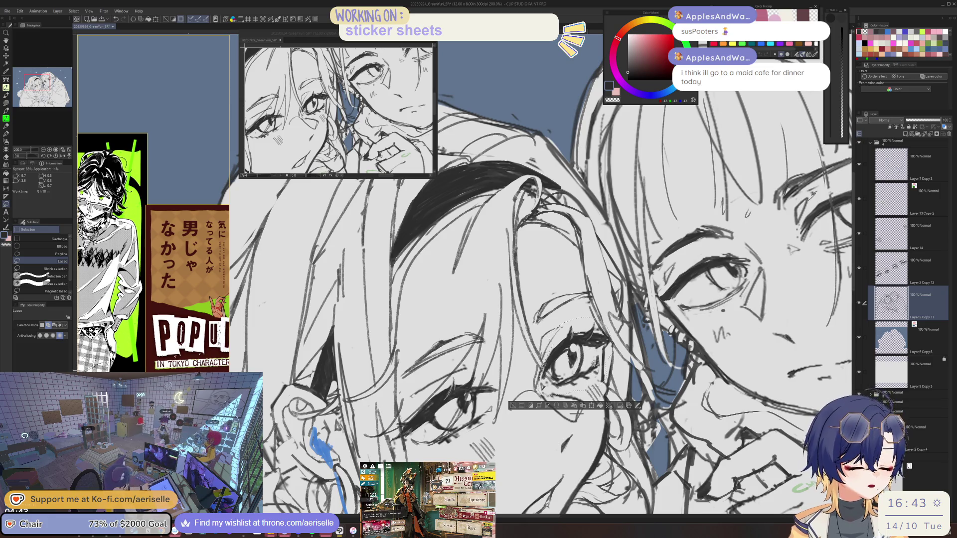
pyautogui.press('o')
pyautogui.click(560, 325)
pyautogui.press('k')
pyautogui.moveTo(588, 371); pyautogui.dragTo(584, 374)
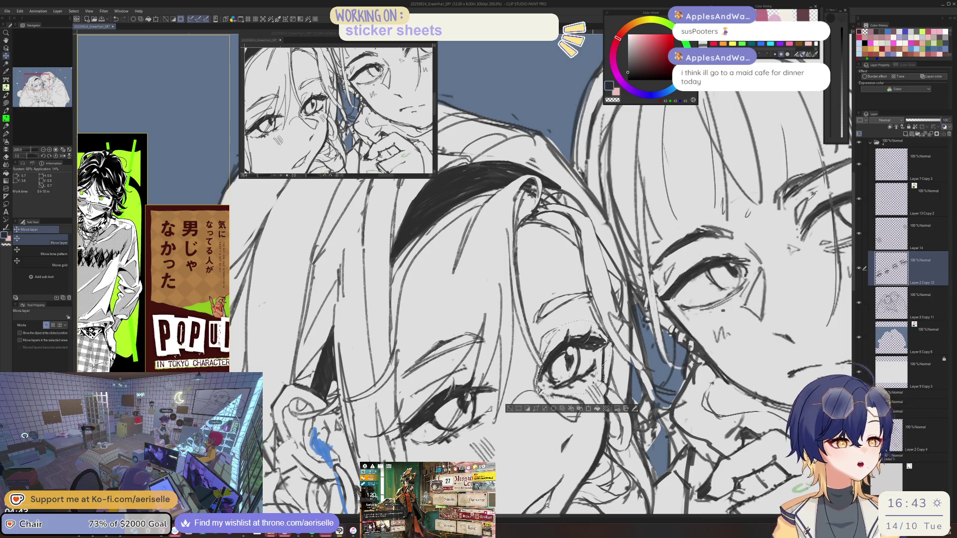
# - Cancel the eye's Scale/Rotate, deselect, and zoom out to 50% to see the full canvas
pyautogui.hotkey('ctrl', 't')
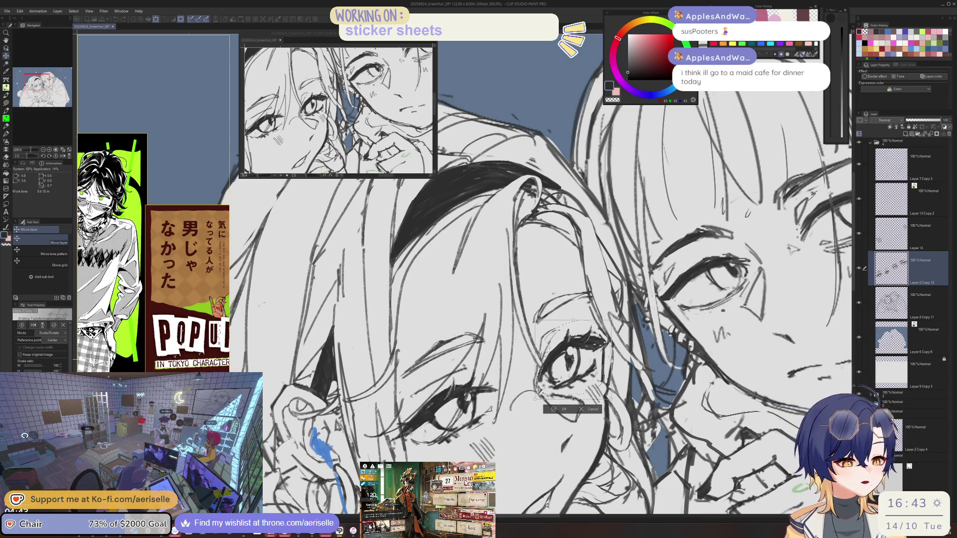
pyautogui.press('Return')
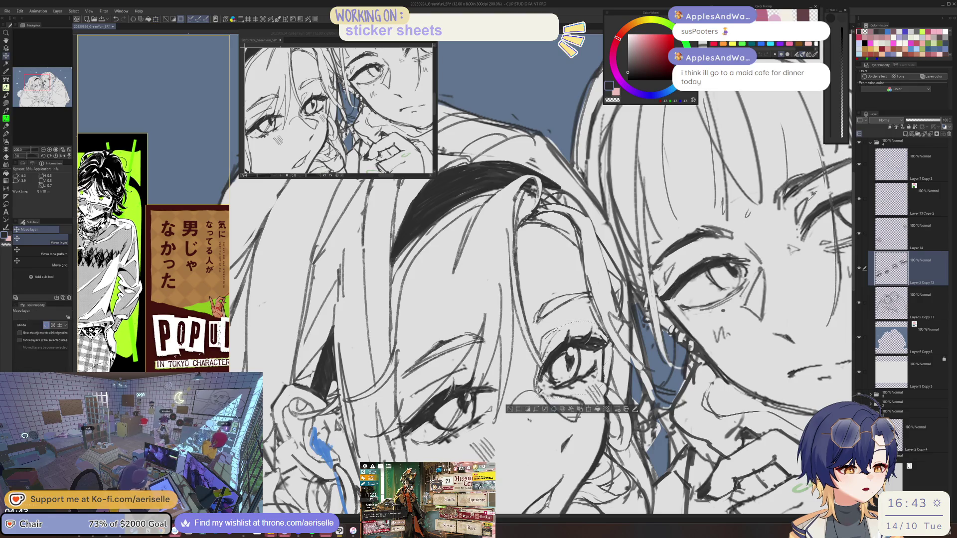
pyautogui.click(510, 410)
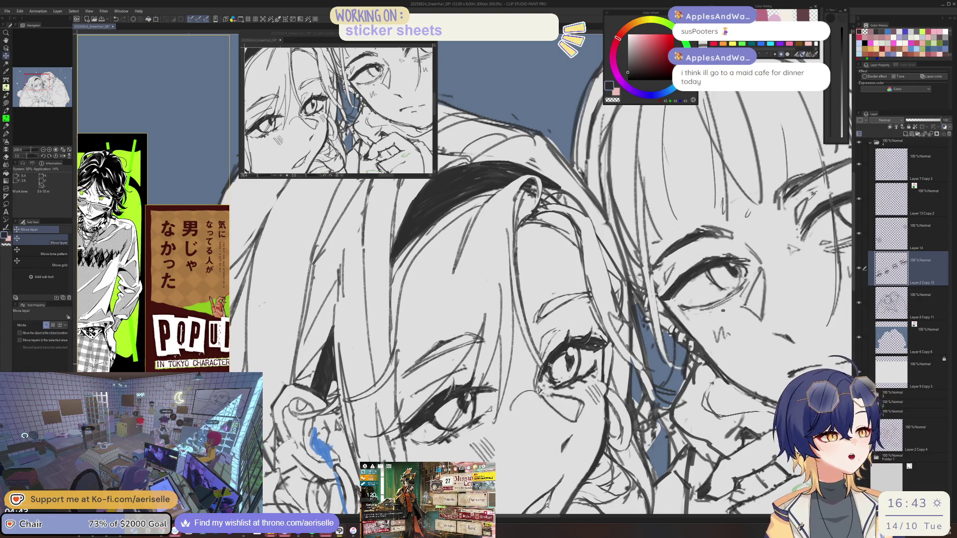
pyautogui.scroll(-5, 548, 365)
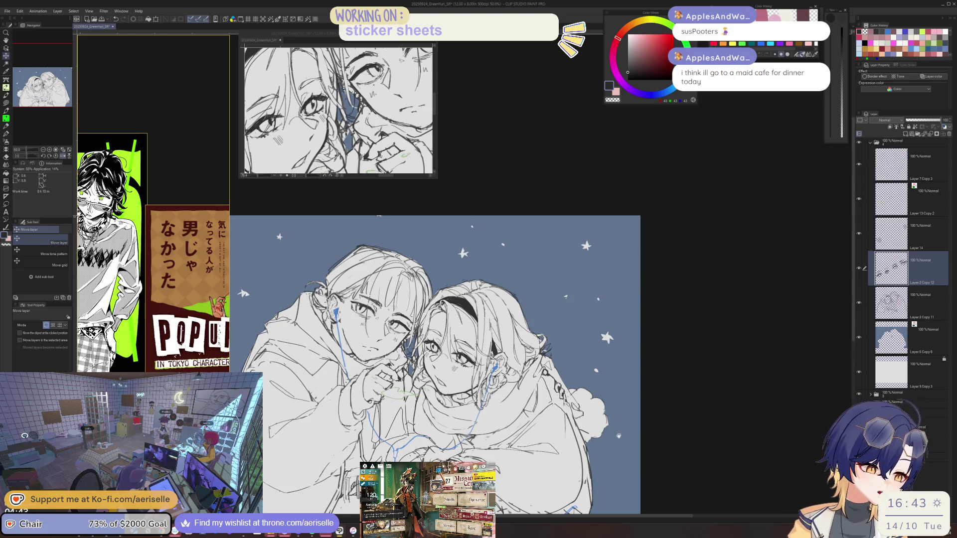
# - Nudge the selected eye slightly up and left, deselect, and duplicate the eye sketch layer
pyautogui.scroll(4, 433, 343)
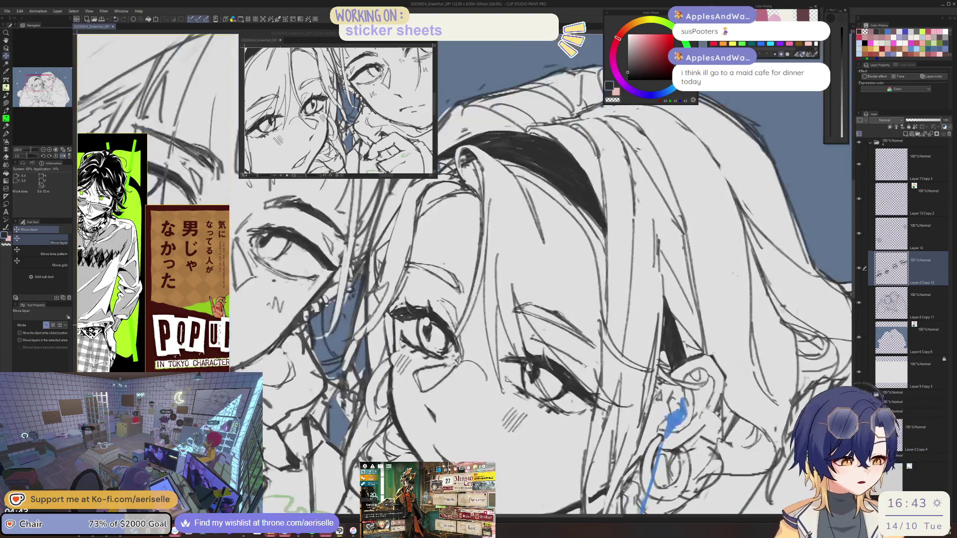
pyautogui.hotkey('ctrl', 'z')
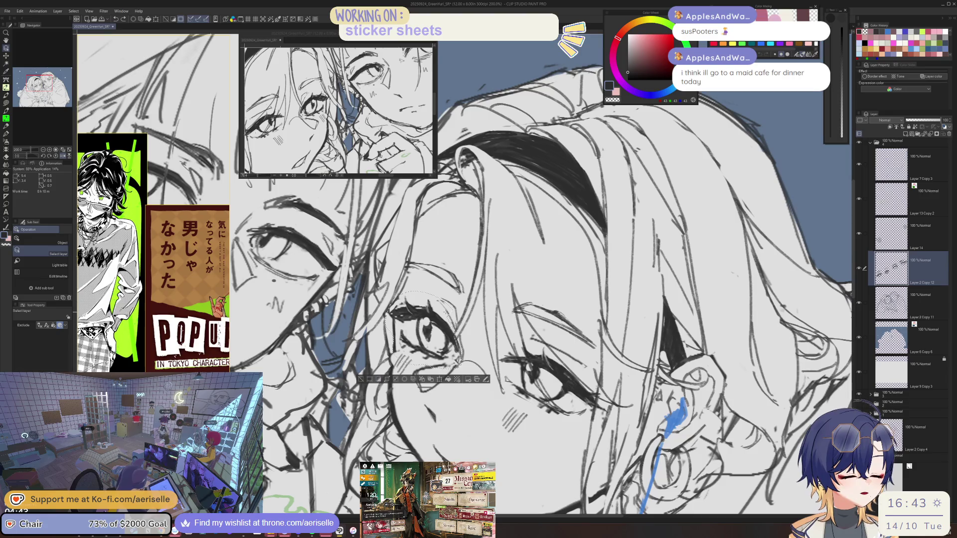
pyautogui.moveTo(423, 328); pyautogui.dragTo(421, 325)
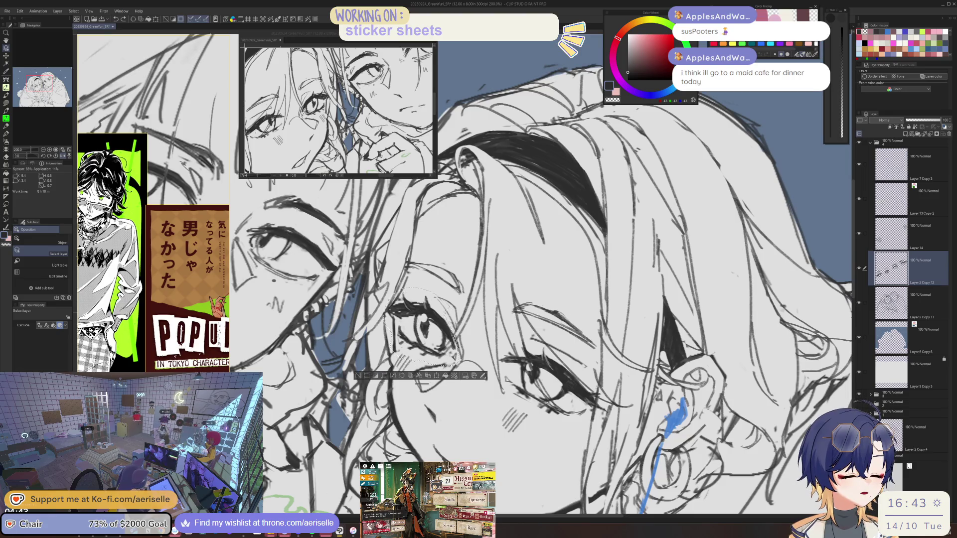
pyautogui.click(359, 376)
pyautogui.hotkey('ctrl', 'c')
pyautogui.hotkey('ctrl', 'v')
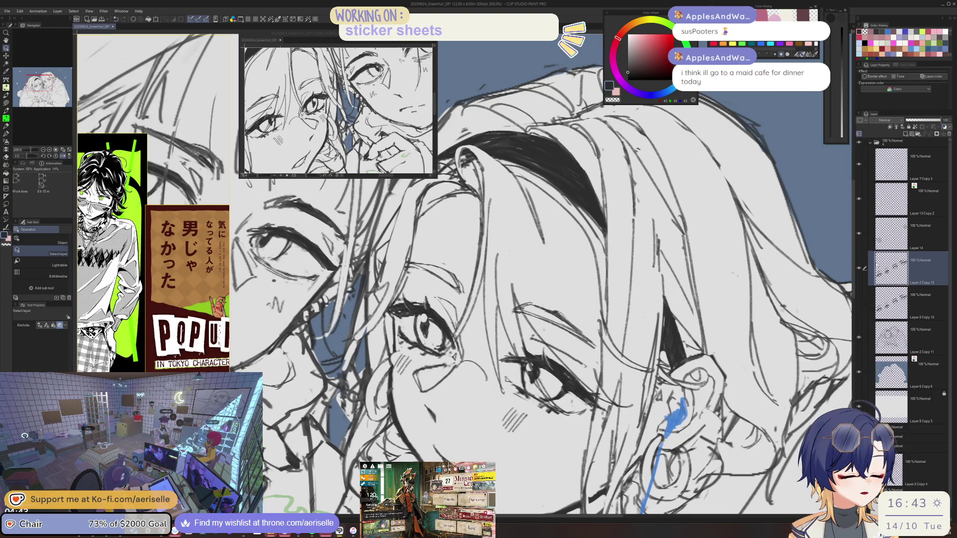
# - On the copy, lasso the hairband girl's eye and shift it with Scale/Rotate, mirroring to check
pyautogui.press('m')
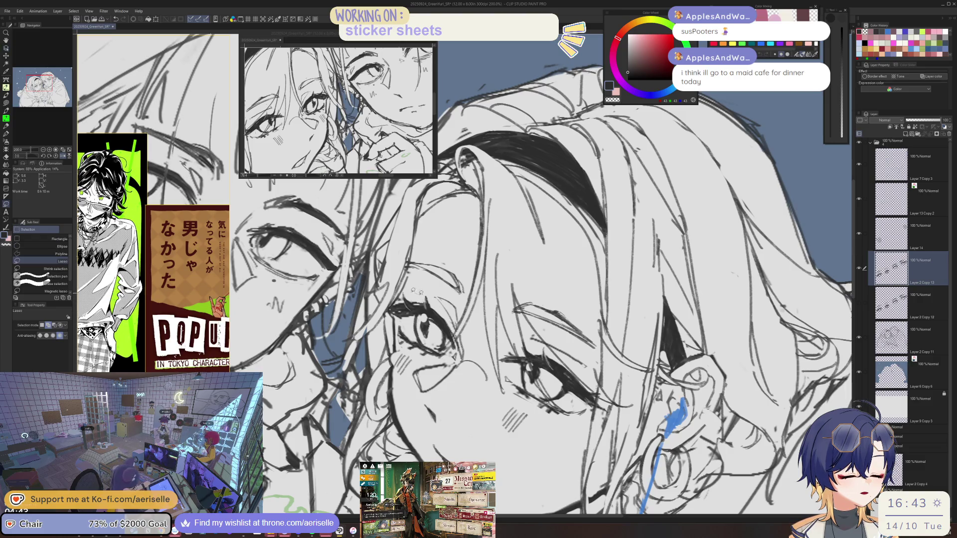
pyautogui.moveTo(460, 352); pyautogui.dragTo(429, 289)
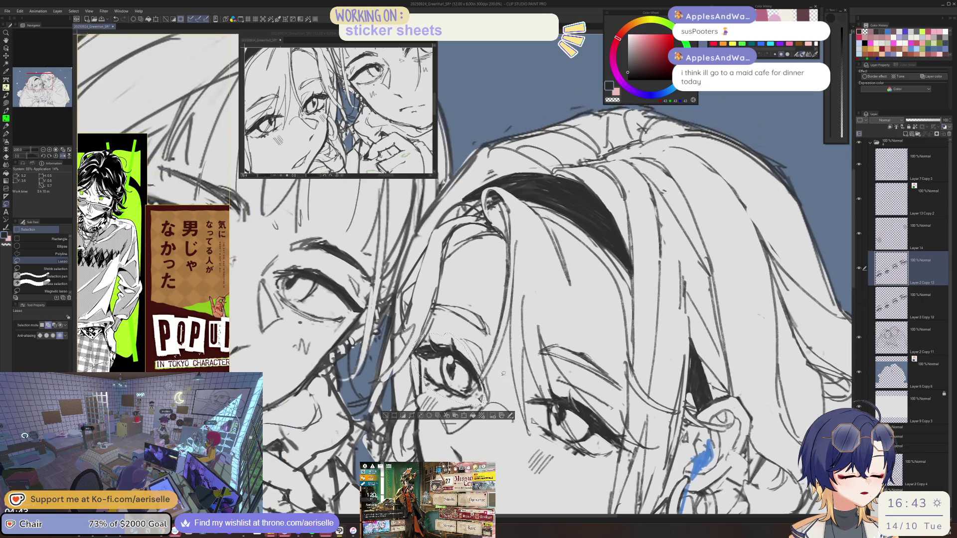
pyautogui.hotkey('ctrl', 't')
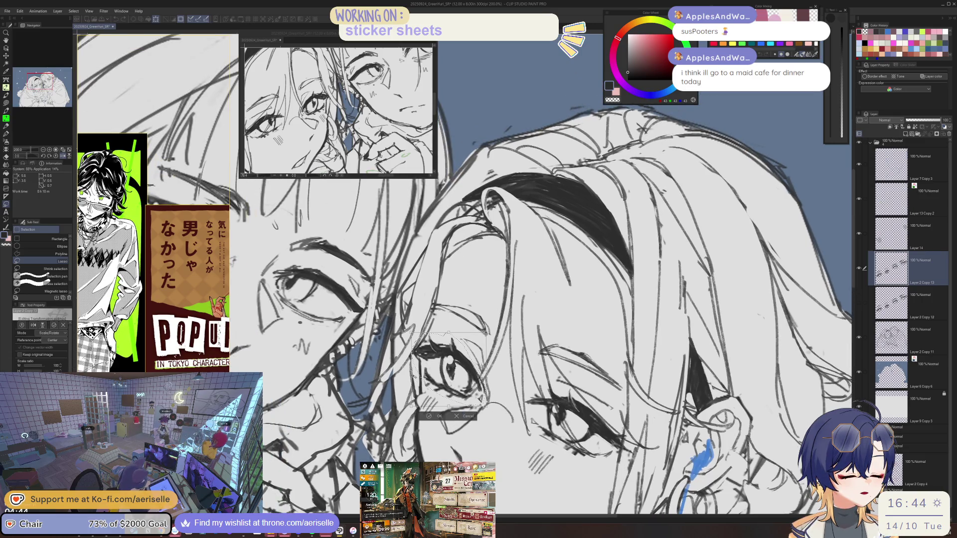
pyautogui.moveTo(448, 369); pyautogui.dragTo(450, 372)
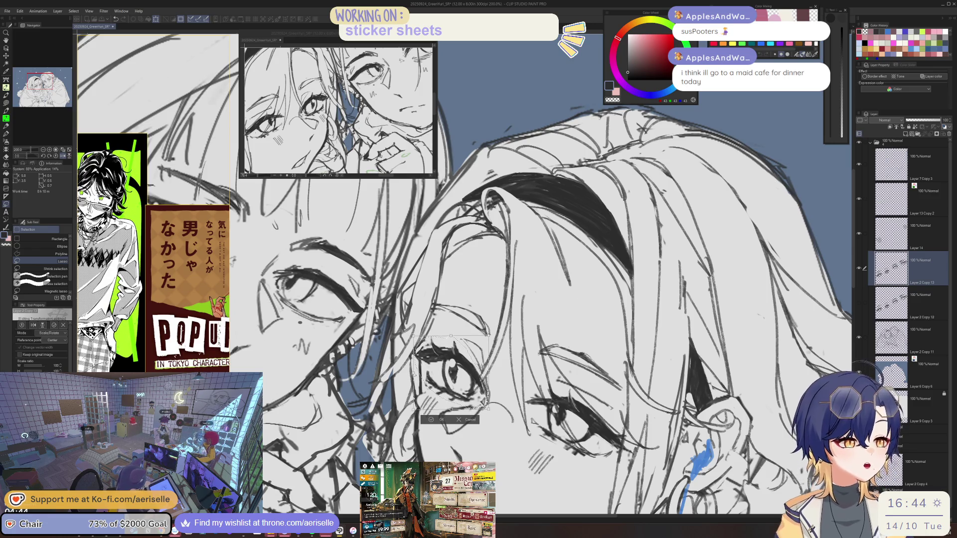
pyautogui.press('h')
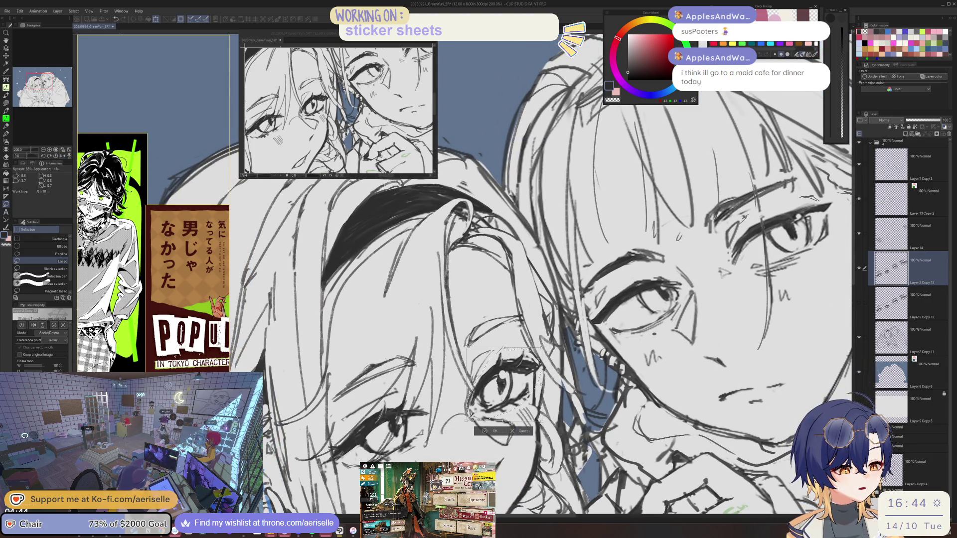
pyautogui.press('Up')
pyautogui.press('Up')
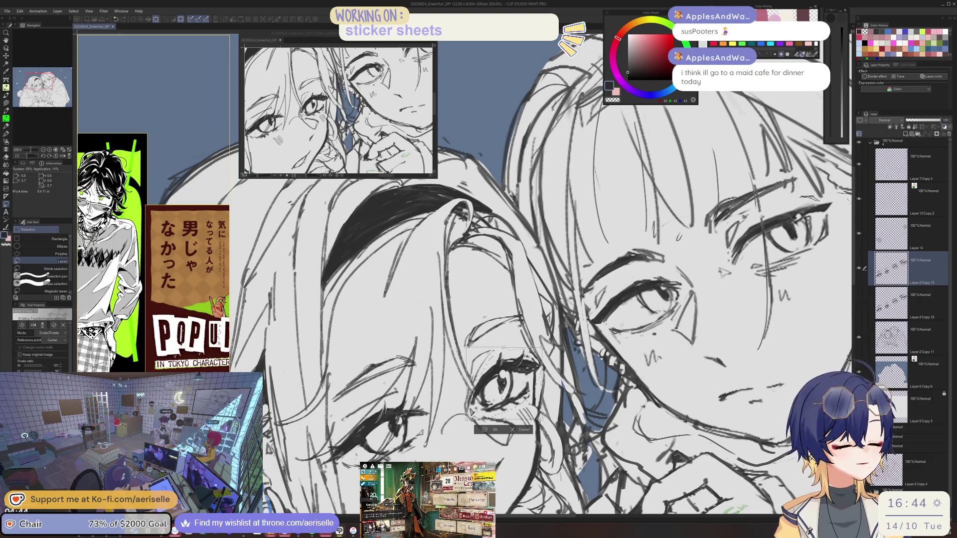
pyautogui.hotkey('ctrl', 'alt', '0')
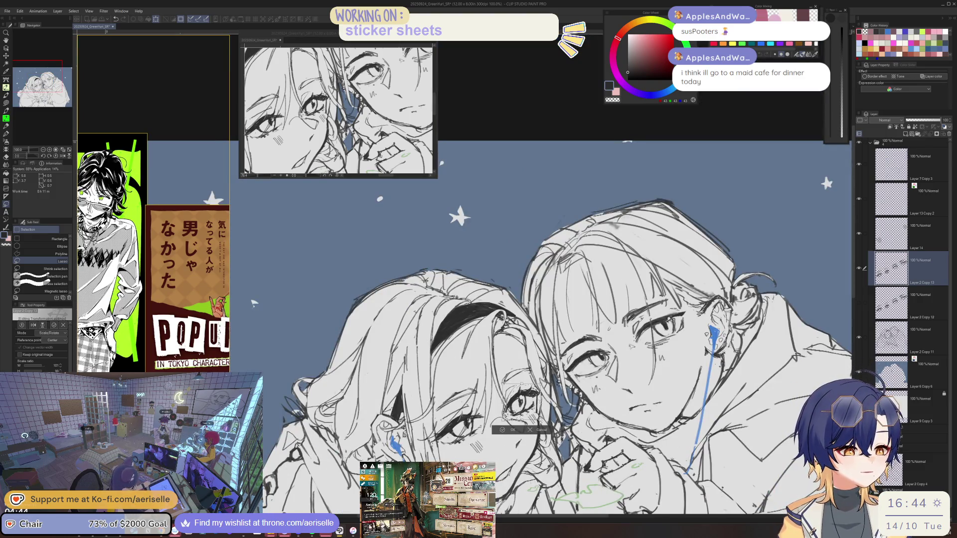
# - Confirm the eye transform, review the full canvas, then zoom back in and select Layer 2 Copy 11
pyautogui.click(513, 430)
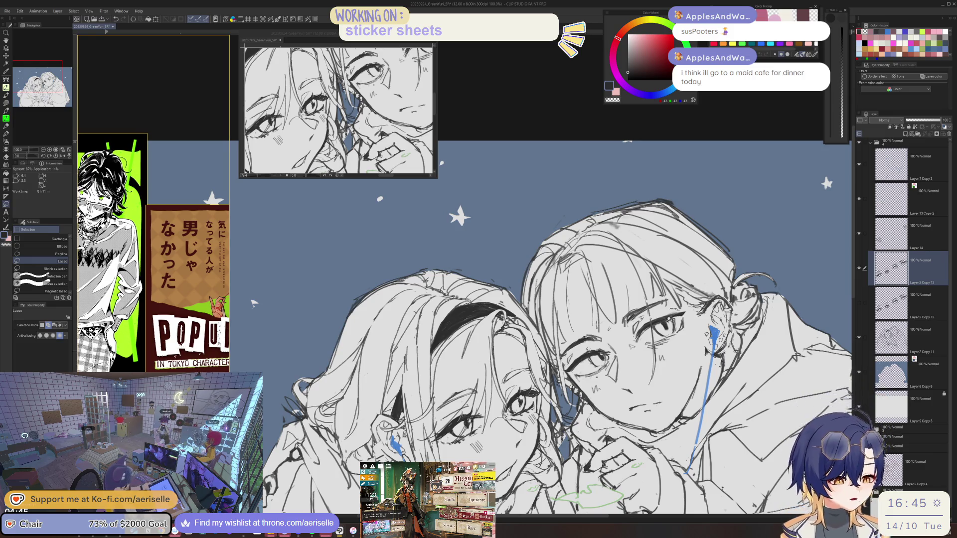
pyautogui.scroll(-3, 661, 394)
pyautogui.moveTo(627, 406); pyautogui.dragTo(606, 343)
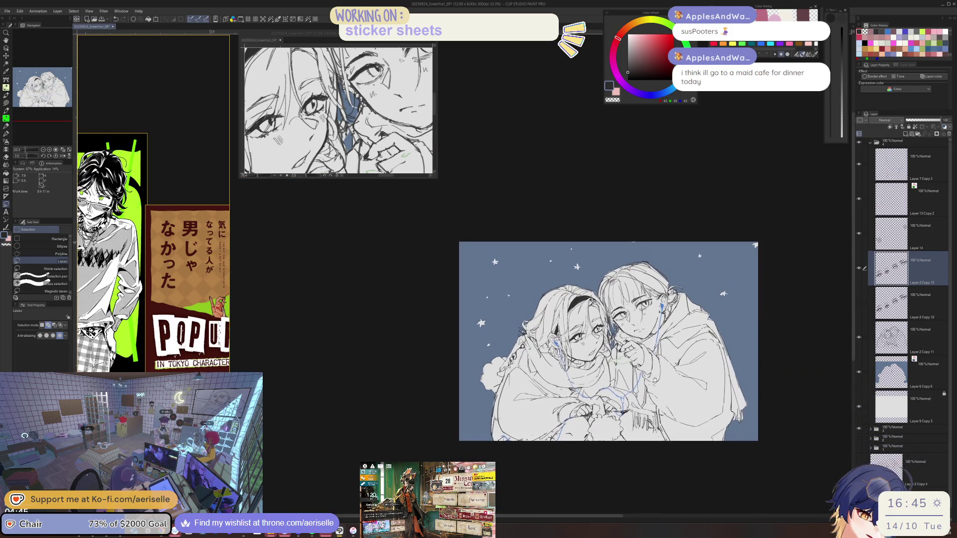
pyautogui.scroll(5, 599, 342)
pyautogui.press('u')
pyautogui.keyDown('ctrl'); pyautogui.keyDown('shift'); pyautogui.click(588, 339); pyautogui.keyUp('shift'); pyautogui.keyUp('ctrl')
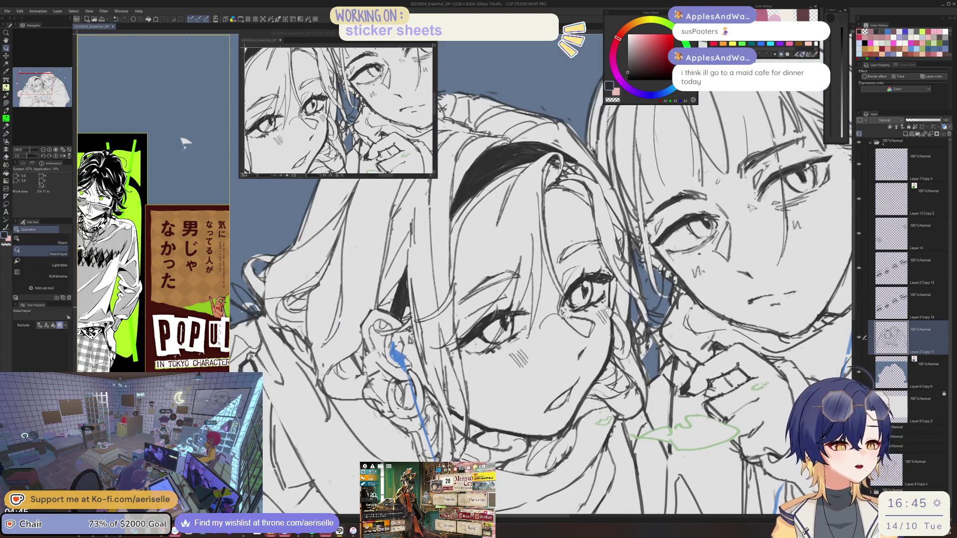
# - Make Layer 2 Copy 13 the working layer and add a small dark stroke near the left girl's eye
pyautogui.scroll(1, 542, 294)
pyautogui.press('p')
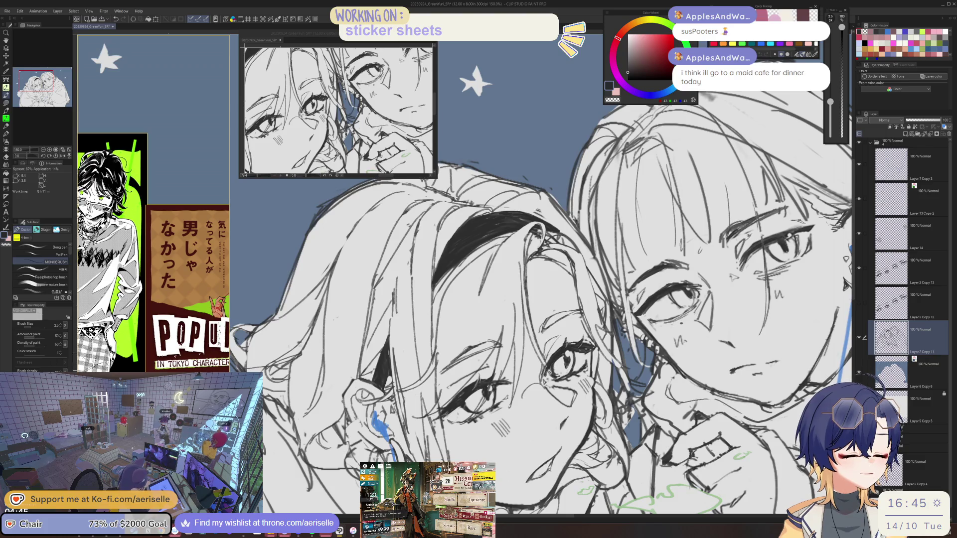
pyautogui.scroll(5, 409, 417)
pyautogui.press('e')
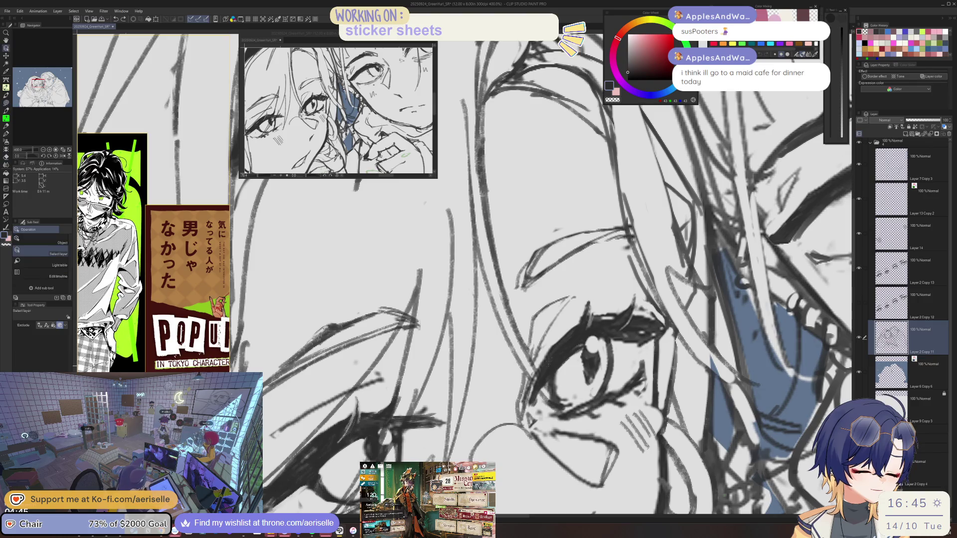
pyautogui.keyDown('ctrl'); pyautogui.keyDown('shift'); pyautogui.click(529, 394); pyautogui.keyUp('shift'); pyautogui.keyUp('ctrl')
pyautogui.scroll(-5, 572, 345)
pyautogui.scroll(1, 535, 379)
pyautogui.press('p')
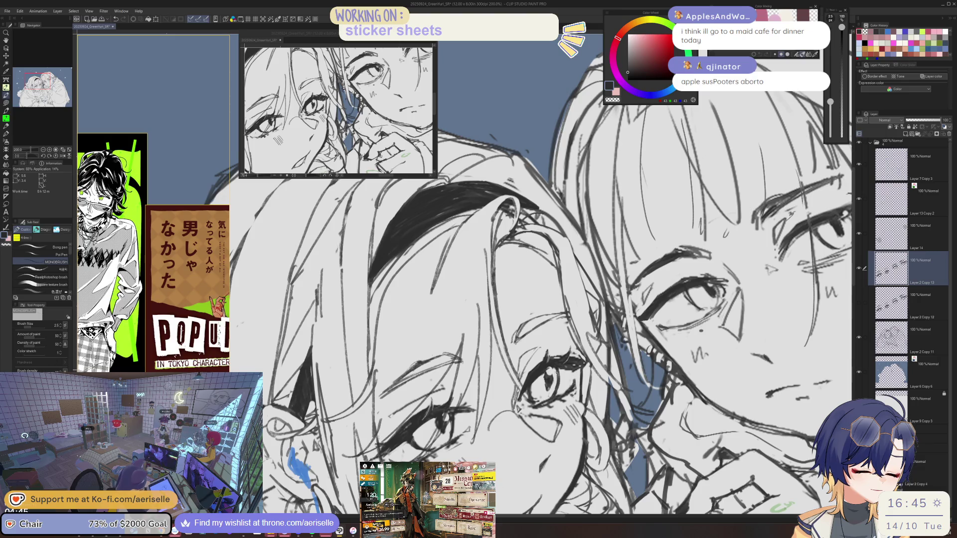
pyautogui.press('e')
pyautogui.press('p')
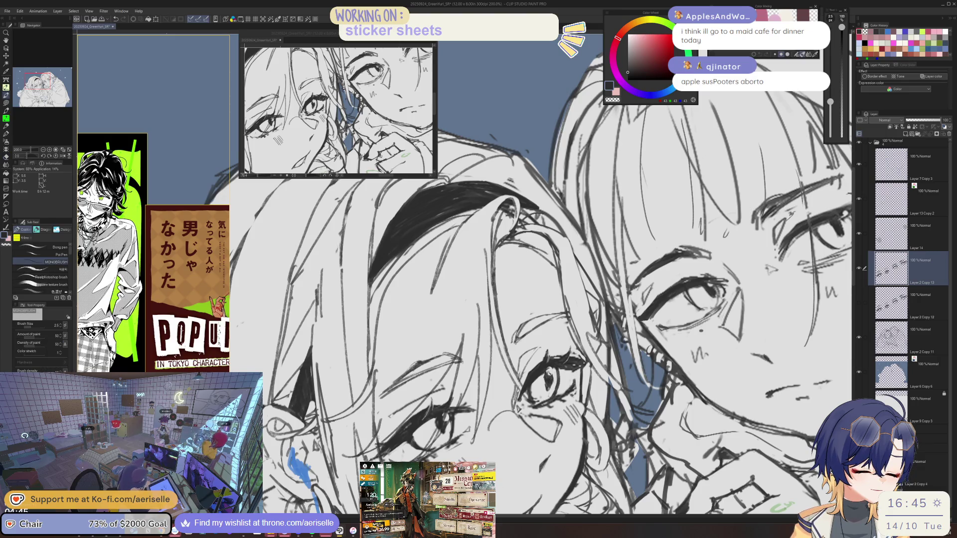
pyautogui.press('e')
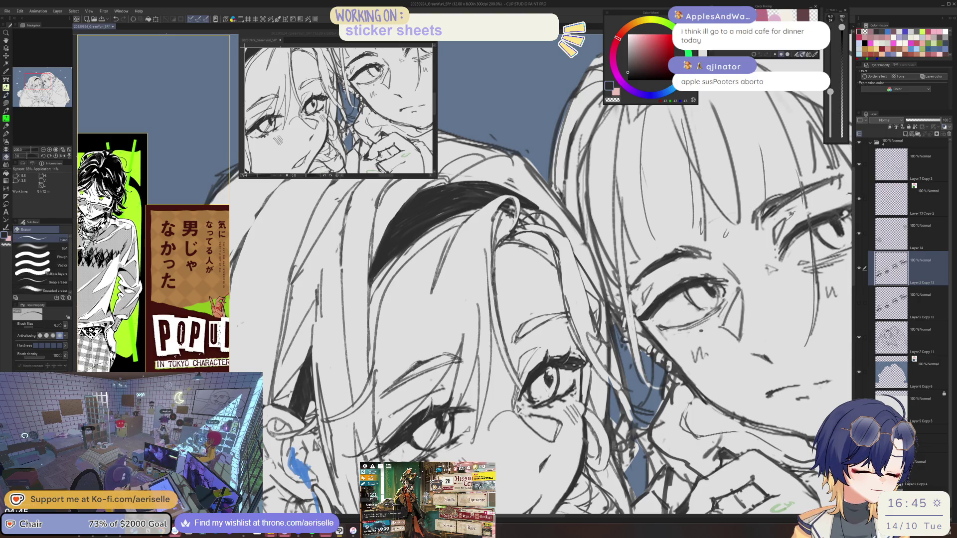
pyautogui.press('p')
pyautogui.moveTo(551, 387); pyautogui.dragTo(555, 377)
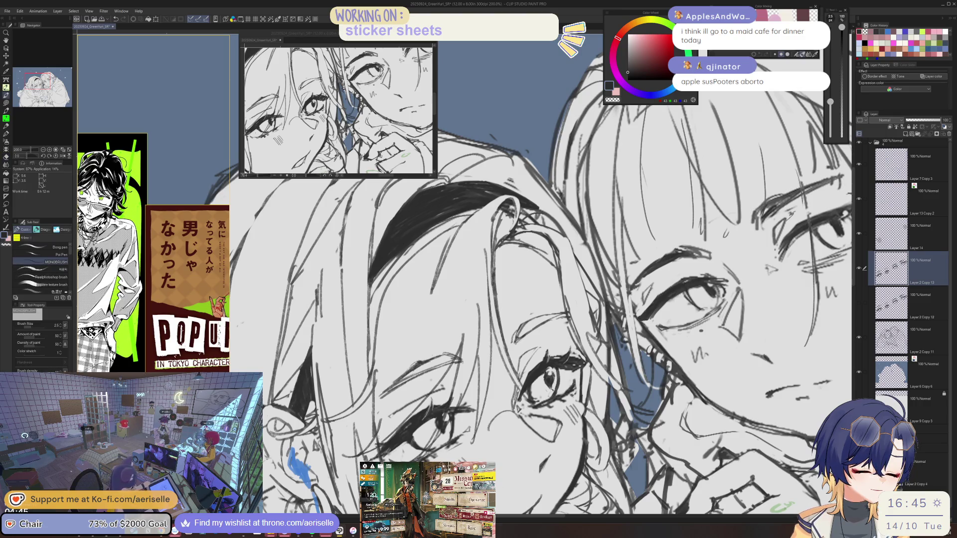
# - Draw short dark strokes beside the eye, alternating pen and a smaller eraser
pyautogui.scroll(-3, 279, 285)
pyautogui.press('e')
pyautogui.scroll(3, 543, 396)
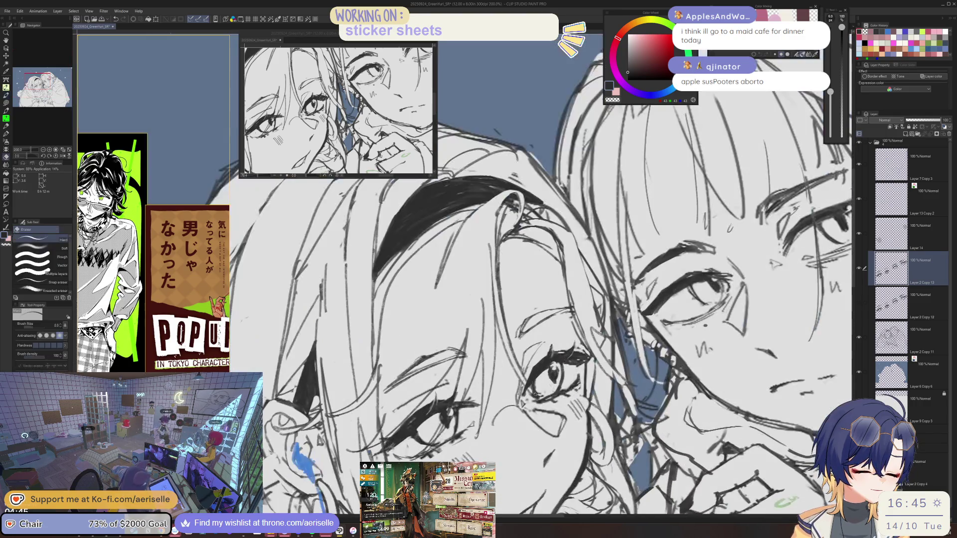
pyautogui.press('p')
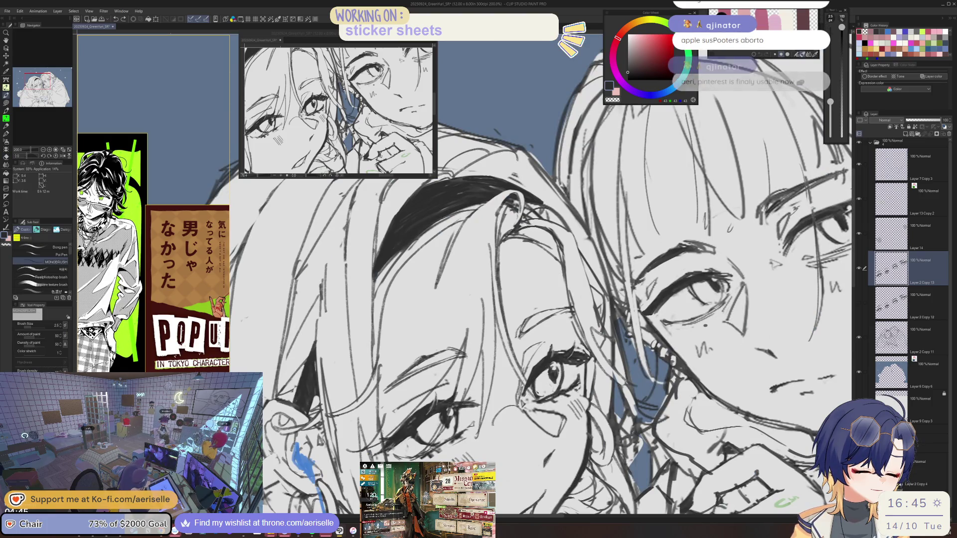
pyautogui.press('e')
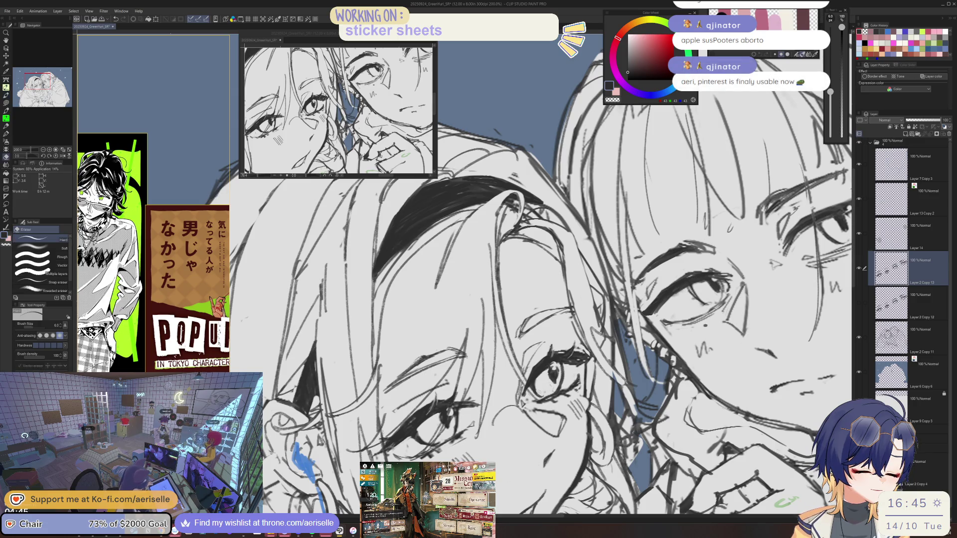
pyautogui.press('p')
pyautogui.moveTo(564, 364)
pyautogui.mouseDown()
pyautogui.moveTo(564, 384)
pyautogui.moveTo(565, 374)
pyautogui.mouseUp()
pyautogui.press('e')
pyautogui.press('[')
pyautogui.press('[')
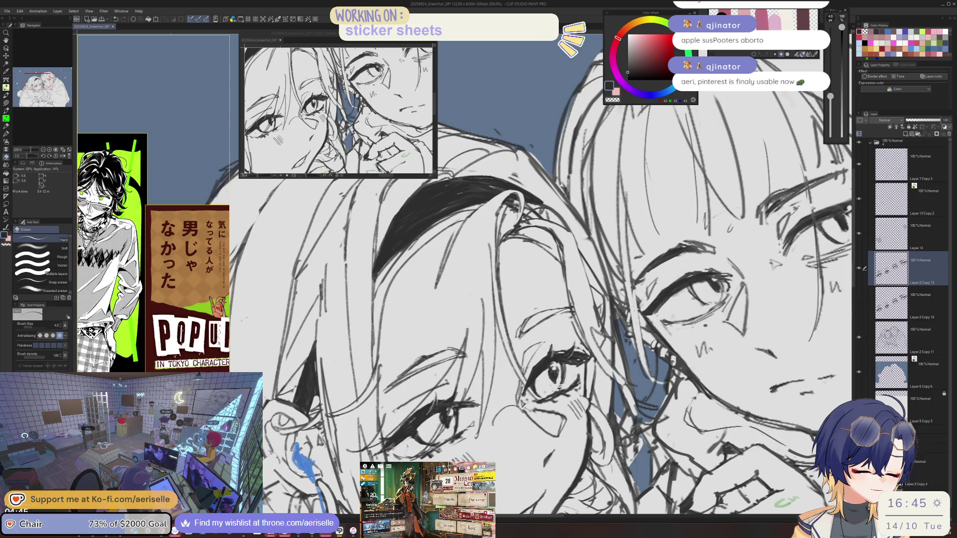
pyautogui.hotkey('ctrl', 'alt', '0')
pyautogui.scroll(3, 548, 383)
# - Stretch the lassoed lower eye slightly wider to the right with Scale/Rotate, then deselect
pyautogui.press('m')
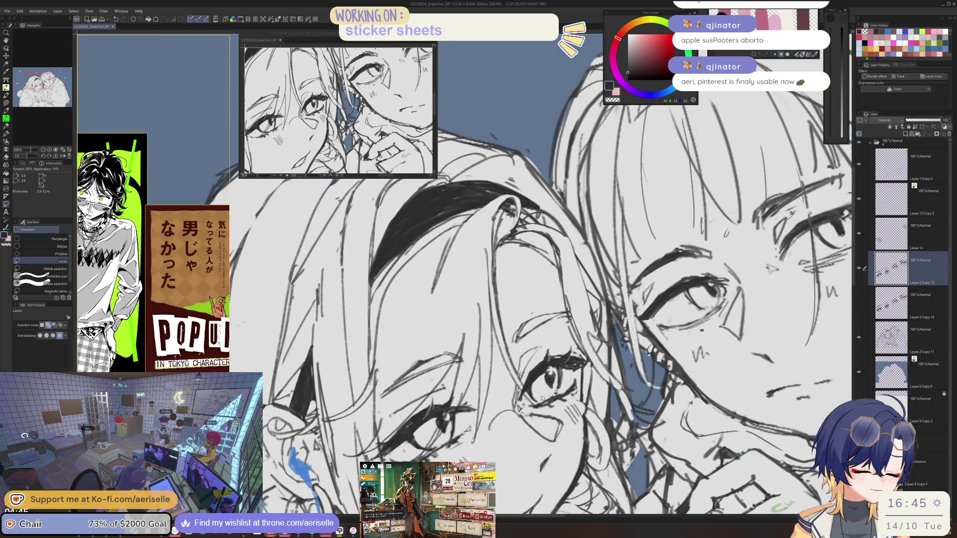
pyautogui.moveTo(580, 374); pyautogui.dragTo(579, 381)
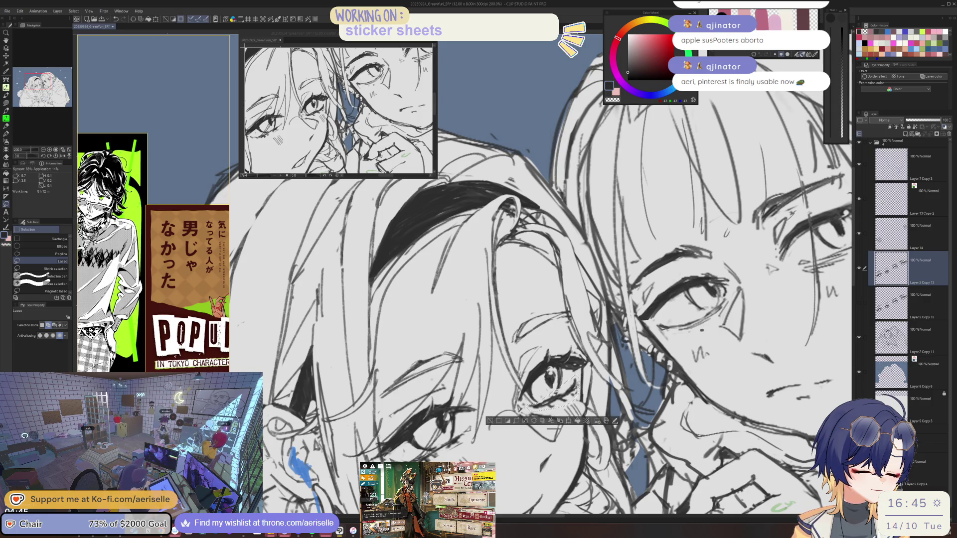
pyautogui.click(569, 421)
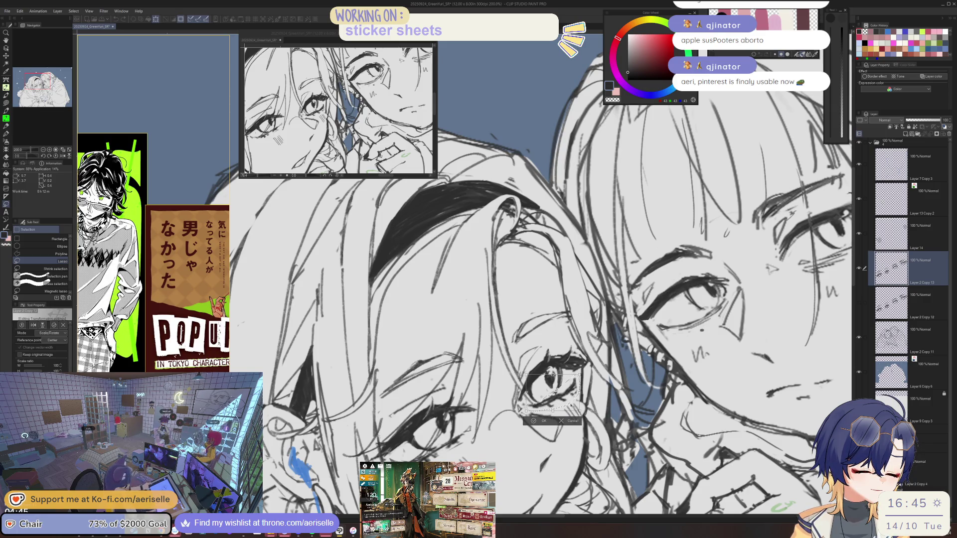
pyautogui.moveTo(578, 392); pyautogui.dragTo(581, 392)
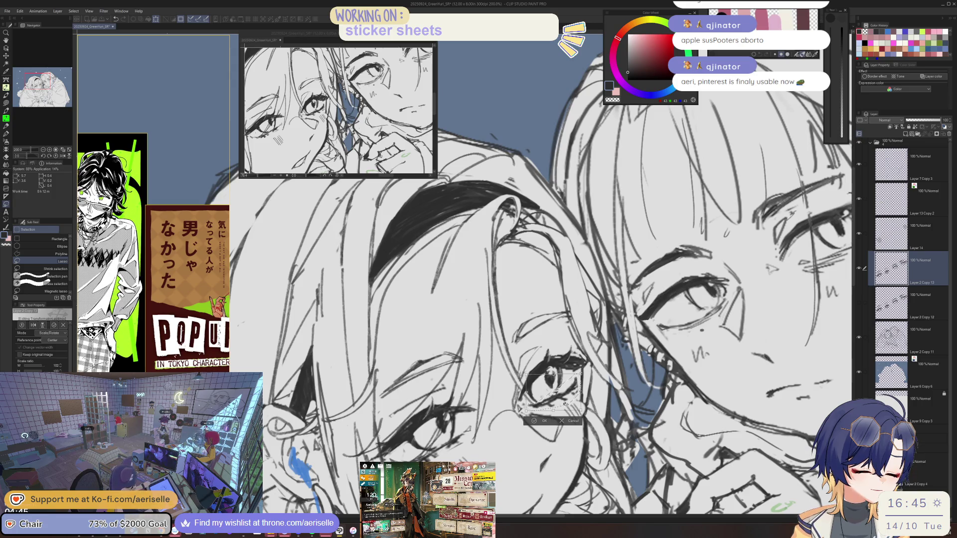
pyautogui.click(538, 421)
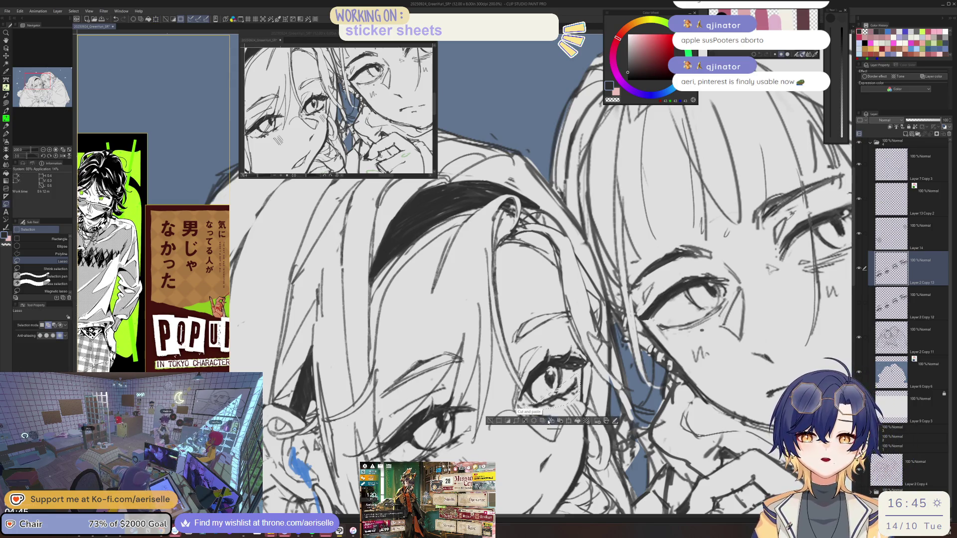
pyautogui.hotkey('ctrl', 'd')
# - Enlarge the eraser and lighten the small mark under the eye, rotating the view for comfort
pyautogui.press('e')
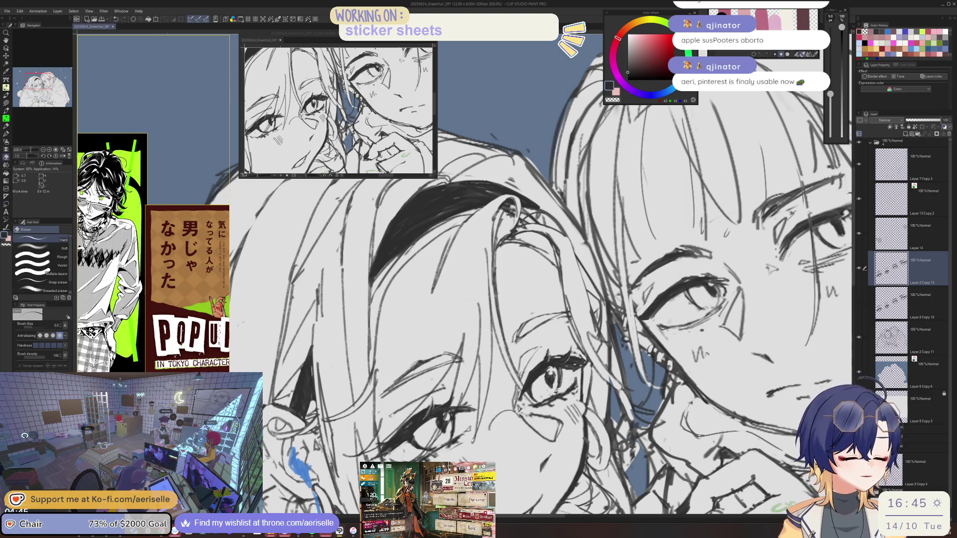
pyautogui.press(']')
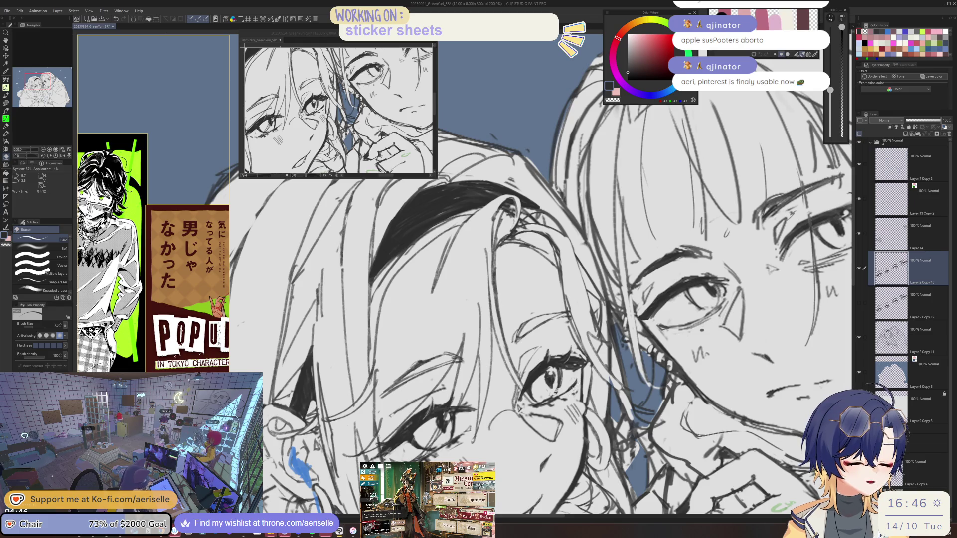
pyautogui.press('p')
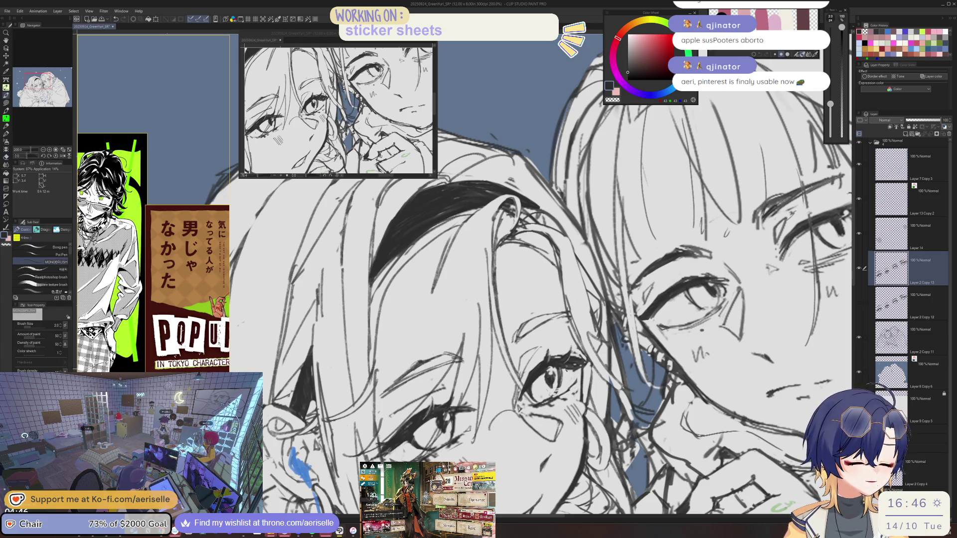
pyautogui.press('e')
pyautogui.moveTo(566, 369); pyautogui.dragTo(578, 369)
pyautogui.press('p')
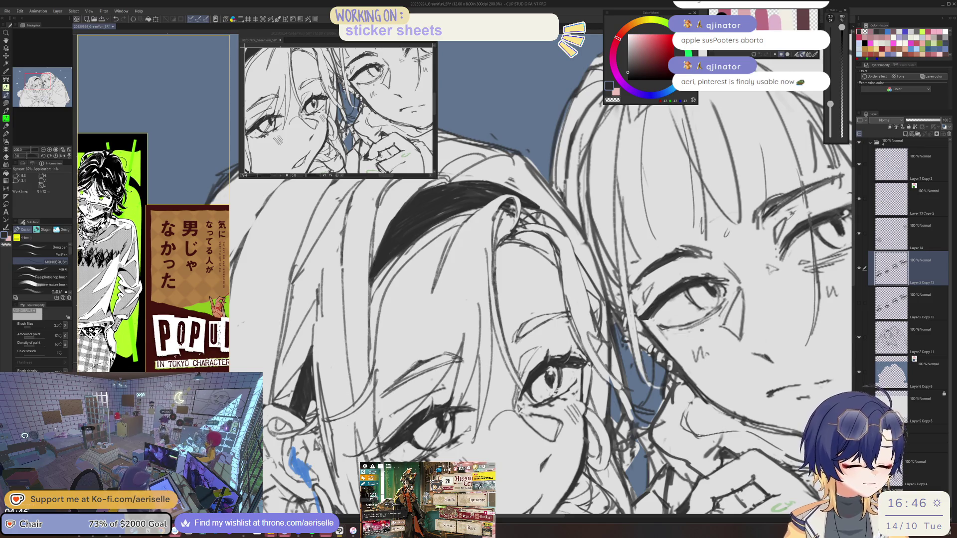
pyautogui.press('e')
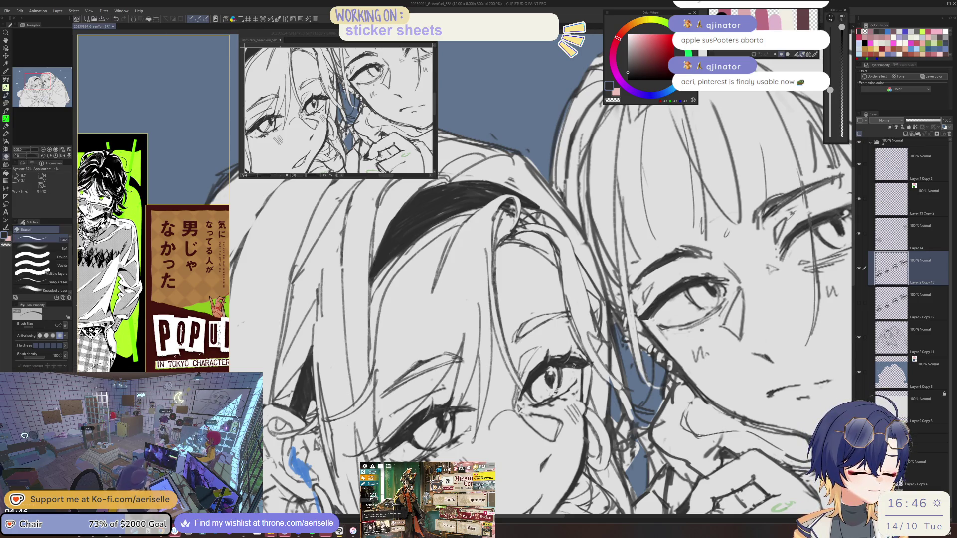
pyautogui.press('-')
pyautogui.press('-')
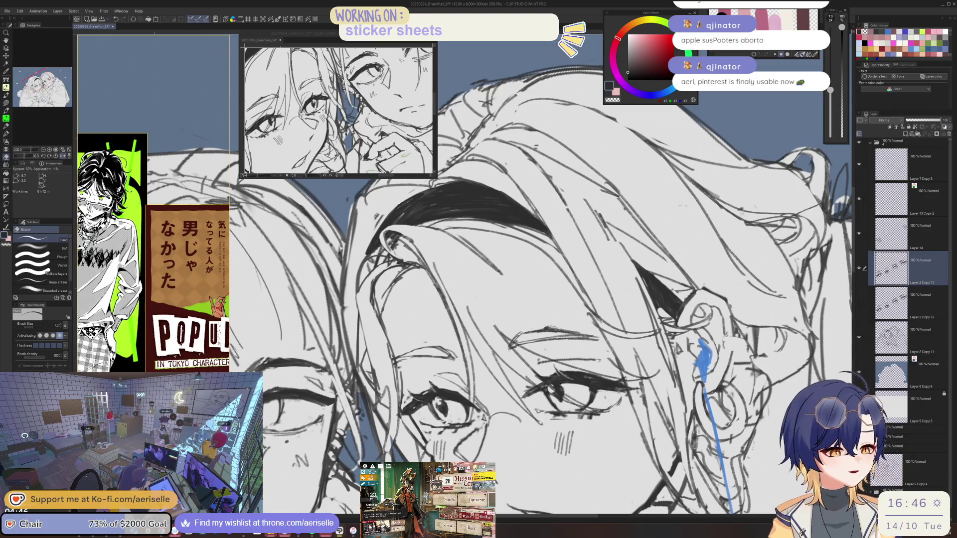
pyautogui.press('p')
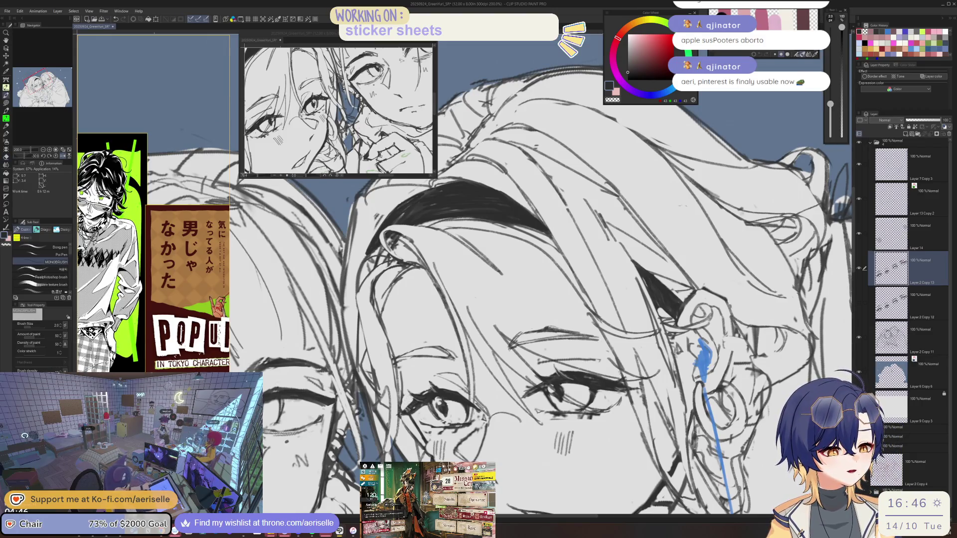
pyautogui.hotkey('ctrl', '-')
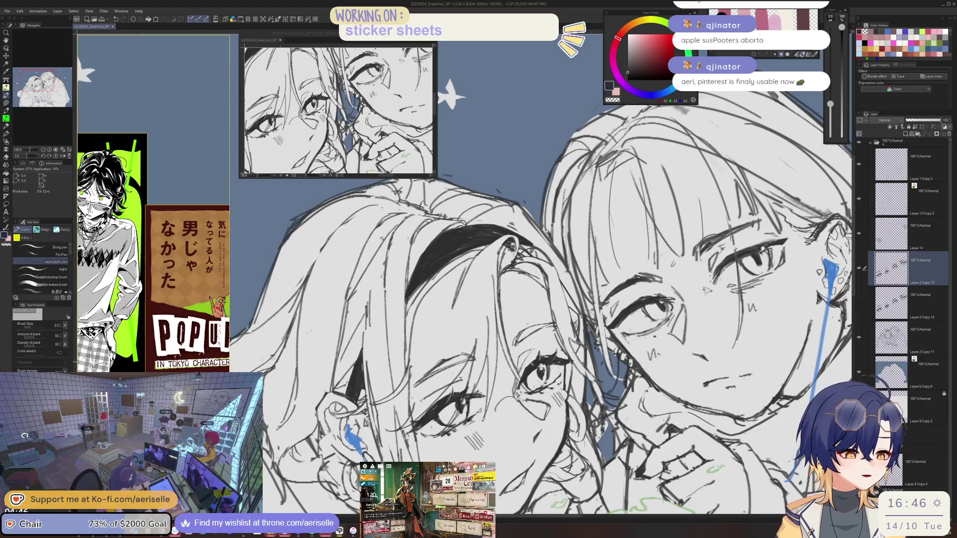
pyautogui.hotkey('ctrl', '+')
pyautogui.press('e')
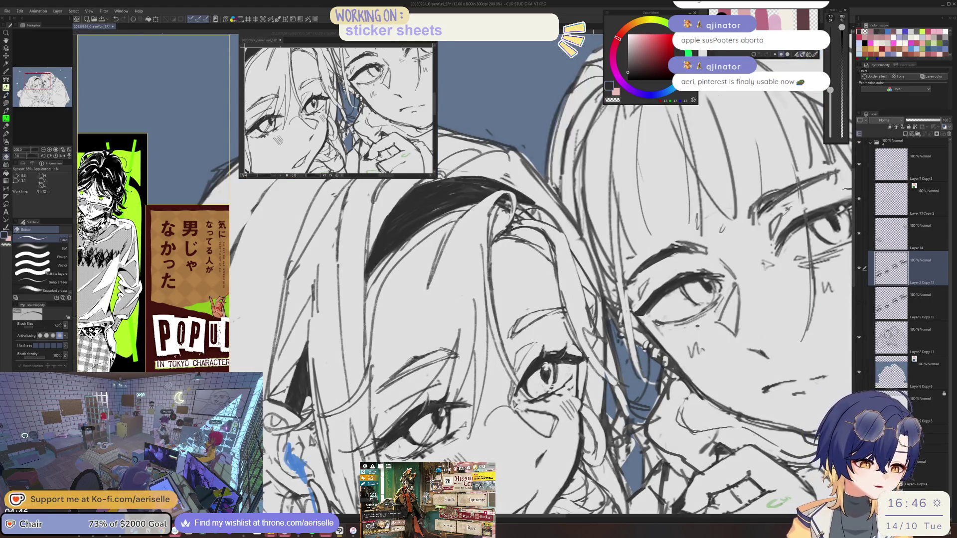
pyautogui.press('p')
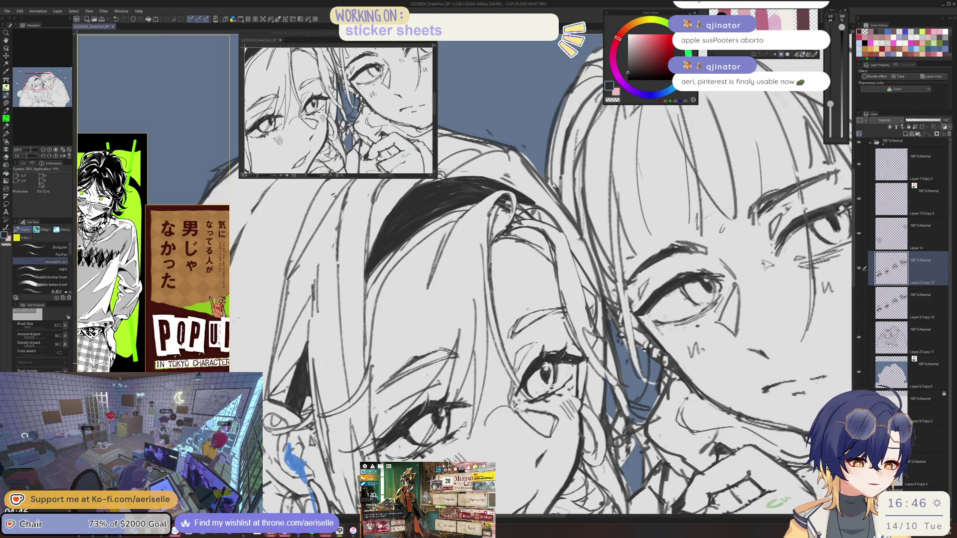
pyautogui.press('e')
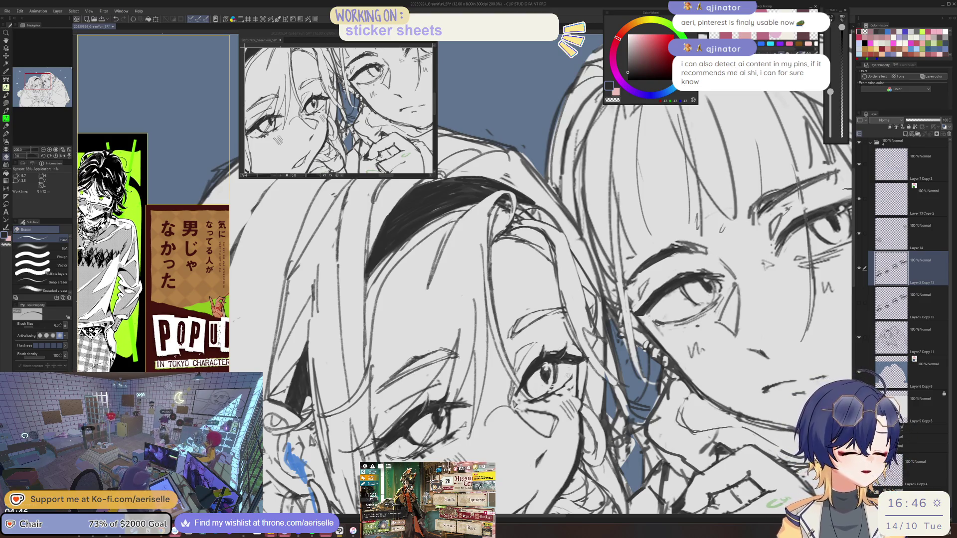
# - Add small pen marks below the left girl's eye, mirror the view to check, and save
pyautogui.scroll(-5, 499, 274)
pyautogui.scroll(4, 498, 274)
pyautogui.press('p')
pyautogui.moveTo(567, 375); pyautogui.dragTo(581, 367)
pyautogui.press('e')
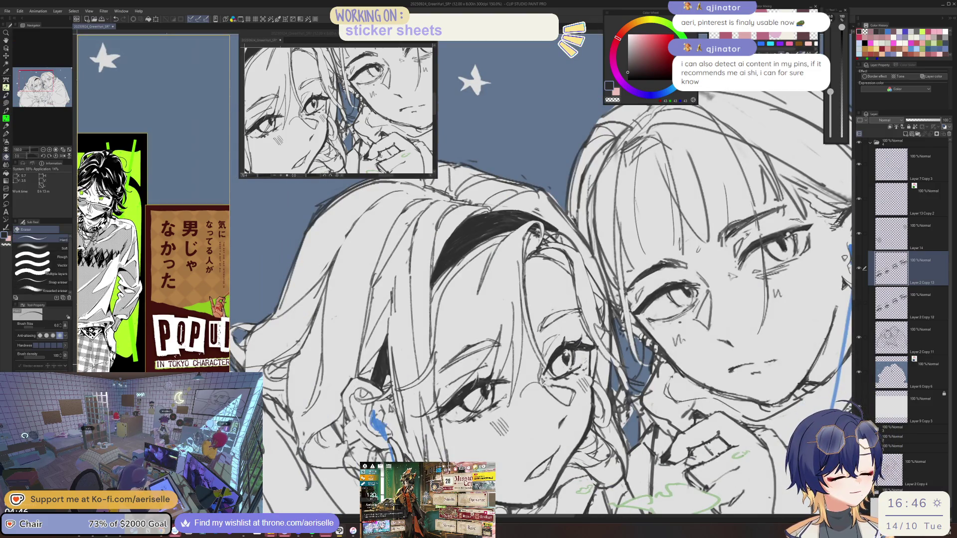
pyautogui.press('p')
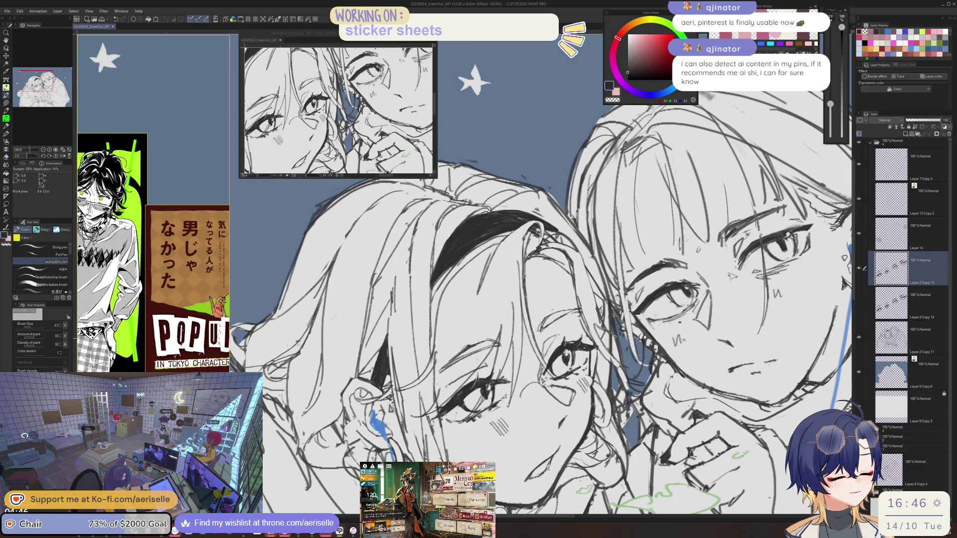
pyautogui.press('e')
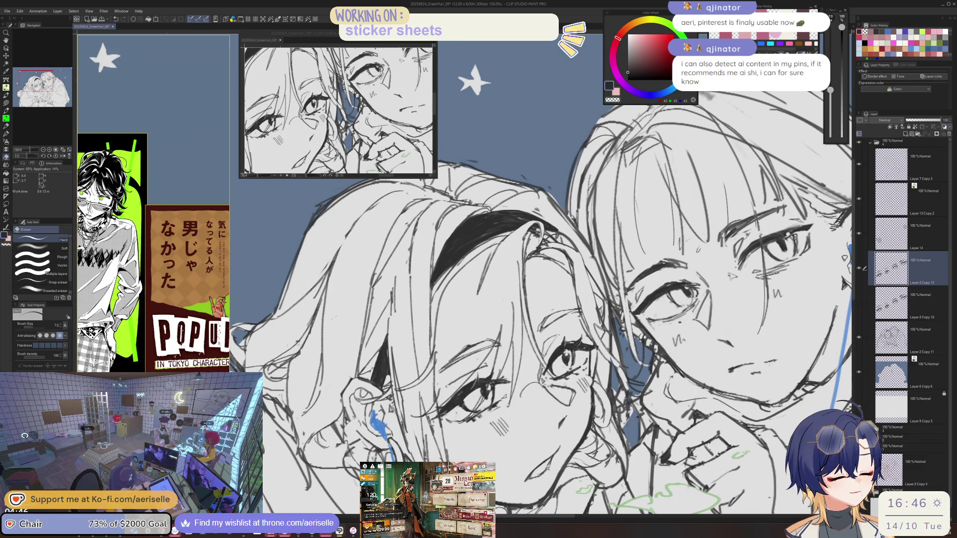
pyautogui.scroll(2, 464, 274)
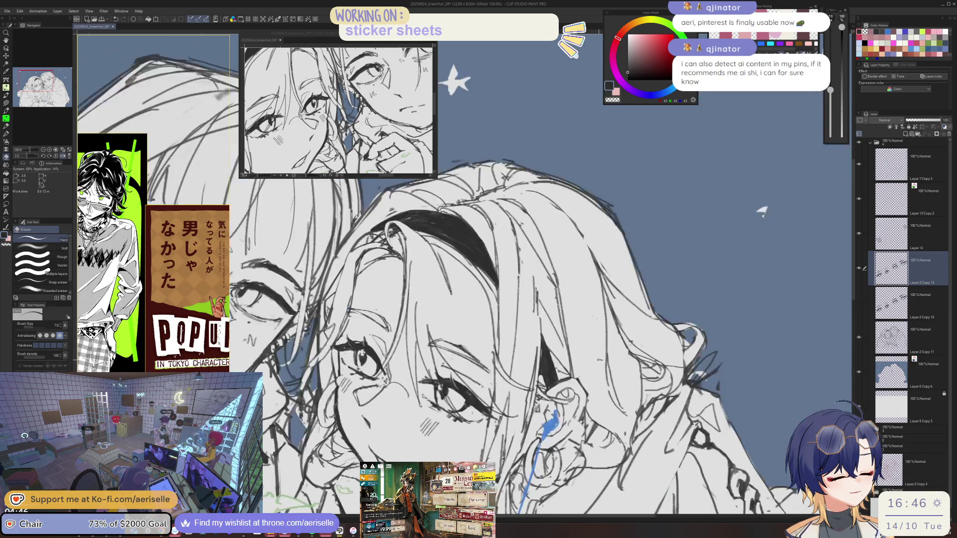
pyautogui.press('p')
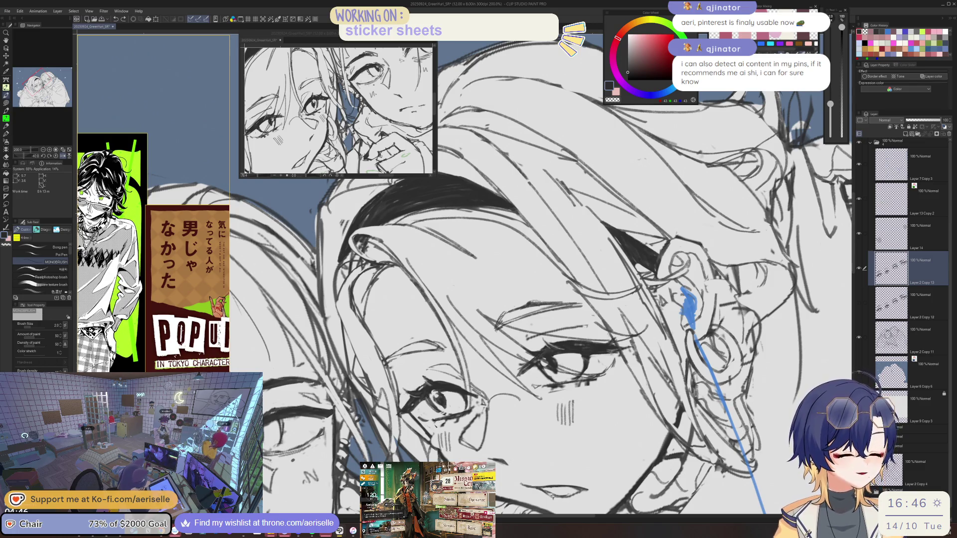
pyautogui.press('e')
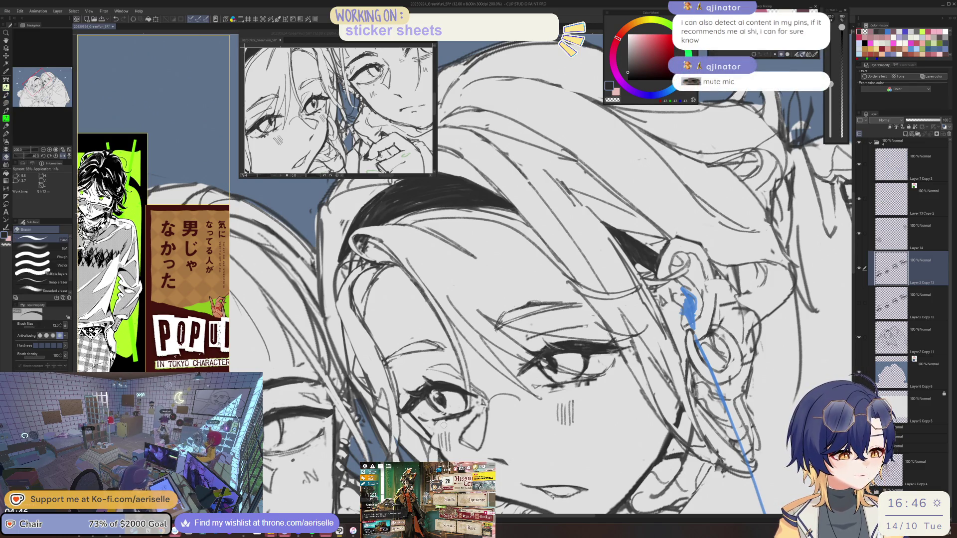
pyautogui.press('p')
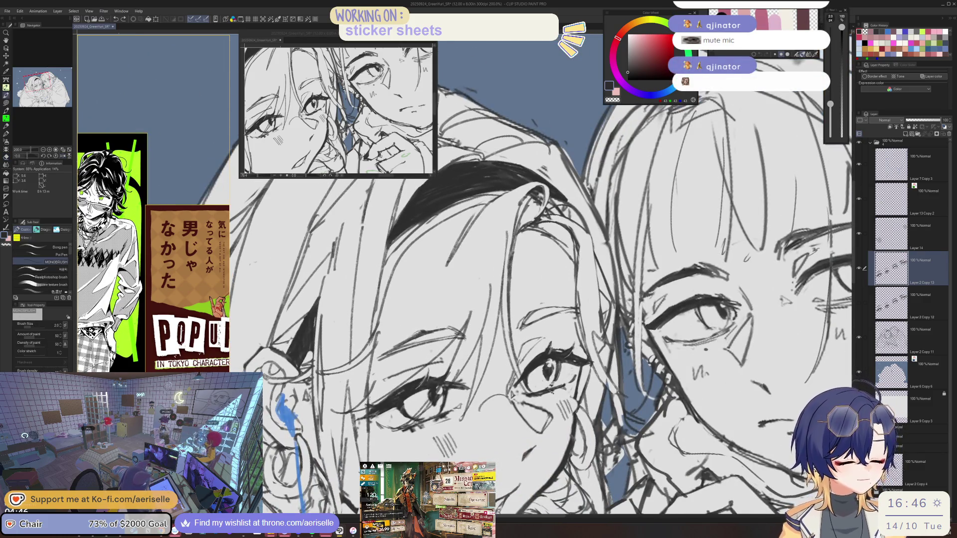
pyautogui.press('e')
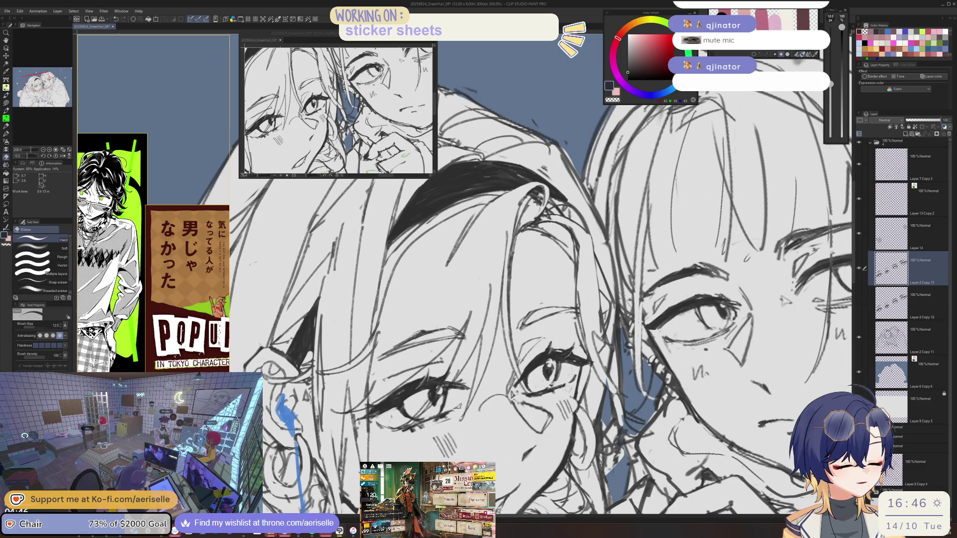
pyautogui.press('p')
pyautogui.press('h')
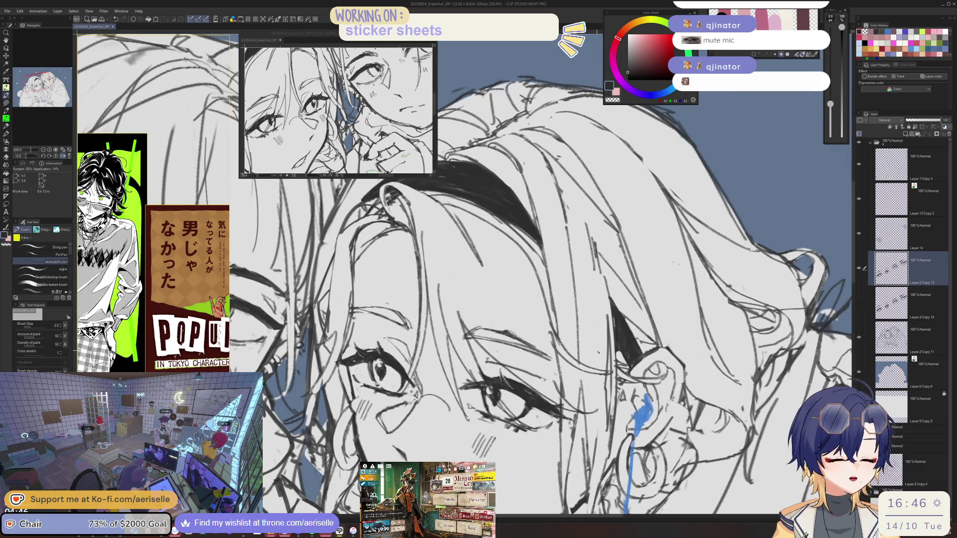
pyautogui.hotkey('ctrl', 's')
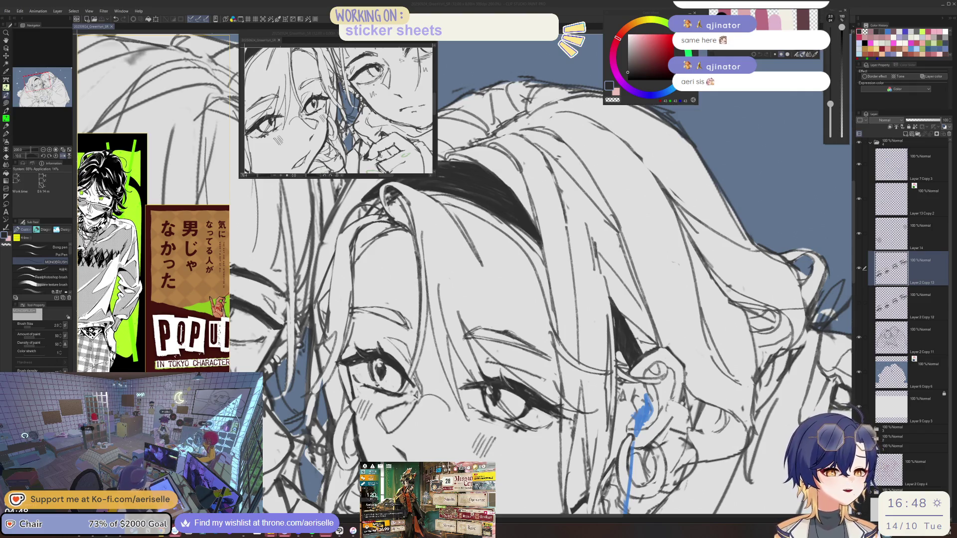
pyautogui.hotkey('ctrl', '0')
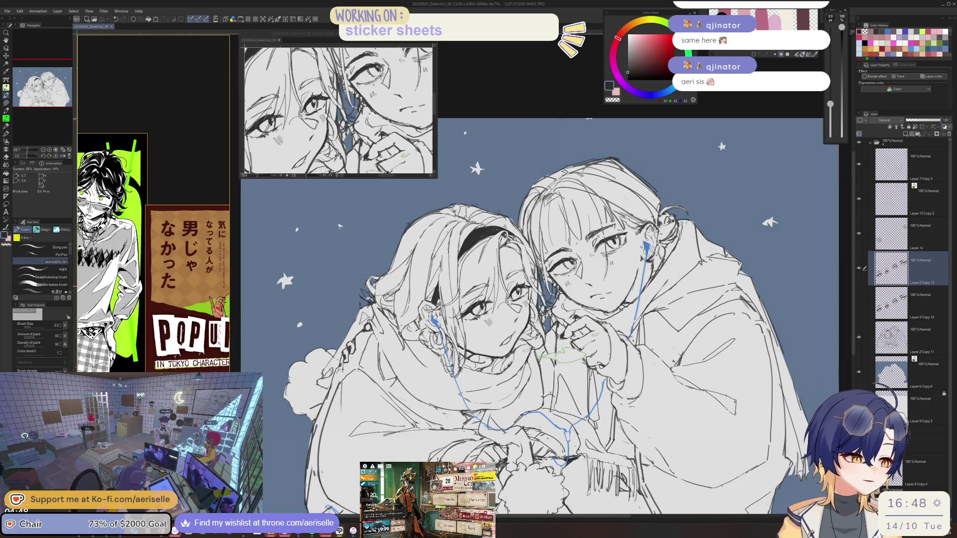
# - Lasso-select the left girl's eye, then scale and rotate it into a new position
pyautogui.hotkey('ctrl', '+')
pyautogui.hotkey('ctrl', '+')
pyautogui.press('m')
pyautogui.moveTo(524, 311)
pyautogui.mouseDown()
pyautogui.moveTo(546, 297)
pyautogui.moveTo(520, 322)
pyautogui.moveTo(518, 304)
pyautogui.mouseUp()
pyautogui.click(523, 344)
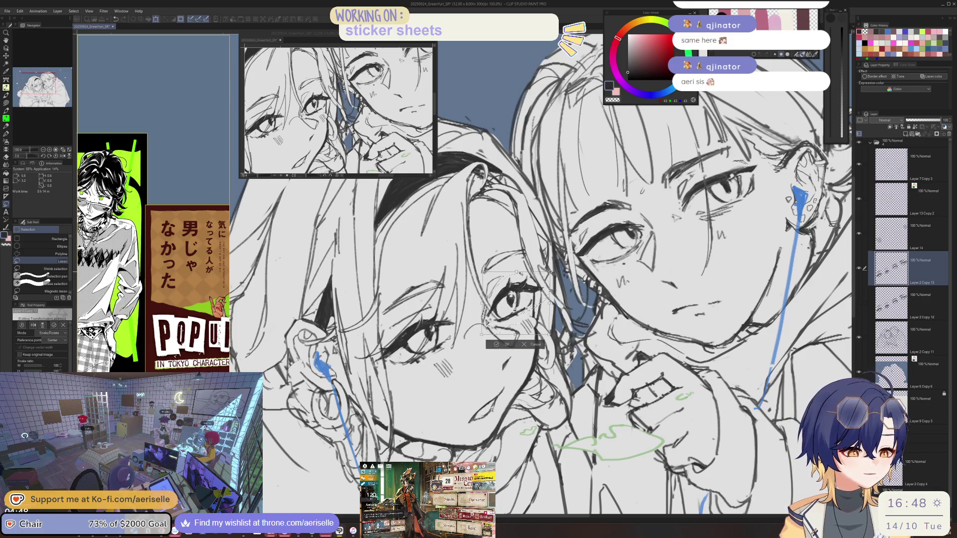
pyautogui.scroll(-4, 511, 349)
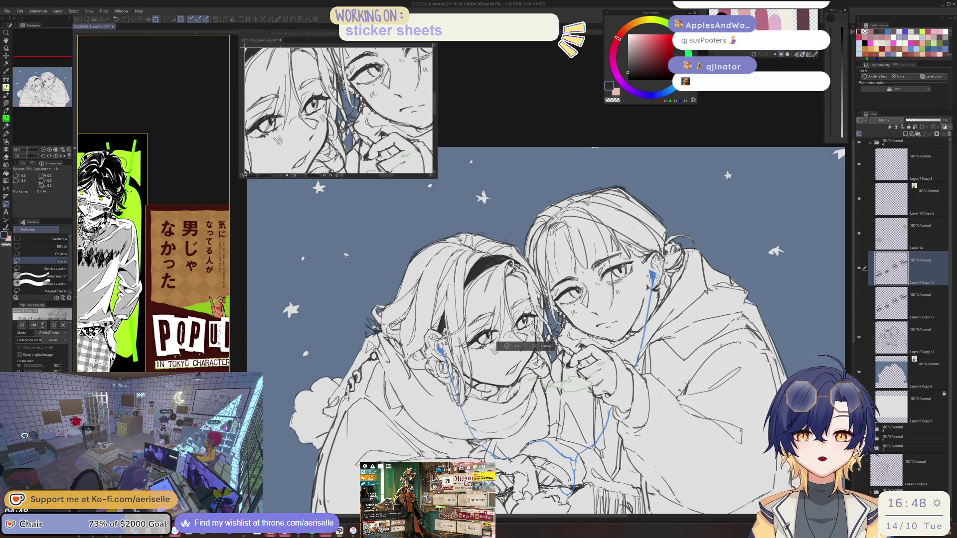
pyautogui.hotkey('ctrl', 'alt', '0')
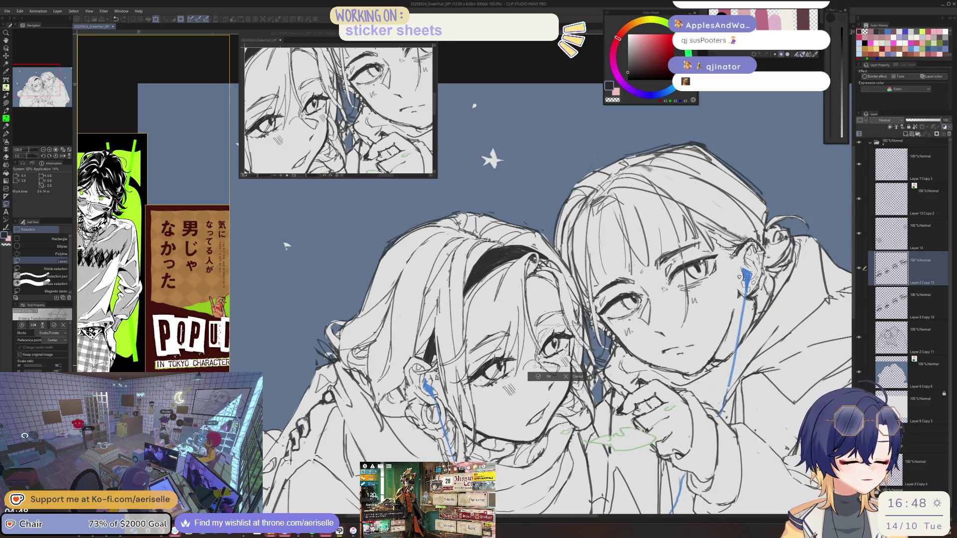
pyautogui.click(536, 375)
# - Reselect the left girl's eye and nudge it slightly into place
pyautogui.hotkey('ctrl', '-')
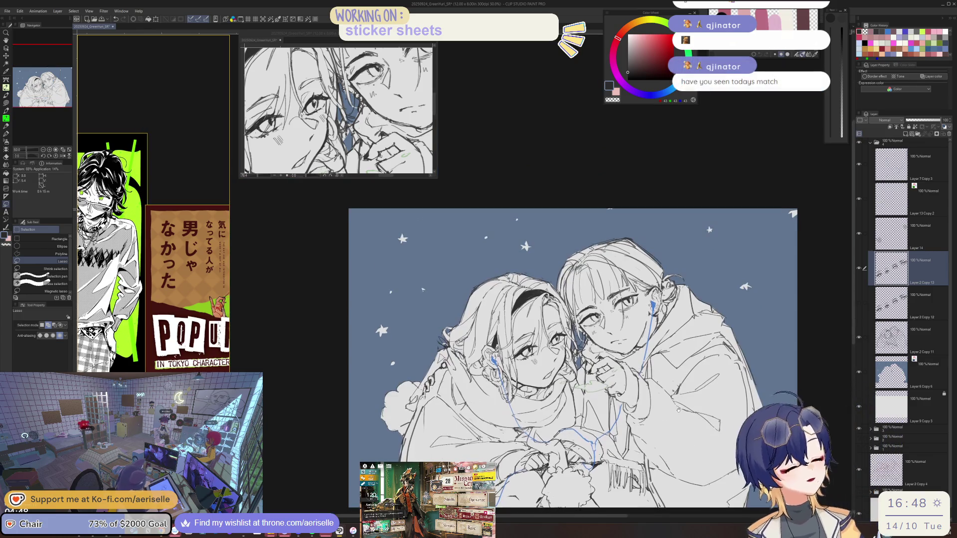
pyautogui.scroll(2, 520, 349)
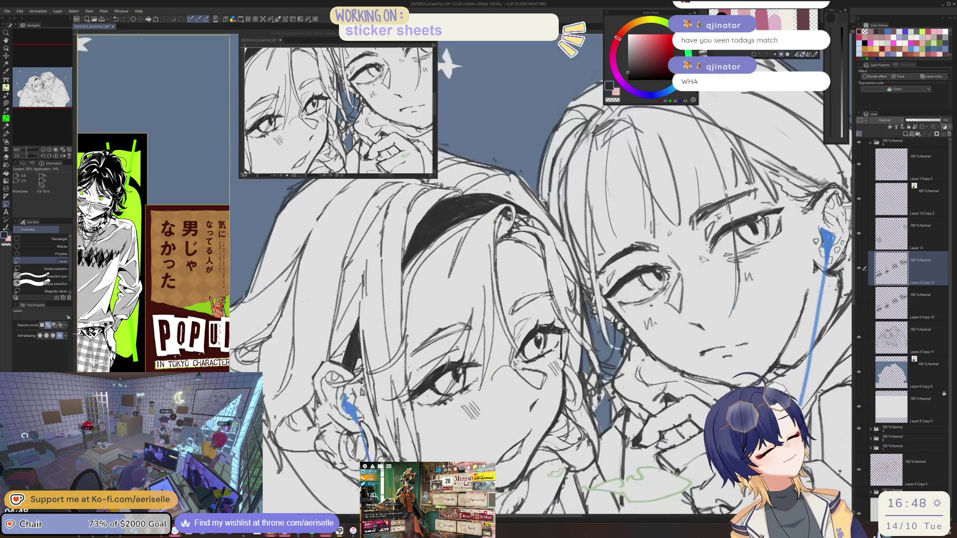
pyautogui.moveTo(537, 335); pyautogui.dragTo(541, 332)
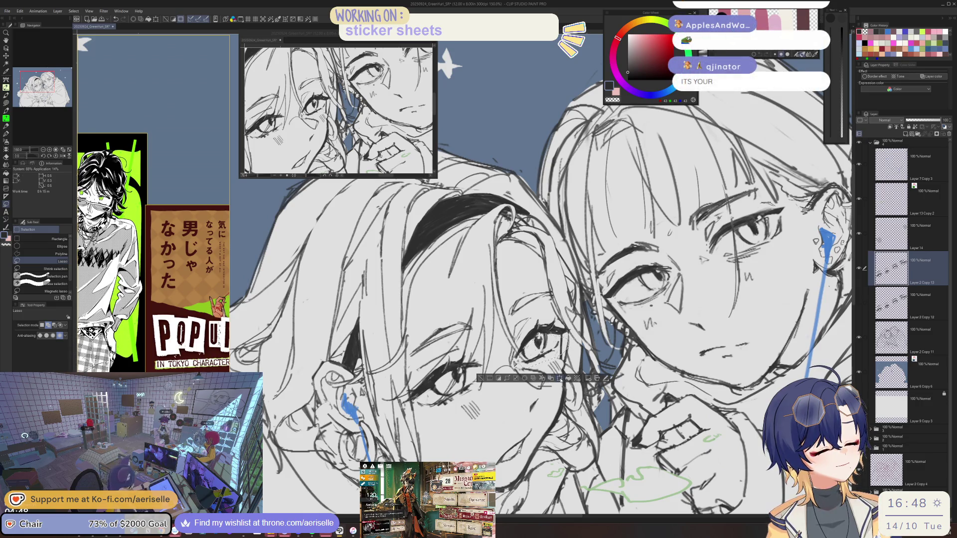
pyautogui.click(560, 378)
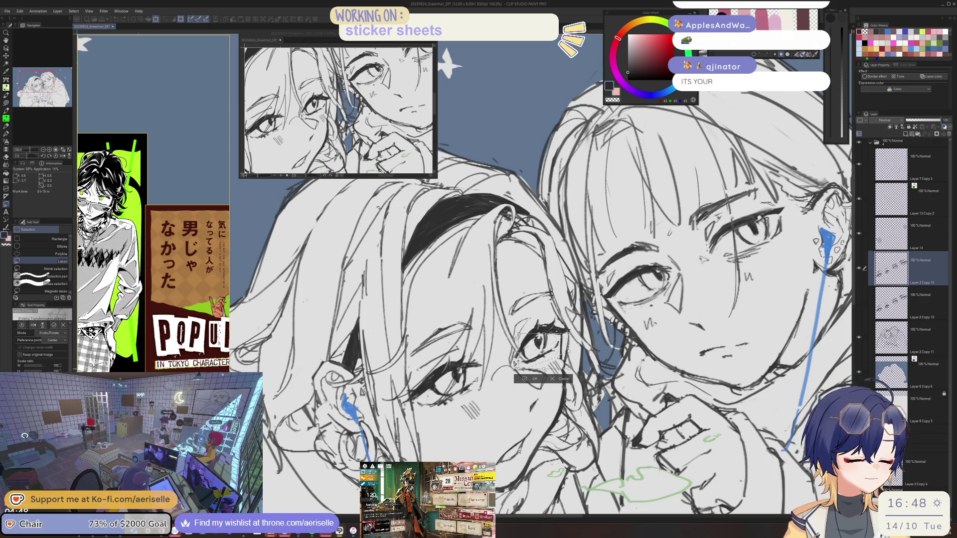
pyautogui.moveTo(570, 370); pyautogui.dragTo(569, 370)
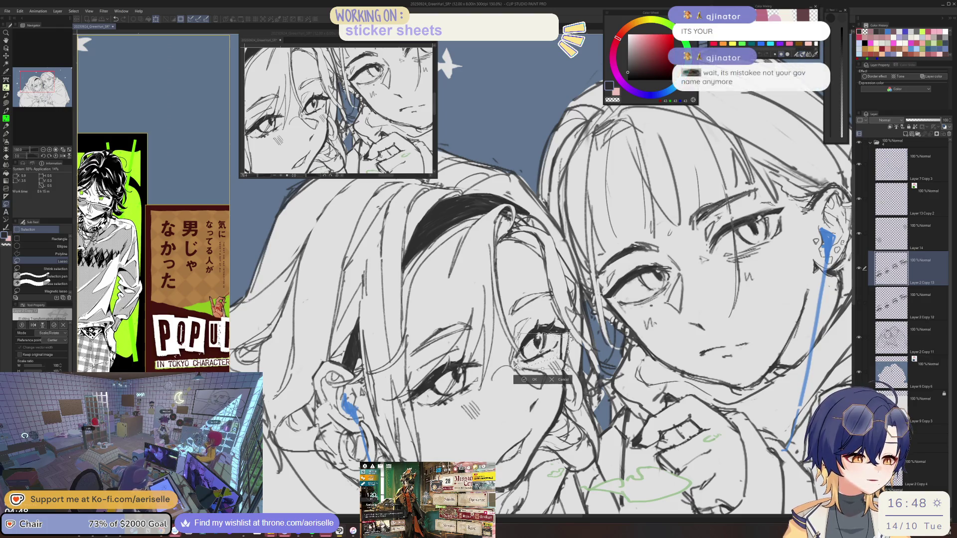
pyautogui.click(525, 379)
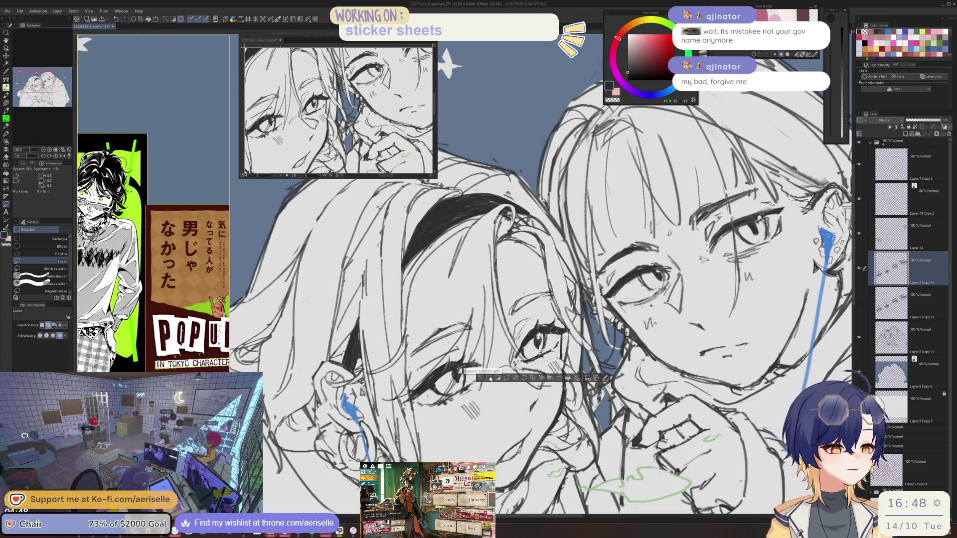
# - Zoom out to 66.7% to frame the whole sketch and select the MONOBRUSH brush
pyautogui.scroll(-4, 551, 371)
pyautogui.moveTo(617, 424); pyautogui.dragTo(635, 399)
pyautogui.scroll(5, 548, 344)
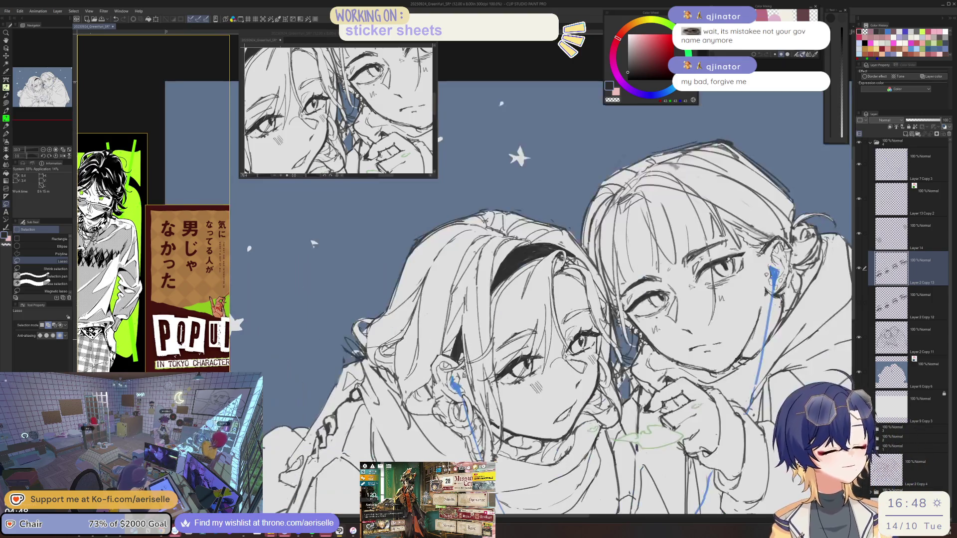
pyautogui.press('e')
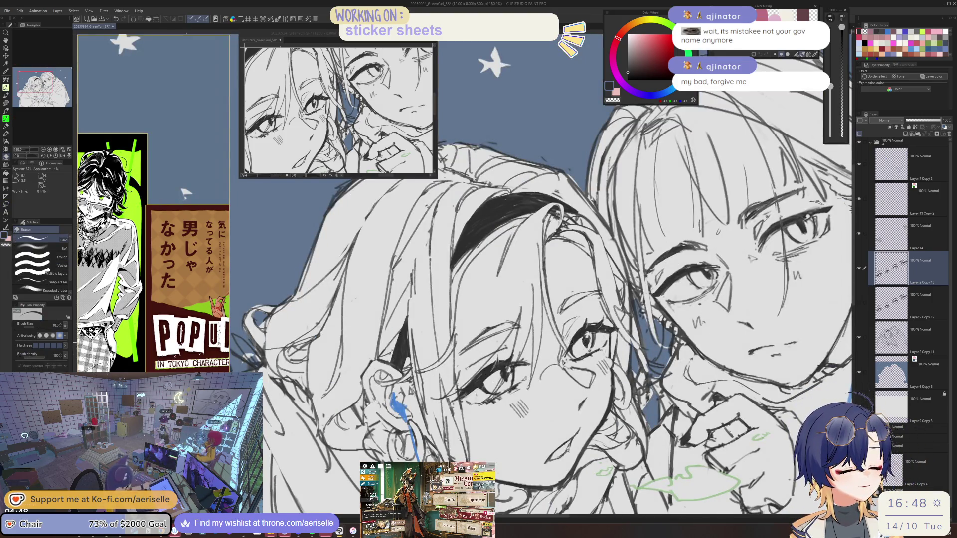
pyautogui.press('b')
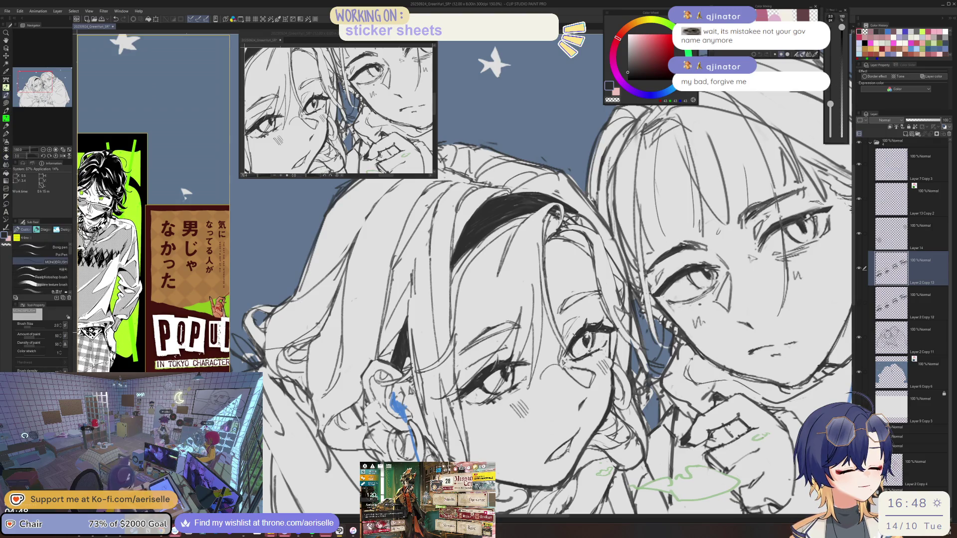
pyautogui.scroll(-5, 565, 344)
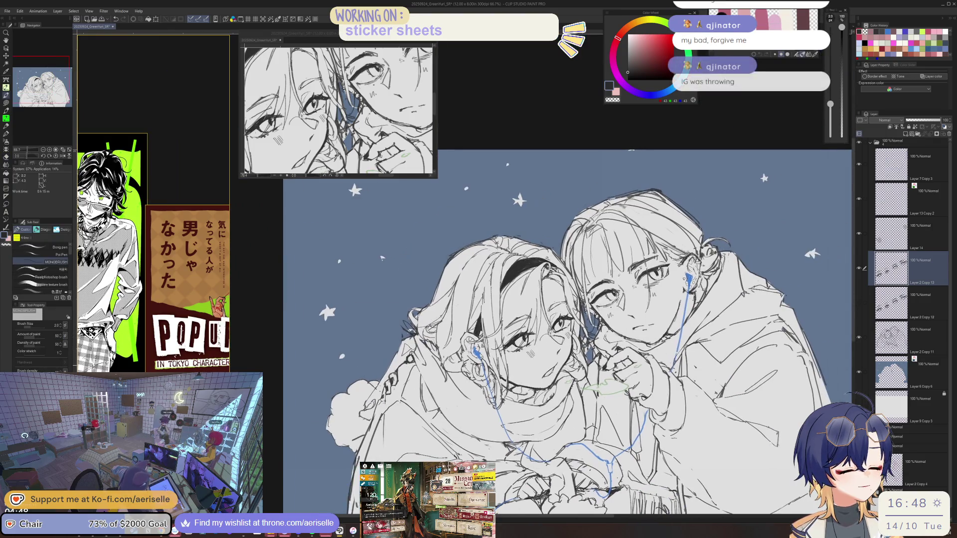
# - Add Layer 15 above Layer 2 Copy 12 and lasso-fill grey patches over both girls' faces
pyautogui.click(862, 277)
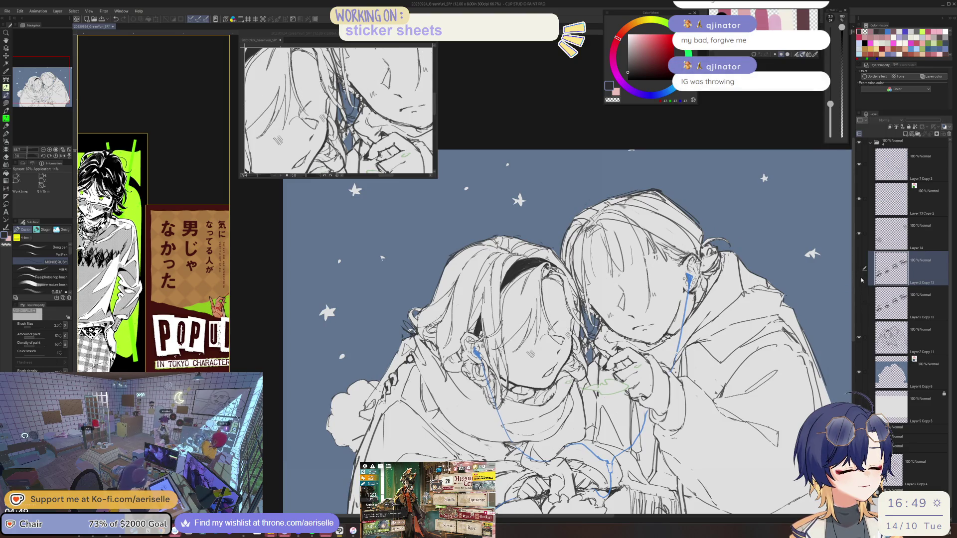
pyautogui.click(861, 278)
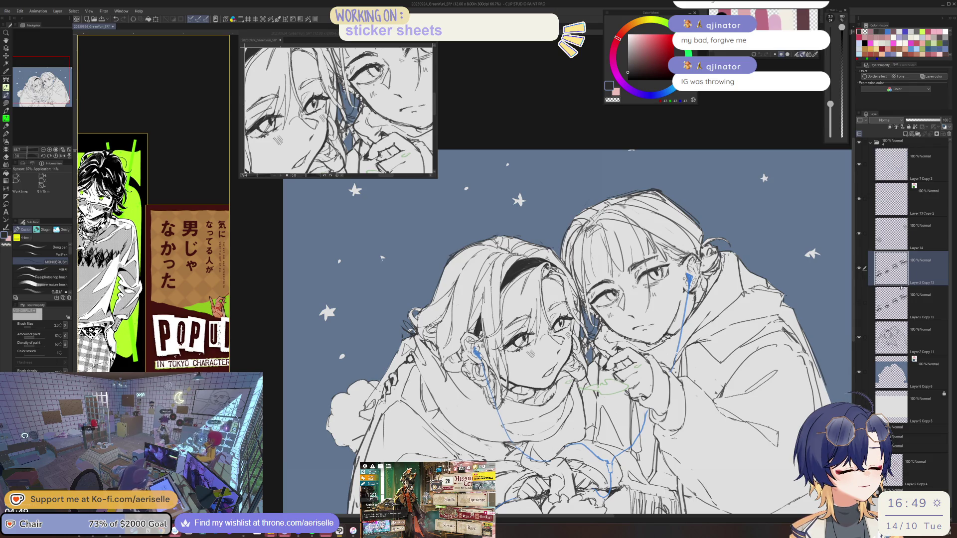
pyautogui.click(919, 406)
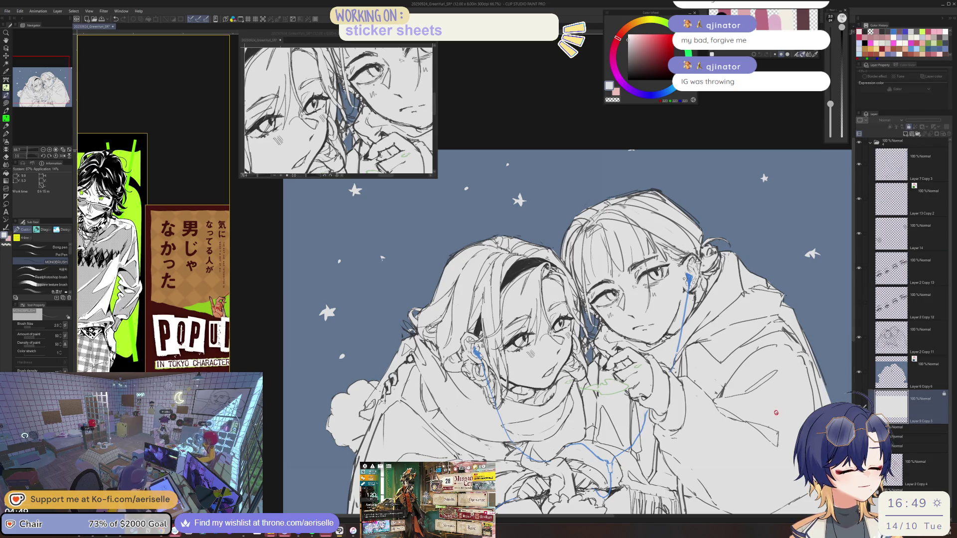
pyautogui.click(892, 302)
pyautogui.click(906, 134)
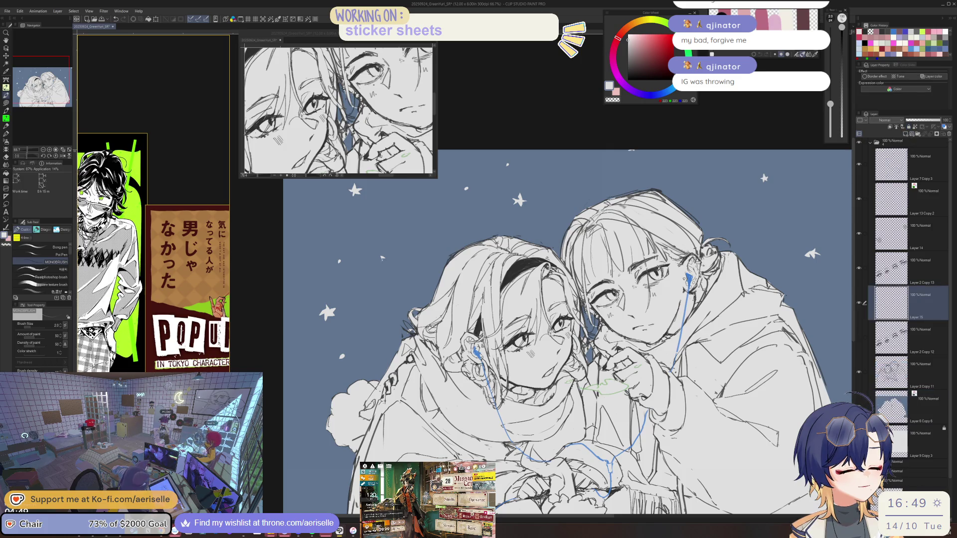
pyautogui.press('u')
pyautogui.moveTo(571, 324); pyautogui.dragTo(584, 310)
pyautogui.moveTo(638, 266)
pyautogui.mouseDown()
pyautogui.moveTo(593, 302)
pyautogui.moveTo(648, 306)
pyautogui.moveTo(603, 279)
pyautogui.mouseUp()
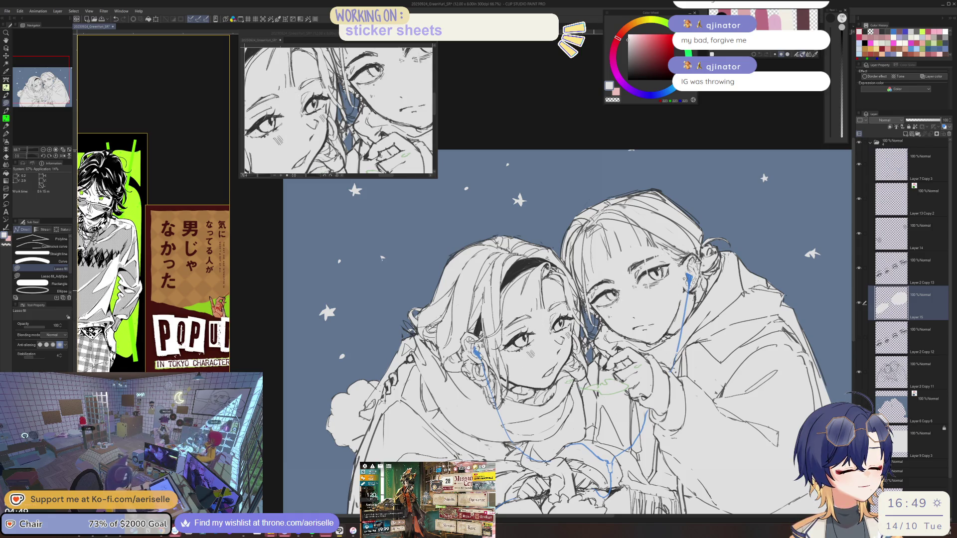
# - Group Layer 2 Copy 13 and Layer 15 into a collapsed Folder 2
pyautogui.hotkey('alt', ']')
pyautogui.keyDown('ctrl'); pyautogui.click(891, 303); pyautogui.keyUp('ctrl')
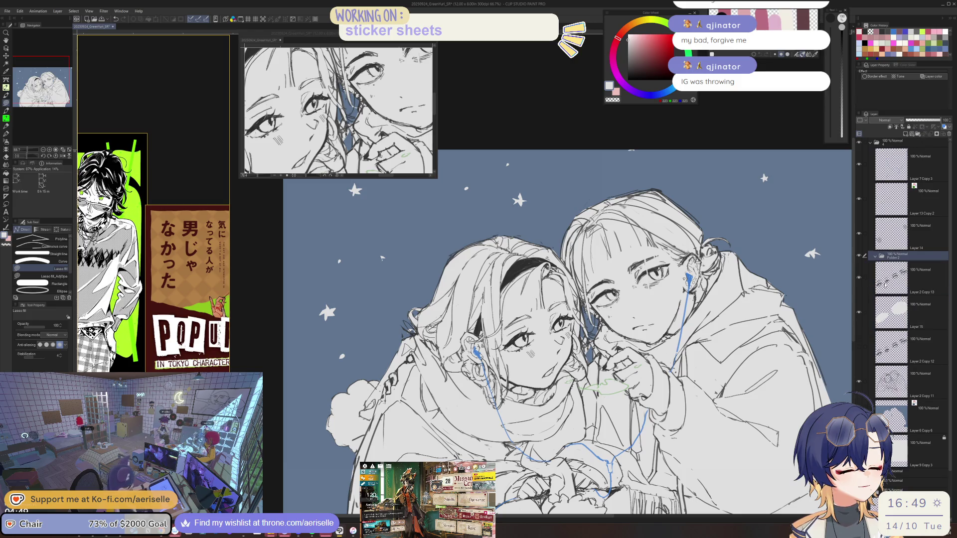
pyautogui.hotkey('ctrl', 'g')
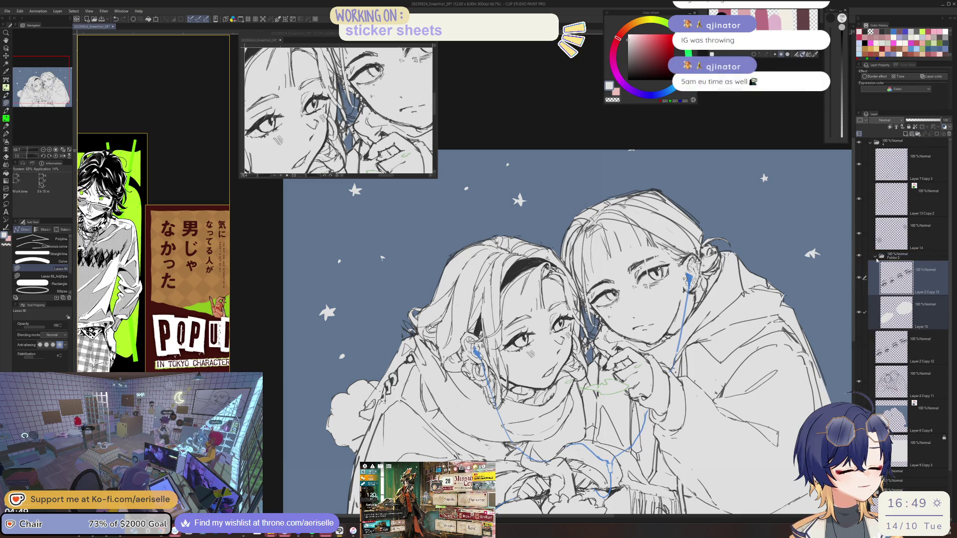
pyautogui.click(876, 257)
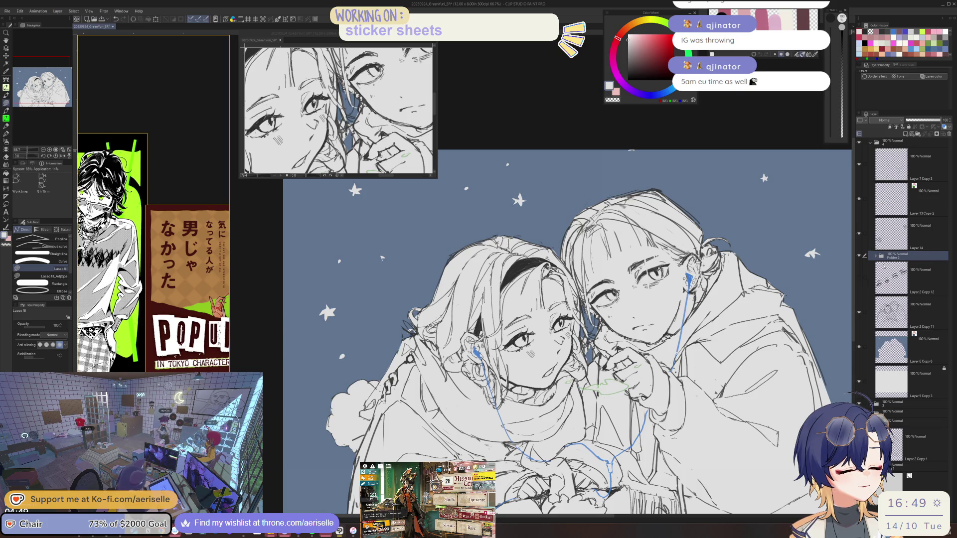
# - Zoom in on the faces and toggle Folder 2's visibility repeatedly to compare old and redrawn faces
pyautogui.hotkey('ctrl', 'alt', '0')
pyautogui.moveTo(341, 249); pyautogui.dragTo(238, 211)
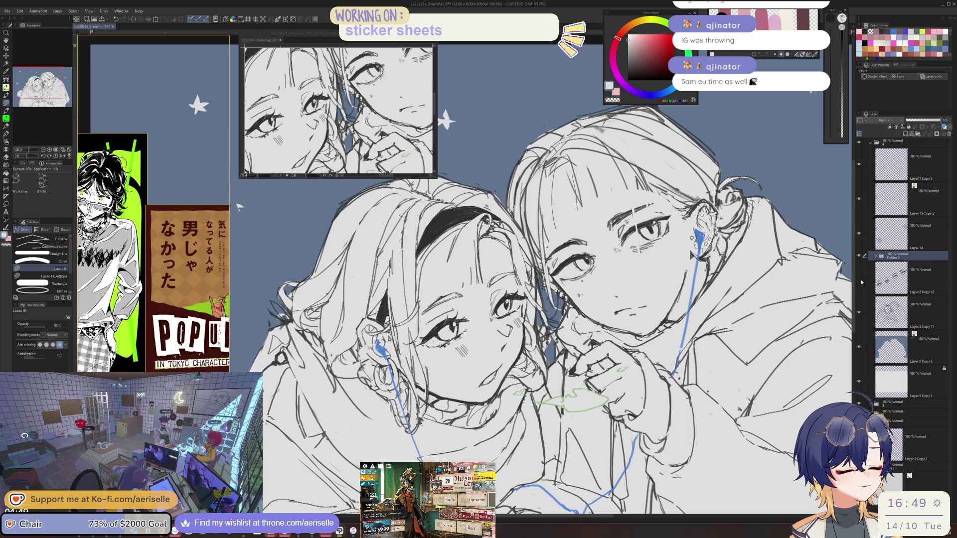
pyautogui.click(860, 260)
pyautogui.click(859, 259)
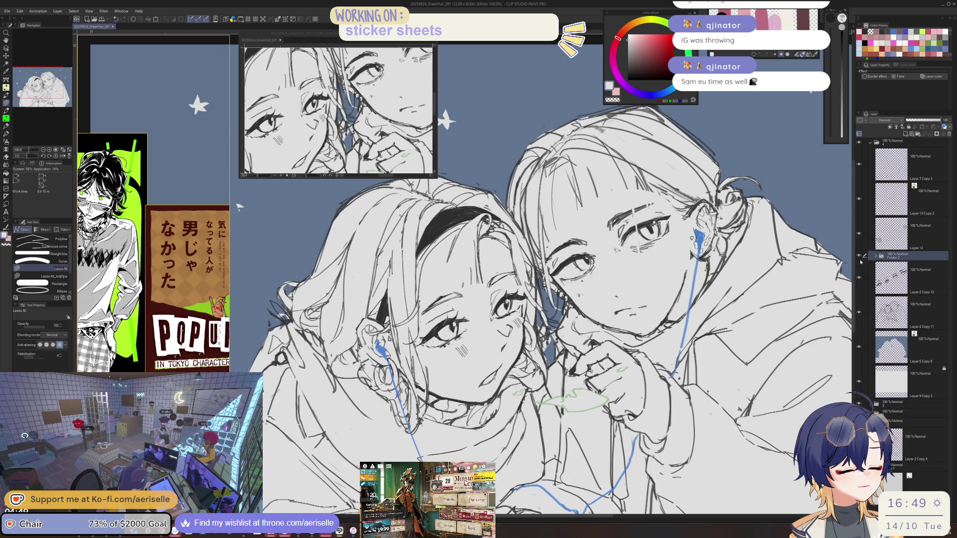
pyautogui.click(859, 259)
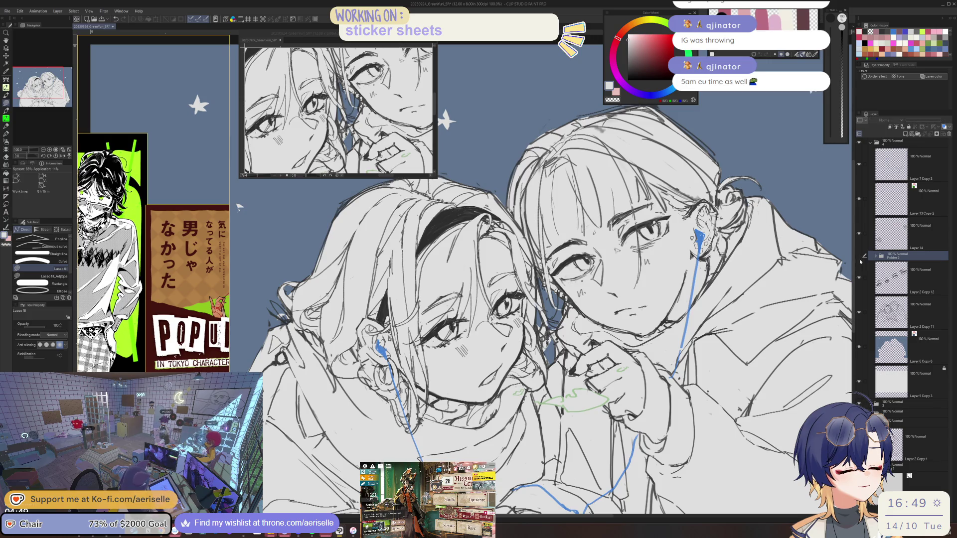
pyautogui.click(859, 259)
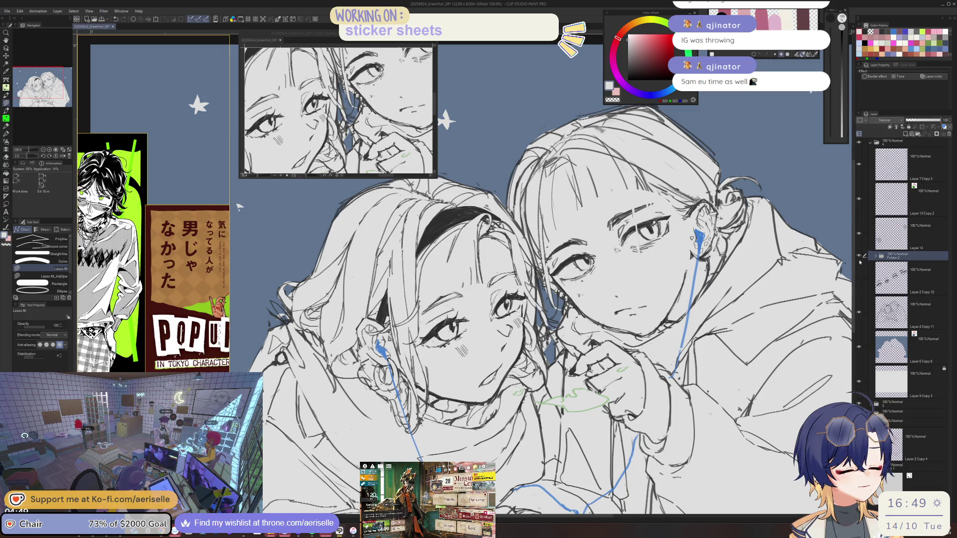
pyautogui.click(859, 259)
pyautogui.click(860, 260)
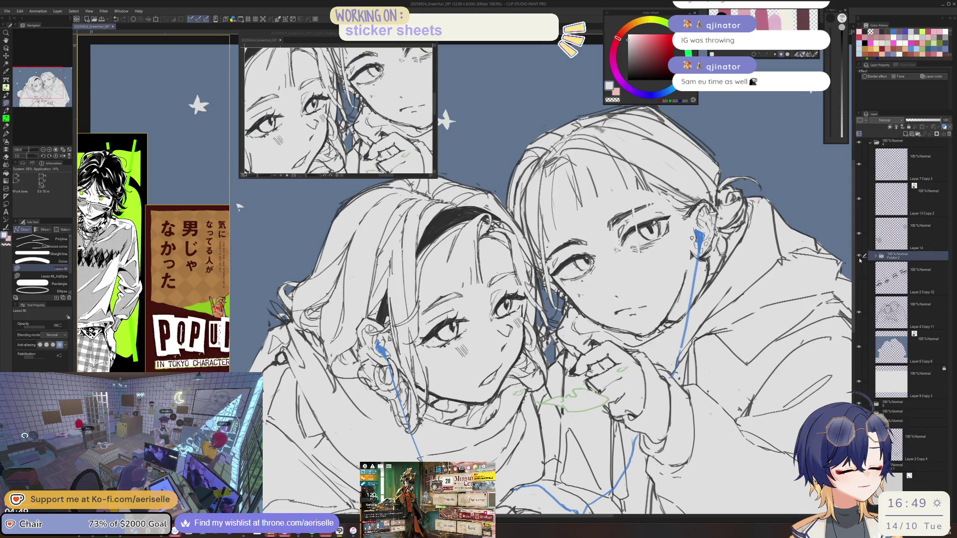
pyautogui.click(859, 259)
pyautogui.click(859, 259)
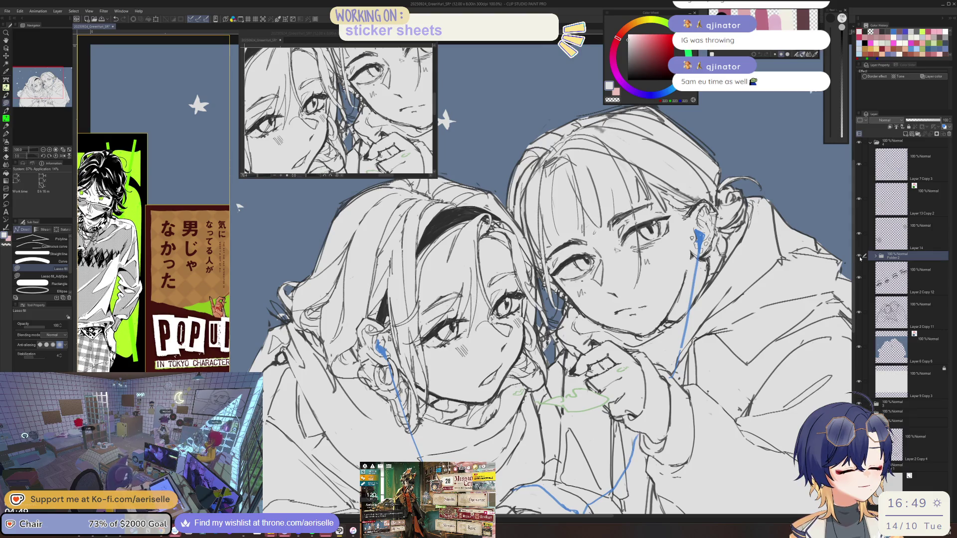
pyautogui.click(859, 260)
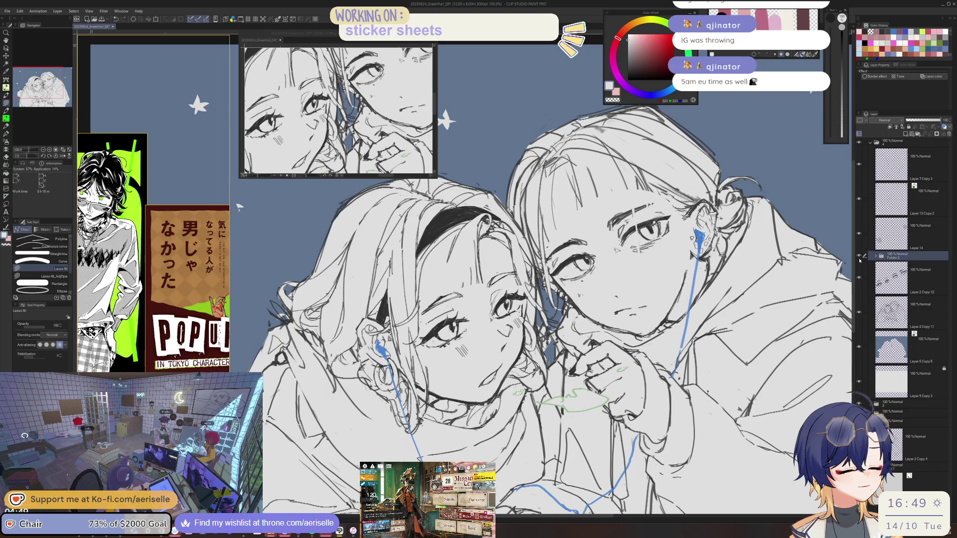
pyautogui.click(860, 260)
pyautogui.click(860, 260)
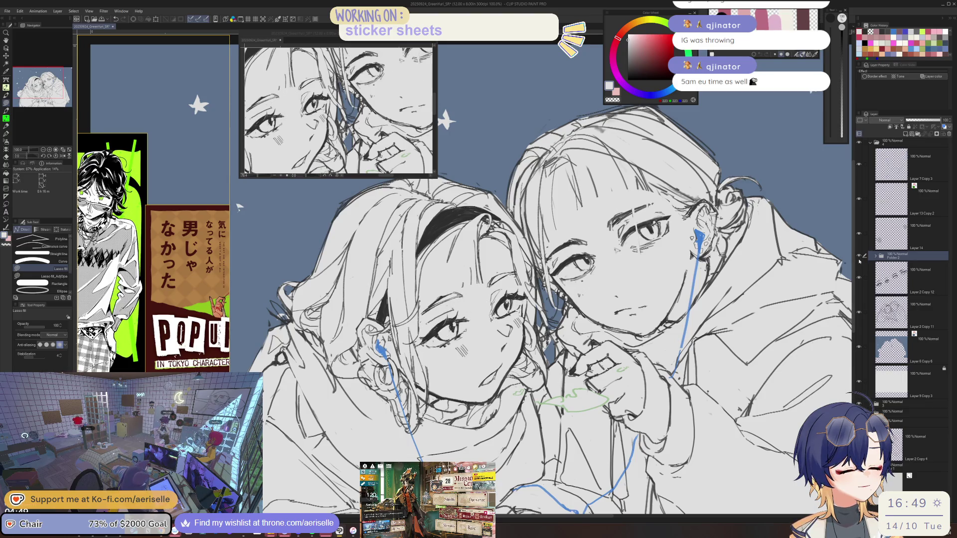
# - Expand Folder 2 and delete the grey patch Layer 15
pyautogui.click(895, 279)
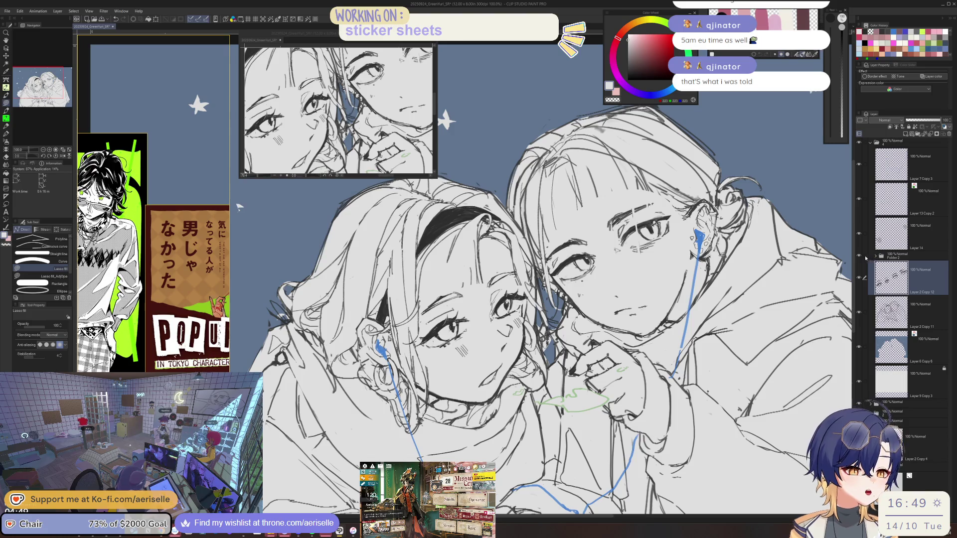
pyautogui.click(876, 255)
pyautogui.click(904, 316)
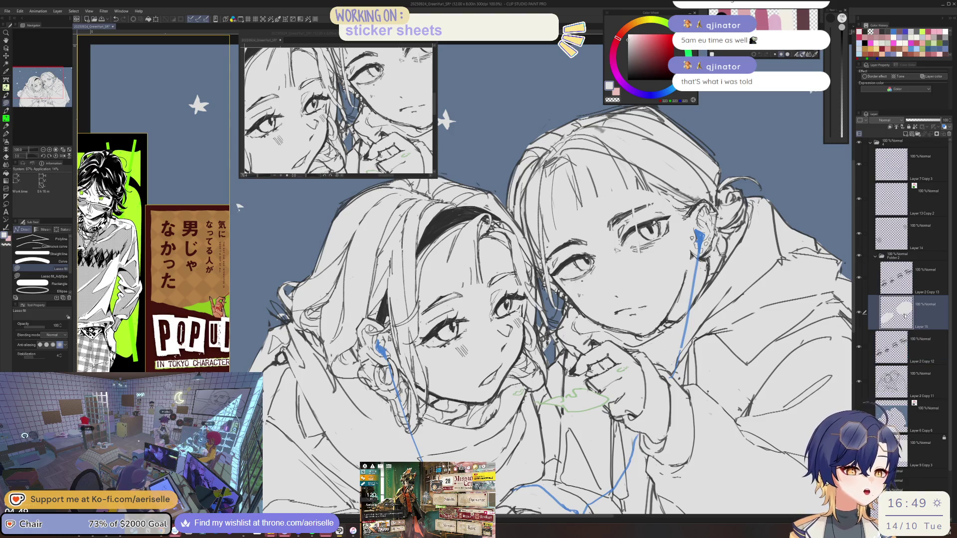
pyautogui.click(948, 138)
pyautogui.moveTo(239, 206); pyautogui.dragTo(249, 167)
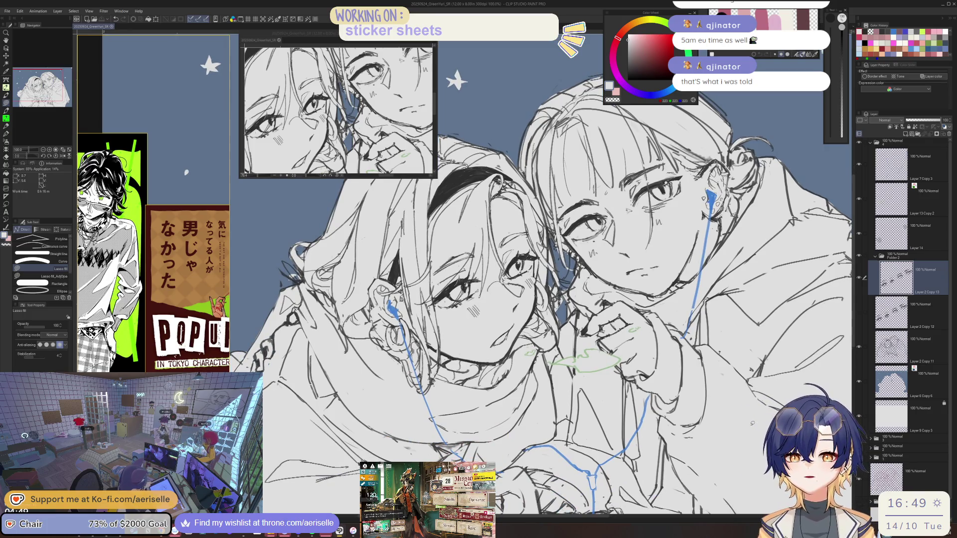
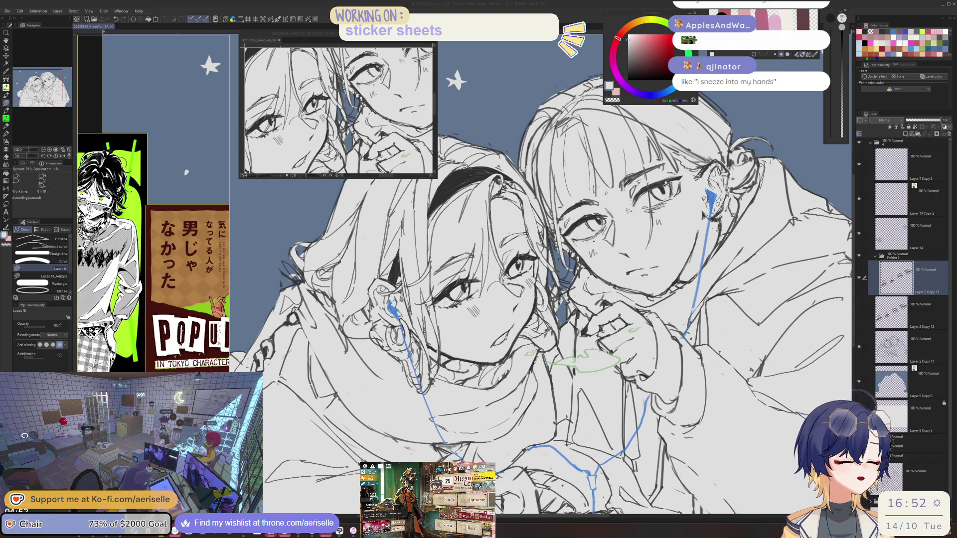
# - On Layer 2 Copy 11, erase the stray curved stroke by the girl's face and sample the dark grey line colour
pyautogui.hotkey('alt', '[')
pyautogui.hotkey('alt', '[')
pyautogui.hotkey('ctrl', '+')
pyautogui.hotkey('ctrl', '+')
pyautogui.hotkey('ctrl', '+')
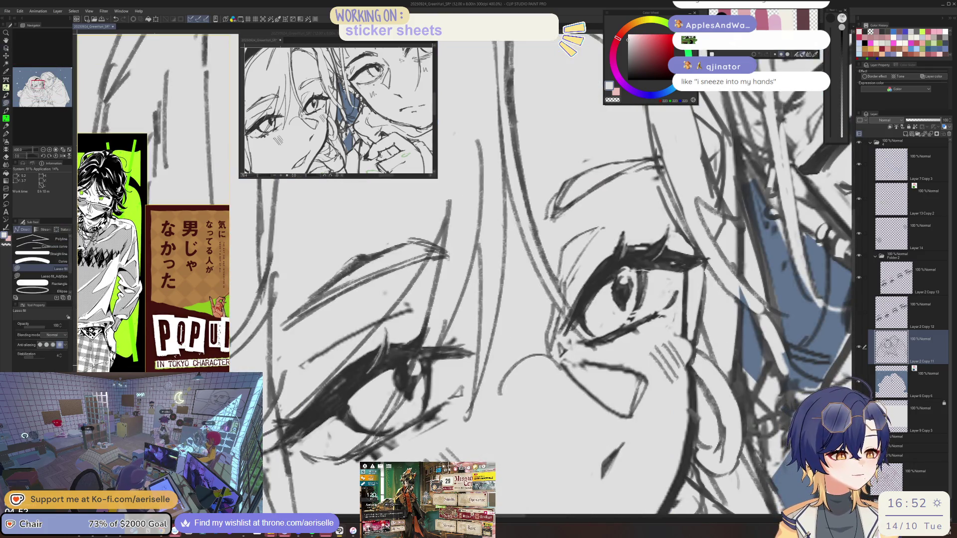
pyautogui.press('e')
pyautogui.moveTo(528, 357); pyautogui.dragTo(503, 385)
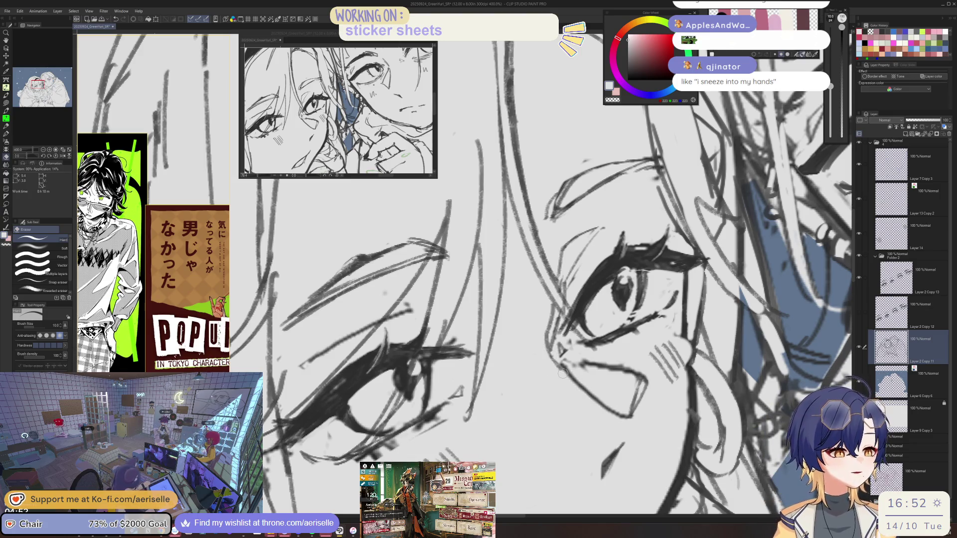
pyautogui.moveTo(562, 373)
pyautogui.mouseDown()
pyautogui.moveTo(477, 394)
pyautogui.moveTo(525, 393)
pyautogui.mouseUp()
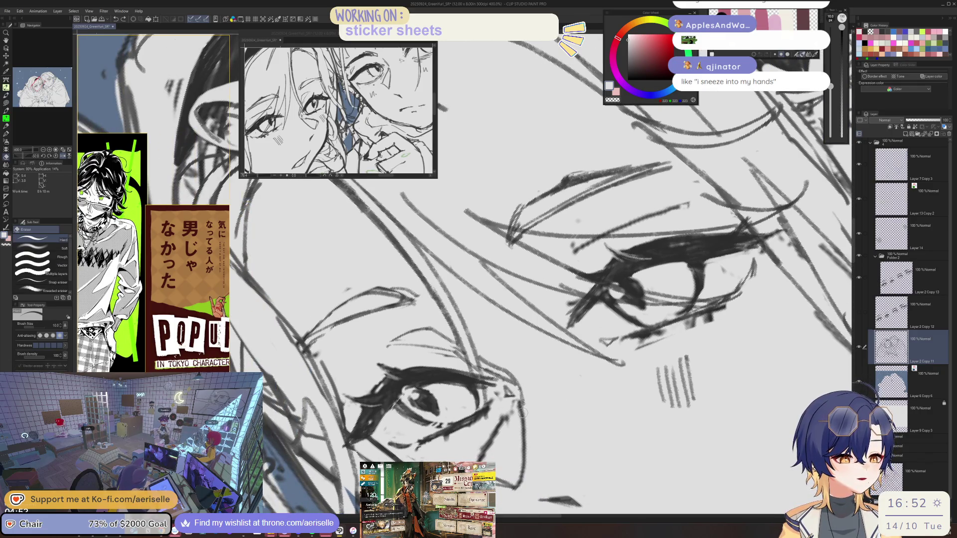
pyautogui.keyDown('alt'); pyautogui.click(501, 423); pyautogui.keyUp('alt')
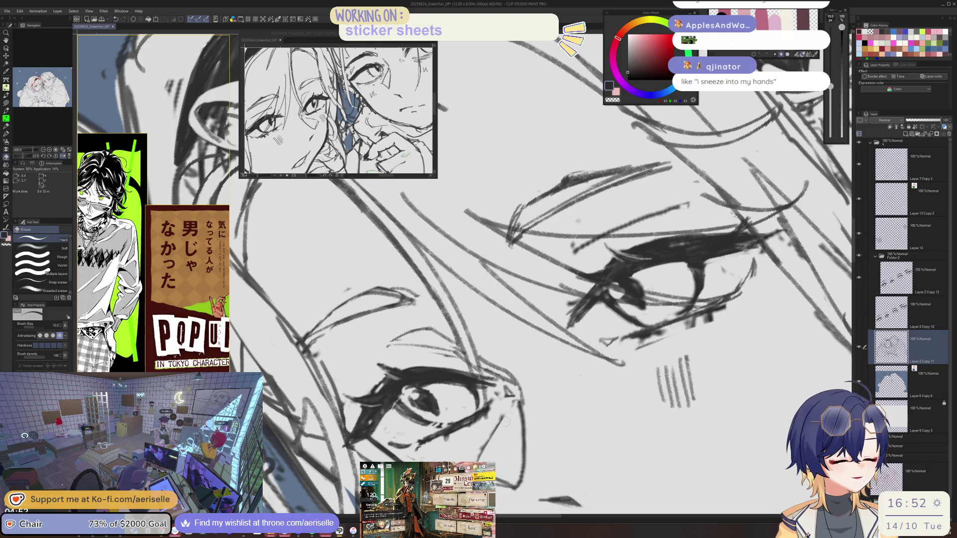
# - Flip the canvas view to check the drawing, then return it upright
pyautogui.press('p')
pyautogui.press('h')
pyautogui.press('h')
pyautogui.press('e')
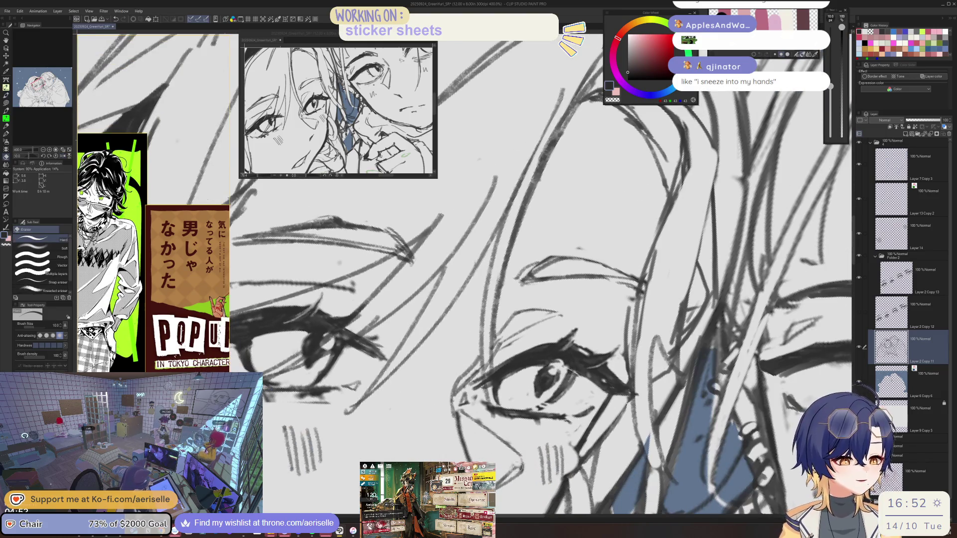
pyautogui.press('p')
pyautogui.press('h')
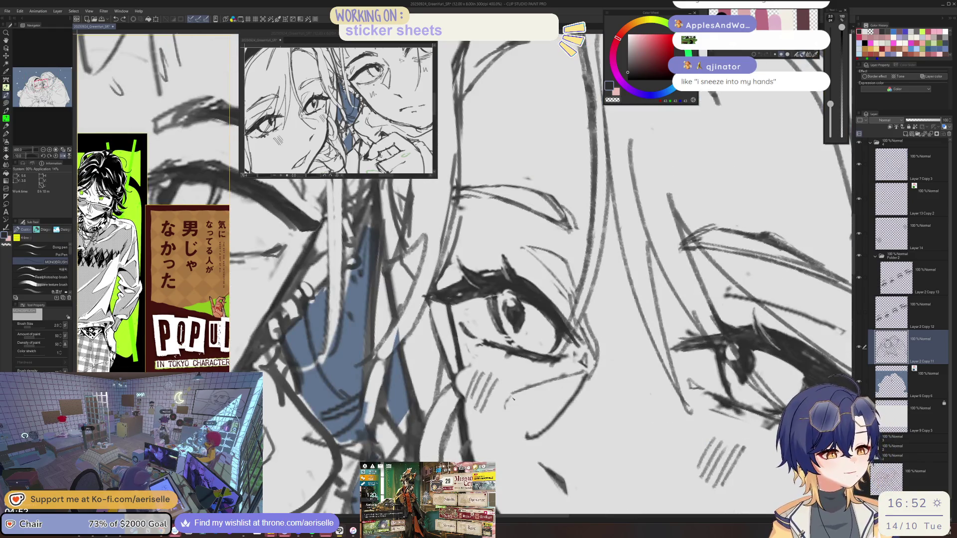
pyautogui.press('e')
pyautogui.press('p')
# - Zoom out to review both faces, then zoom back in with a smaller eraser
pyautogui.hotkey('ctrl', '-')
pyautogui.hotkey('ctrl', '-')
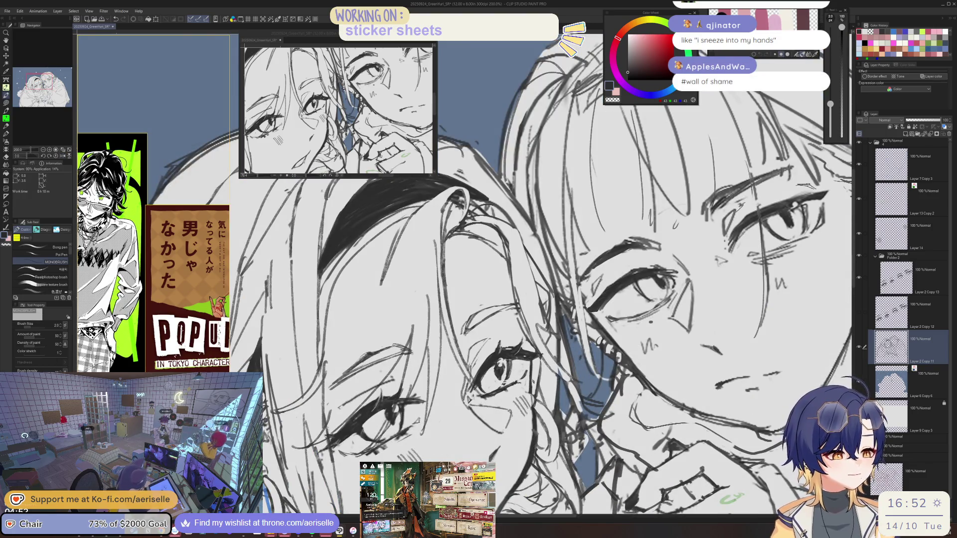
pyautogui.scroll(-3, 498, 274)
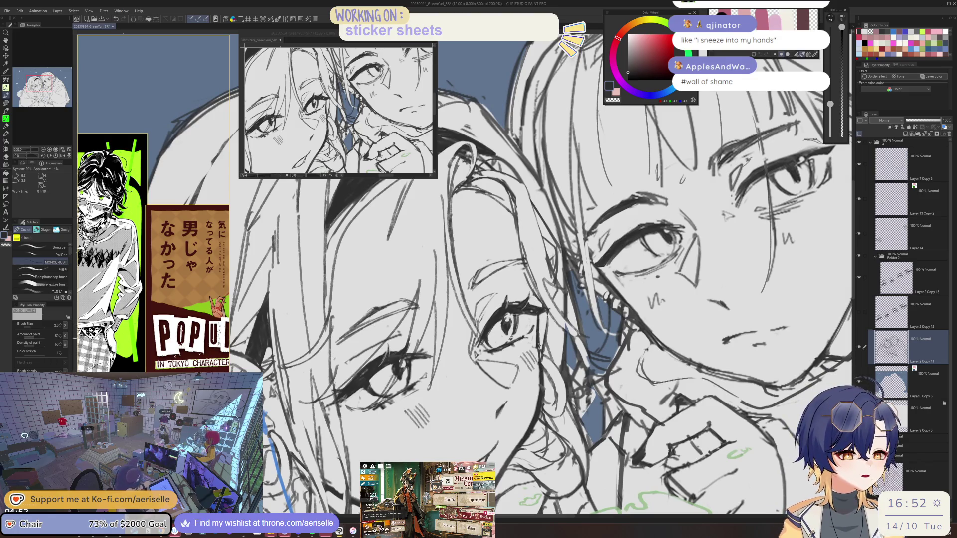
pyautogui.scroll(5, 546, 357)
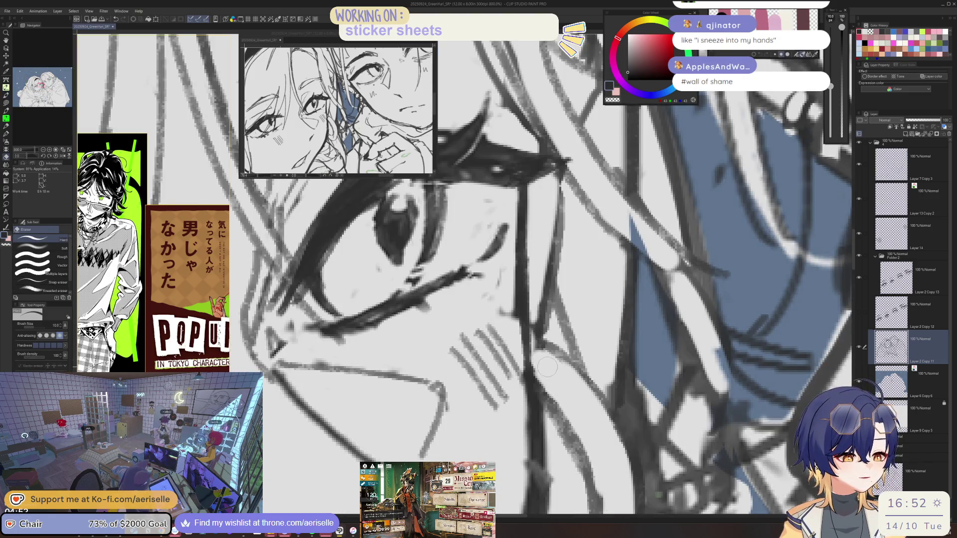
pyautogui.hotkey('ctrl', '0')
pyautogui.scroll(3, 499, 274)
pyautogui.press('e')
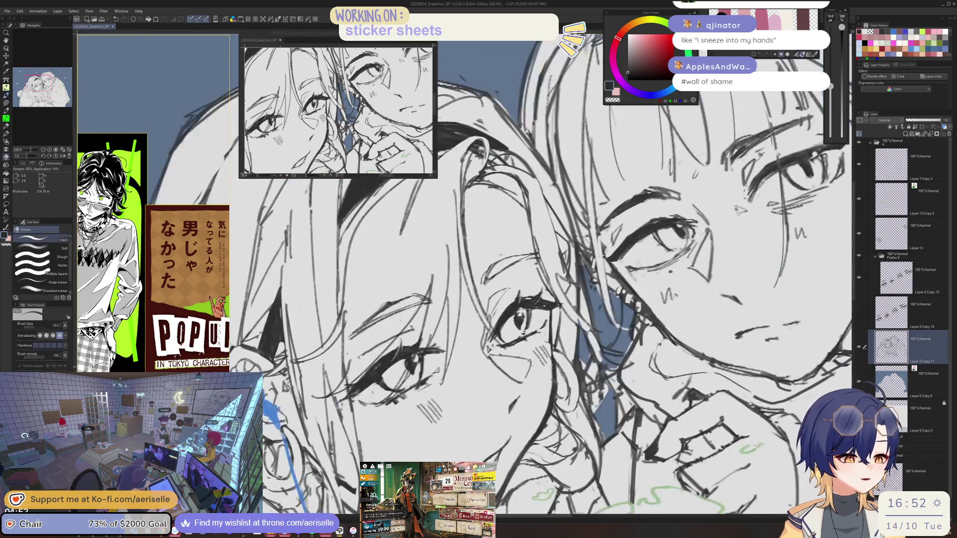
pyautogui.hotkey('ctrl', '-')
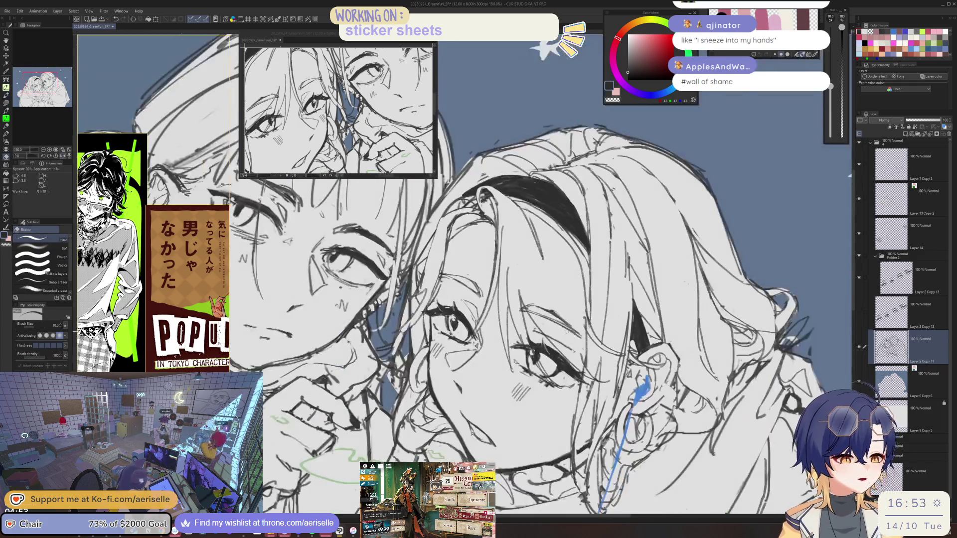
pyautogui.hotkey('ctrl', '+')
pyautogui.press('[')
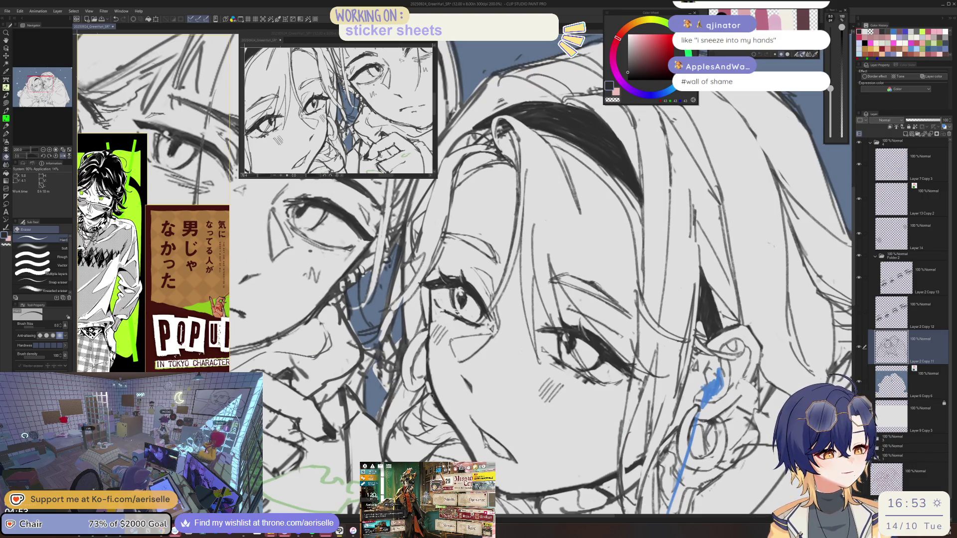
pyautogui.scroll(-2, 520, 405)
pyautogui.scroll(1, 520, 405)
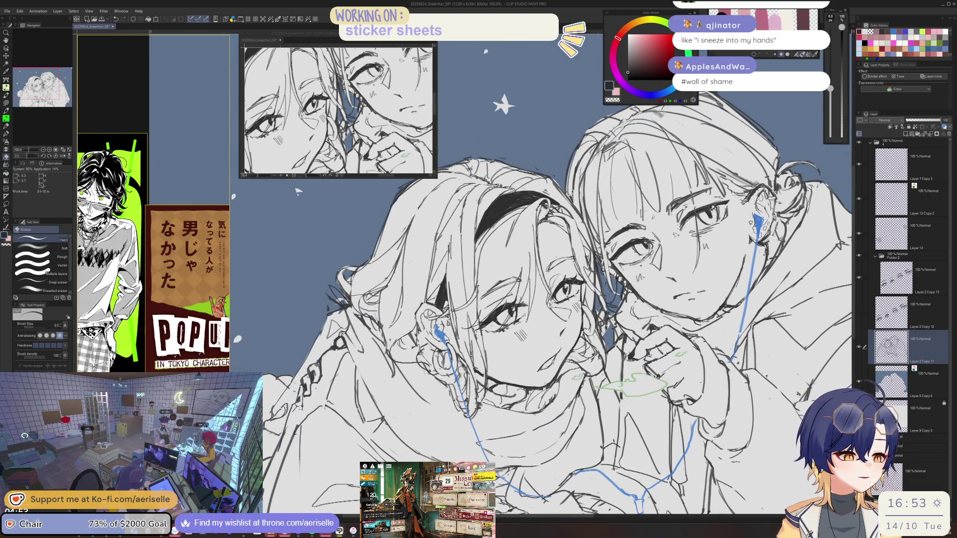
# - Erase dark strokes along the headband girl's mouth line and a small spot beside it
pyautogui.scroll(3, 521, 405)
pyautogui.moveTo(520, 405)
pyautogui.mouseDown()
pyautogui.moveTo(538, 403)
pyautogui.moveTo(513, 411)
pyautogui.mouseUp()
pyautogui.moveTo(588, 366); pyautogui.dragTo(596, 351)
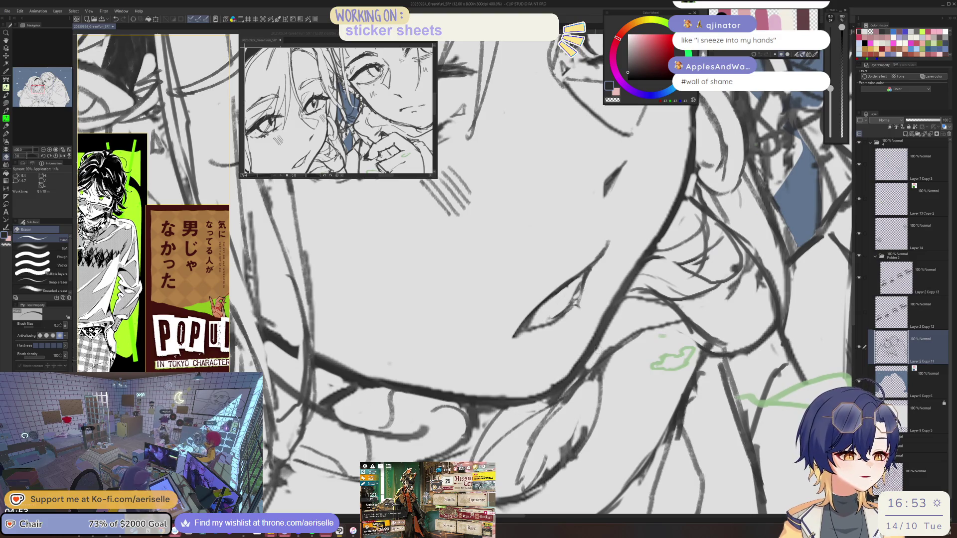
pyautogui.moveTo(608, 290); pyautogui.dragTo(590, 371)
# - Ink short dark strokes at the eye corner with the pen at size 2.5, then return to 2.0
pyautogui.press('p')
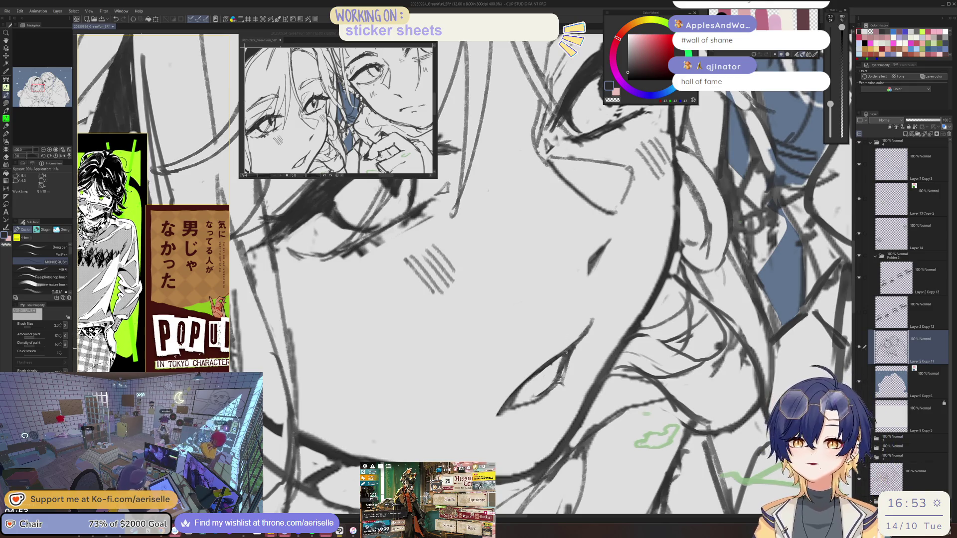
pyautogui.press('e')
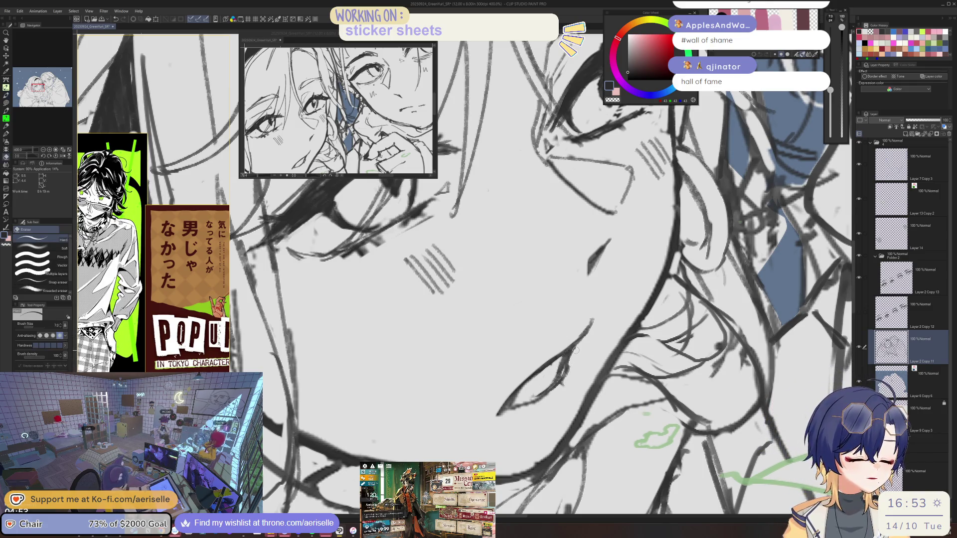
pyautogui.press('p')
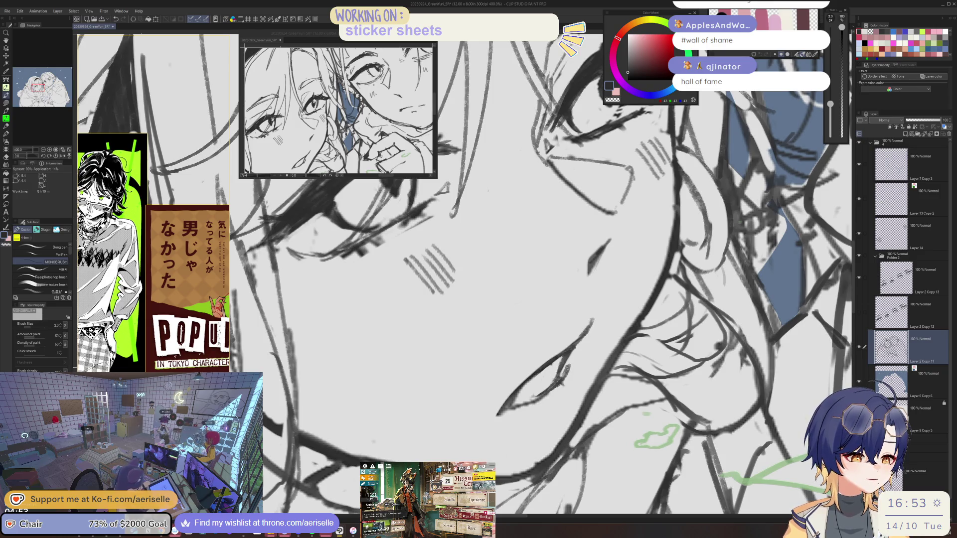
pyautogui.press('e')
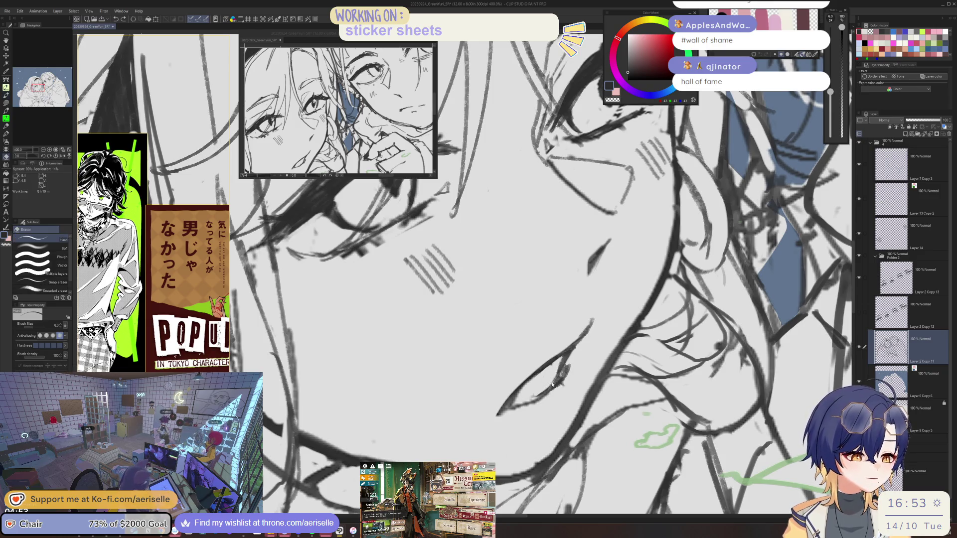
pyautogui.press('p')
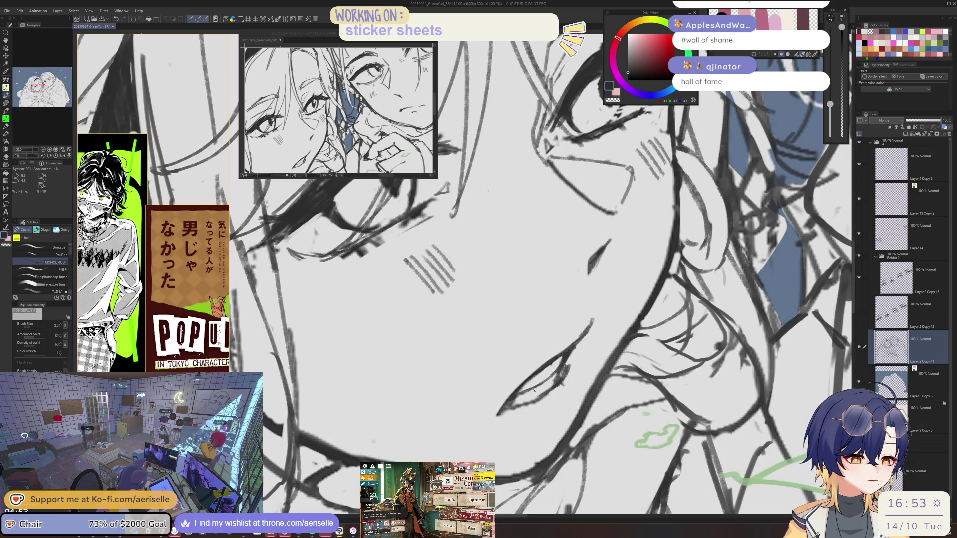
pyautogui.press(']')
pyautogui.moveTo(536, 391)
pyautogui.mouseDown()
pyautogui.moveTo(553, 383)
pyautogui.moveTo(537, 391)
pyautogui.mouseUp()
pyautogui.press('[')
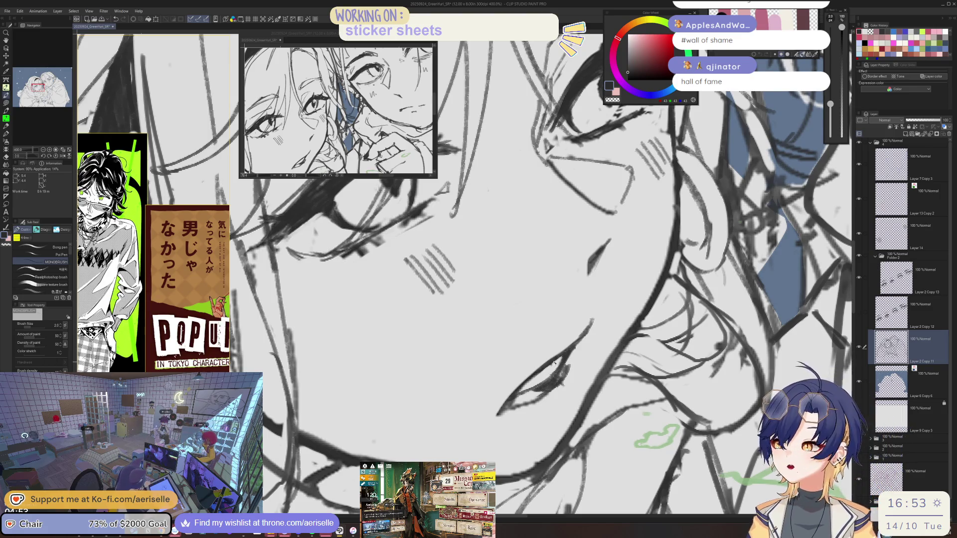
# - Reset the view upright and zoom in and out on the faces, ending on both full figures
pyautogui.press('-')
pyautogui.press('e')
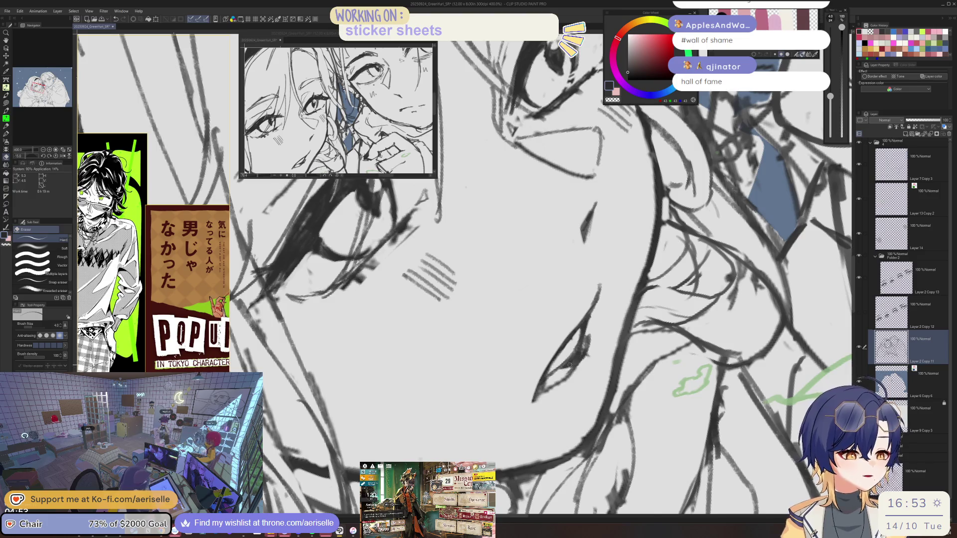
pyautogui.hotkey('ctrl', 'alt', '0')
pyautogui.hotkey('ctrl', '+')
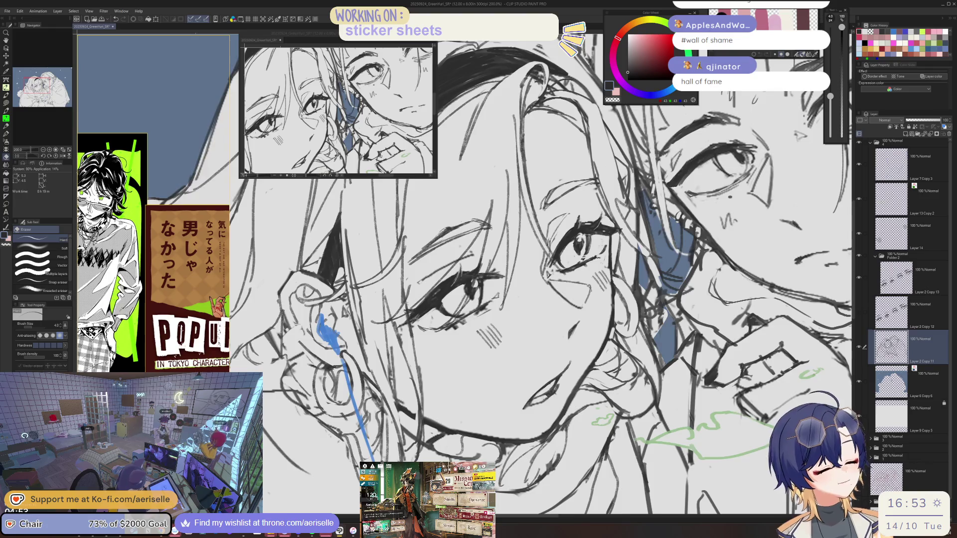
pyautogui.hotkey('ctrl', '-')
pyautogui.hotkey('ctrl', '+')
pyautogui.hotkey('ctrl', '+')
pyautogui.hotkey('ctrl', '+')
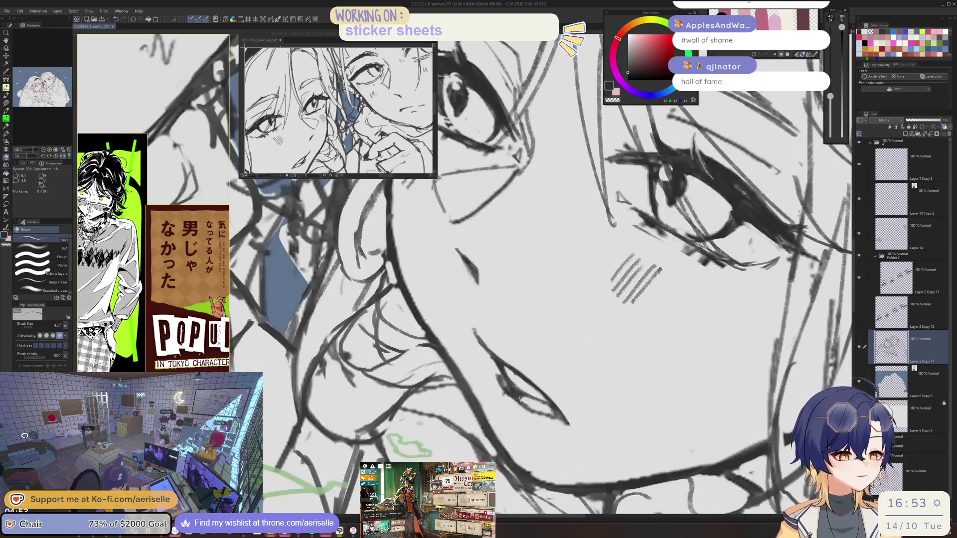
pyautogui.scroll(-5, 463, 274)
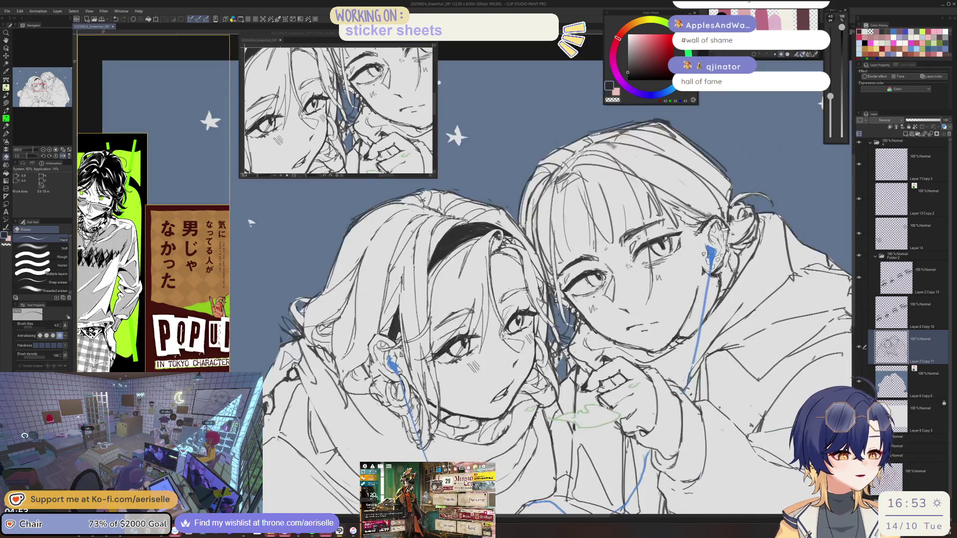
pyautogui.scroll(5, 463, 274)
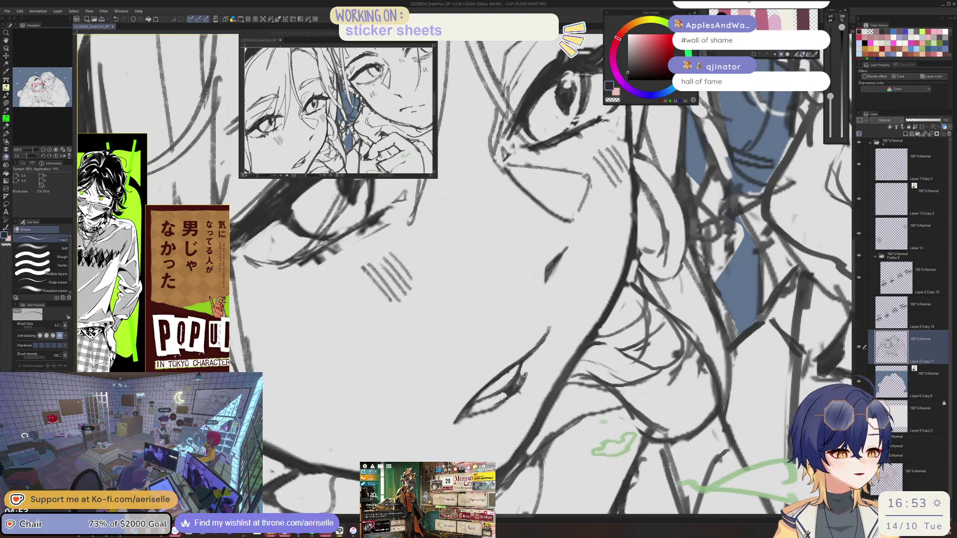
pyautogui.press('p')
pyautogui.press('e')
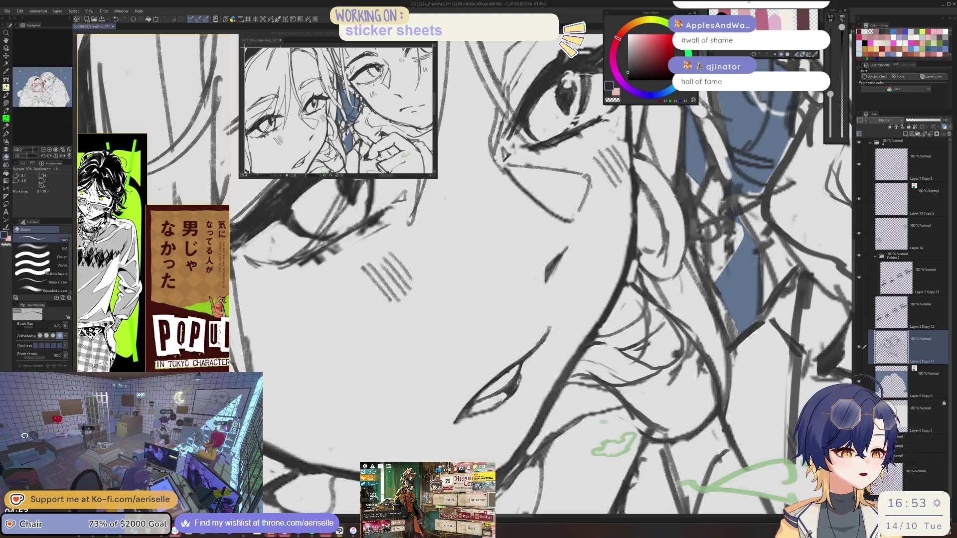
pyautogui.hotkey('ctrl', 'alt', '0')
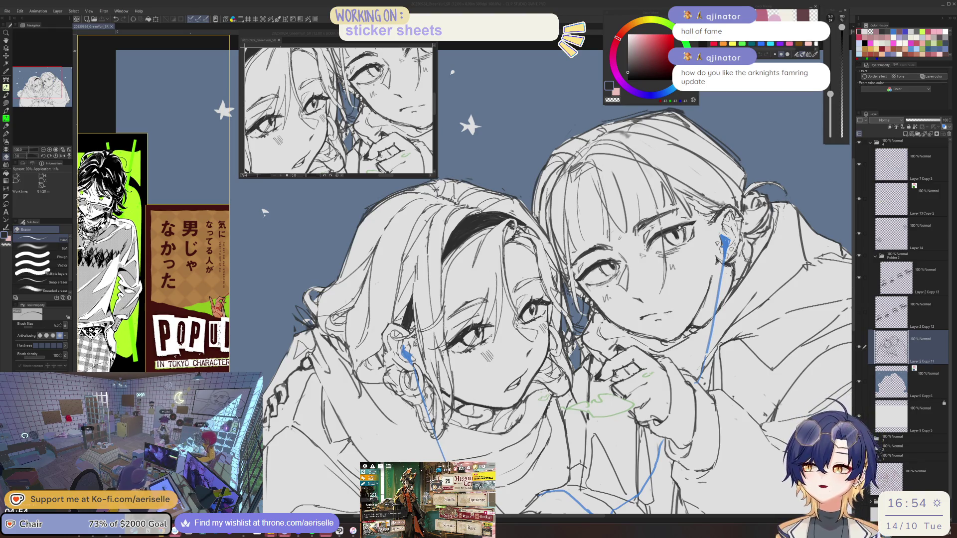
pyautogui.hotkey('alt', 'Tab')
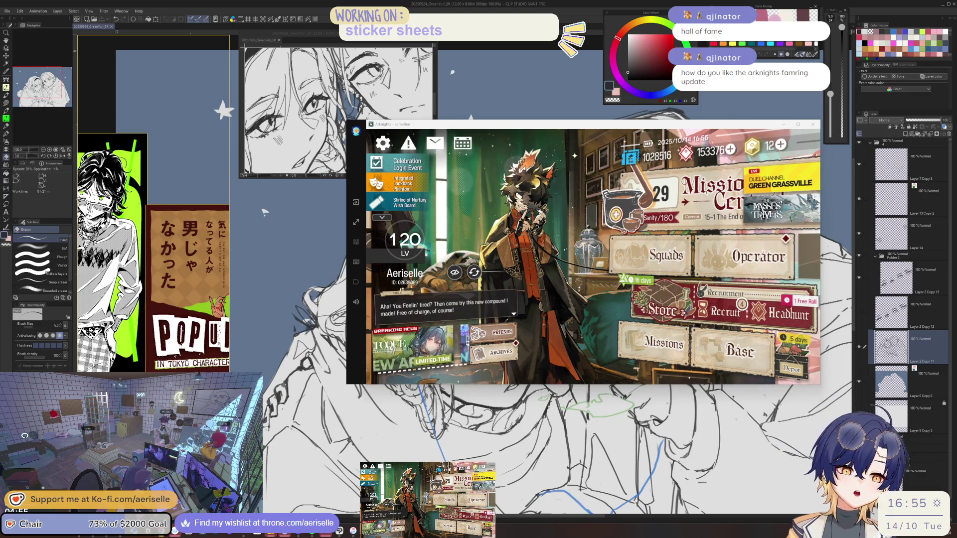
pyautogui.hotkey('alt', 'Tab')
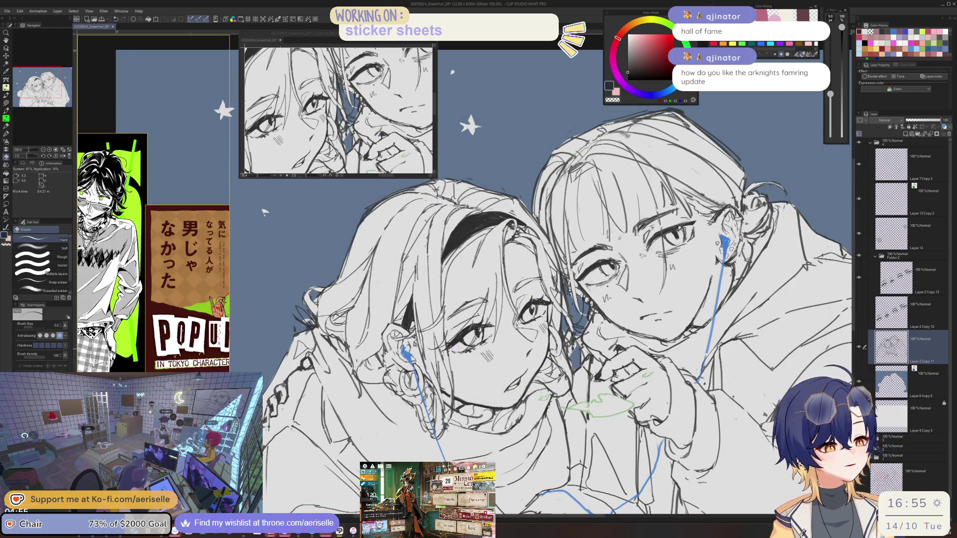
# - Mirror the view to check the drawing and set the eraser size to 150
pyautogui.hotkey('ctrl', '+')
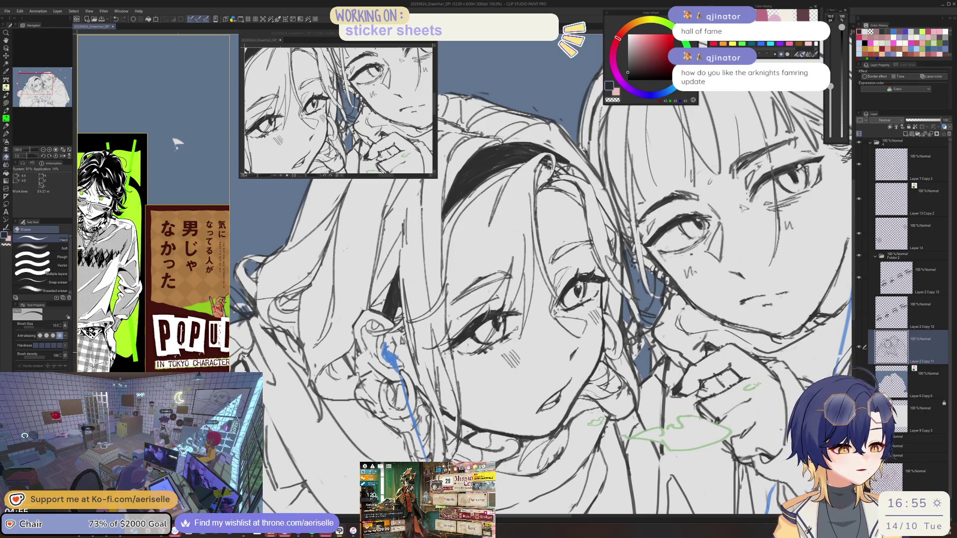
pyautogui.press('p')
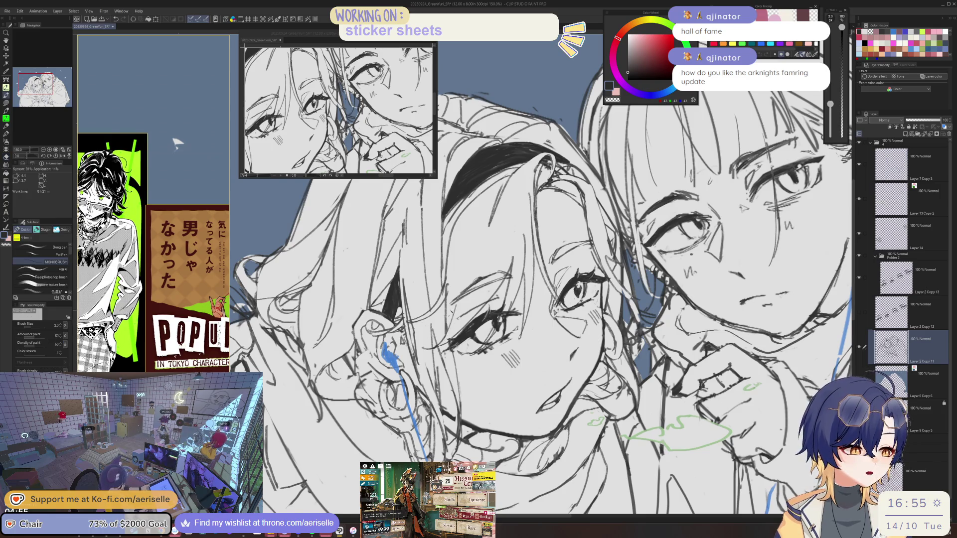
pyautogui.press('h')
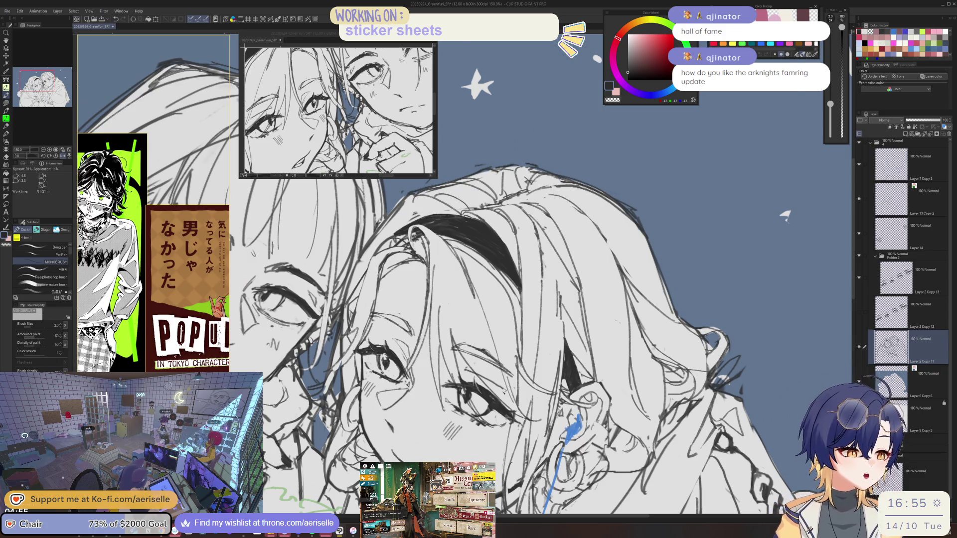
pyautogui.press('h')
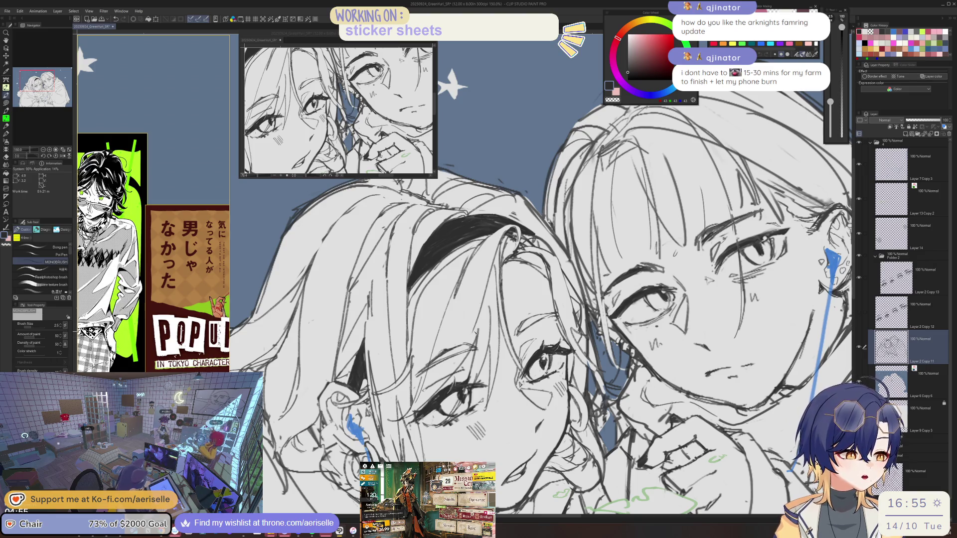
pyautogui.press('e')
pyautogui.press('p')
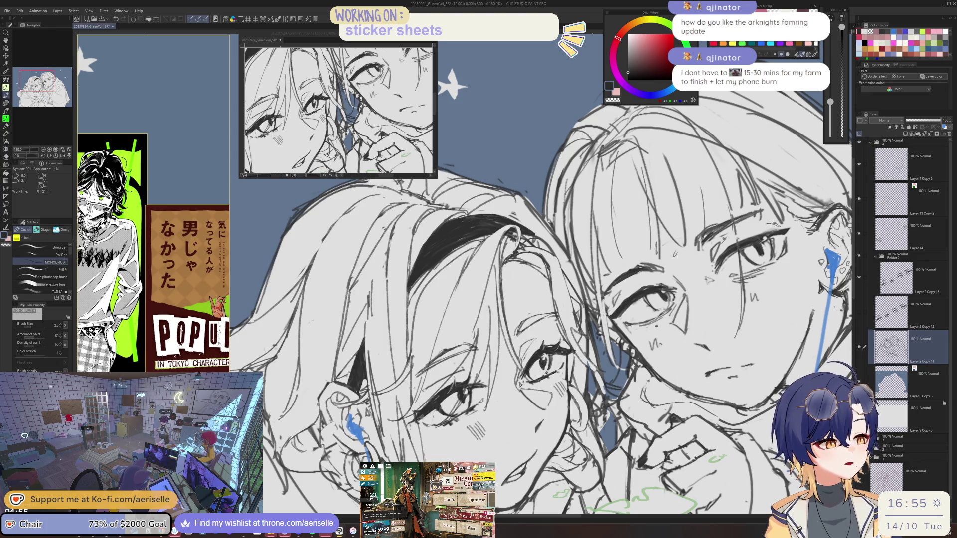
pyautogui.press('e')
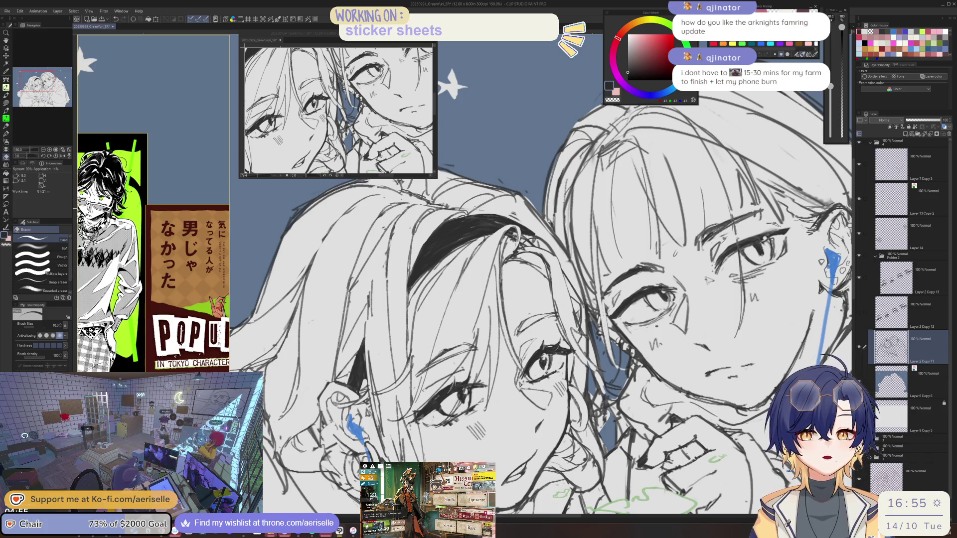
pyautogui.press(']')
pyautogui.press(']')
pyautogui.press(']')
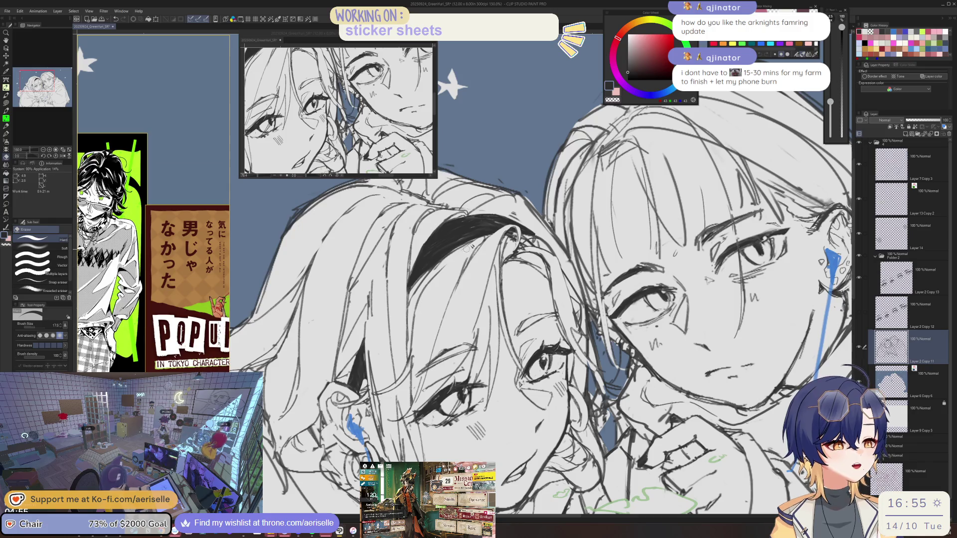
pyautogui.press('[')
pyautogui.press('p')
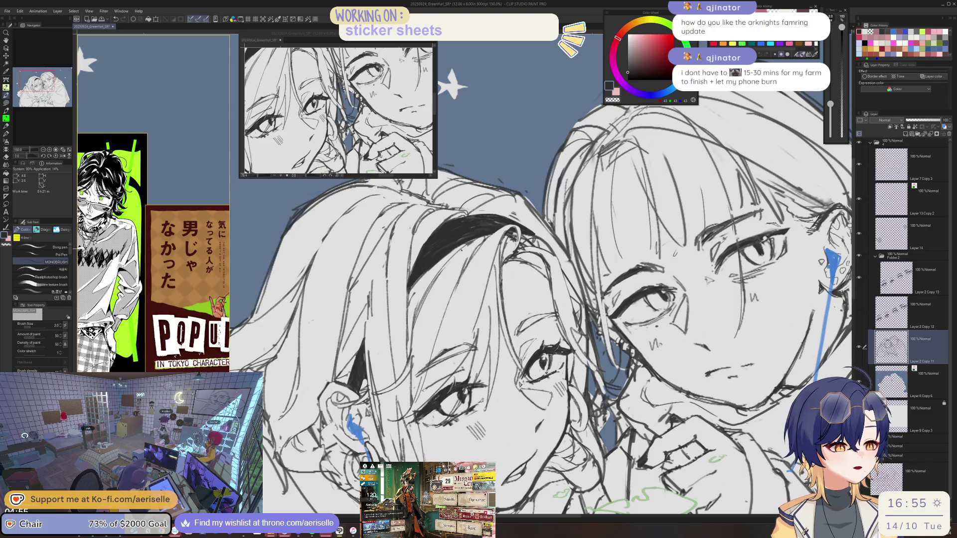
# - Preview the whole composition, then zoom to the faces at 200% and back out
pyautogui.hotkey('ctrl', '0')
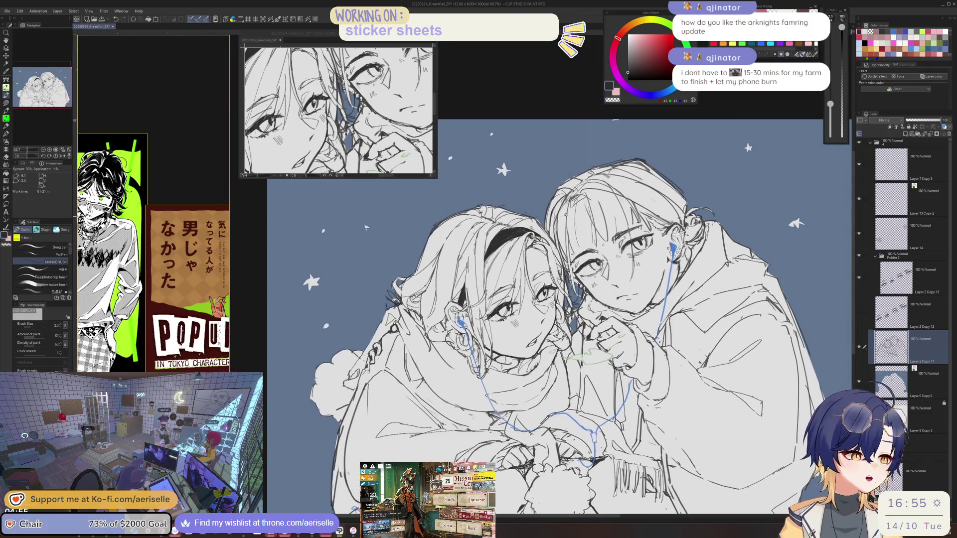
pyautogui.hotkey('ctrl', '+')
pyautogui.hotkey('ctrl', '+')
pyautogui.hotkey('ctrl', '+')
pyautogui.press('e')
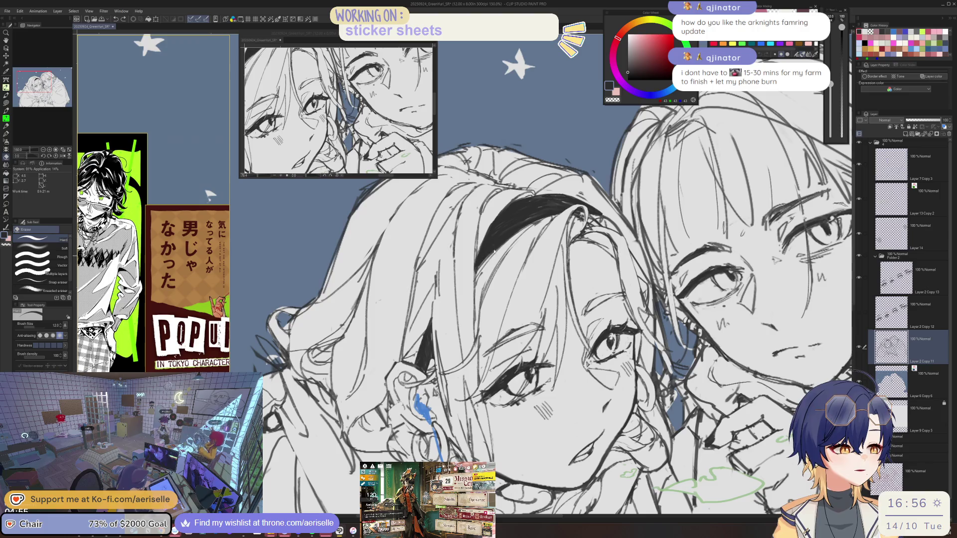
pyautogui.press('p')
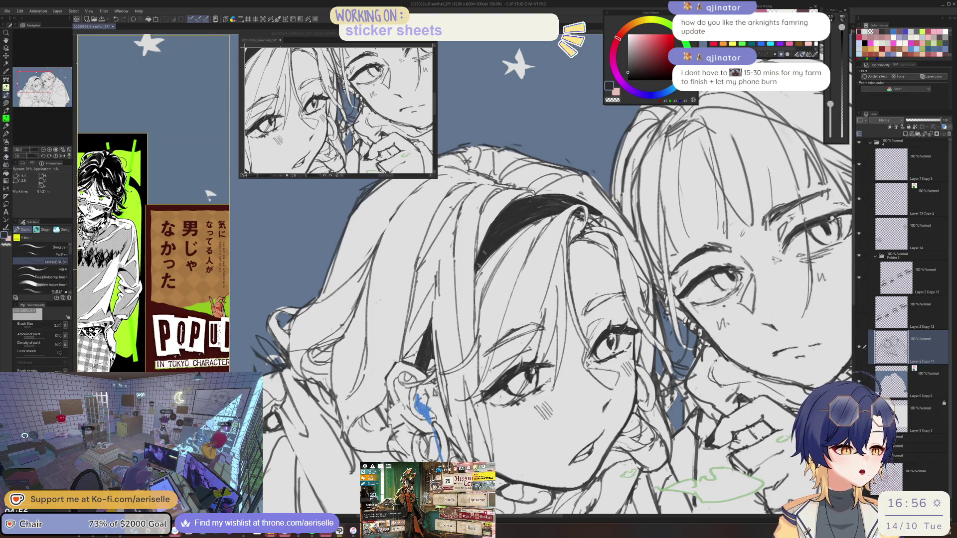
pyautogui.hotkey('ctrl', '0')
pyautogui.hotkey('ctrl', '+')
pyautogui.hotkey('ctrl', '+')
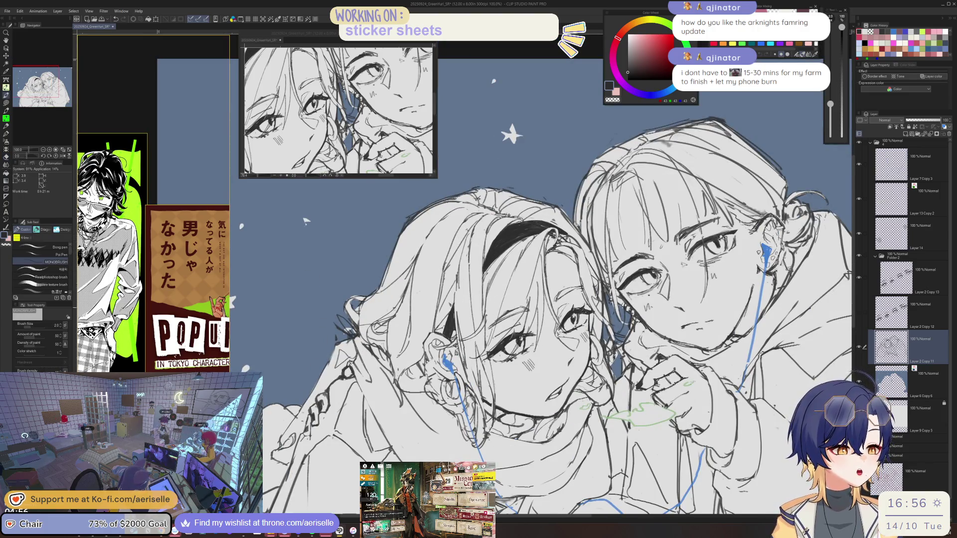
pyautogui.press('e')
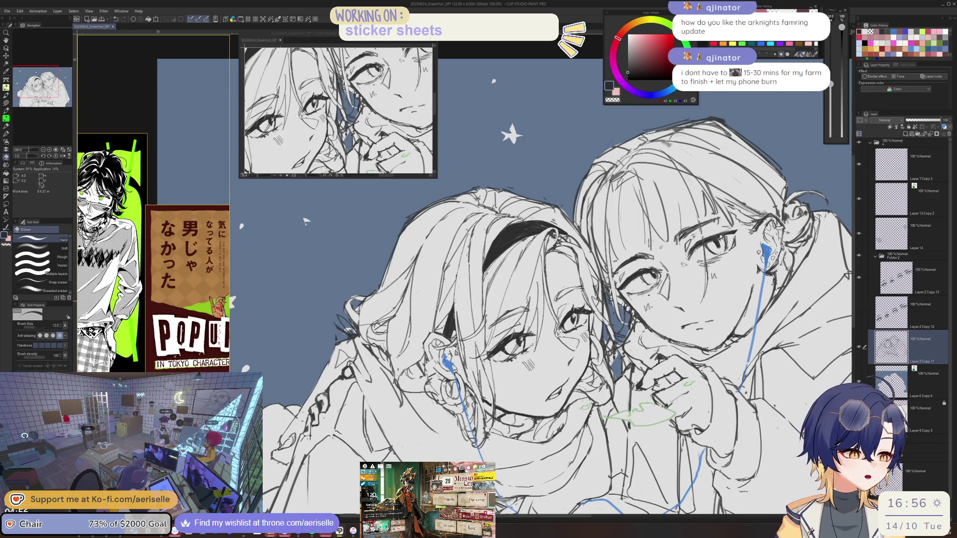
pyautogui.hotkey('ctrl', '+')
pyautogui.hotkey('ctrl', '+')
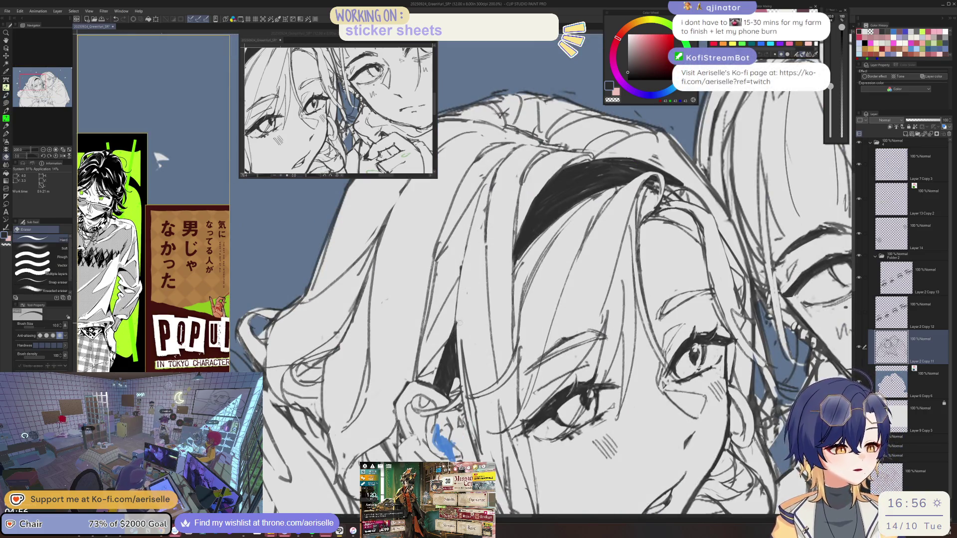
pyautogui.hotkey('ctrl', '-')
pyautogui.hotkey('ctrl', '-')
pyautogui.hotkey('ctrl', '-')
pyautogui.scroll(5, 541, 300)
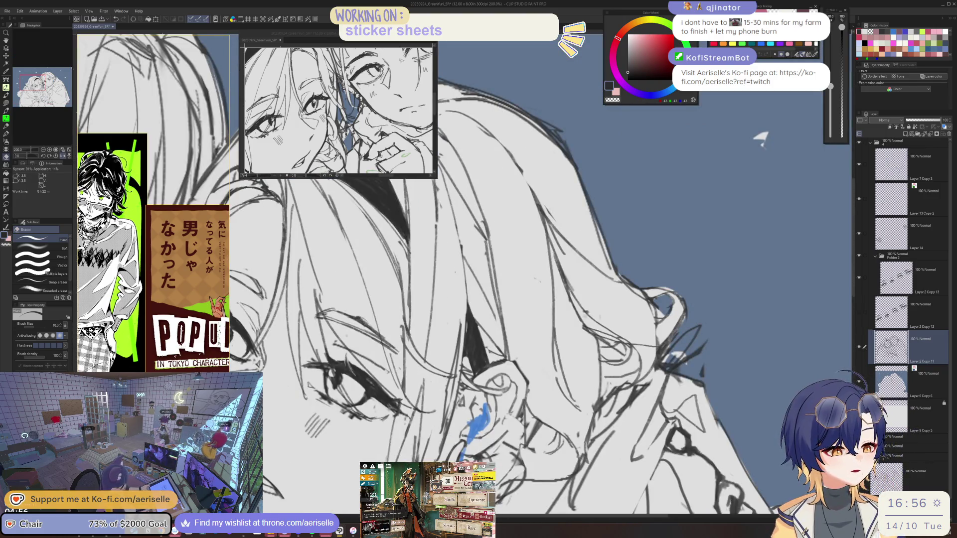
# - Mirror and rotate the canvas view to check the face from different angles
pyautogui.press('h')
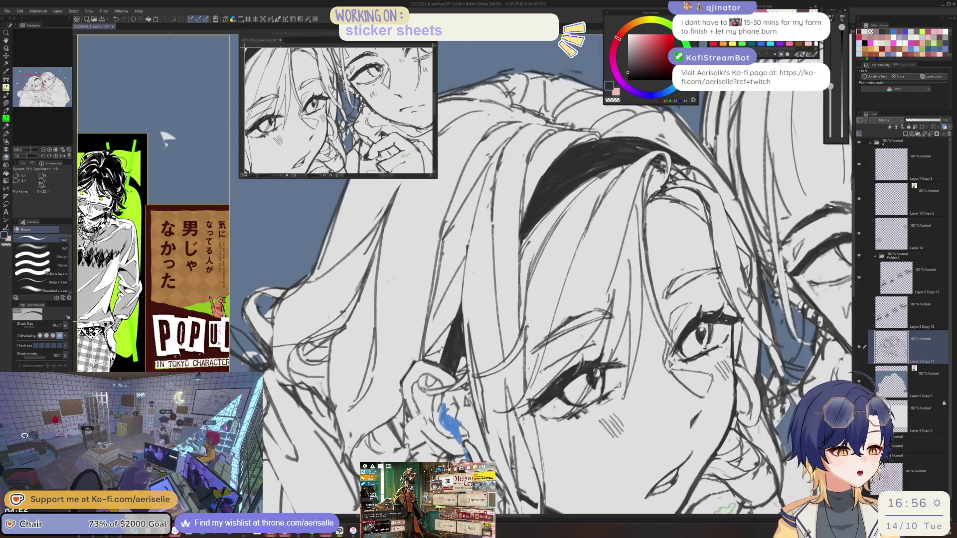
pyautogui.press('h')
pyautogui.press('p')
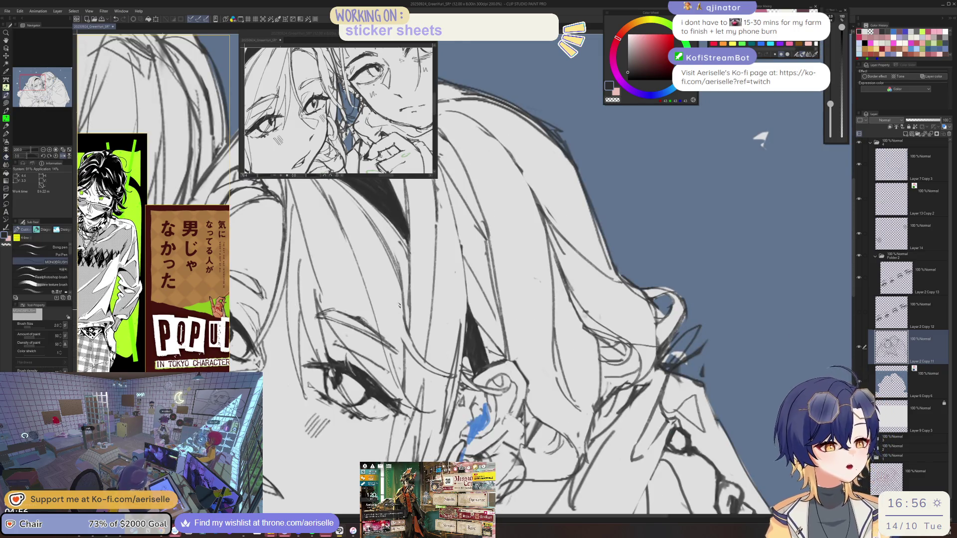
pyautogui.press('e')
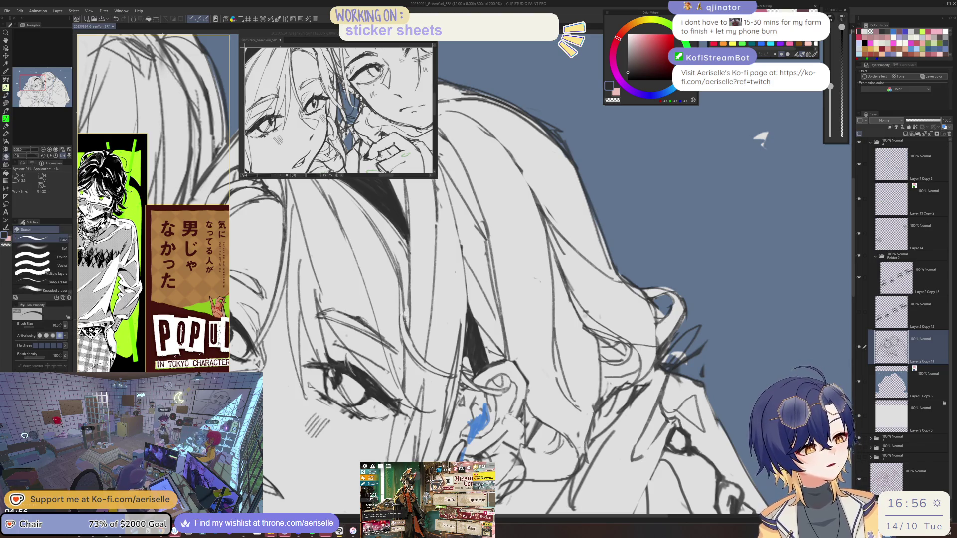
pyautogui.press('p')
pyautogui.press('h')
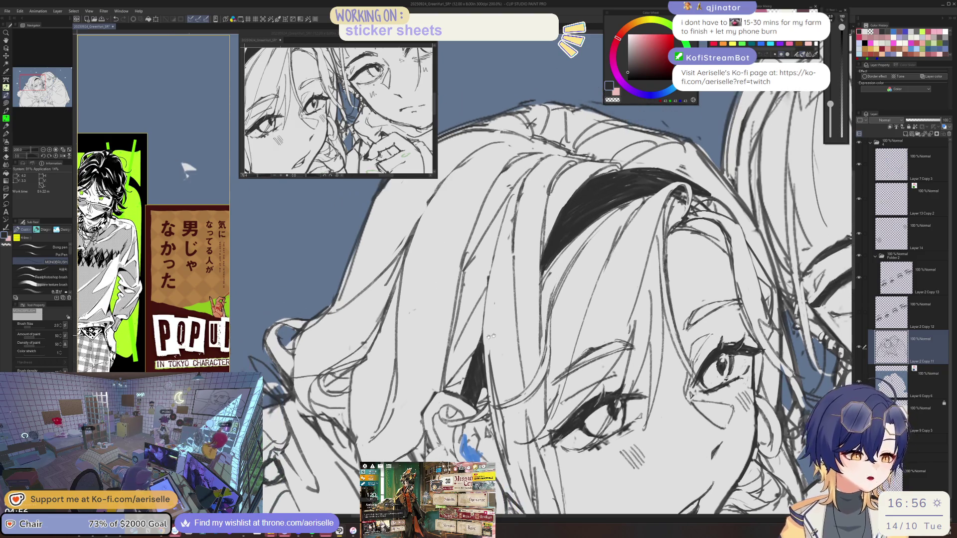
pyautogui.press('^')
pyautogui.press('e')
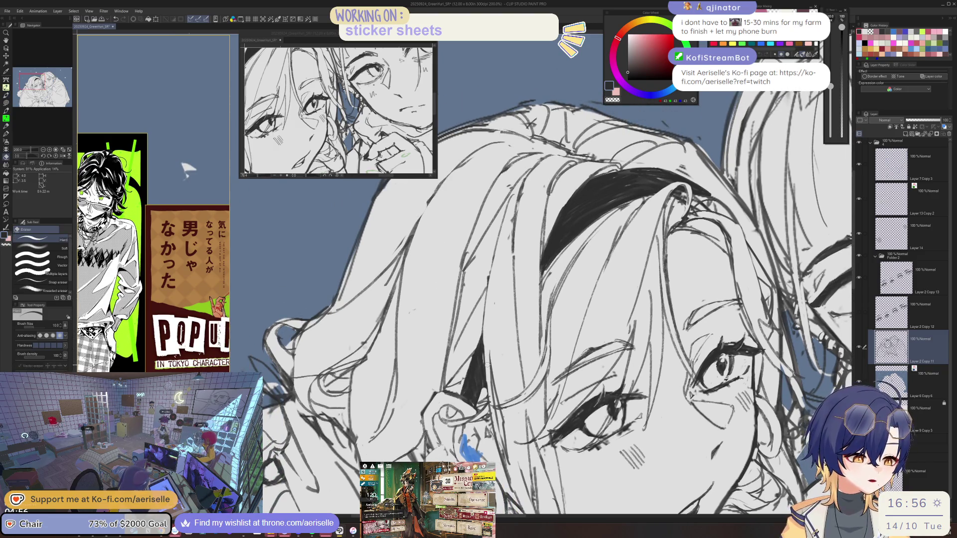
pyautogui.press('p')
pyautogui.press('-')
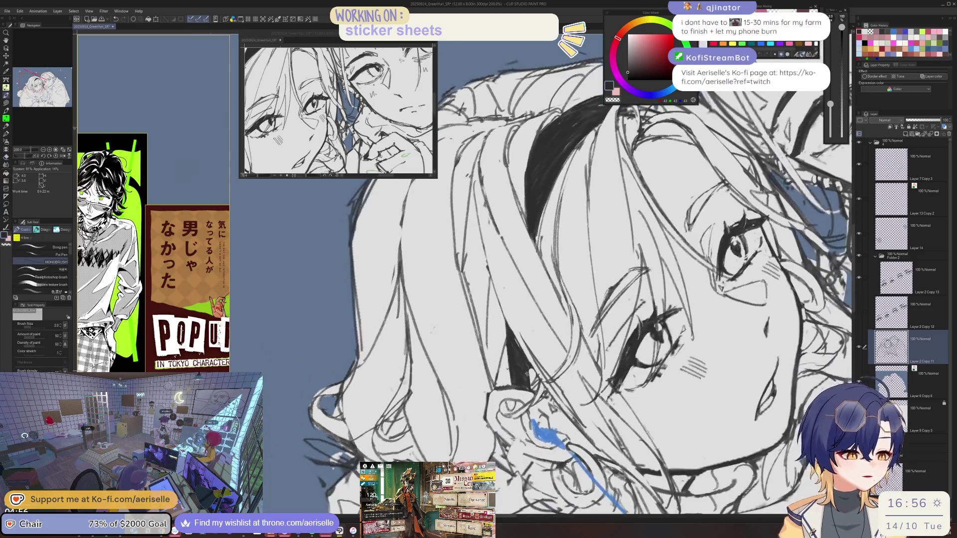
pyautogui.press('^')
pyautogui.press('^')
pyautogui.press('^')
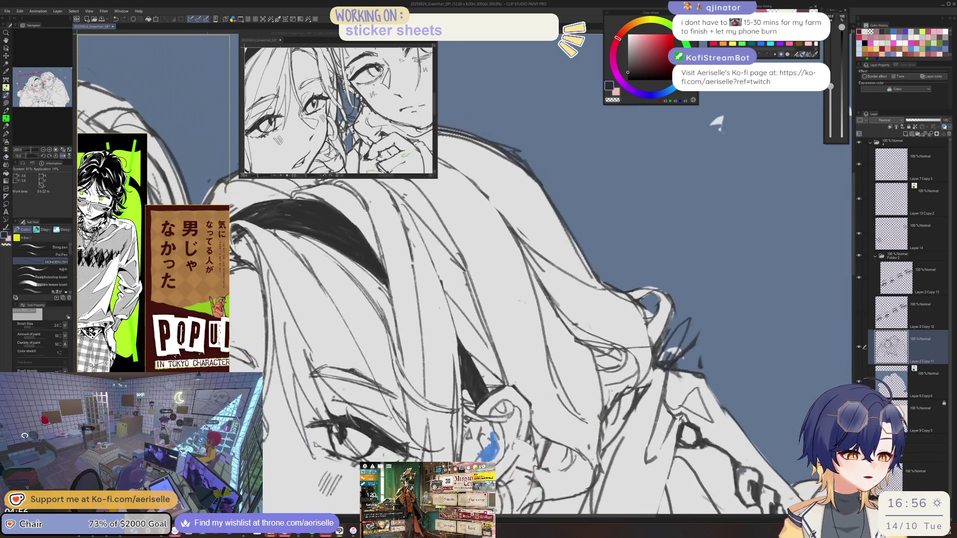
pyautogui.press('e')
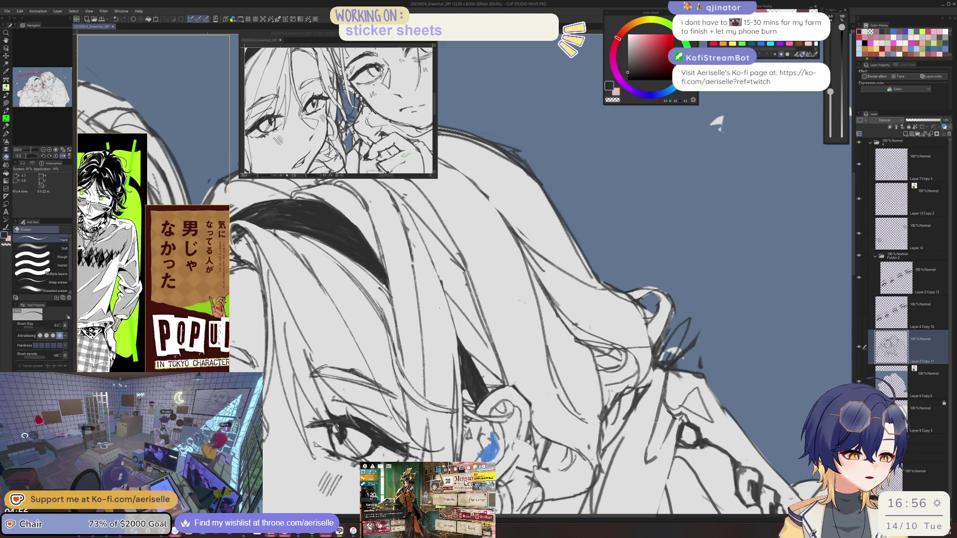
# - Straighten the canvas view upright and zoom back in on the faces
pyautogui.press('p')
pyautogui.scroll(-2, 458, 403)
pyautogui.hotkey('ctrl', 'alt', '0')
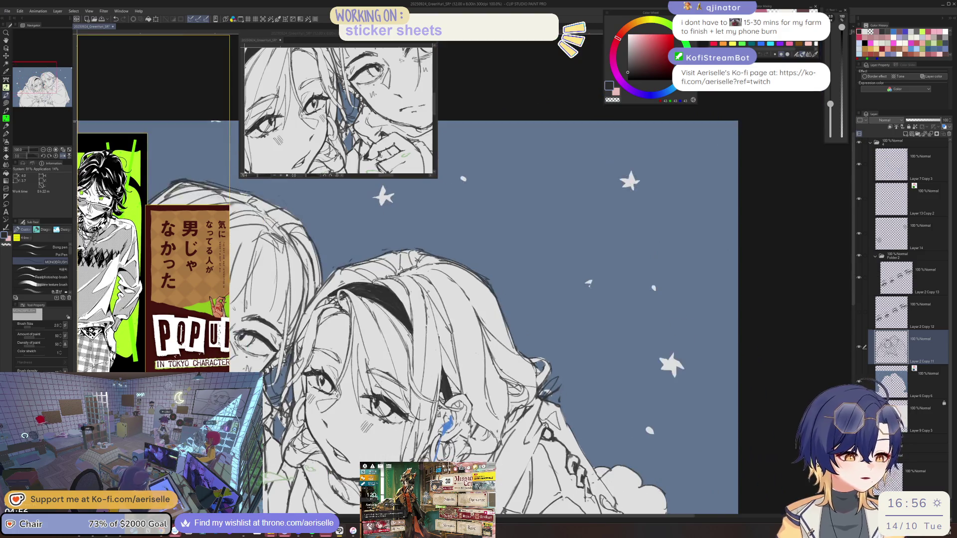
pyautogui.press('e')
pyautogui.scroll(-3, 542, 277)
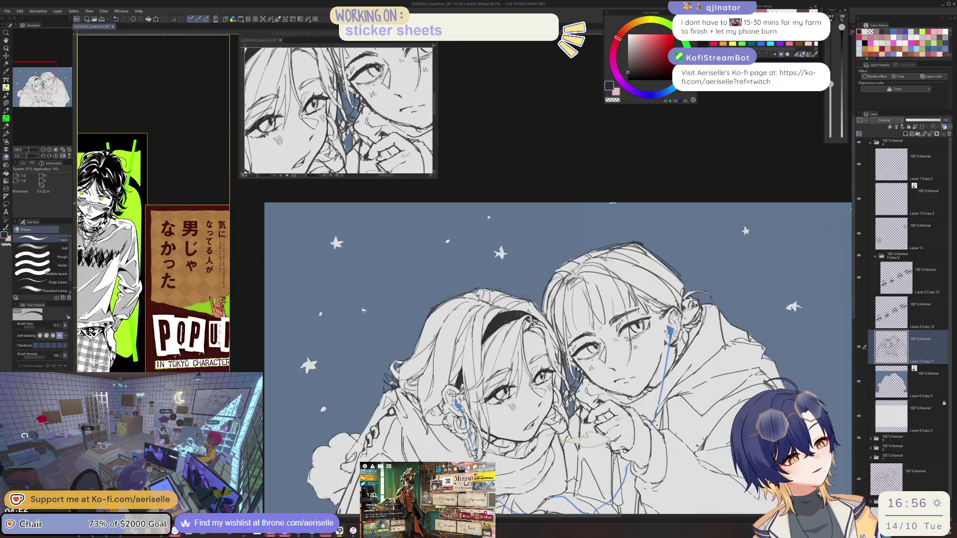
pyautogui.scroll(3, 542, 277)
pyautogui.scroll(4, 543, 277)
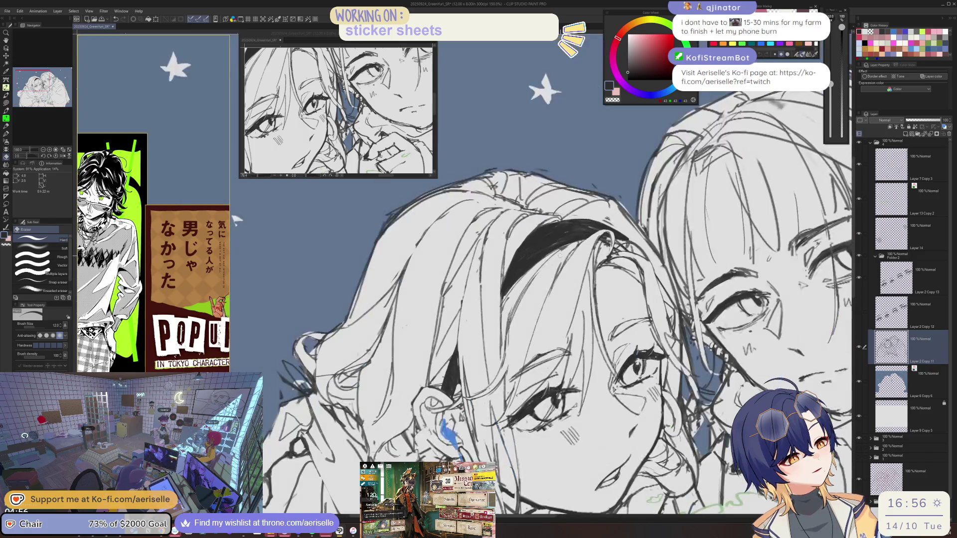
pyautogui.press('p')
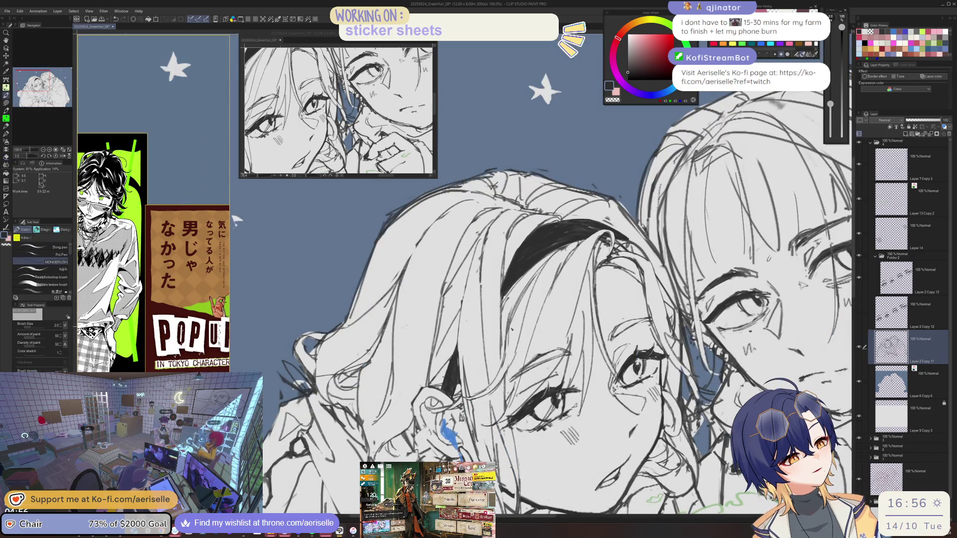
pyautogui.scroll(-4, 530, 344)
pyautogui.scroll(4, 513, 286)
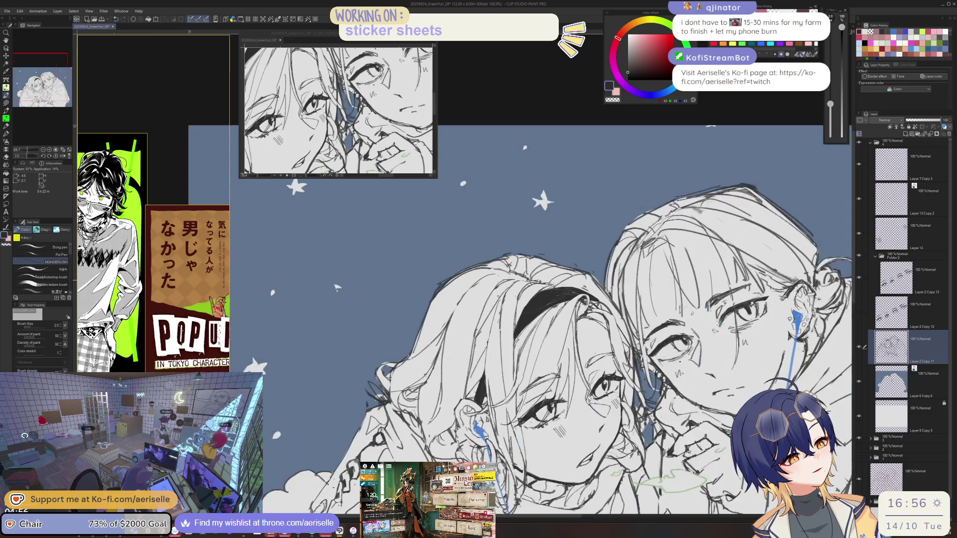
# - Enlarge the eraser to 150 around the headband and save the drawing with Ctrl+S
pyautogui.press('e')
pyautogui.press(']')
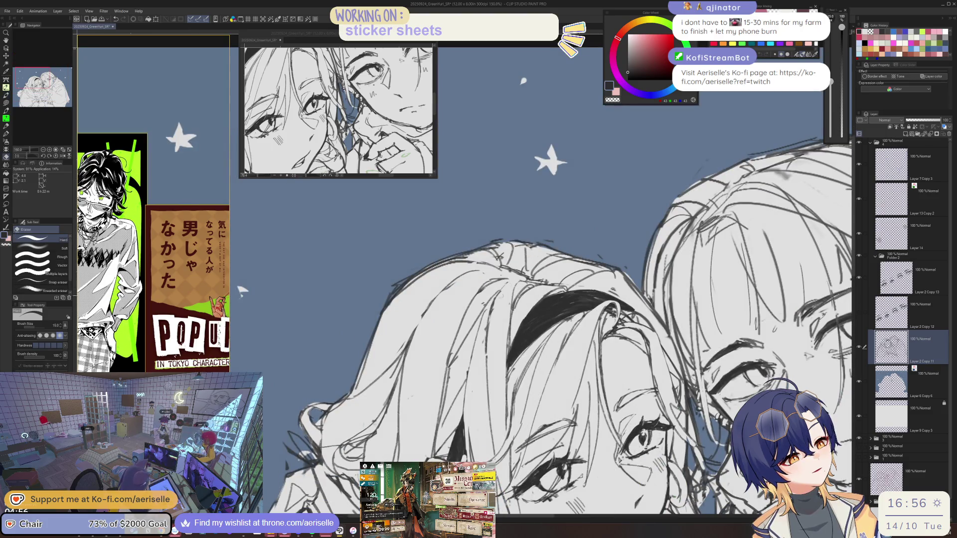
pyautogui.press('p')
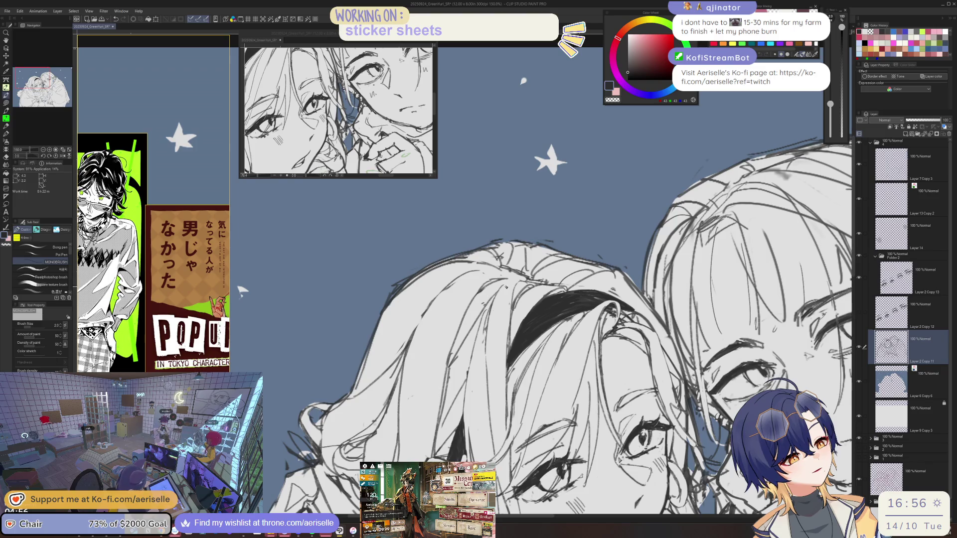
pyautogui.hotkey('ctrl', 's')
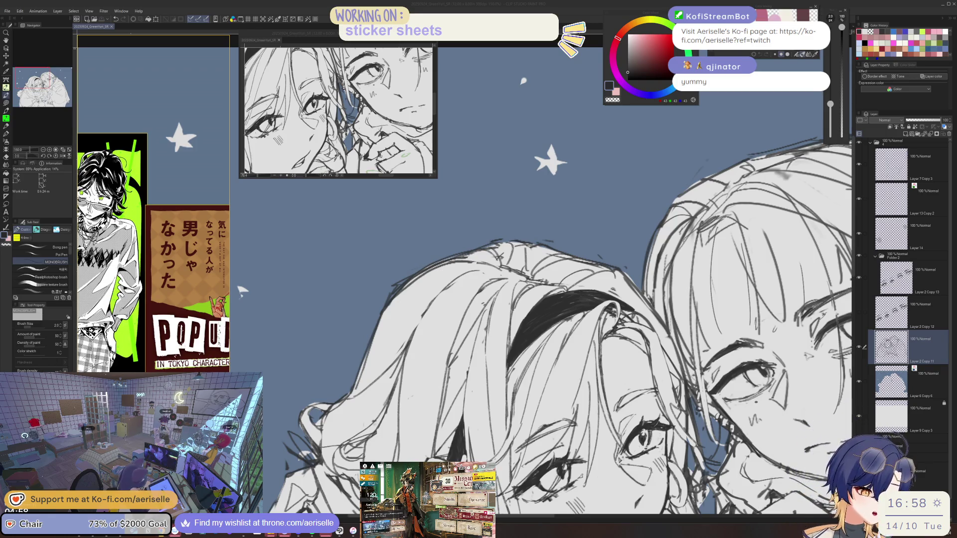
pyautogui.hotkey('ctrl', '-')
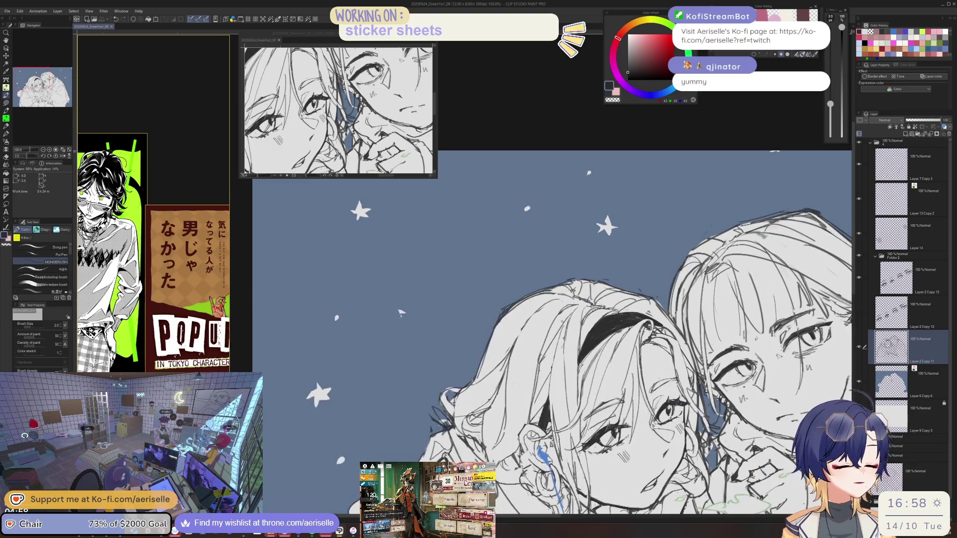
# - Erase a patch of the left girl's dark hair shading, then undo it
pyautogui.scroll(5, 471, 353)
pyautogui.press('e')
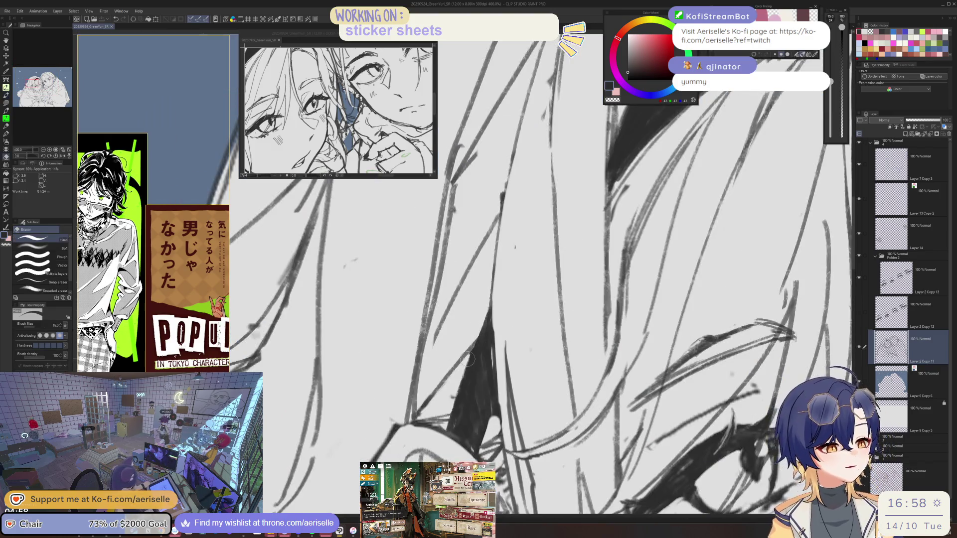
pyautogui.moveTo(470, 353); pyautogui.dragTo(464, 389)
pyautogui.hotkey('ctrl', 'z')
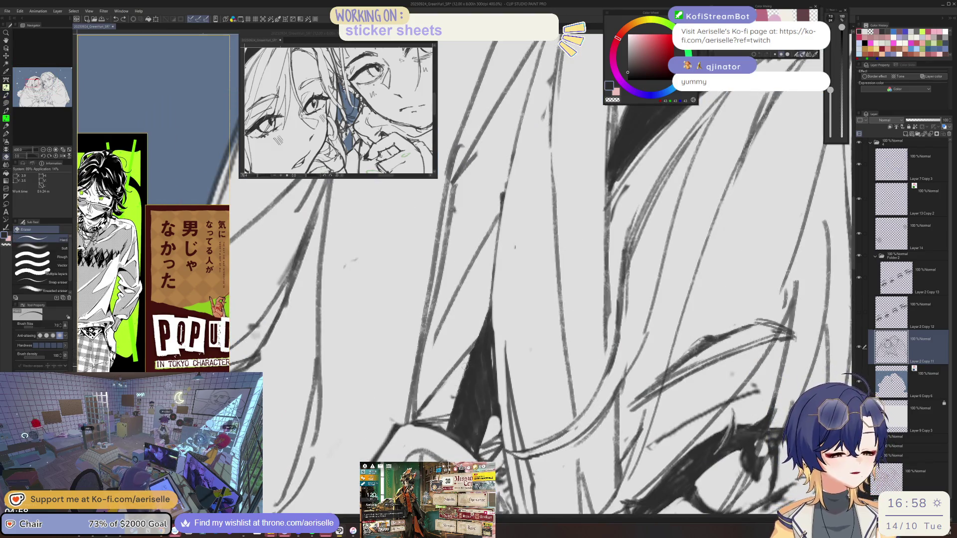
pyautogui.press('p')
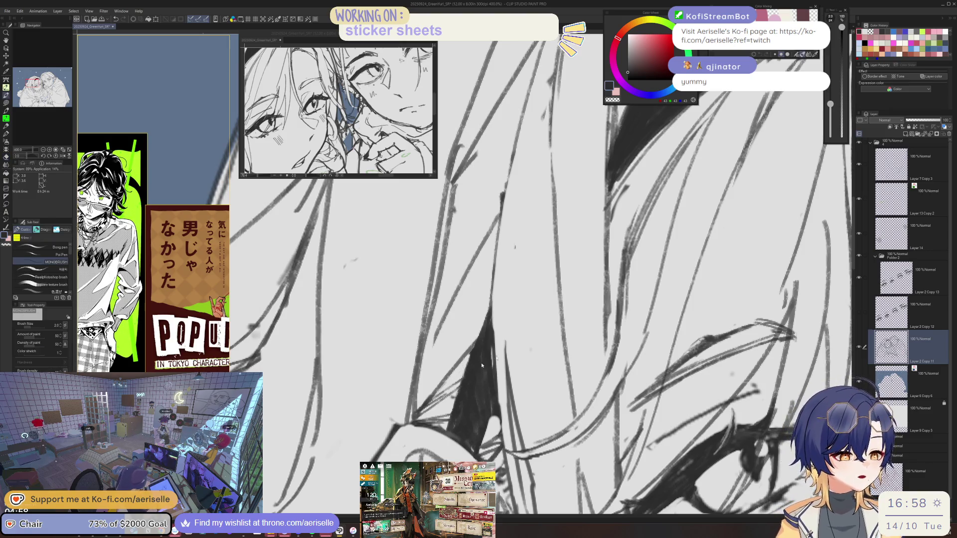
pyautogui.scroll(-5, 477, 367)
pyautogui.scroll(5, 330, 271)
# - Undo the last stroke and redraw a long curved contour down the left girl's face
pyautogui.press('e')
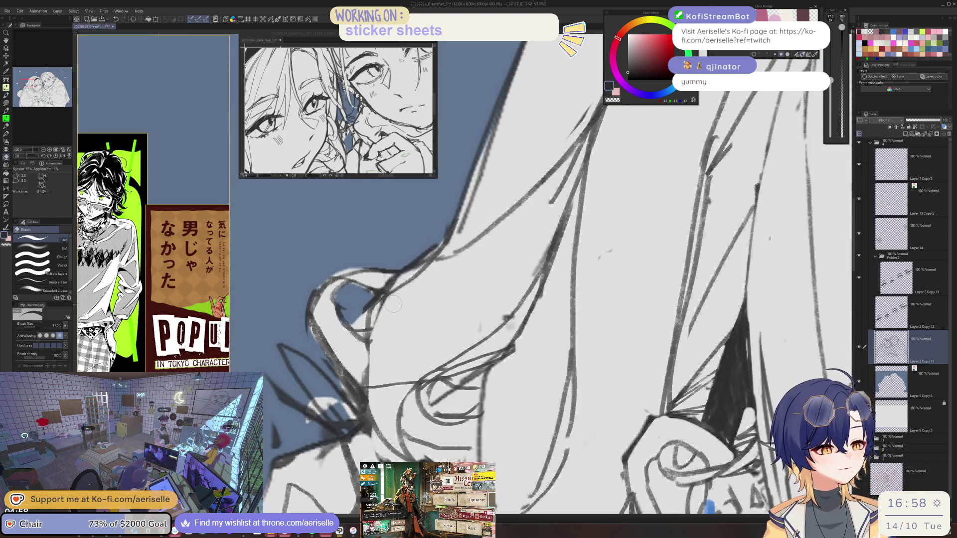
pyautogui.moveTo(418, 372); pyautogui.dragTo(459, 403)
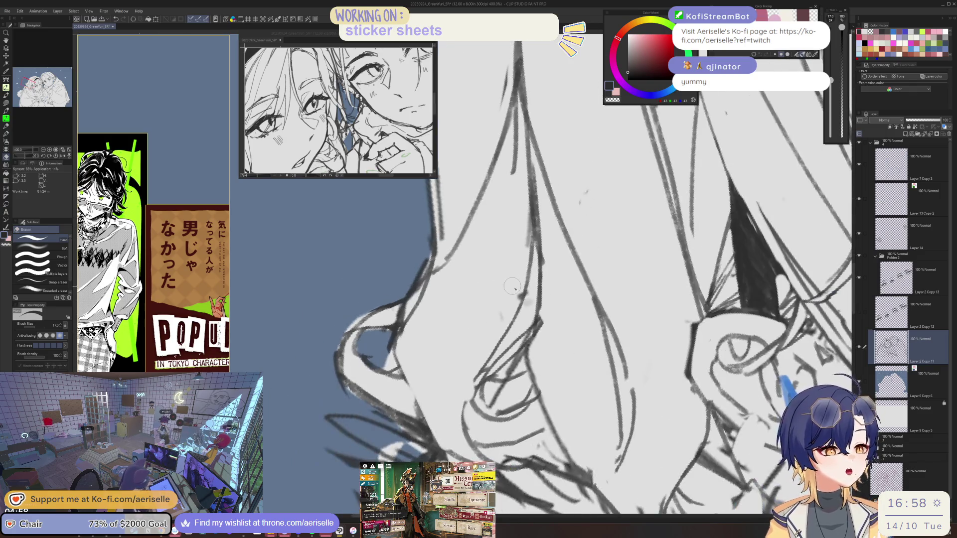
pyautogui.press('p')
pyautogui.hotkey('ctrl', 'z')
pyautogui.moveTo(515, 315)
pyautogui.mouseDown()
pyautogui.moveTo(466, 379)
pyautogui.moveTo(446, 455)
pyautogui.mouseUp()
pyautogui.scroll(-3, 397, 339)
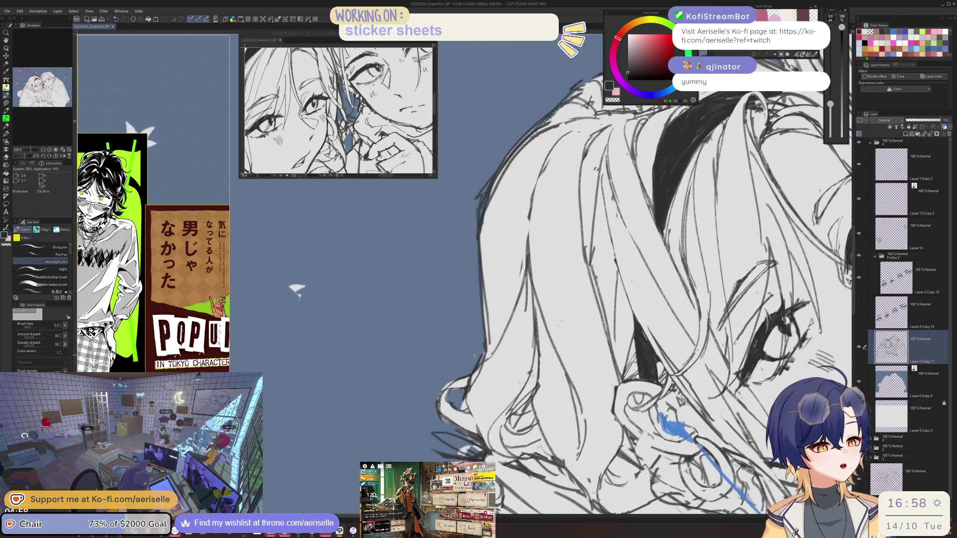
# - Erase stray strokes near the face and redraw the lower-left face contour
pyautogui.press('e')
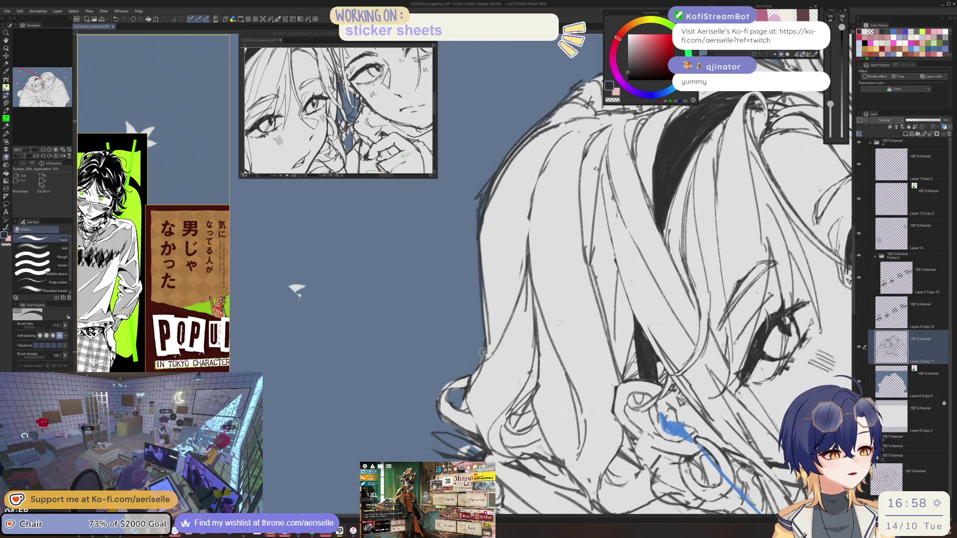
pyautogui.press('p')
pyautogui.press('-')
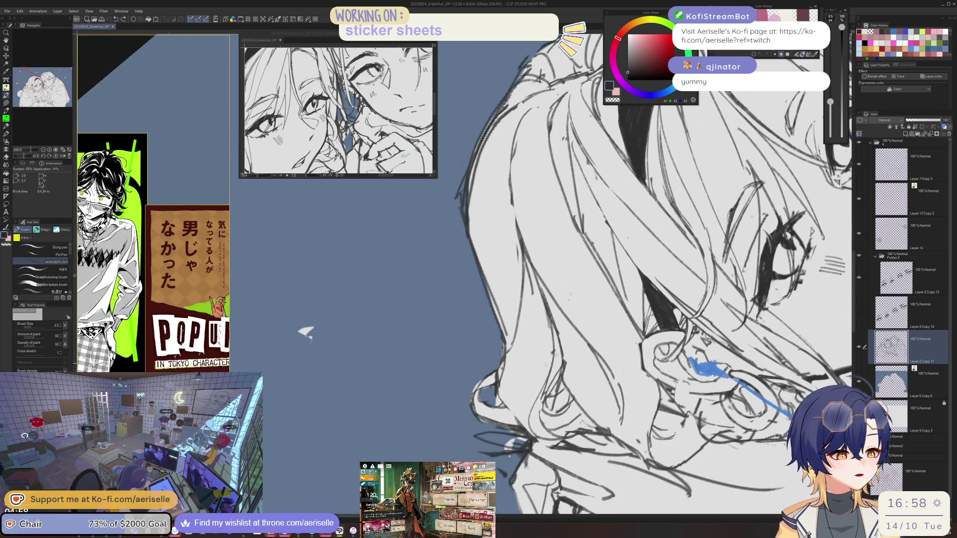
pyautogui.scroll(6, 502, 358)
pyautogui.press('e')
pyautogui.moveTo(502, 351); pyautogui.dragTo(461, 448)
pyautogui.press('-')
pyautogui.press('p')
pyautogui.press('e')
pyautogui.press('p')
pyautogui.moveTo(483, 379); pyautogui.dragTo(456, 458)
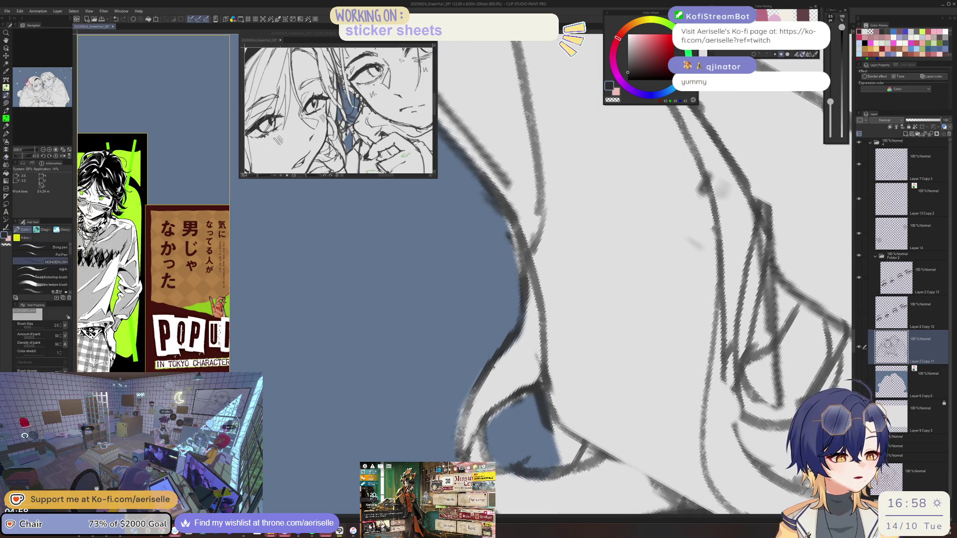
# - Erase stray strokes inside the nose and around the ear and jaw
pyautogui.press('^')
pyautogui.press('^')
pyautogui.press('e')
pyautogui.moveTo(421, 351)
pyautogui.mouseDown()
pyautogui.moveTo(439, 389)
pyautogui.moveTo(447, 379)
pyautogui.moveTo(424, 369)
pyautogui.moveTo(473, 423)
pyautogui.mouseUp()
pyautogui.press('-')
pyautogui.press('p')
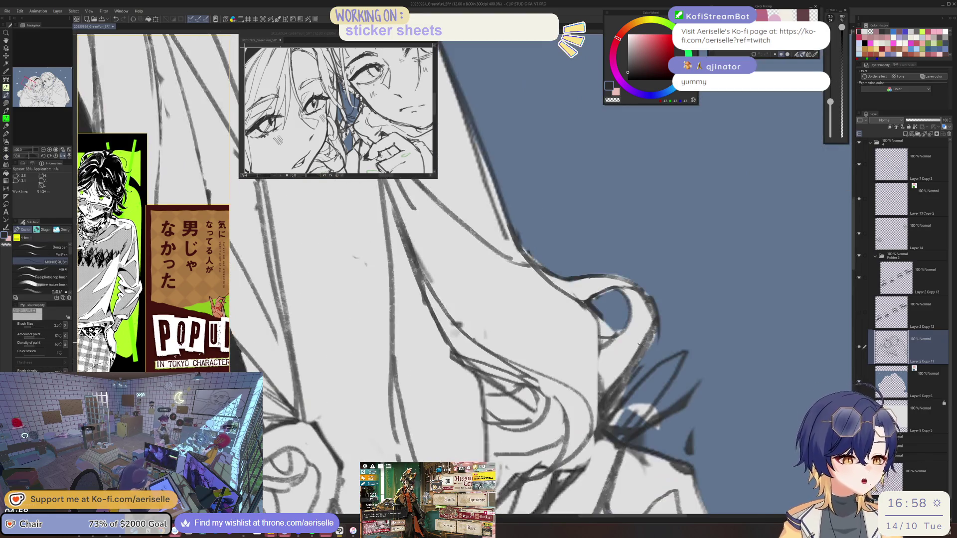
pyautogui.press('e')
pyautogui.moveTo(647, 297)
pyautogui.mouseDown()
pyautogui.moveTo(616, 389)
pyautogui.moveTo(606, 371)
pyautogui.moveTo(600, 398)
pyautogui.moveTo(615, 393)
pyautogui.mouseUp()
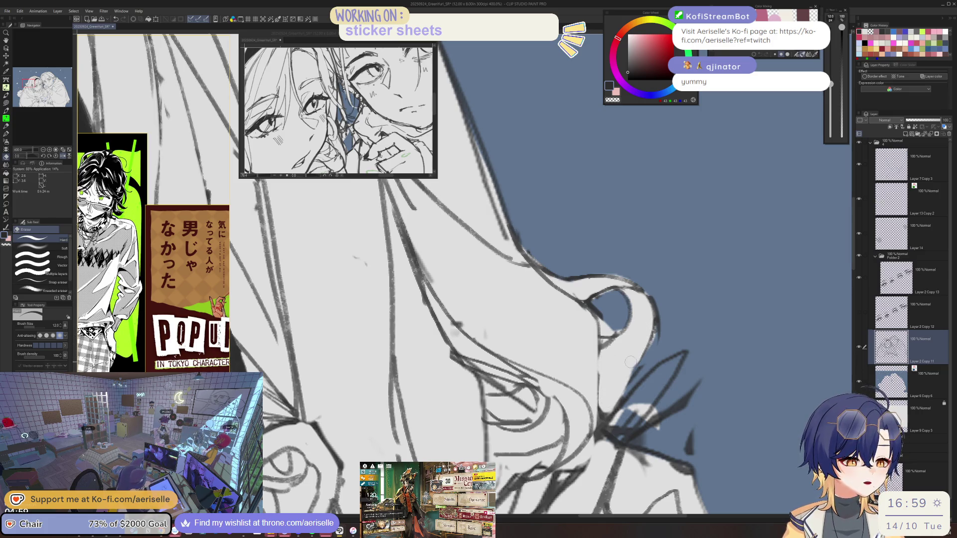
pyautogui.press('p')
pyautogui.scroll(-2, 602, 420)
pyautogui.scroll(1, 377, 196)
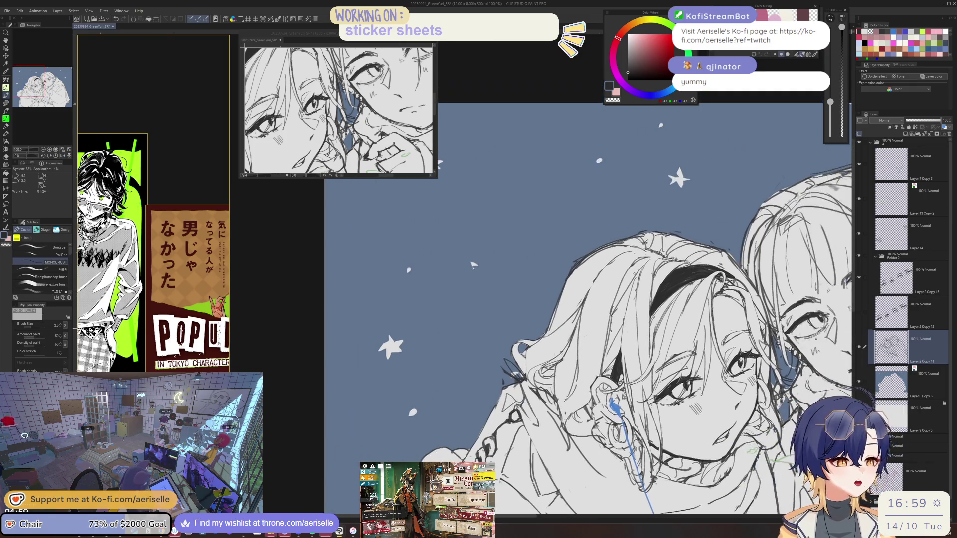
# - Erase stray hair strokes at the crown, rotating the canvas between pen and eraser passes
pyautogui.press('e')
pyautogui.moveTo(572, 335)
pyautogui.mouseDown()
pyautogui.moveTo(545, 378)
pyautogui.moveTo(506, 398)
pyautogui.moveTo(528, 391)
pyautogui.mouseUp()
pyautogui.press('-')
pyautogui.press('p')
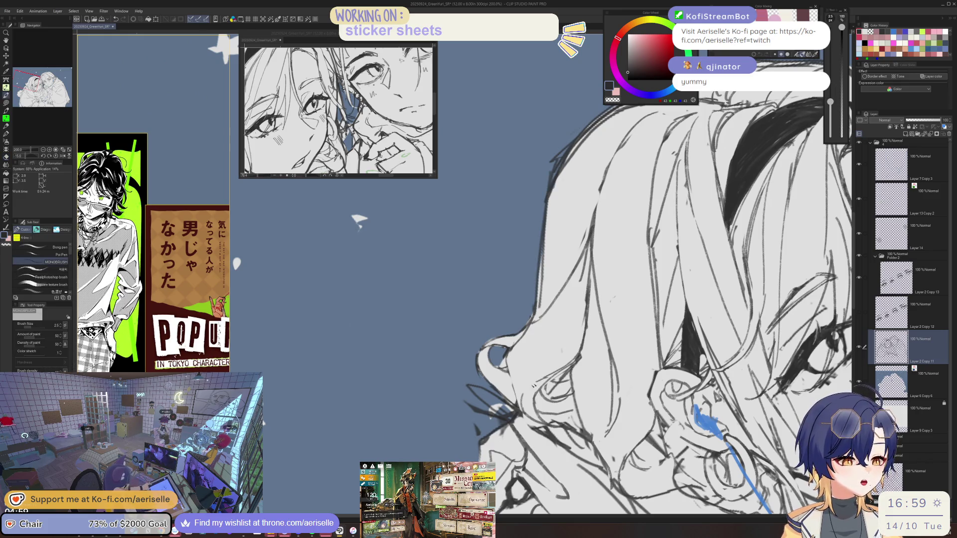
pyautogui.press('^')
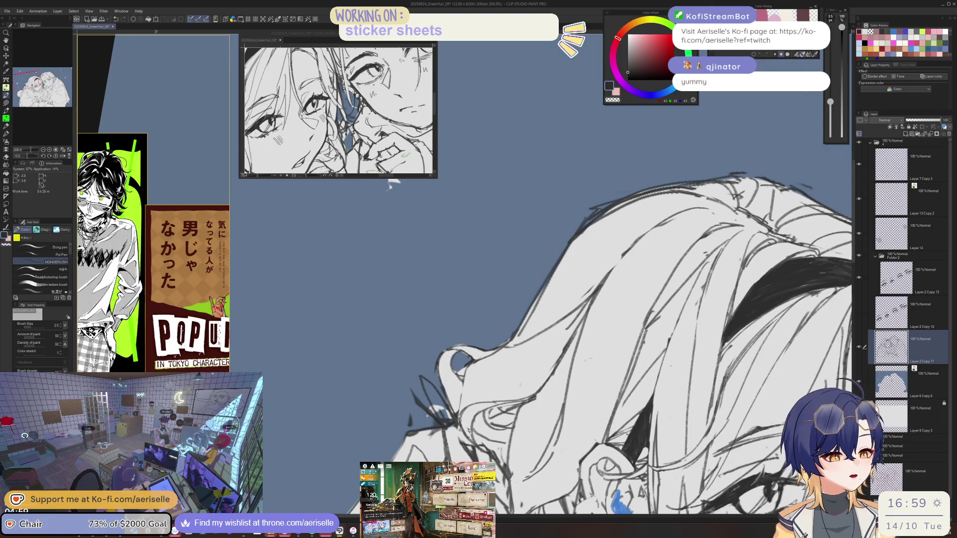
pyautogui.press('e')
pyautogui.press('-')
pyautogui.press('-')
pyautogui.press('p')
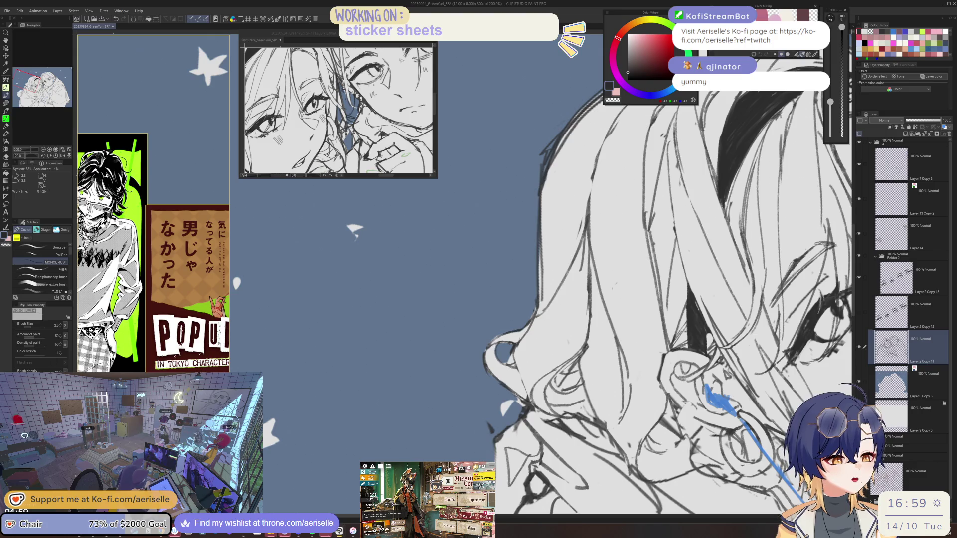
# - Check both figures zoomed out and mirrored, then resume tidying hair with the view rotated counter-clockwise
pyautogui.hotkey('ctrl', '-')
pyautogui.hotkey('ctrl', '+')
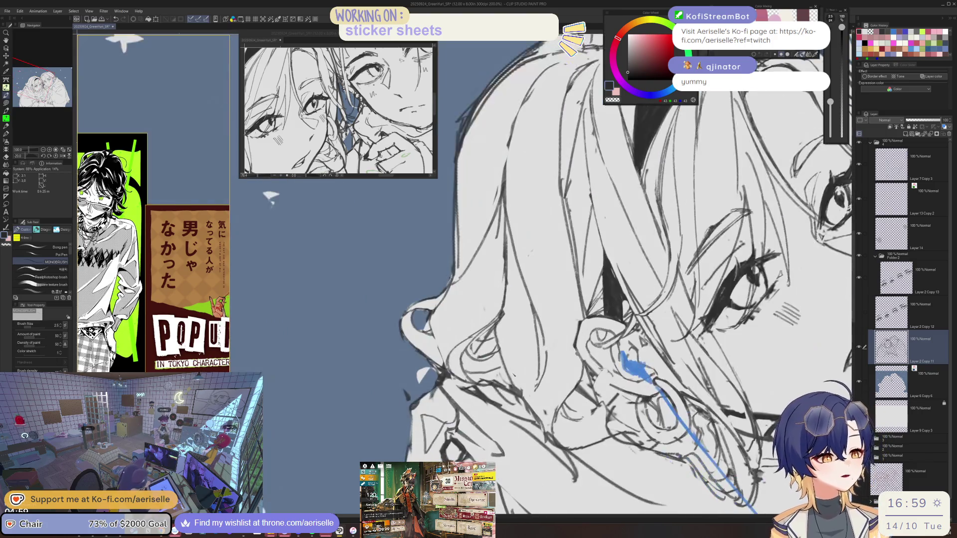
pyautogui.press('e')
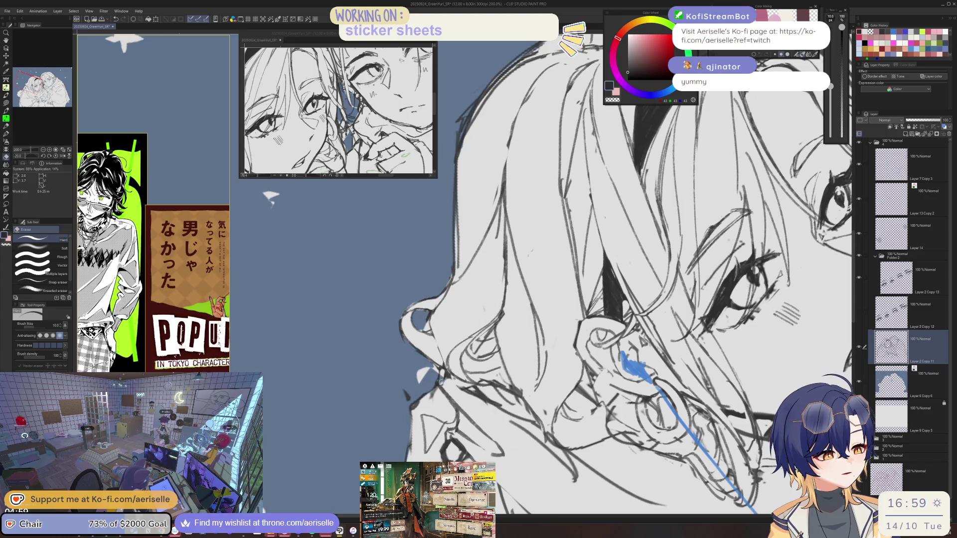
pyautogui.hotkey('ctrl', '-')
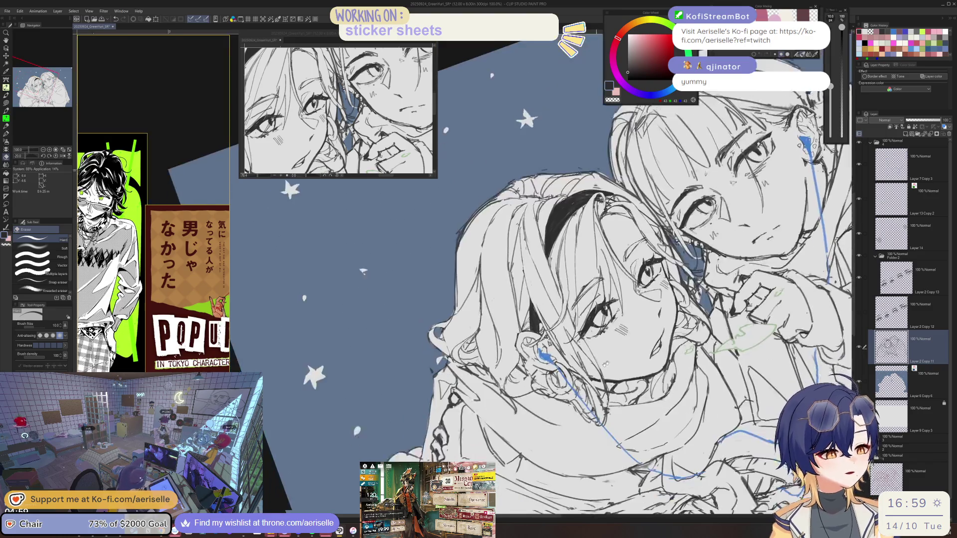
pyautogui.hotkey('ctrl', '+')
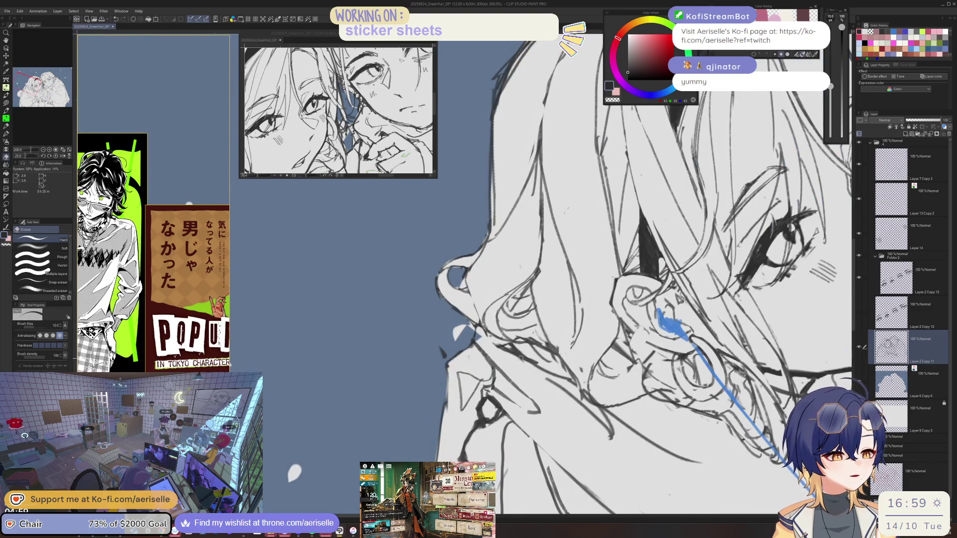
pyautogui.press('h')
pyautogui.press('p')
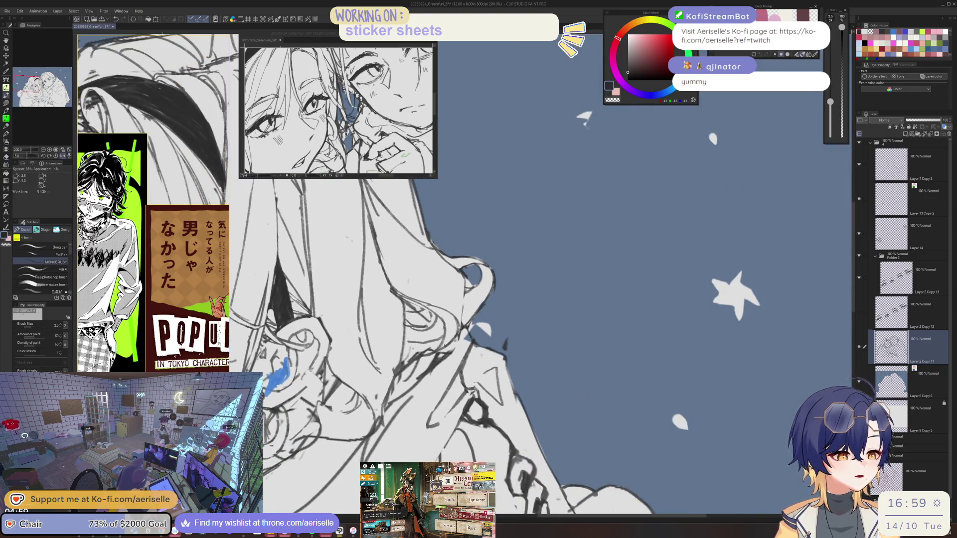
pyautogui.press('-')
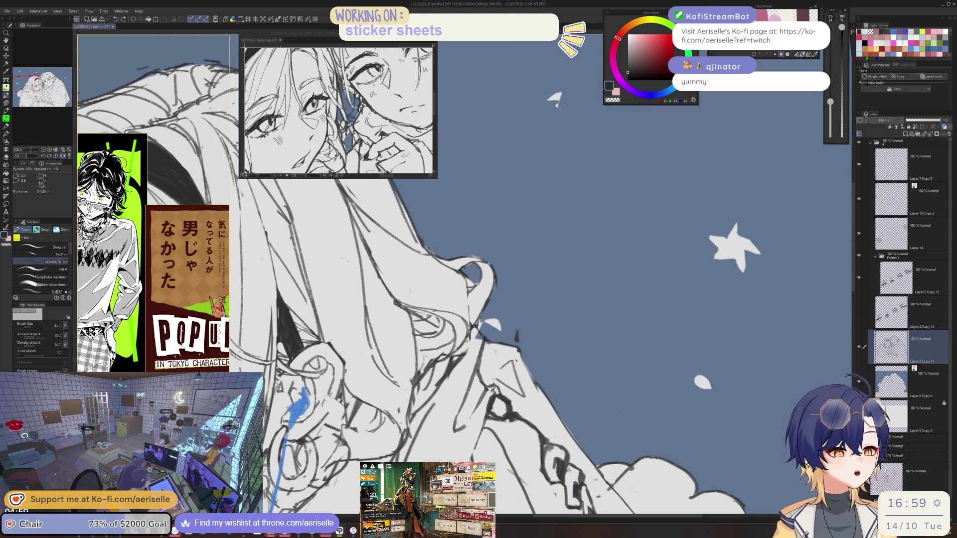
pyautogui.press('h')
# - Alternate pen and eraser on the hair strands, erasing a small patch of hair lines
pyautogui.press('e')
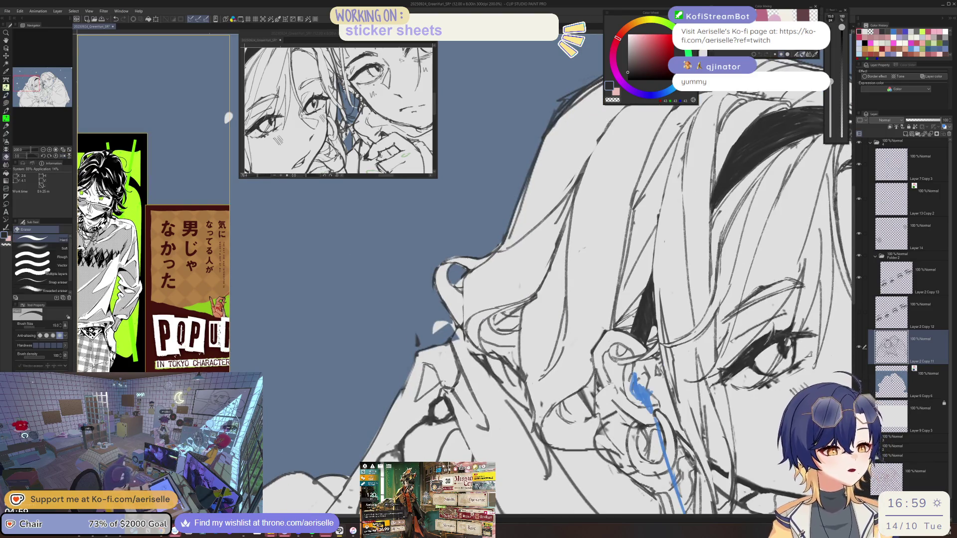
pyautogui.press('p')
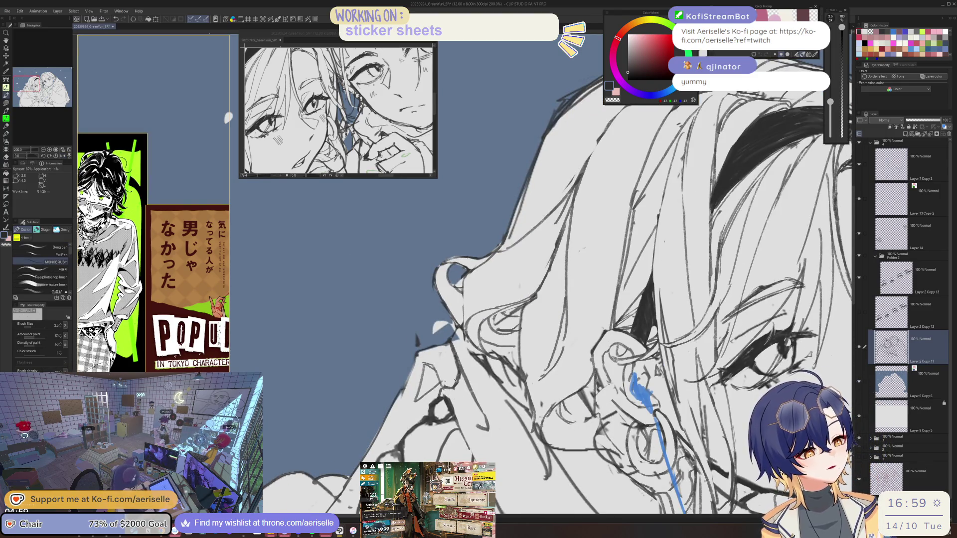
pyautogui.press('e')
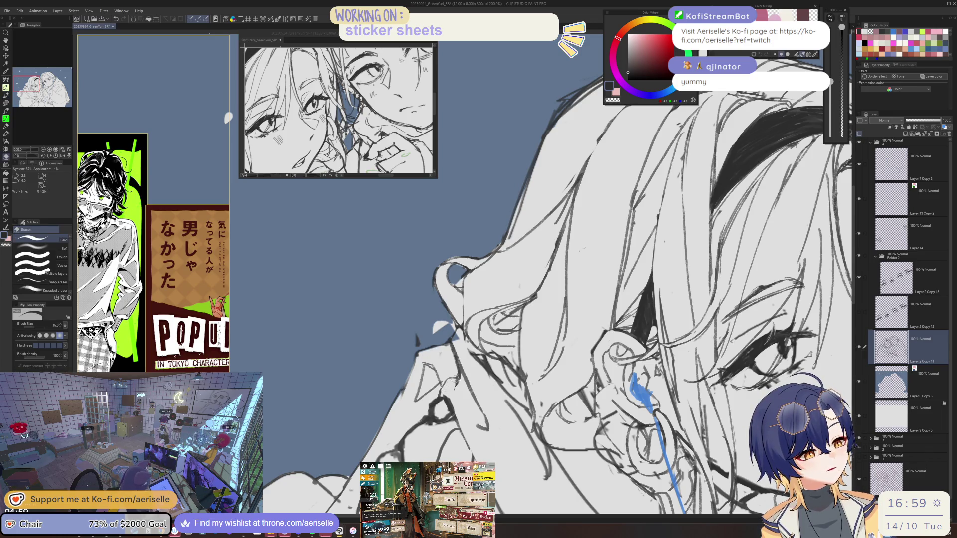
pyautogui.press('p')
pyautogui.press('e')
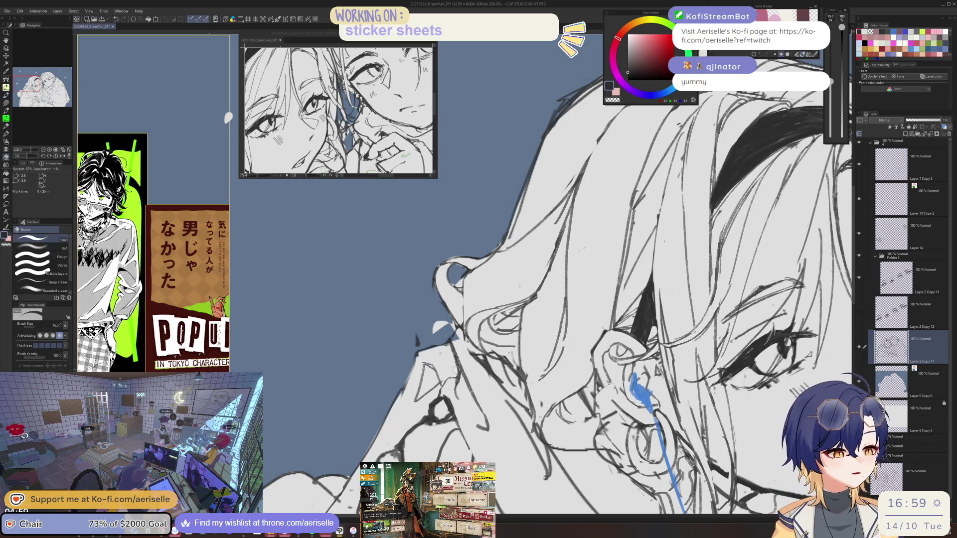
pyautogui.press('p')
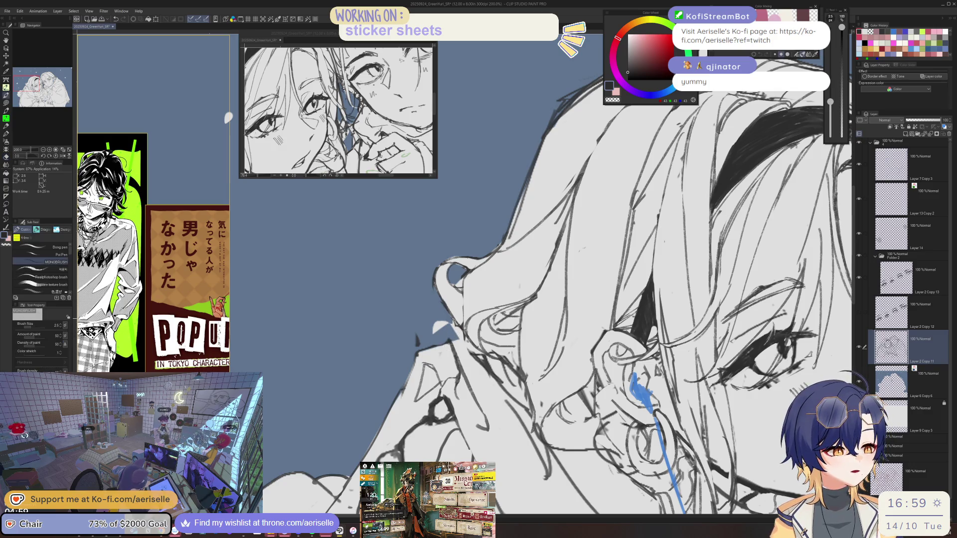
pyautogui.scroll(-4, 450, 332)
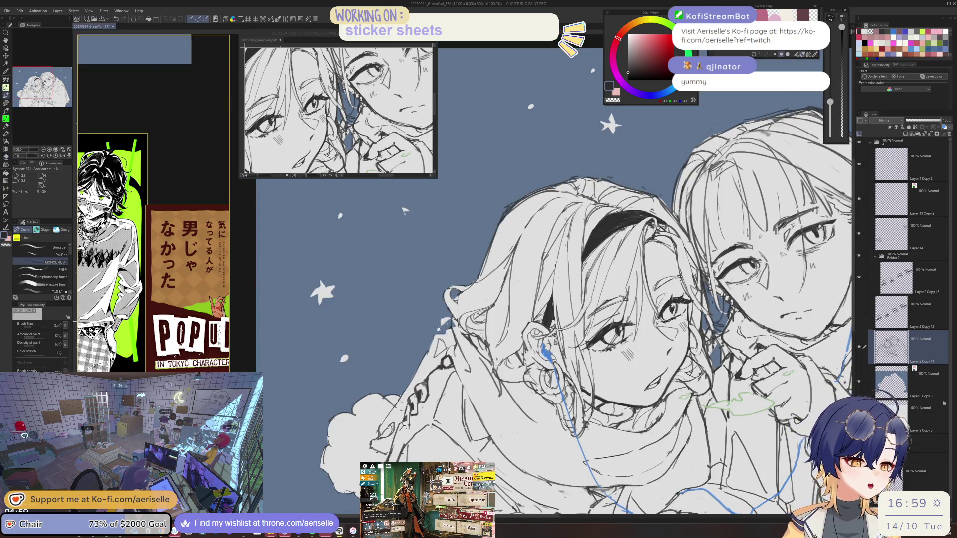
pyautogui.scroll(4, 441, 326)
pyautogui.press('e')
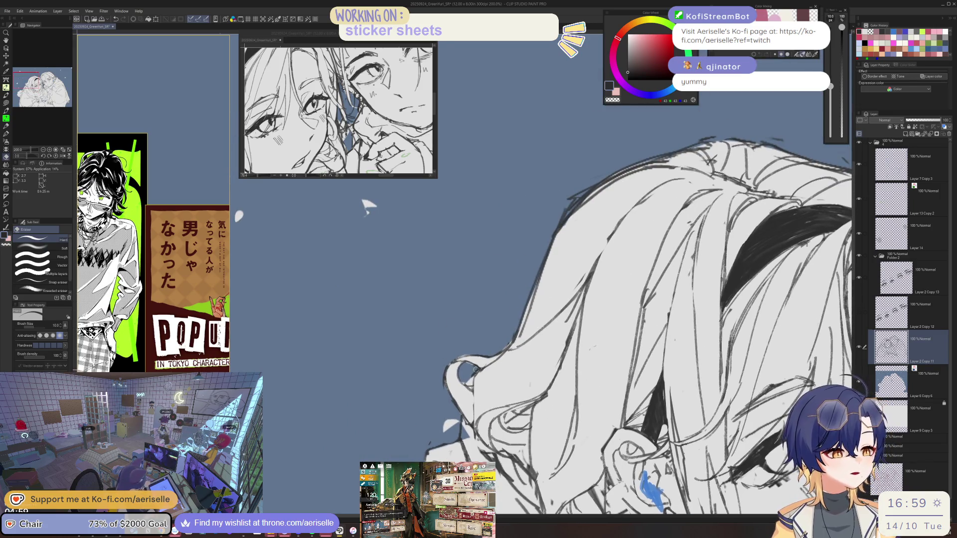
pyautogui.moveTo(516, 373); pyautogui.dragTo(563, 323)
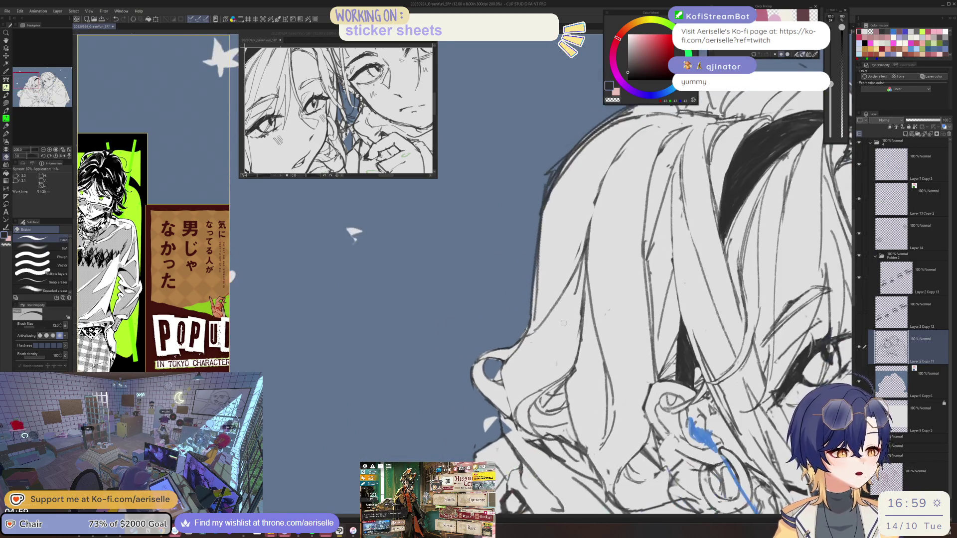
pyautogui.moveTo(518, 347); pyautogui.dragTo(539, 332)
pyautogui.press('p')
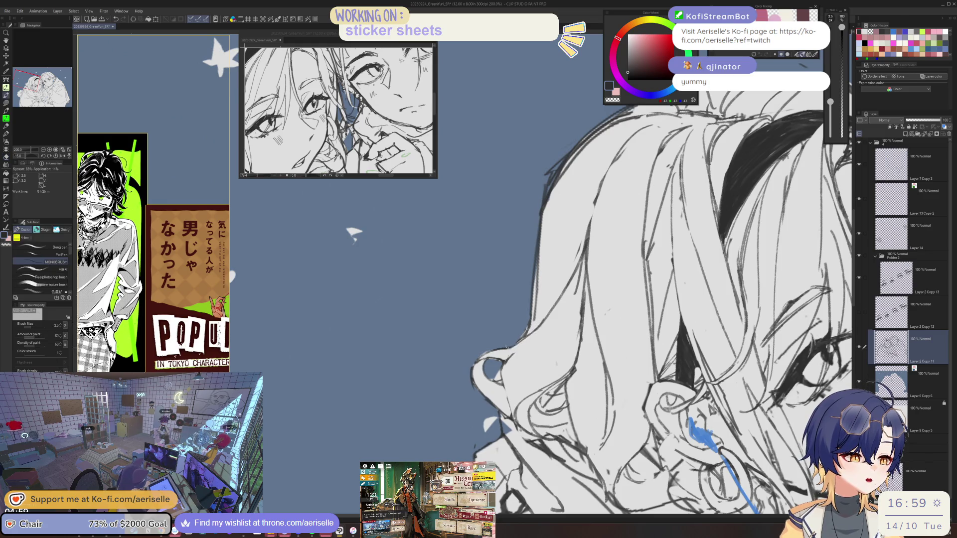
# - Refine the hair lines with the canvas rotated to 45 degrees and other angles
pyautogui.press('-')
pyautogui.press('-')
pyautogui.press('-')
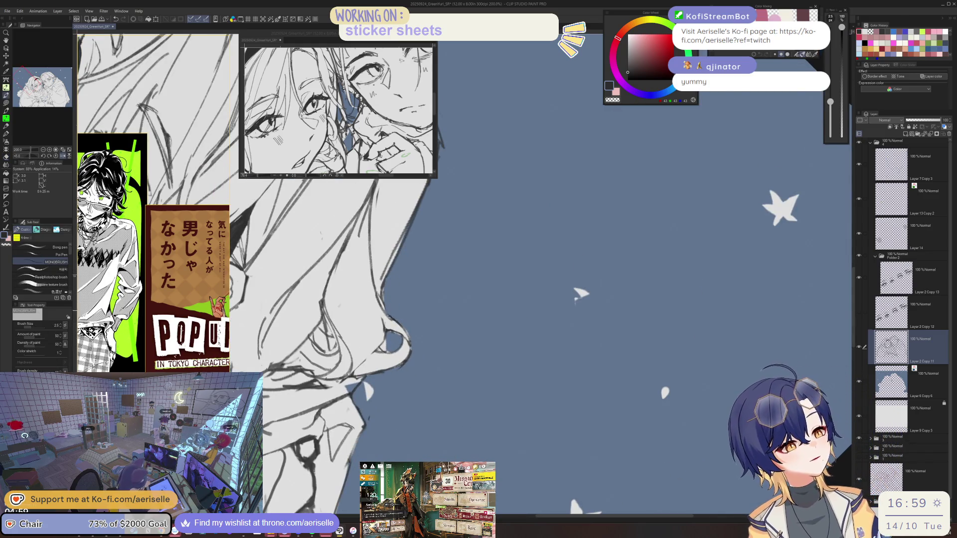
pyautogui.press('e')
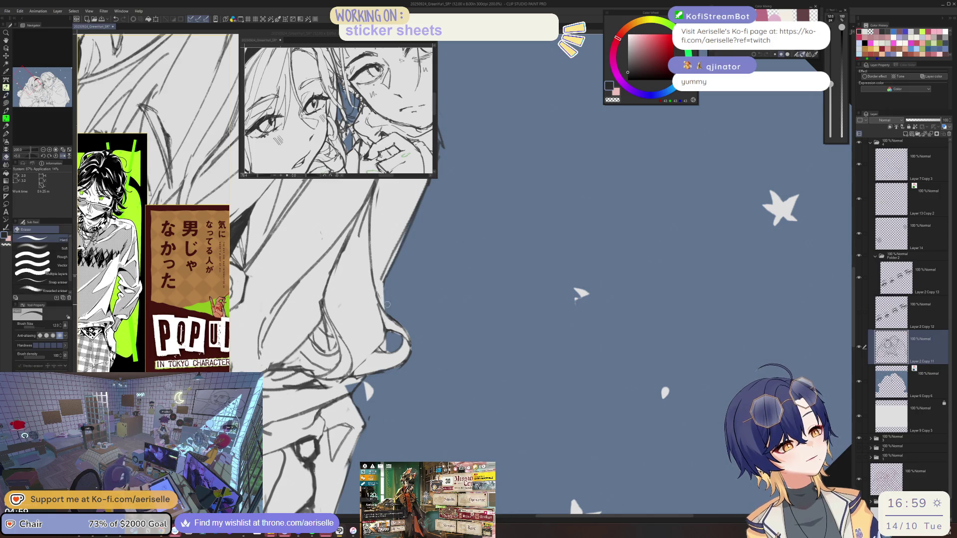
pyautogui.press('p')
pyautogui.press('^')
pyautogui.press('^')
pyautogui.press('^')
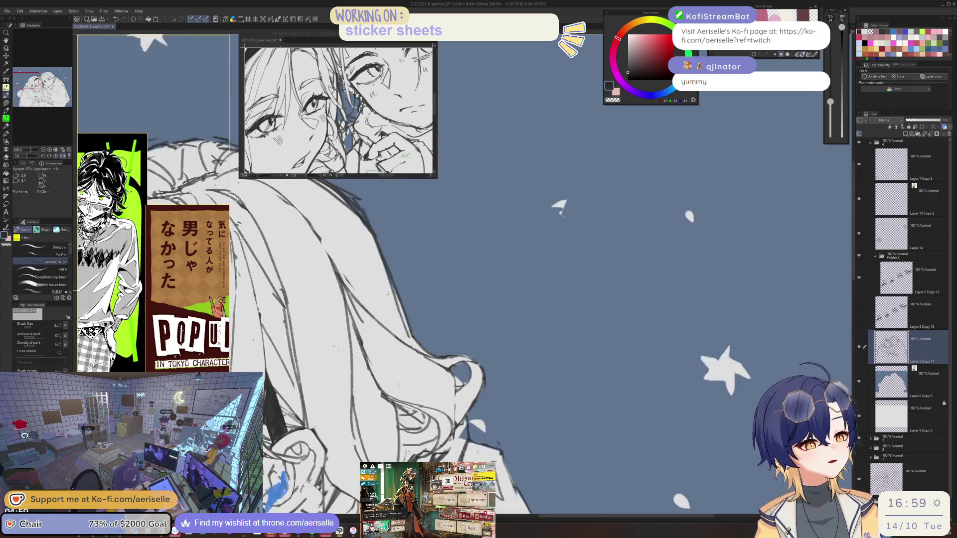
pyautogui.hotkey('ctrl', '-')
pyautogui.hotkey('ctrl', '+')
pyautogui.press('-')
pyautogui.press('-')
pyautogui.press('-')
pyautogui.press('e')
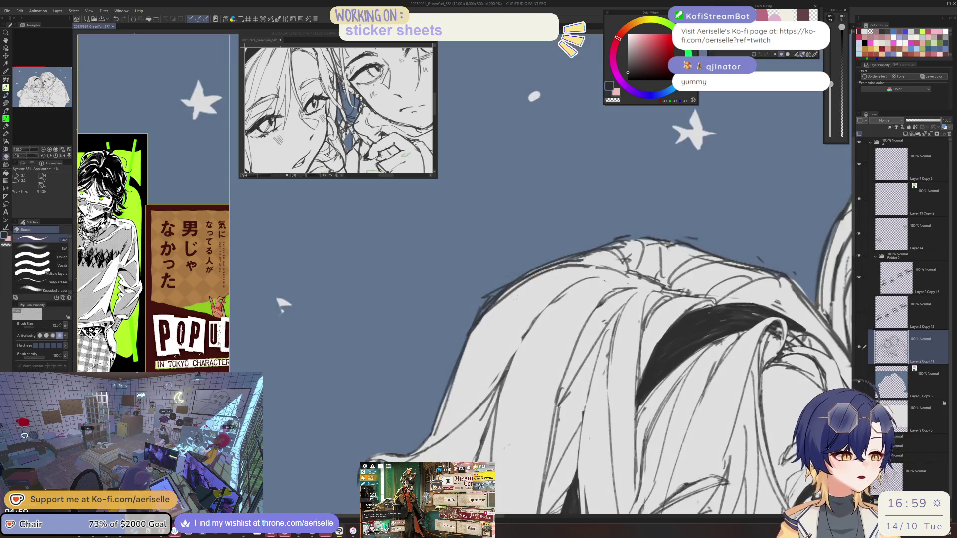
pyautogui.press('-')
pyautogui.press('-')
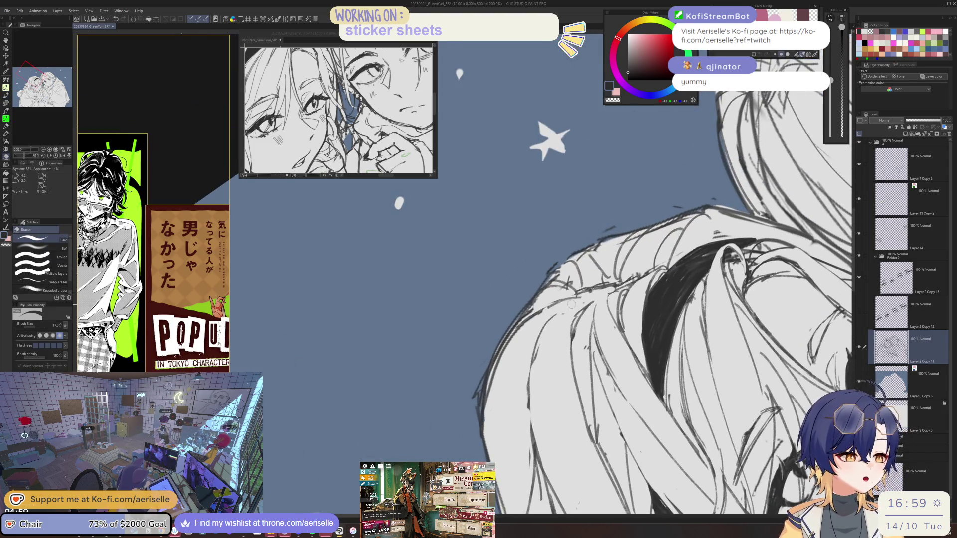
pyautogui.press('p')
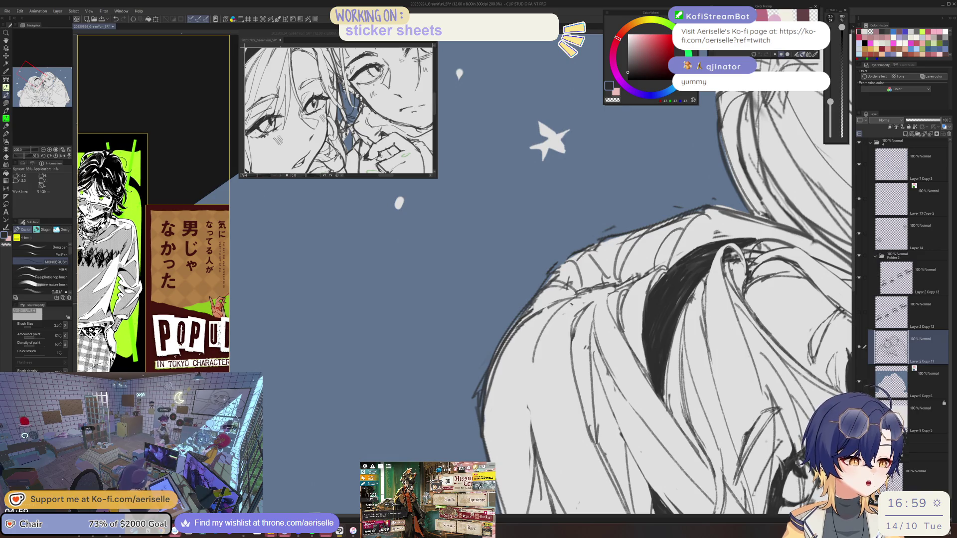
# - Reset the rotation upright, zoom out to 150% and bring both faces into view
pyautogui.hotkey('ctrl', '@')
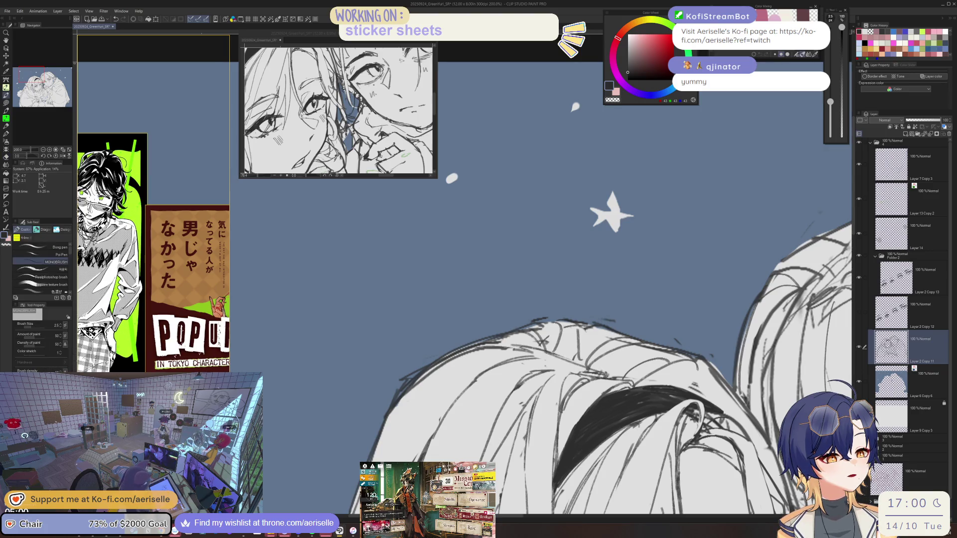
pyautogui.moveTo(648, 209)
pyautogui.mouseDown()
pyautogui.moveTo(598, 154)
pyautogui.moveTo(563, 139)
pyautogui.mouseUp()
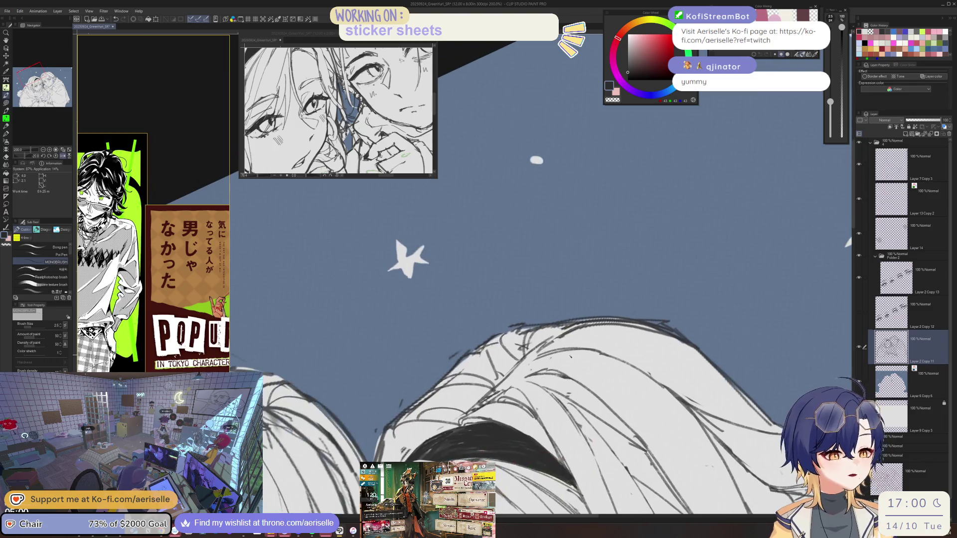
pyautogui.press('e')
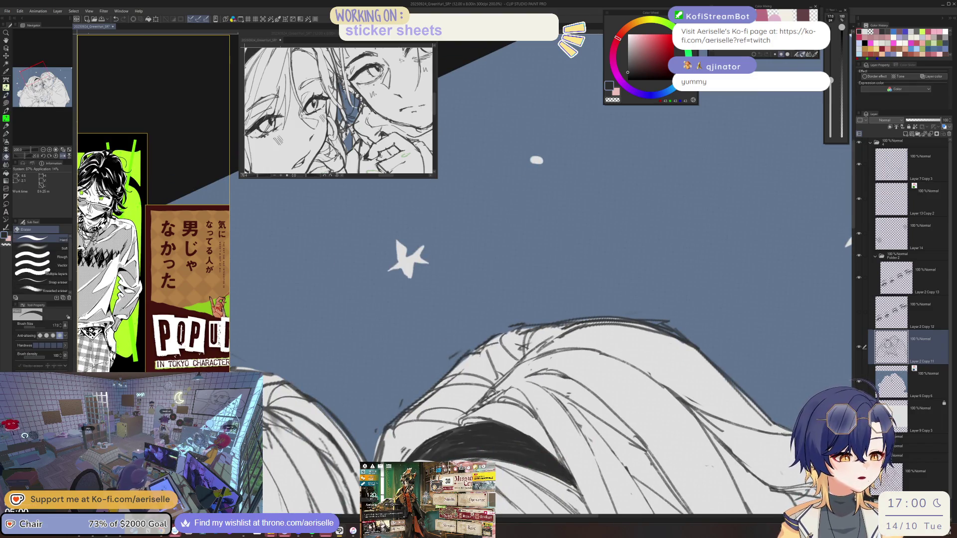
pyautogui.press('p')
pyautogui.hotkey('ctrl', '-')
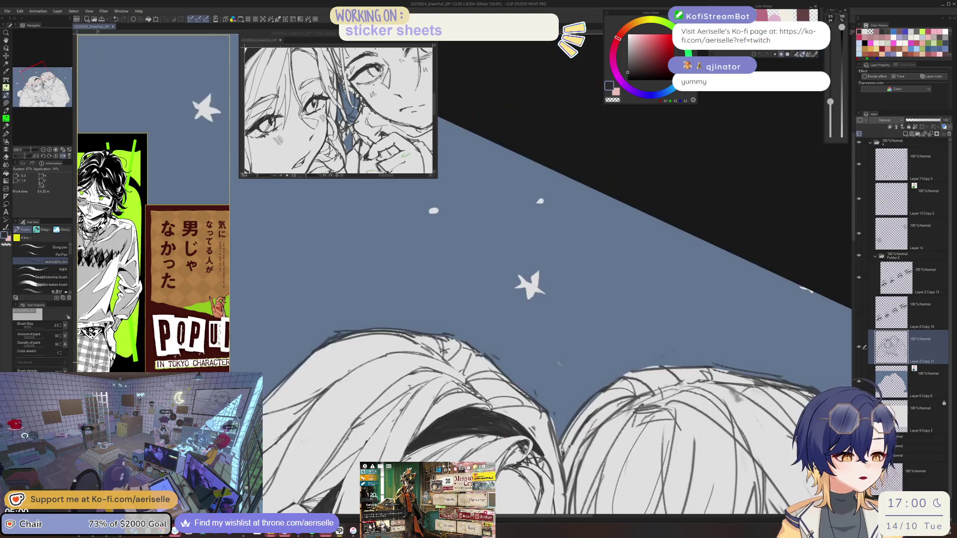
pyautogui.hotkey('ctrl', '@')
pyautogui.moveTo(198, 360); pyautogui.dragTo(194, 178)
# - Erase along the hair line between the two faces, then flip the canvas horizontally
pyautogui.press('e')
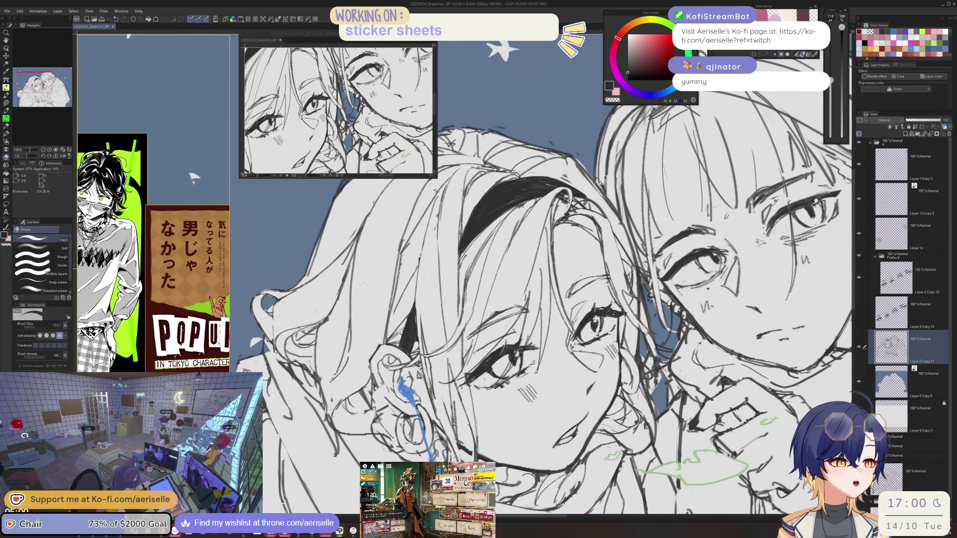
pyautogui.moveTo(608, 224); pyautogui.dragTo(636, 294)
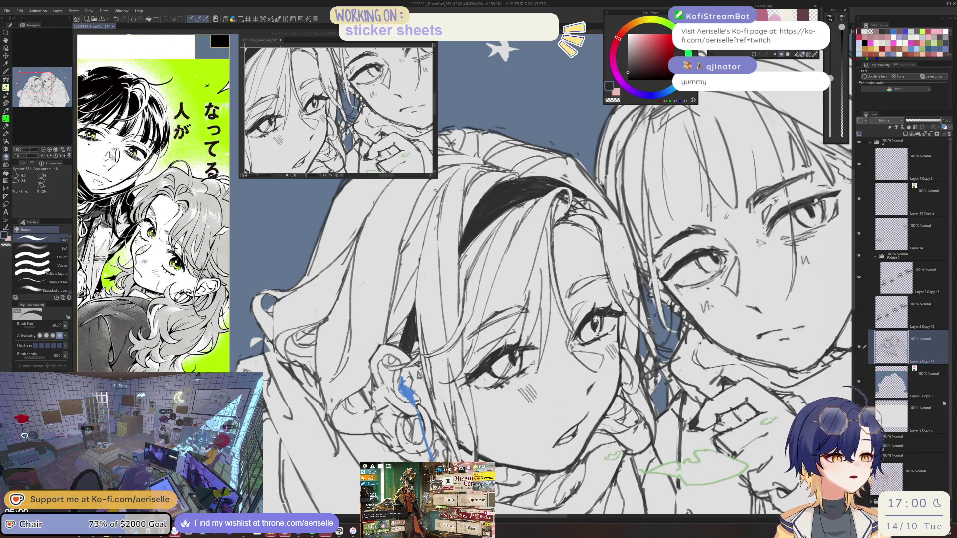
pyautogui.press('h')
pyautogui.scroll(3, 595, 340)
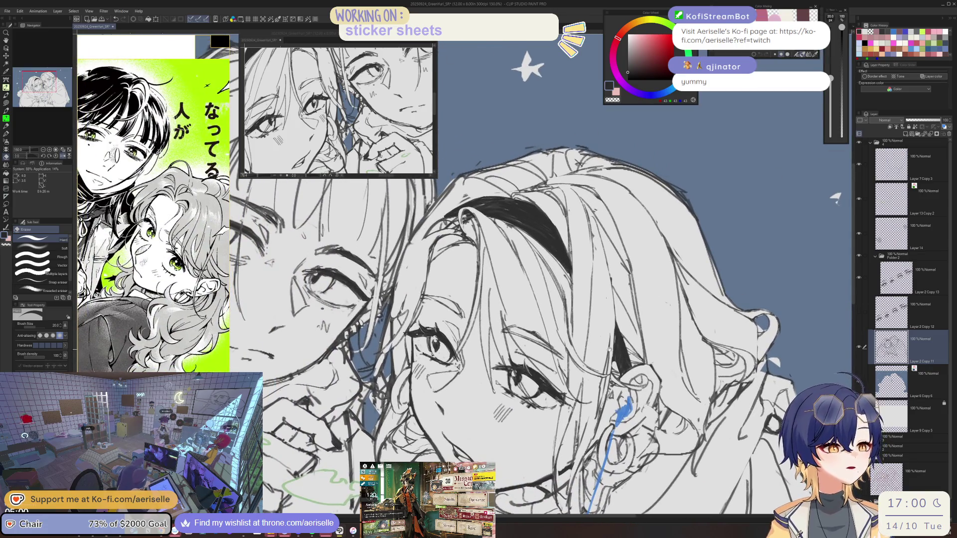
pyautogui.scroll(1, 595, 341)
# - Redraw the headband girl's lower lashes on Layer 2 Copy 13 with MONOBRUSH and Eraser
pyautogui.press('p')
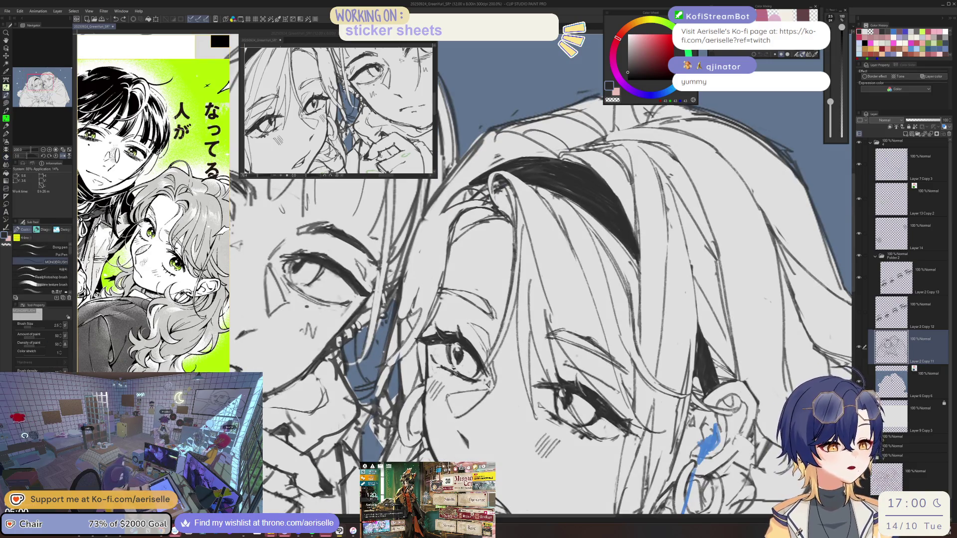
pyautogui.scroll(6, 476, 384)
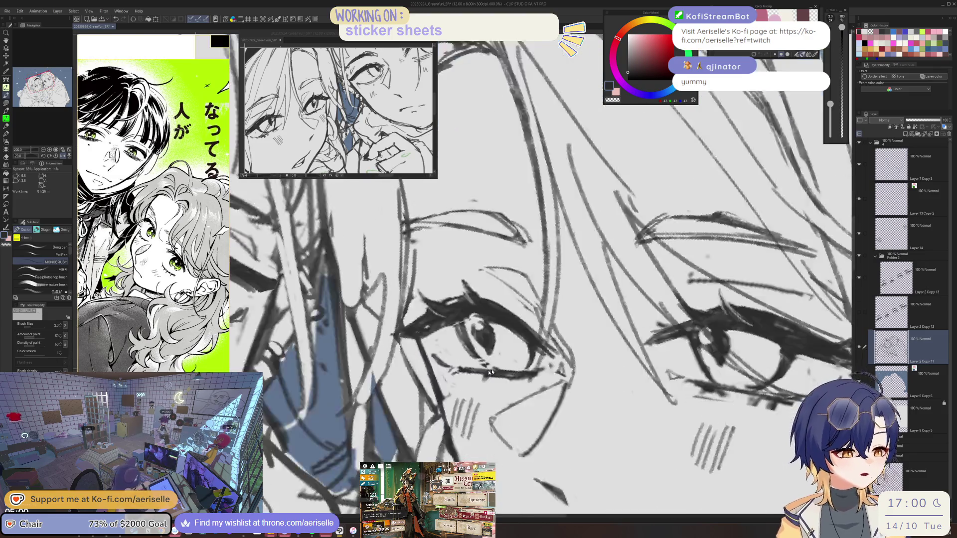
pyautogui.press('e')
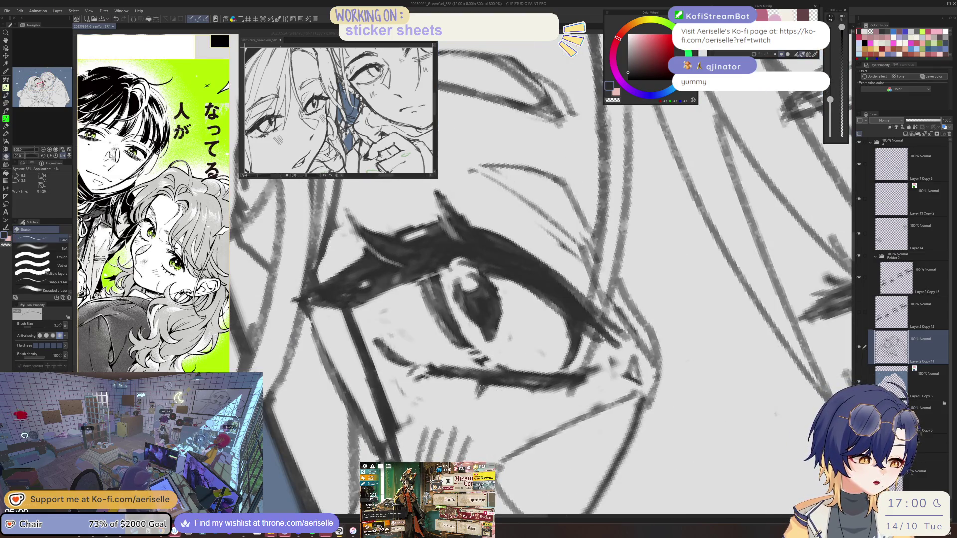
pyautogui.press('p')
pyautogui.keyDown('ctrl'); pyautogui.click(485, 384); pyautogui.keyUp('ctrl')
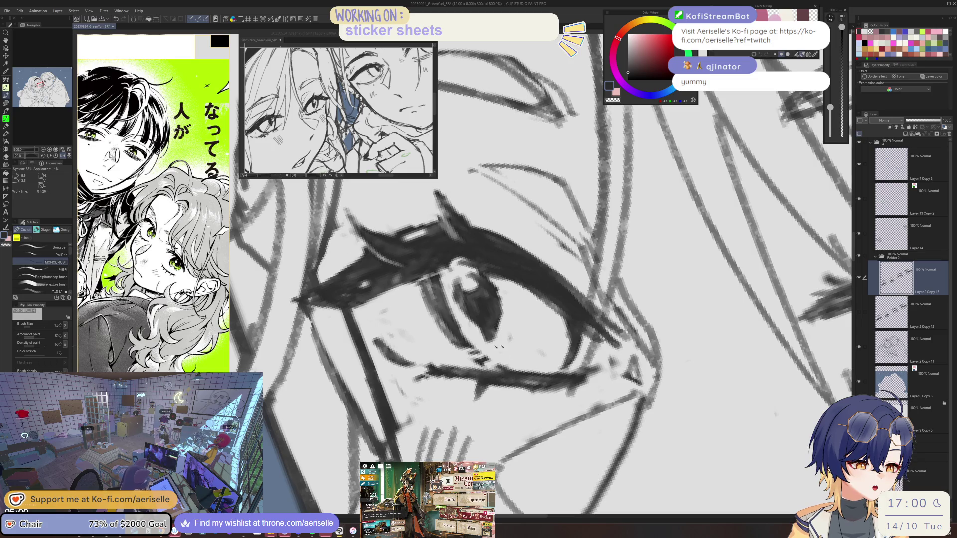
pyautogui.press('e')
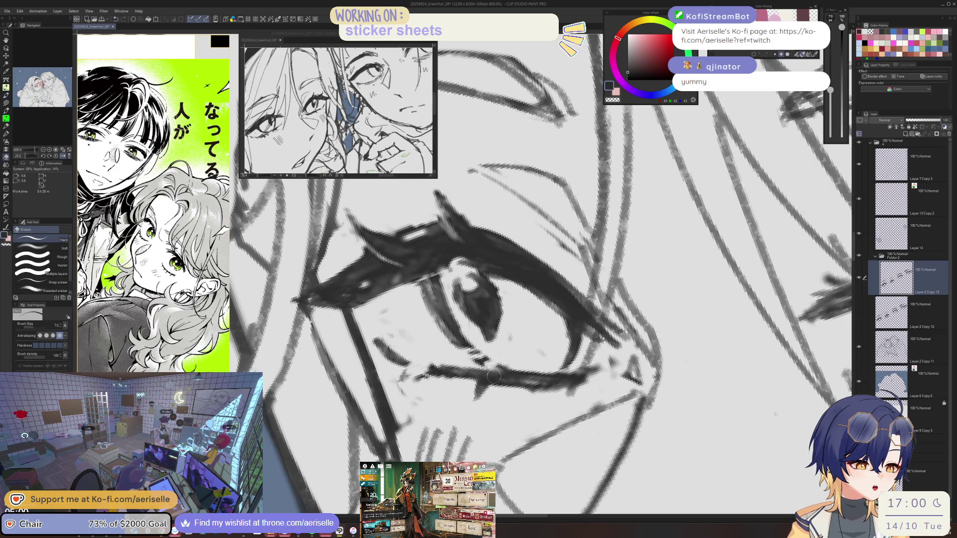
pyautogui.scroll(-3, 548, 388)
pyautogui.scroll(3, 528, 399)
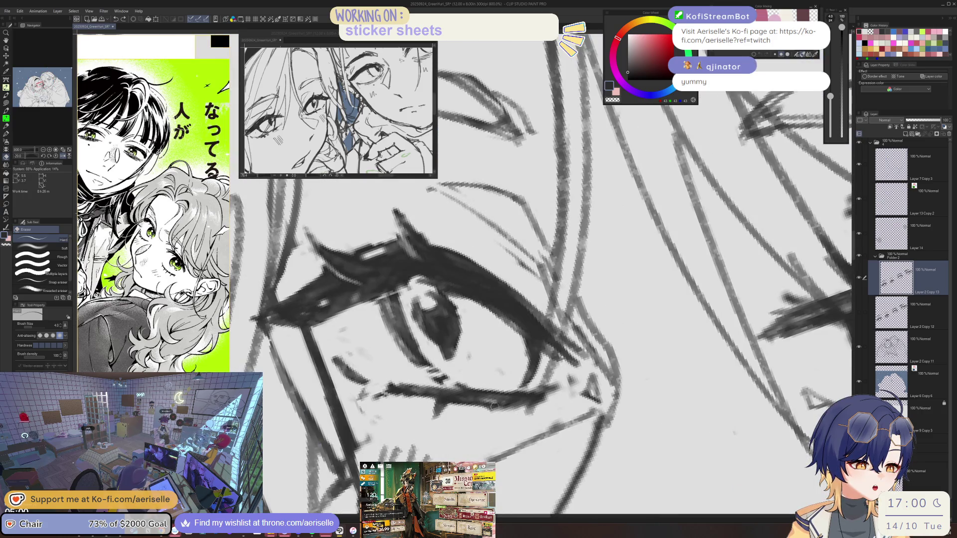
pyautogui.press('p')
pyautogui.press('e')
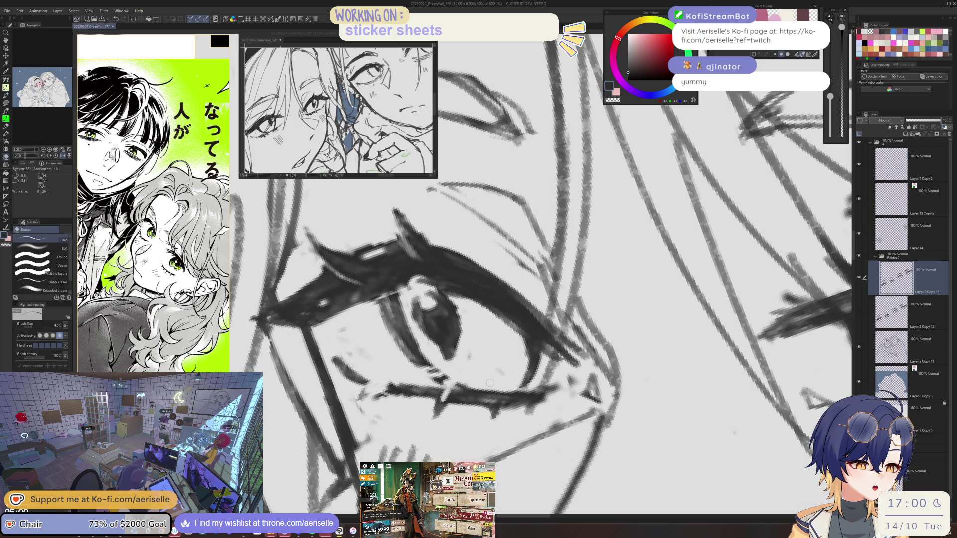
pyautogui.hotkey('ctrl', '0')
pyautogui.scroll(3, 802, 221)
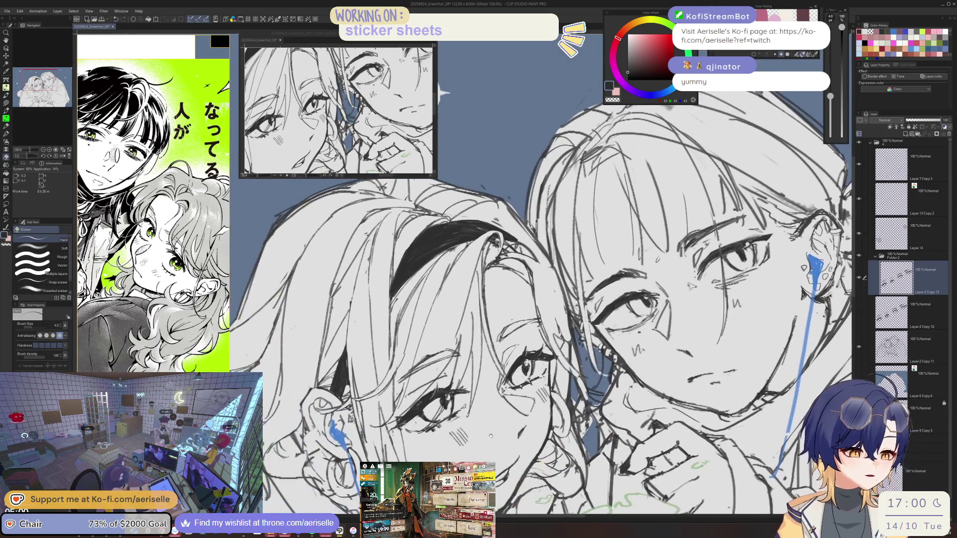
# - Tilt the view and alternate MONOBRUSH and Eraser strokes around the eye
pyautogui.scroll(1, 802, 222)
pyautogui.press('-')
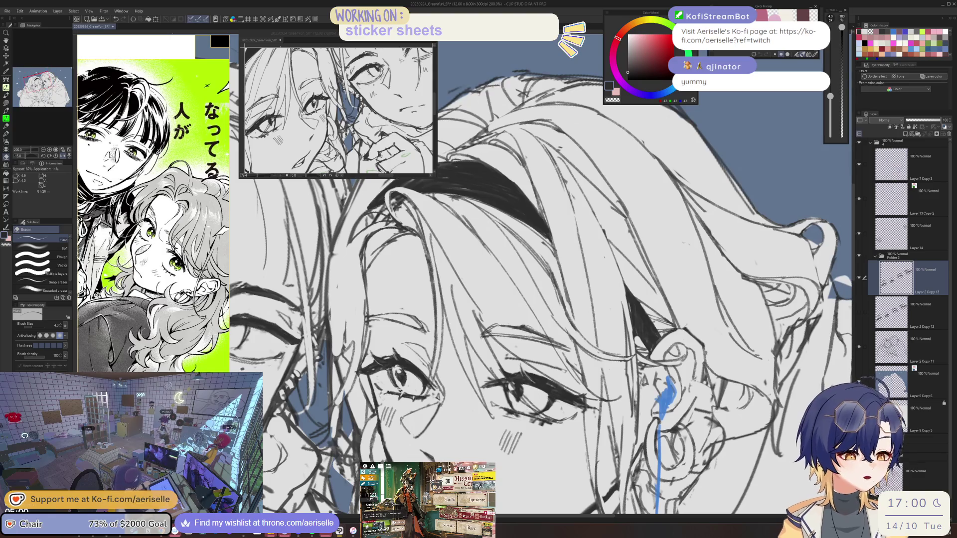
pyautogui.press('p')
pyautogui.press('e')
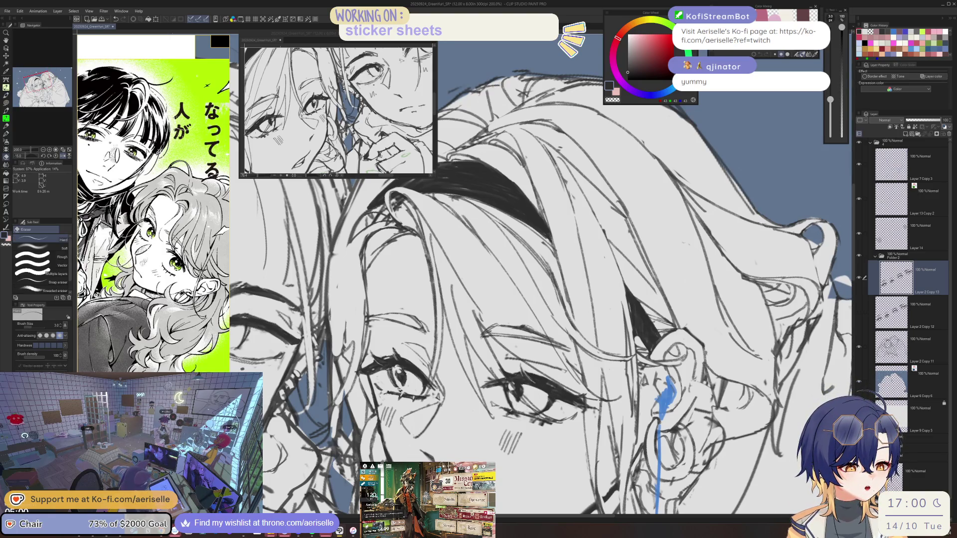
pyautogui.press('p')
pyautogui.press('e')
pyautogui.press('p')
# - Touch up the eye with a size 7.0 eraser and 1.5 pen, then show the whole illustration
pyautogui.press('e')
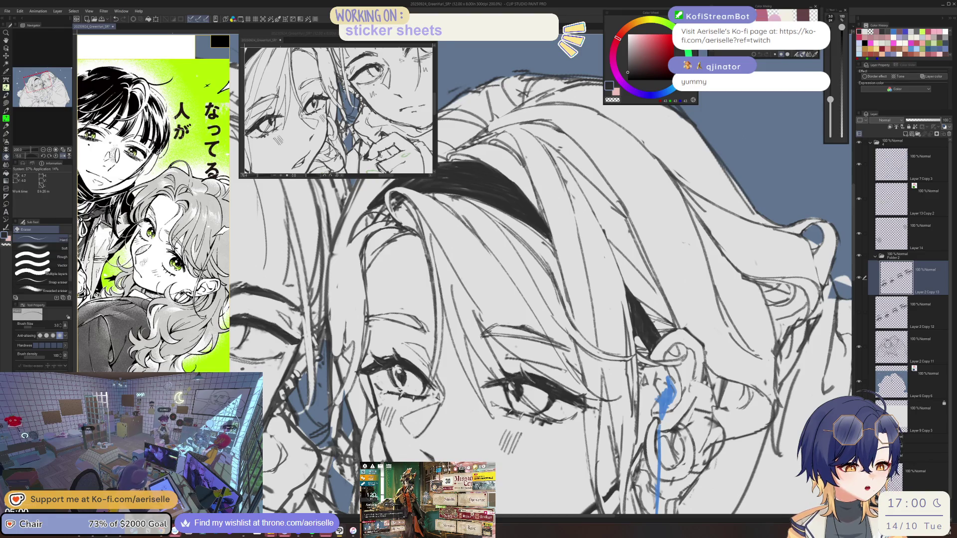
pyautogui.press(']')
pyautogui.press(']')
pyautogui.press(']')
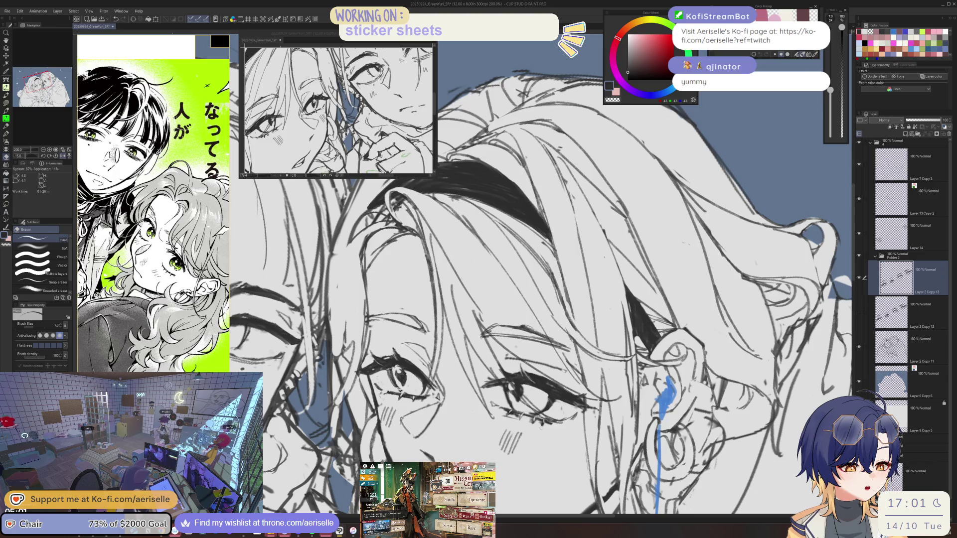
pyautogui.press('p')
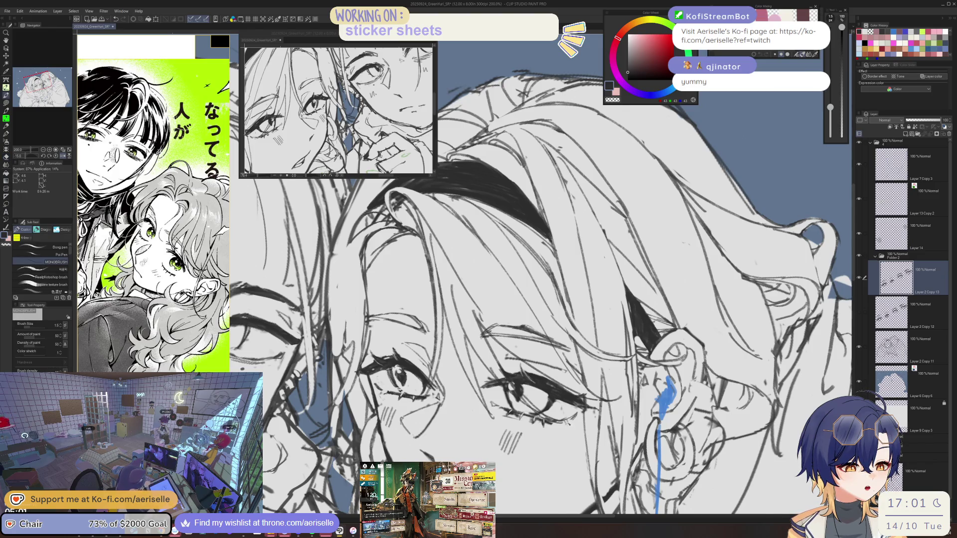
pyautogui.scroll(-1, 675, 398)
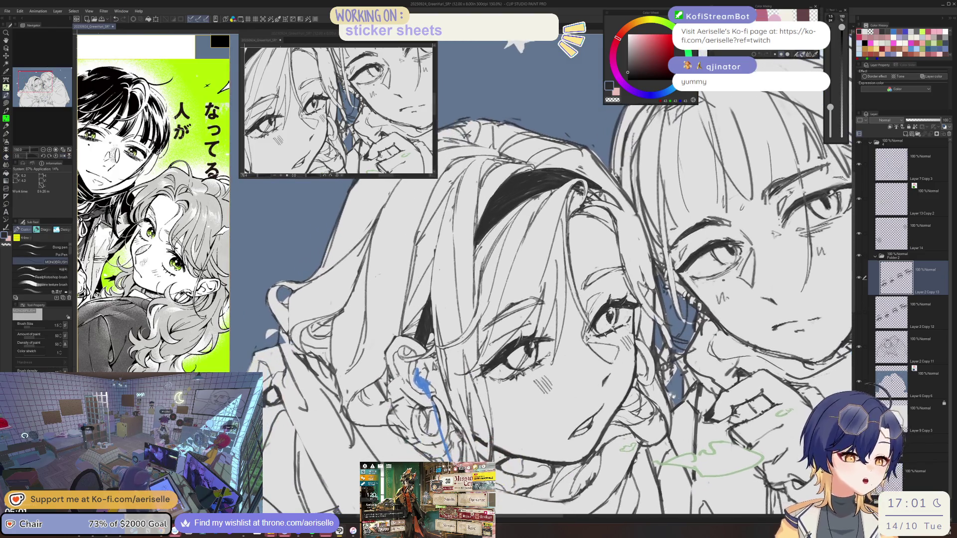
pyautogui.scroll(5, 518, 351)
pyautogui.press('e')
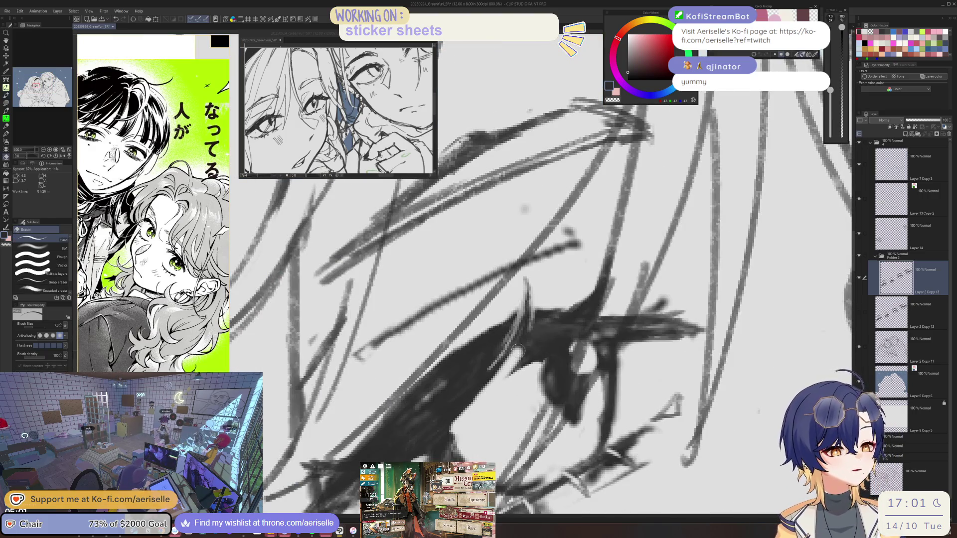
pyautogui.hotkey('ctrl', 'alt', '0')
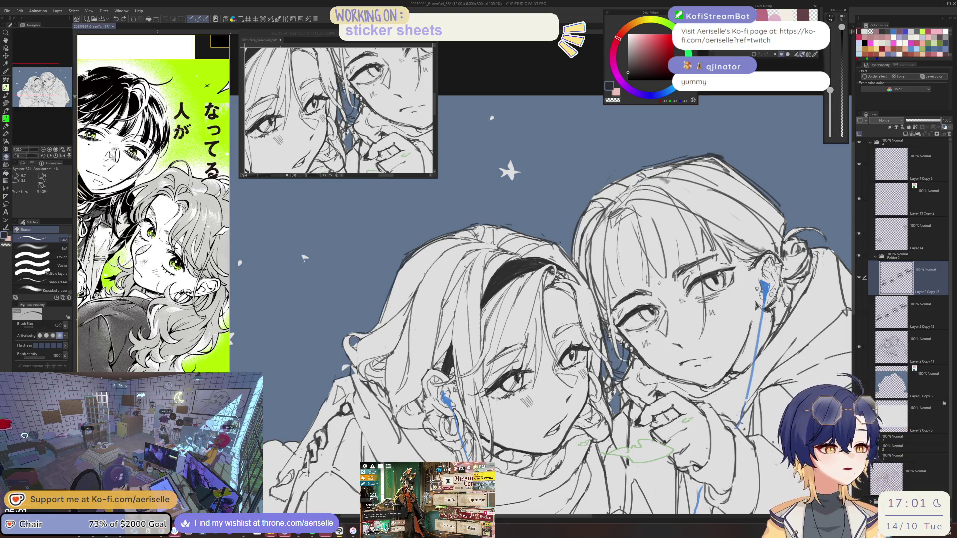
pyautogui.scroll(2, 810, 243)
# - Make Layer 2 Copy 11 active on the headband girl's hair, tilting the view 30 degrees
pyautogui.press('o')
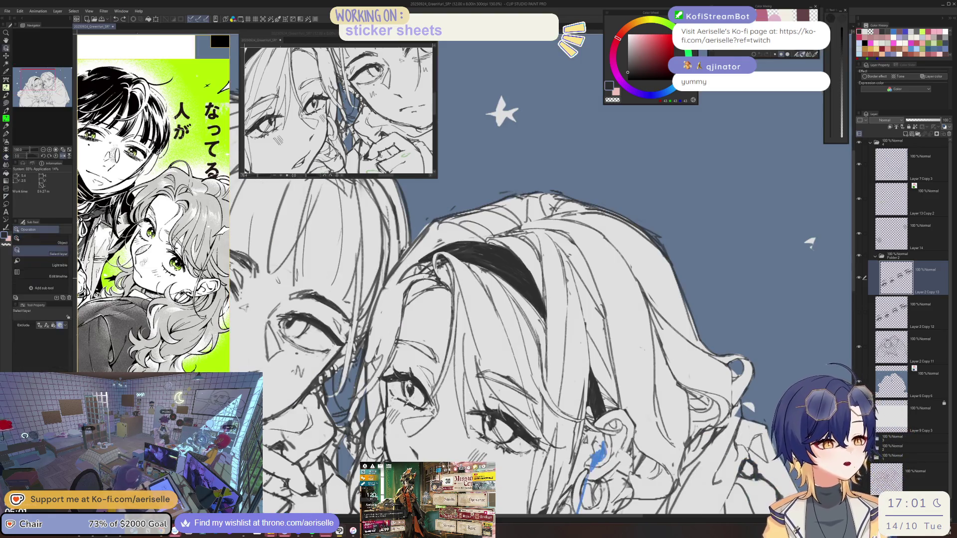
pyautogui.moveTo(420, 271); pyautogui.dragTo(517, 301)
pyautogui.press('e')
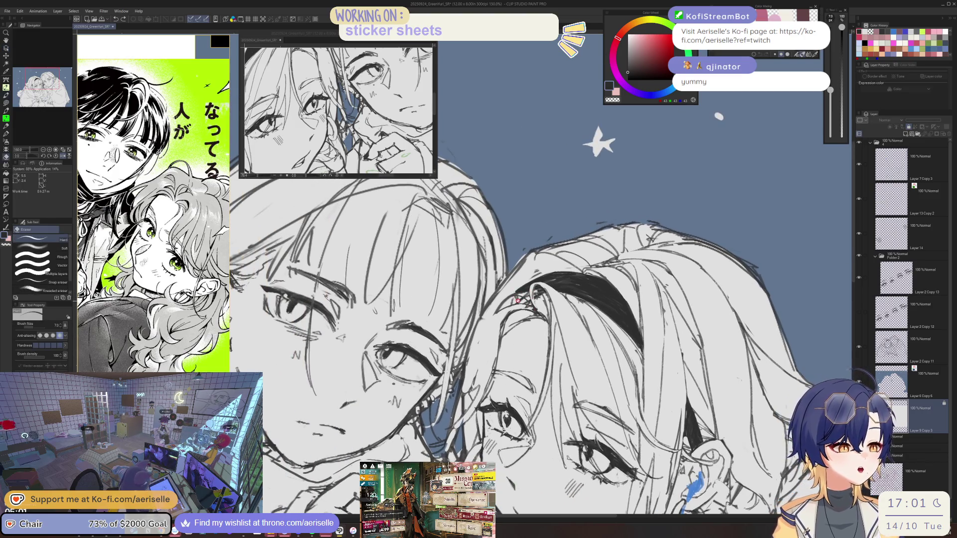
pyautogui.keyDown('ctrl'); pyautogui.keyDown('shift'); pyautogui.click(517, 300); pyautogui.keyUp('shift'); pyautogui.keyUp('ctrl')
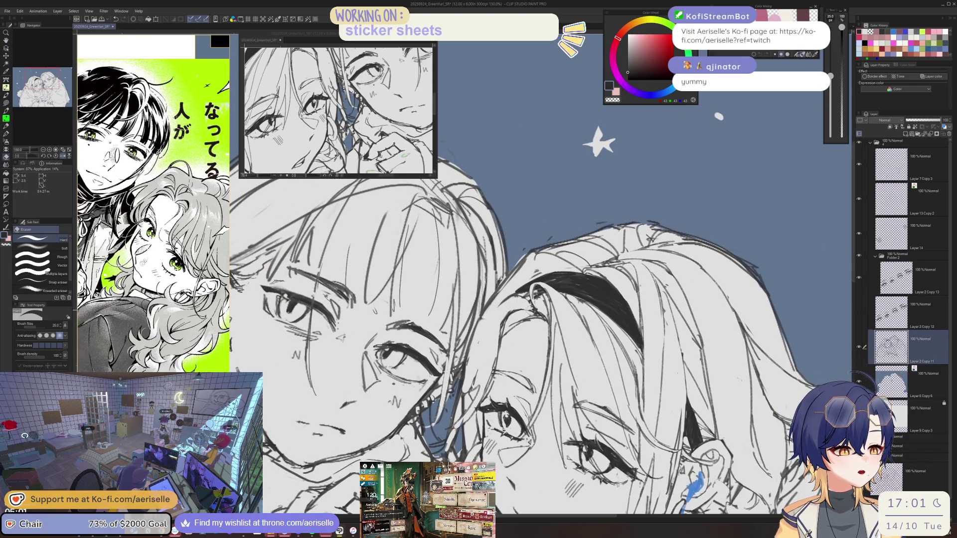
pyautogui.press('p')
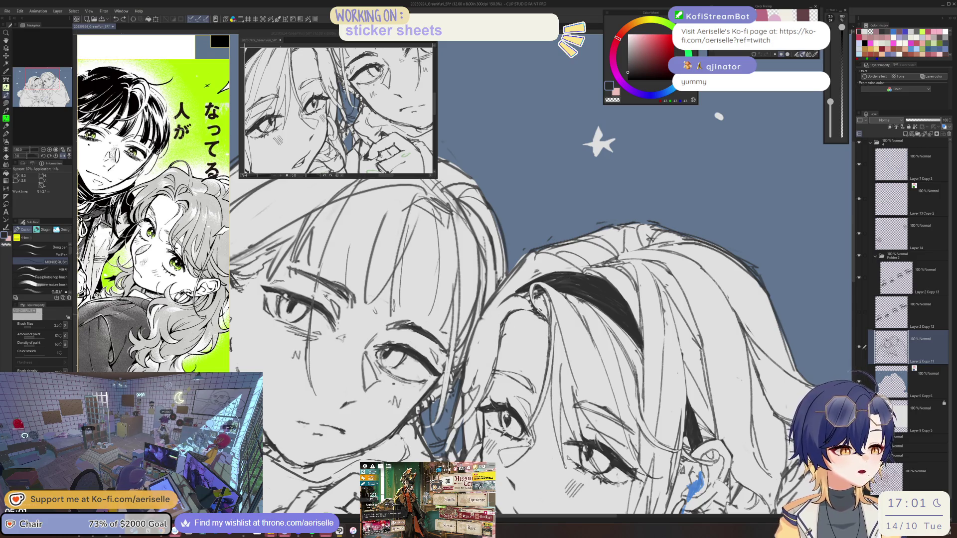
pyautogui.press('-')
pyautogui.press('-')
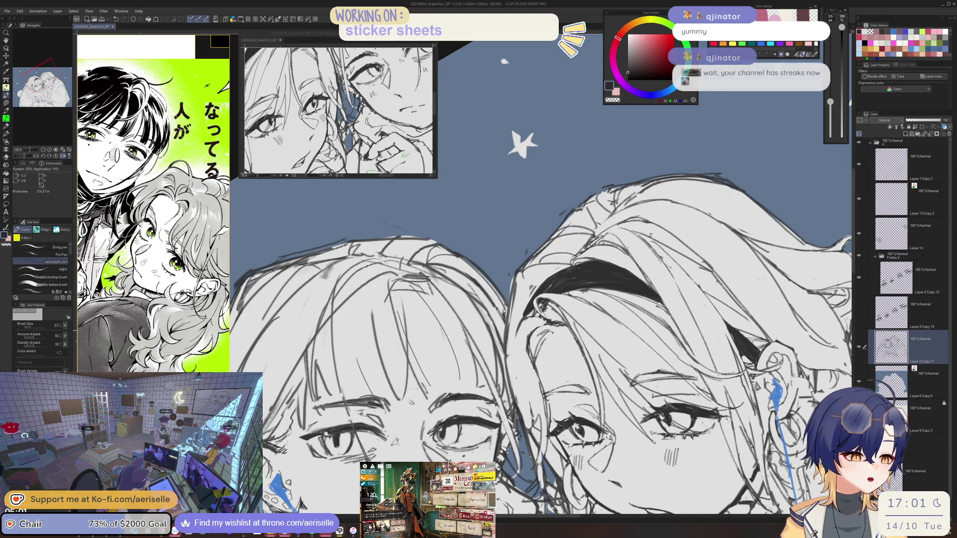
pyautogui.press('^')
pyautogui.press('^')
pyautogui.press('e')
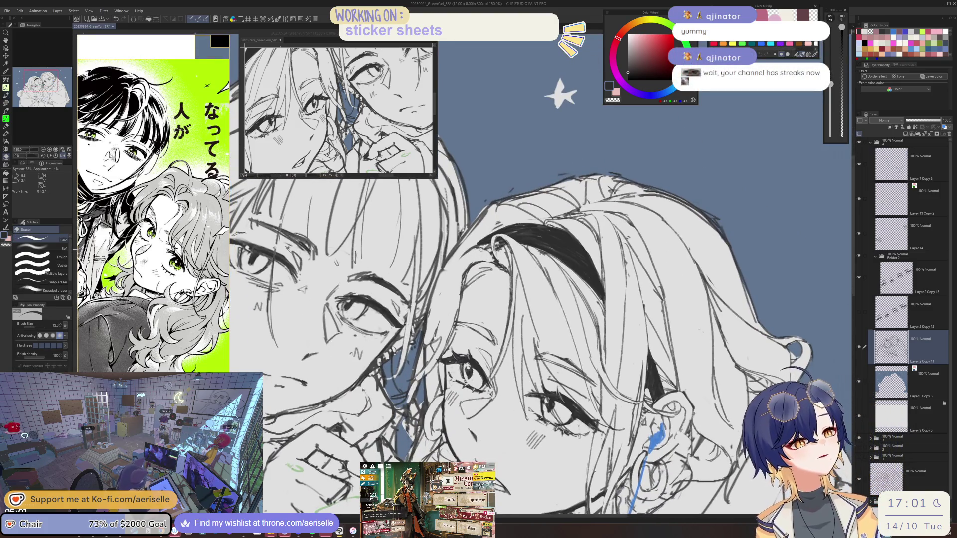
pyautogui.press('p')
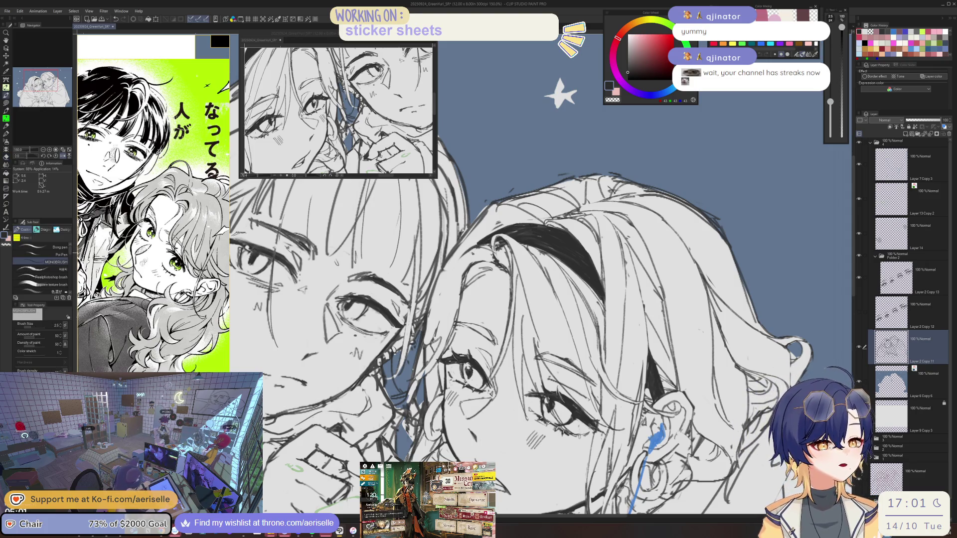
# - Erase stray lines at the bottom and ink a dark hair line near the earphone
pyautogui.press('e')
pyautogui.moveTo(433, 291); pyautogui.dragTo(422, 338)
pyautogui.press('p')
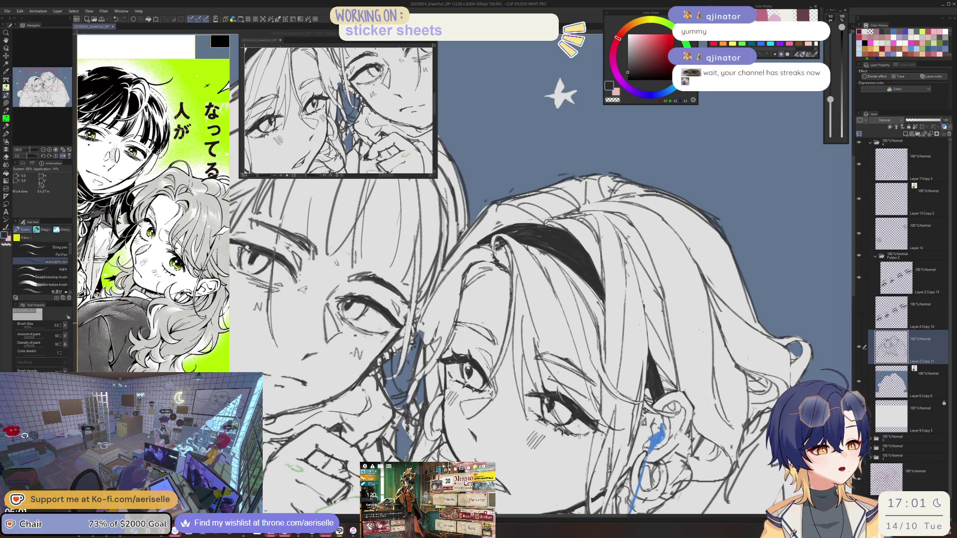
pyautogui.moveTo(449, 275); pyautogui.dragTo(414, 328)
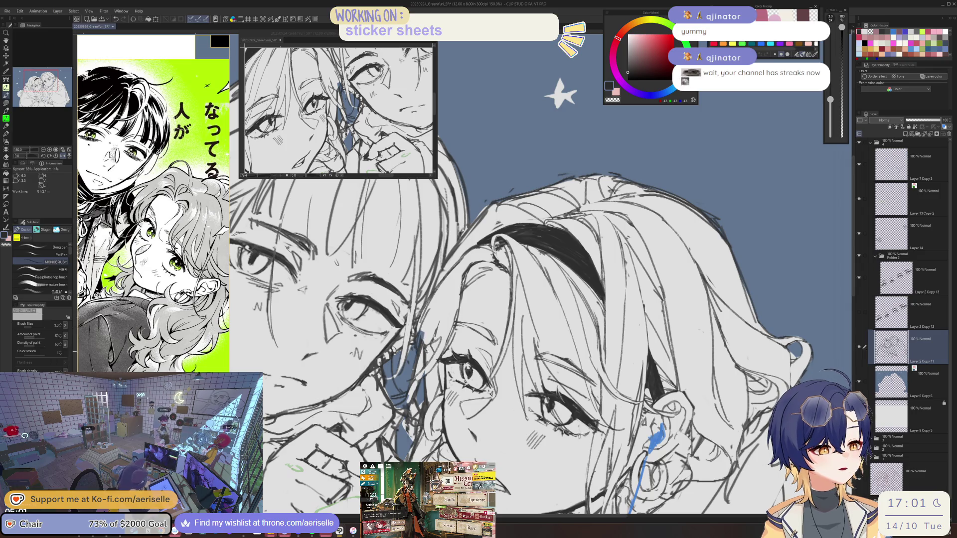
pyautogui.press('e')
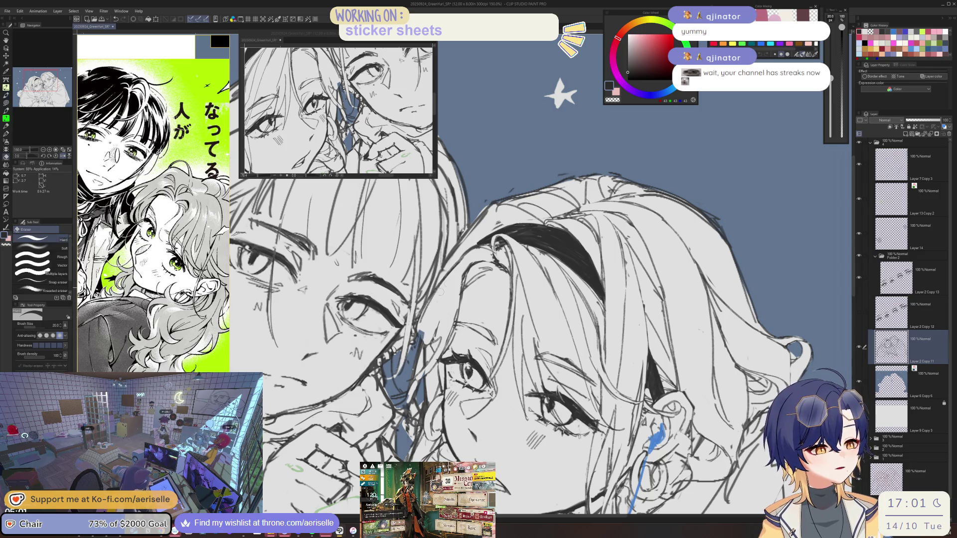
pyautogui.press('p')
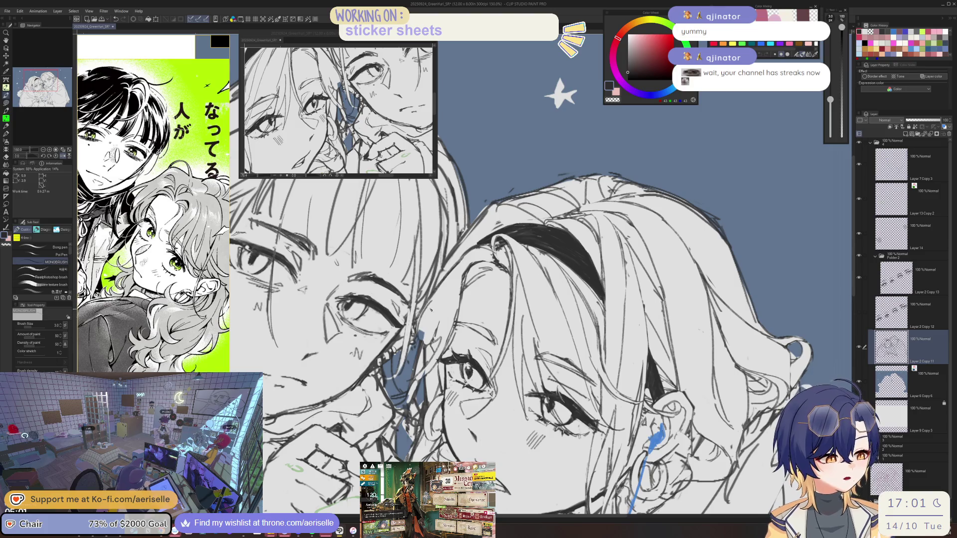
pyautogui.press('e')
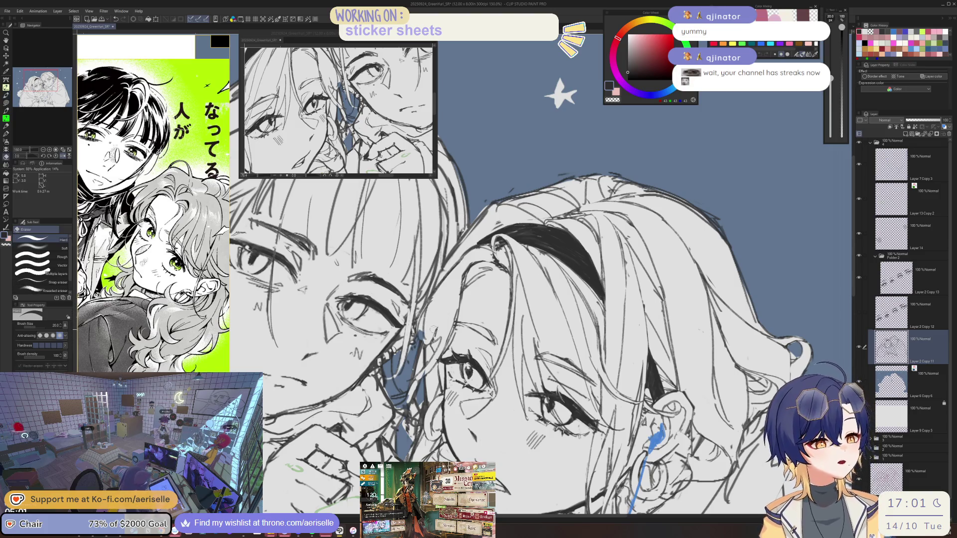
pyautogui.press('p')
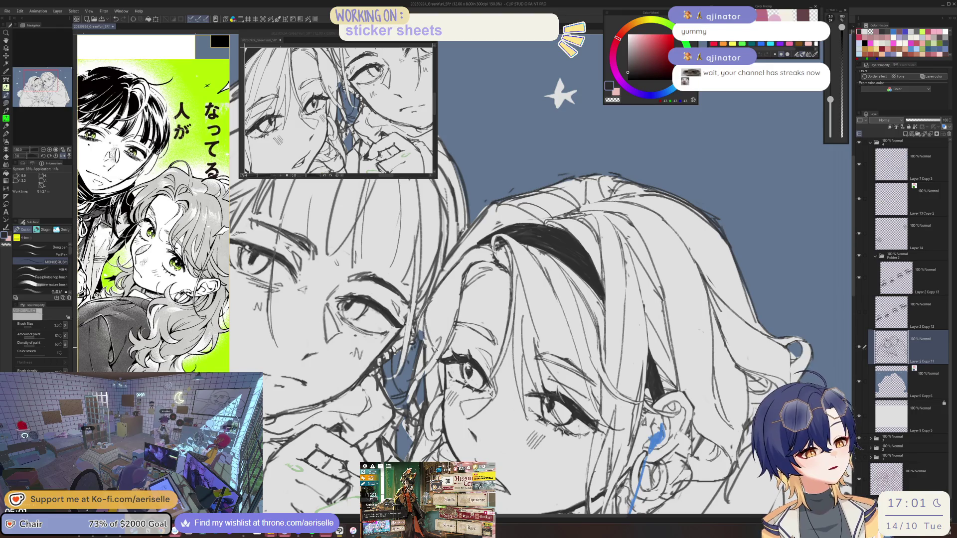
# - Redraw the hair-edge line slightly higher and erase stray pencil lines around the hair
pyautogui.moveTo(465, 256); pyautogui.dragTo(446, 324)
pyautogui.hotkey('ctrl', 'z')
pyautogui.moveTo(479, 247); pyautogui.dragTo(453, 308)
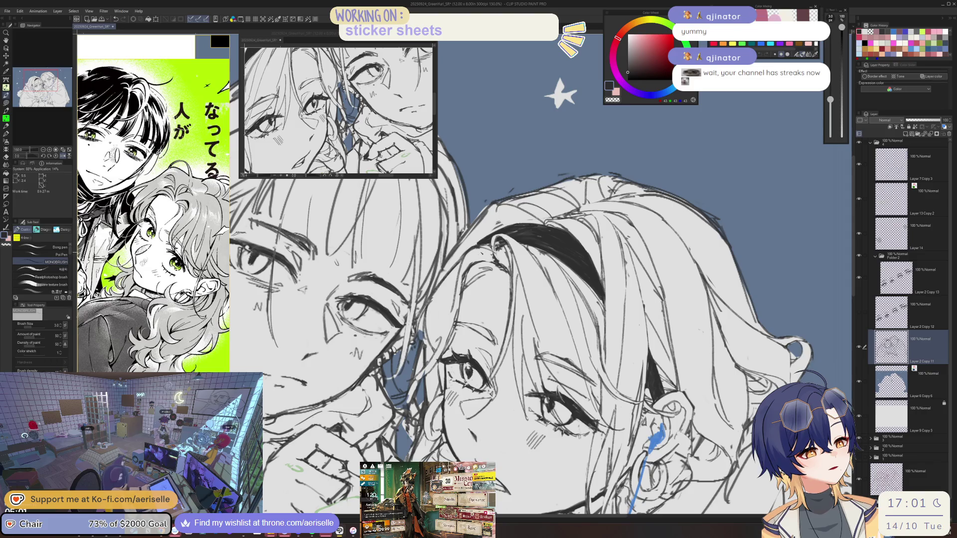
pyautogui.press('e')
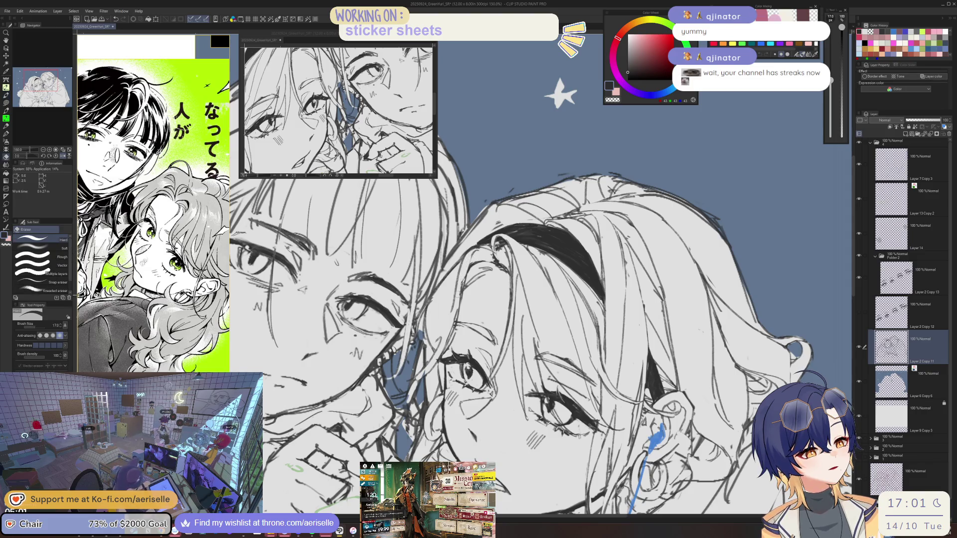
pyautogui.moveTo(463, 277); pyautogui.dragTo(445, 339)
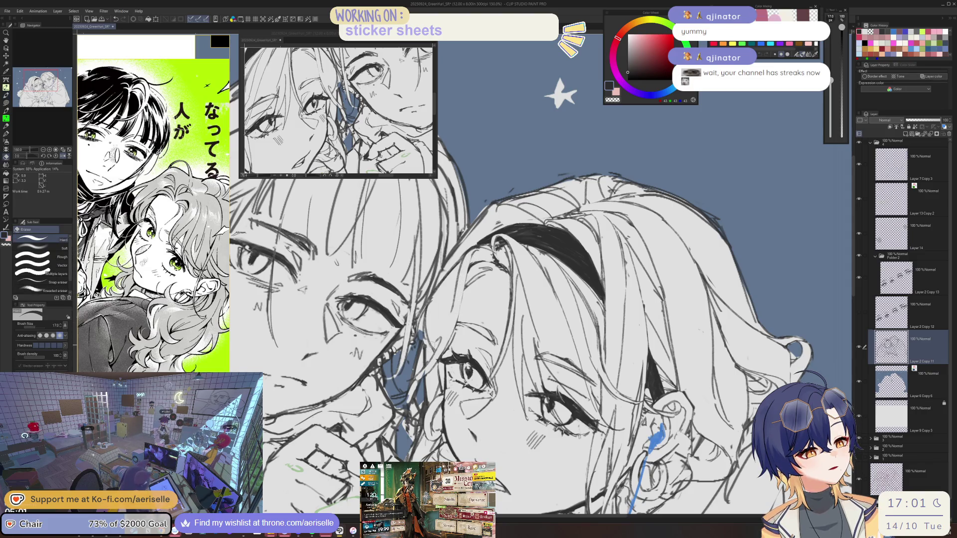
pyautogui.press('p')
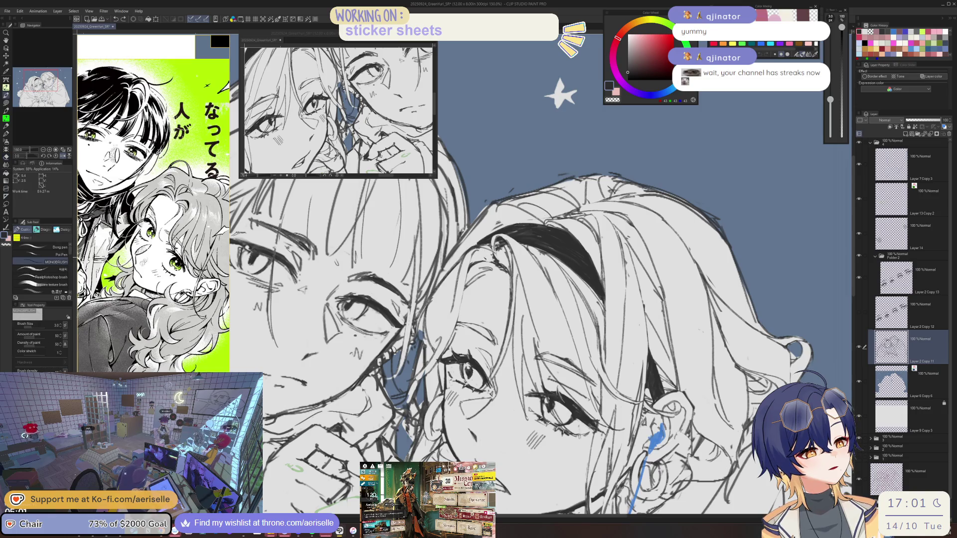
# - Finish touches with the view at -45°, reset rotation upright and save with Ctrl+S
pyautogui.press('-')
pyautogui.press('-')
pyautogui.press('-')
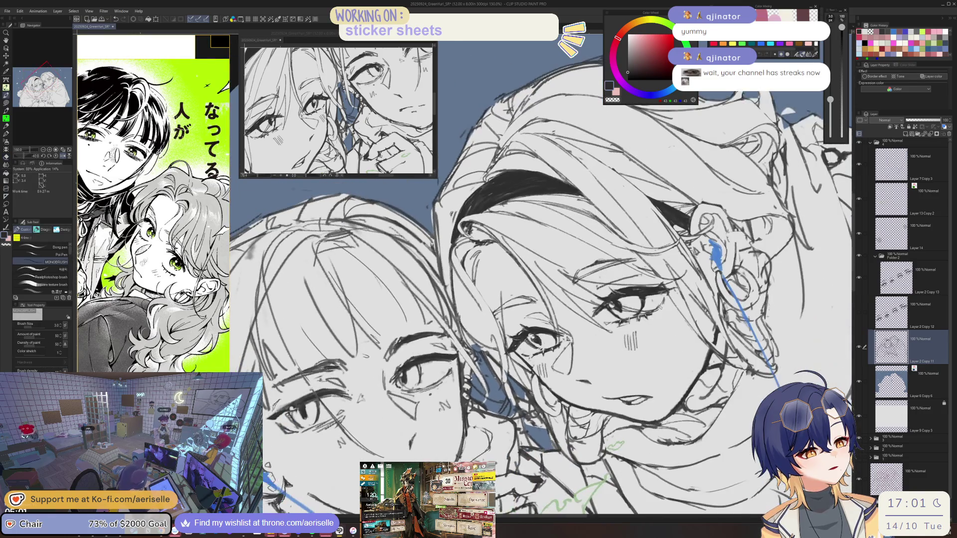
pyautogui.scroll(3, 487, 367)
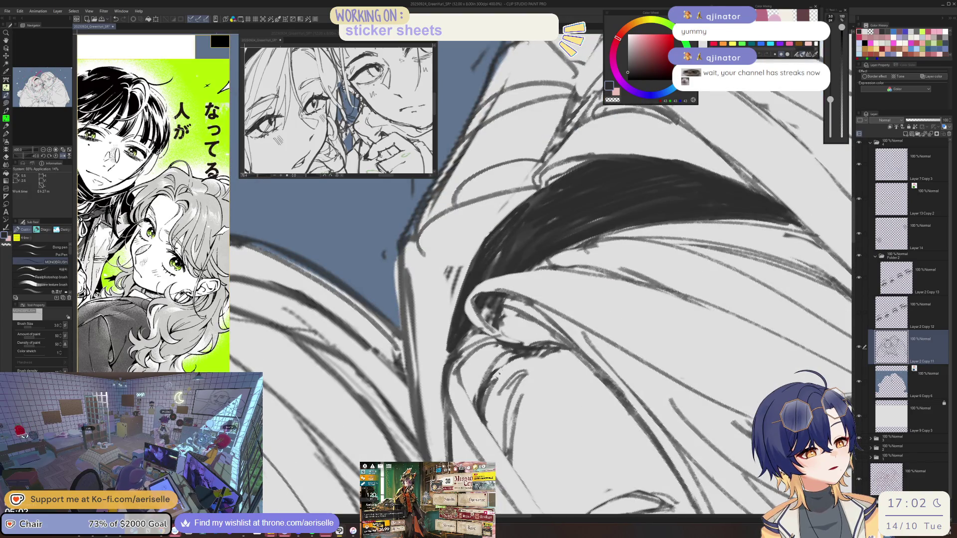
pyautogui.press('e')
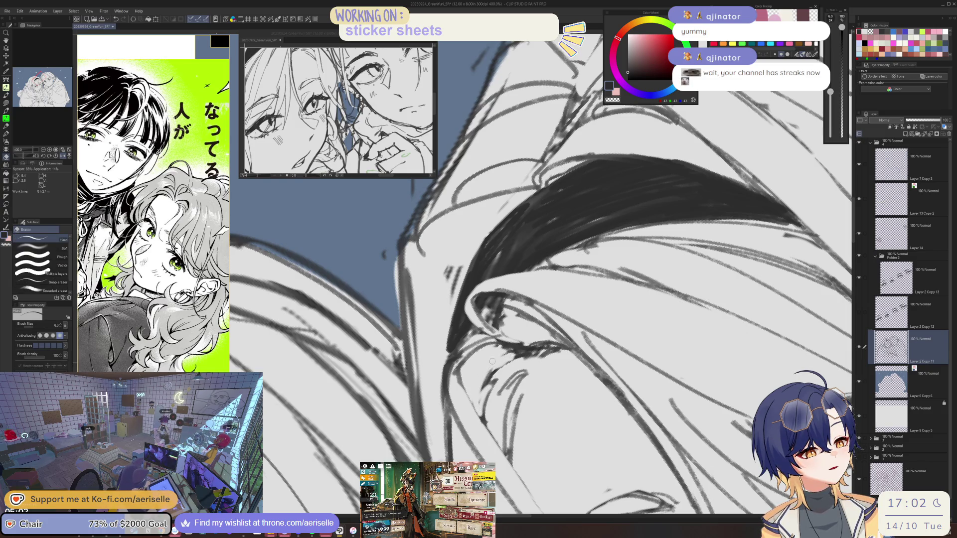
pyautogui.press('p')
pyautogui.scroll(-3, 572, 246)
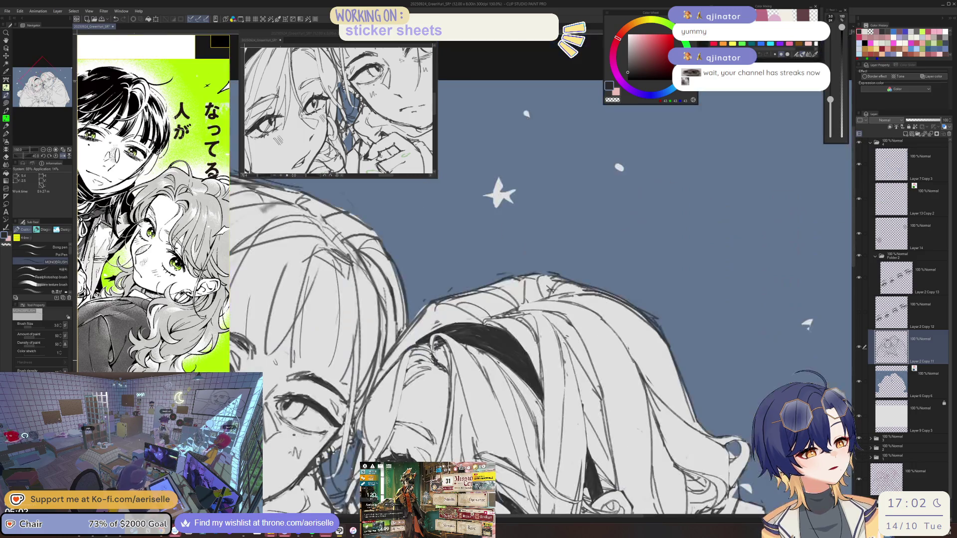
pyautogui.hotkey('ctrl', '@')
pyautogui.hotkey('ctrl', 's')
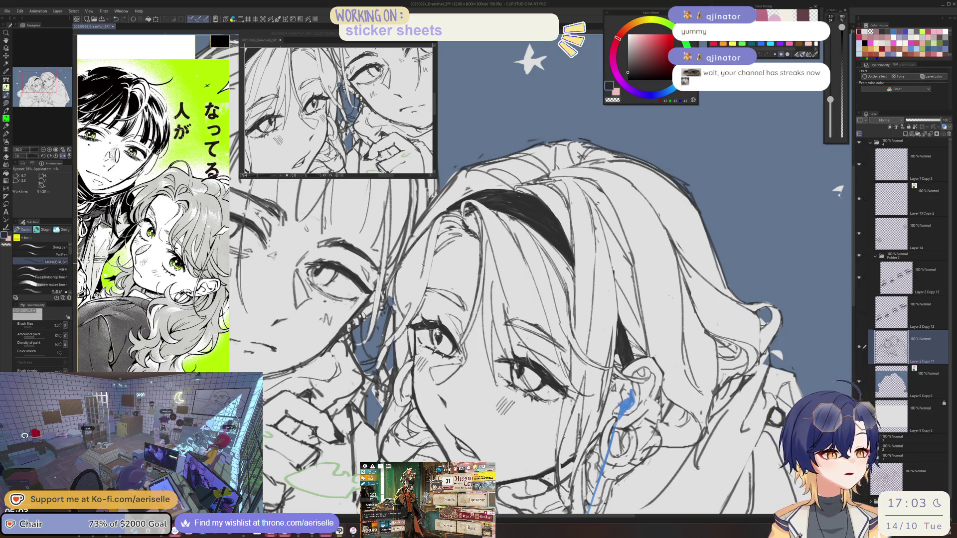
pyautogui.hotkey('ctrl', '+')
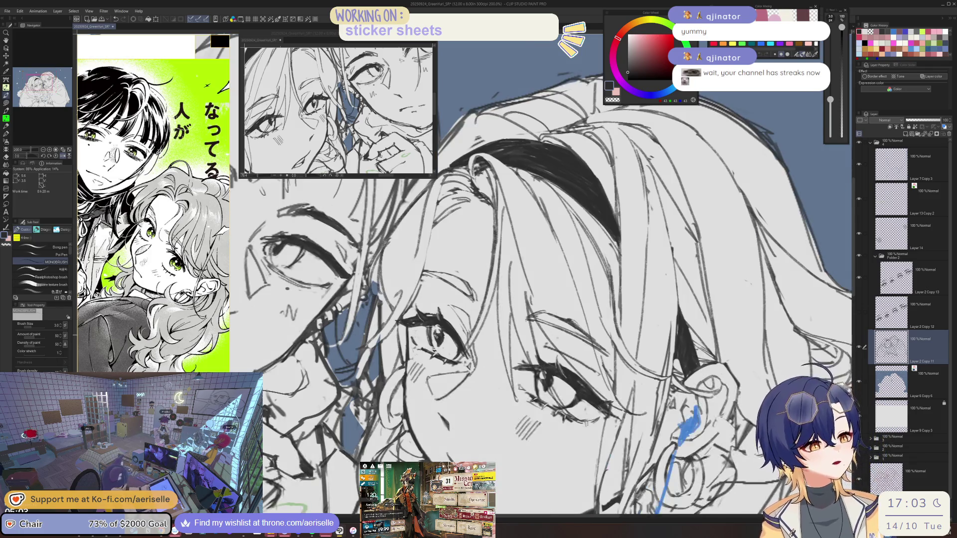
# - Alternate pen and eraser, enlarging the eraser to size 12 then shrinking it to 10
pyautogui.press('e')
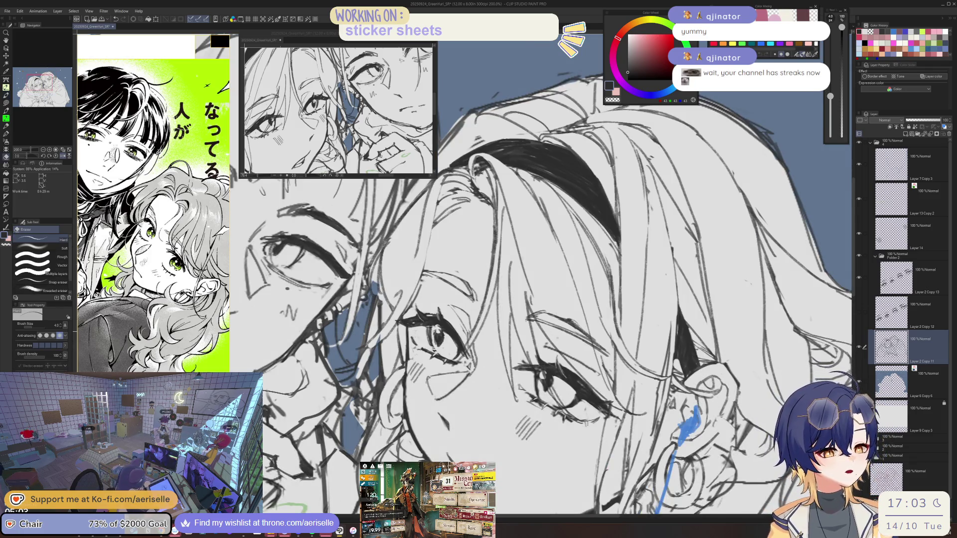
pyautogui.press(']')
pyautogui.press(']')
pyautogui.press(']')
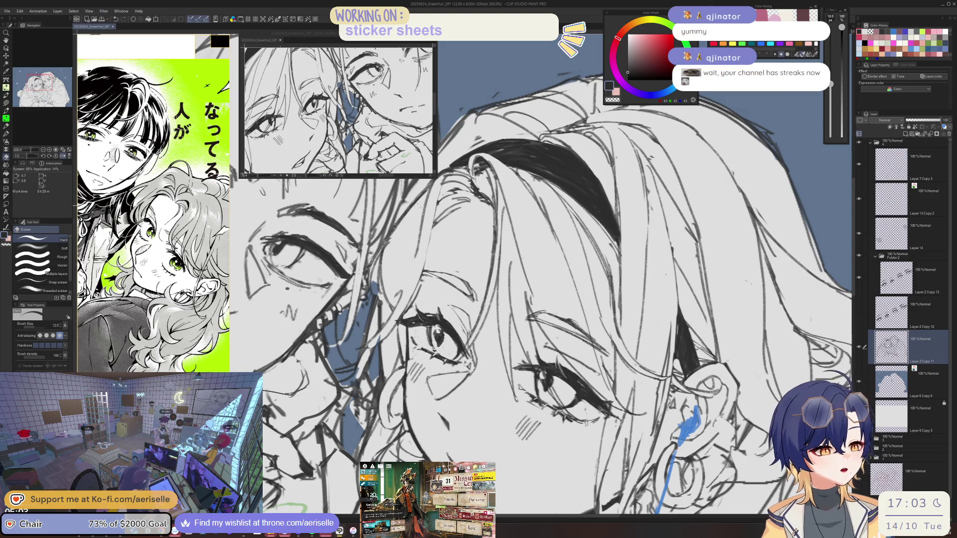
pyautogui.press('p')
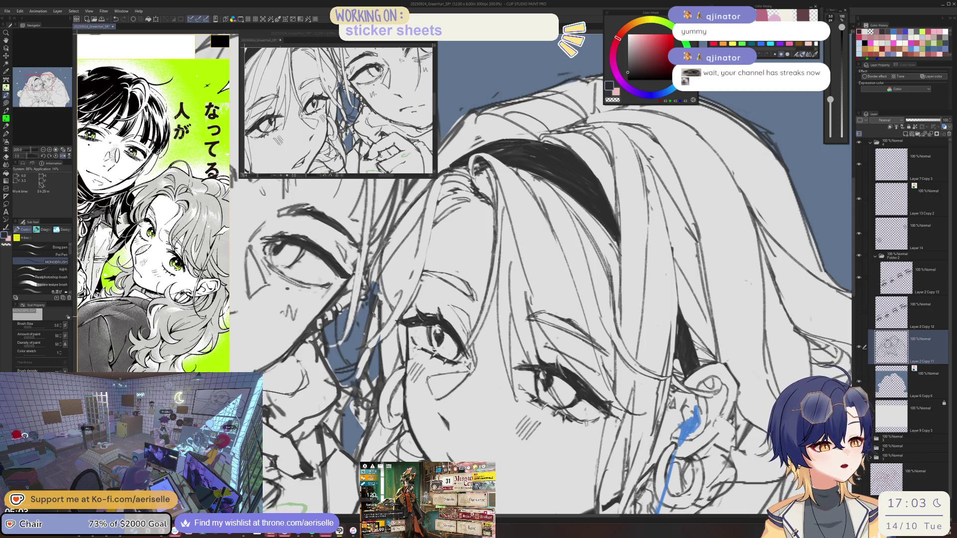
pyautogui.press('e')
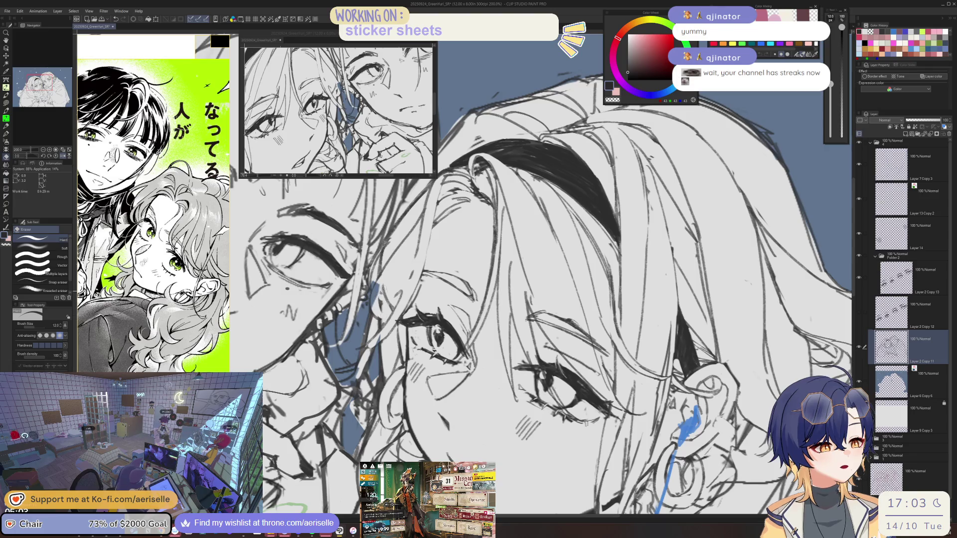
pyautogui.press('p')
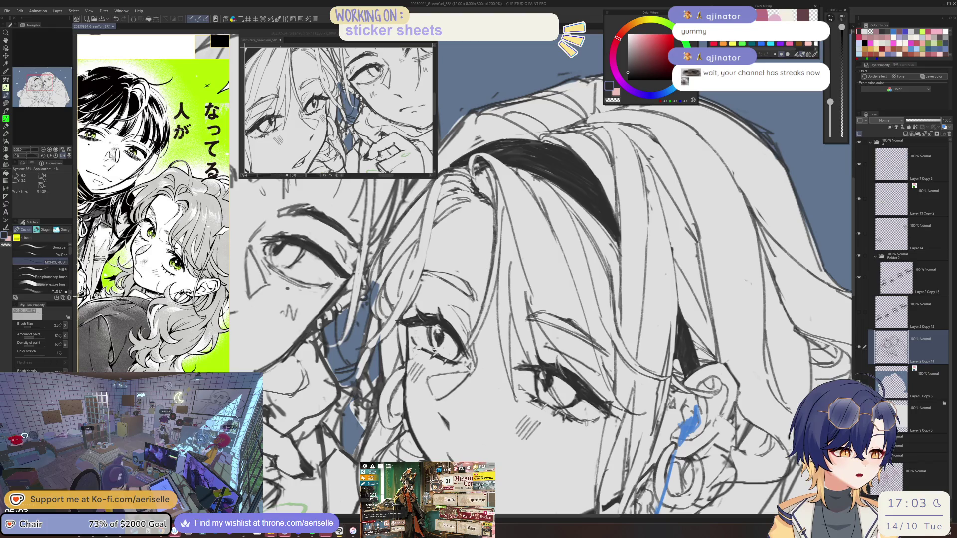
pyautogui.press('e')
pyautogui.press('[')
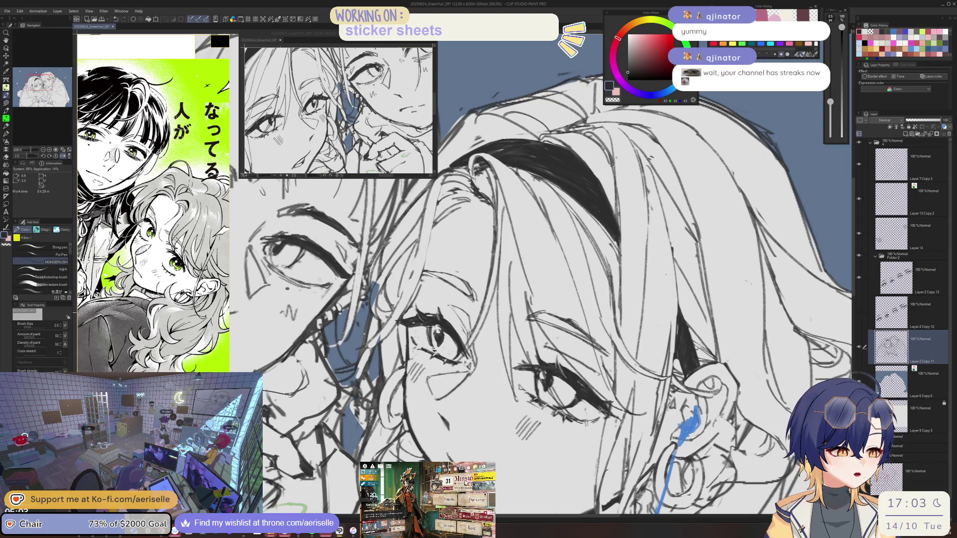
pyautogui.press('p')
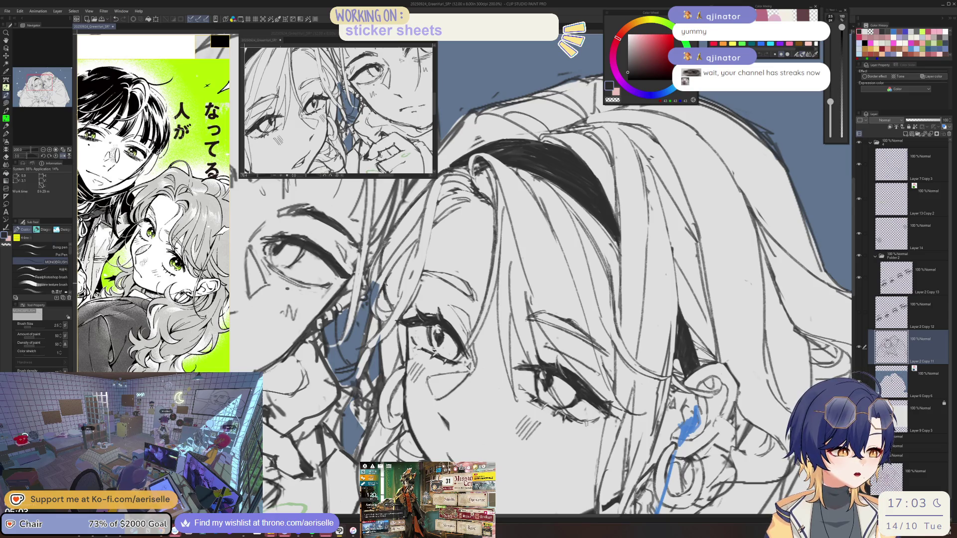
# - Mirror the canvas horizontally and rotate it so the faces sit upright, then zoom to 150%
pyautogui.moveTo(548, 299); pyautogui.dragTo(558, 316)
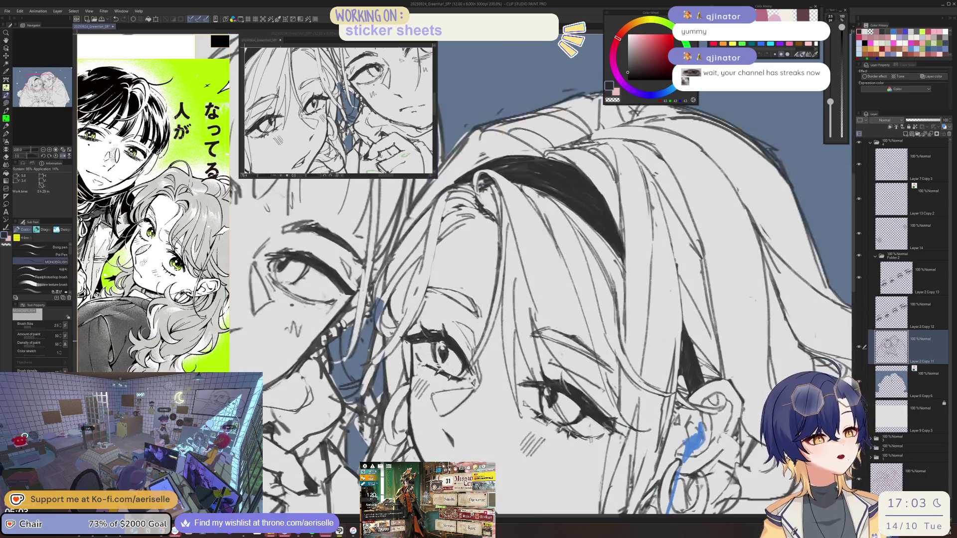
pyautogui.press('h')
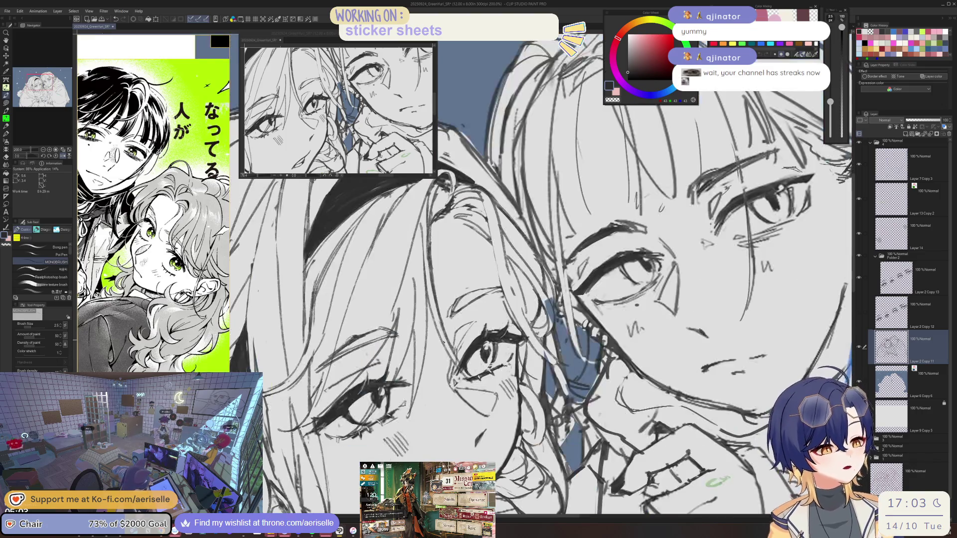
pyautogui.moveTo(548, 299); pyautogui.dragTo(573, 269)
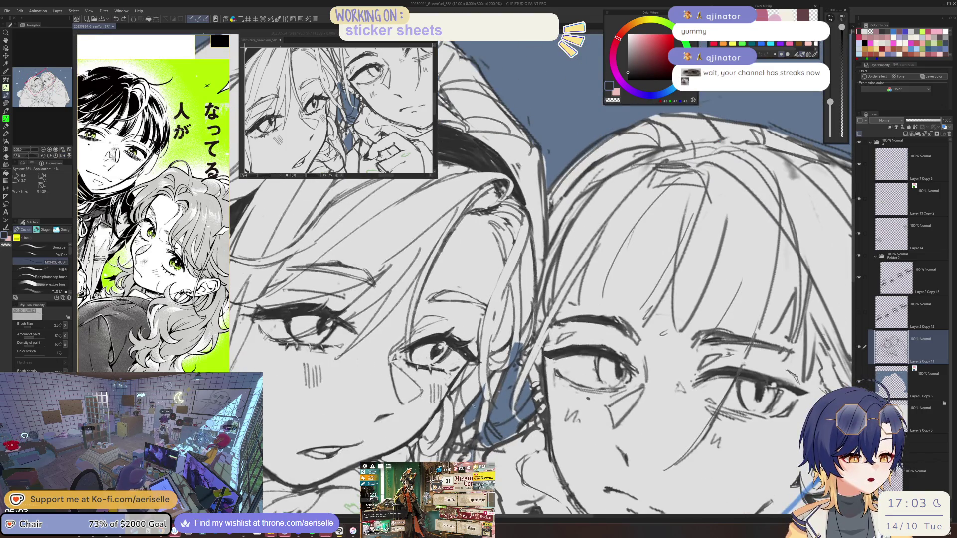
pyautogui.press('e')
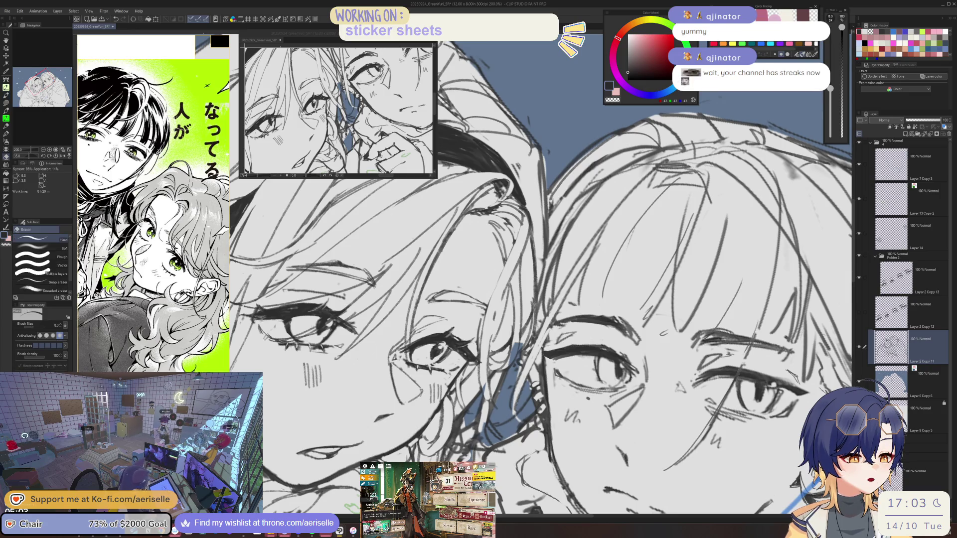
pyautogui.press('p')
pyautogui.hotkey('ctrl', 'alt', '0')
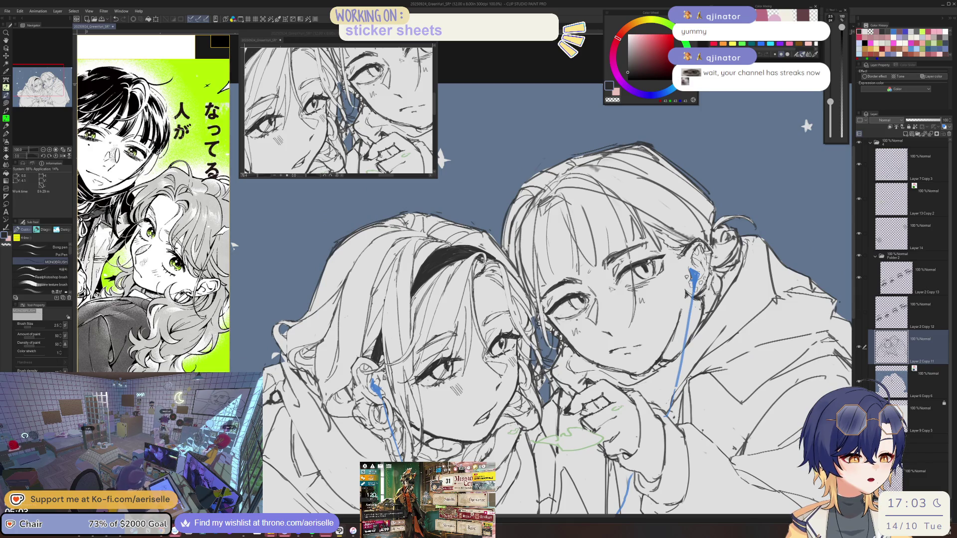
pyautogui.hotkey('ctrl', '+')
# - Enlarge the eraser to size 120 and tilt the view slightly to check the faces
pyautogui.press('e')
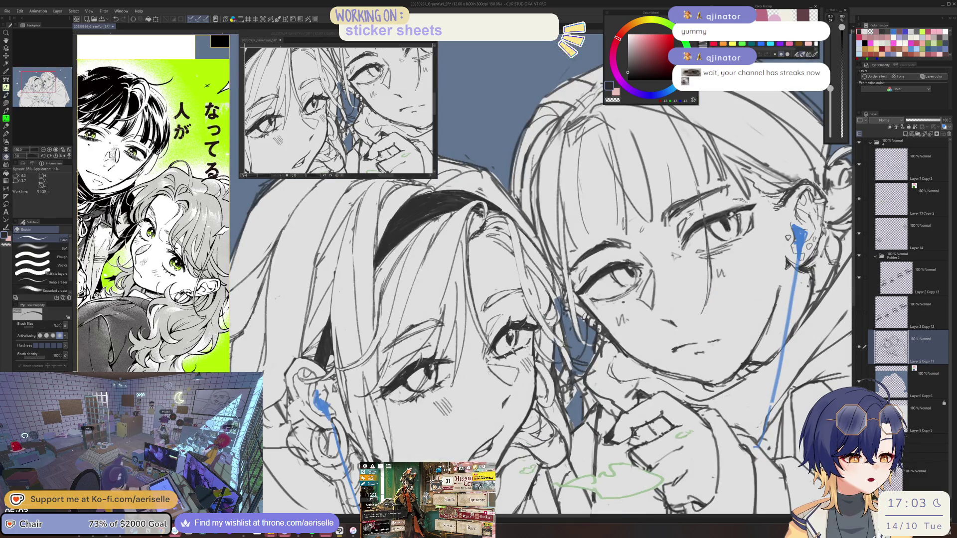
pyautogui.press('p')
pyautogui.press('e')
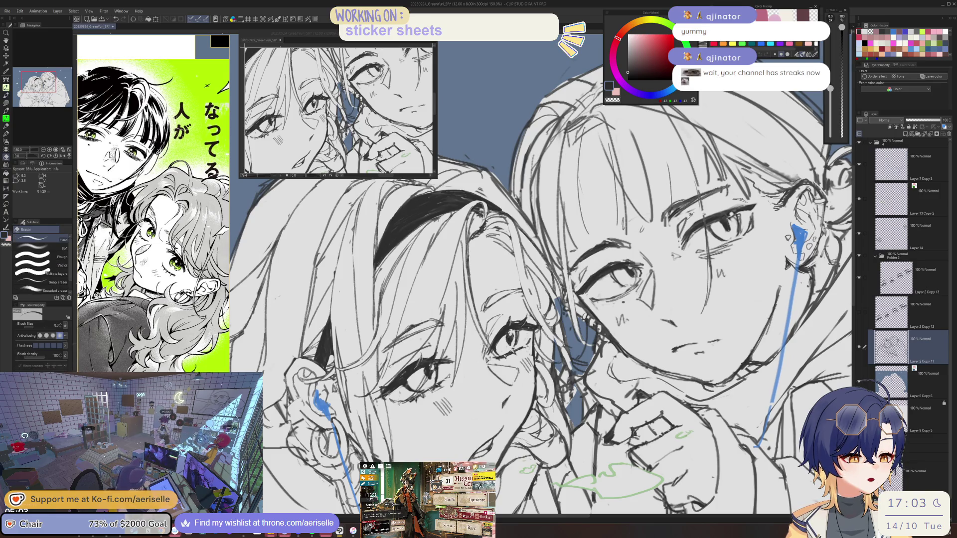
pyautogui.press(']')
pyautogui.press(']')
pyautogui.press('p')
pyautogui.scroll(-3, 590, 390)
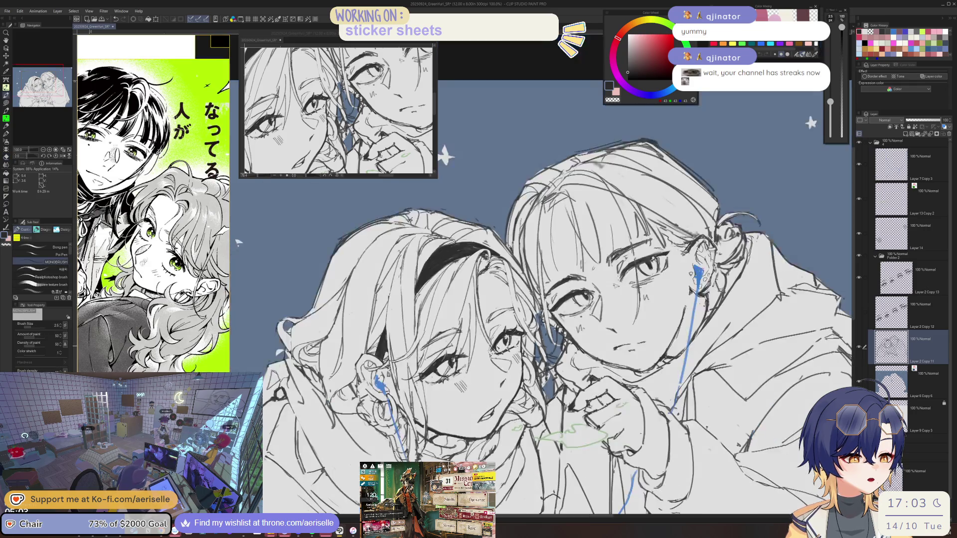
pyautogui.moveTo(589, 390)
pyautogui.mouseDown()
pyautogui.moveTo(596, 381)
pyautogui.moveTo(567, 396)
pyautogui.mouseUp()
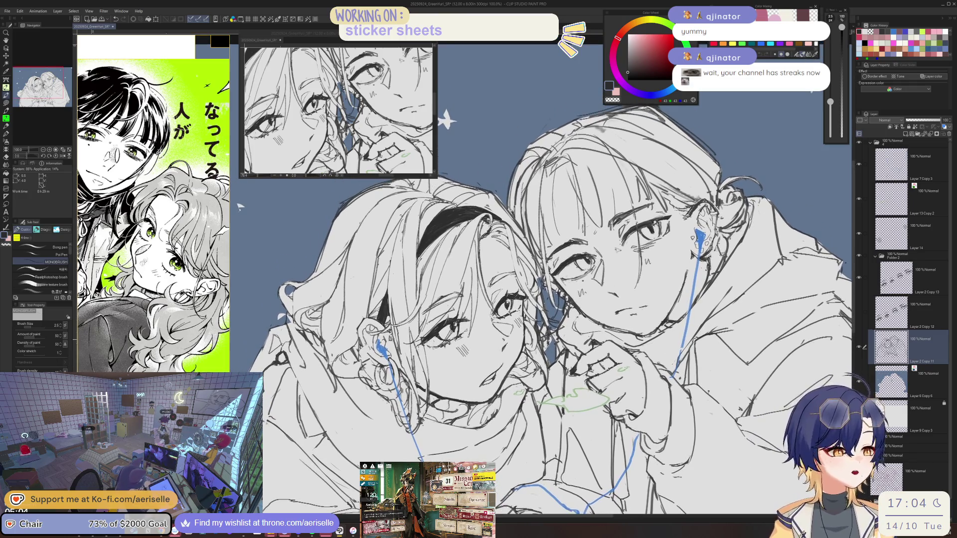
pyautogui.scroll(3, 567, 396)
# - Lasso the cheek strokes below the headband girl's eye and reshape them with Scale/Rotate
pyautogui.press('m')
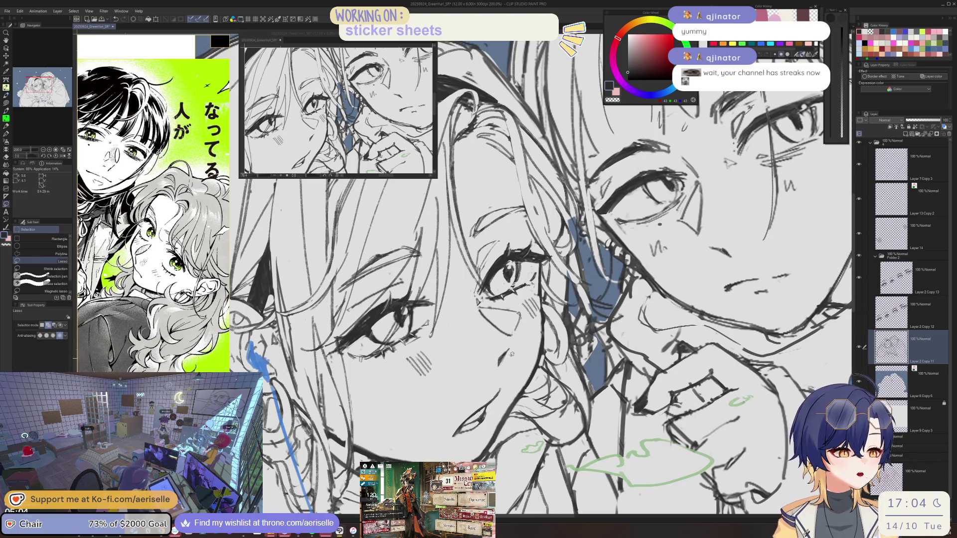
pyautogui.moveTo(509, 343)
pyautogui.mouseDown()
pyautogui.moveTo(514, 367)
pyautogui.moveTo(501, 341)
pyautogui.mouseUp()
pyautogui.click(518, 385)
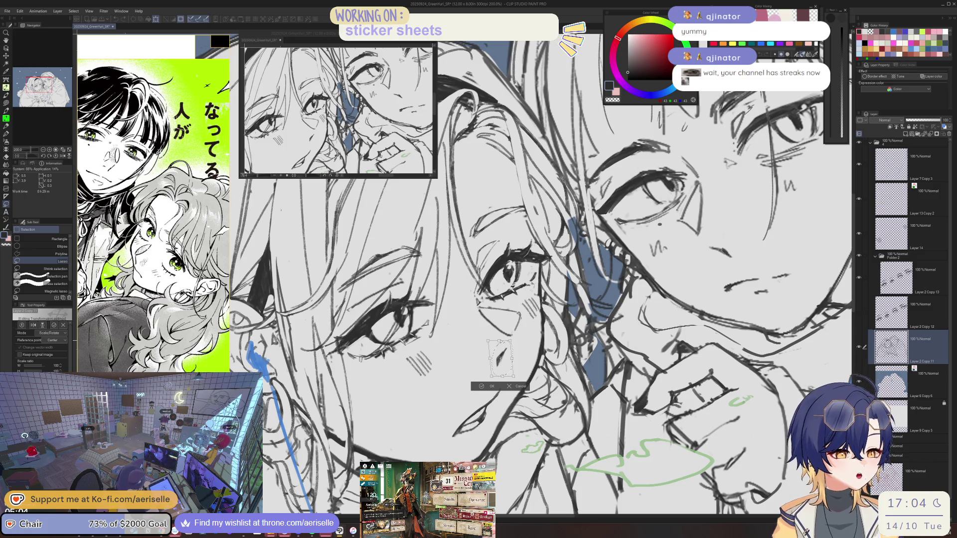
pyautogui.click(482, 386)
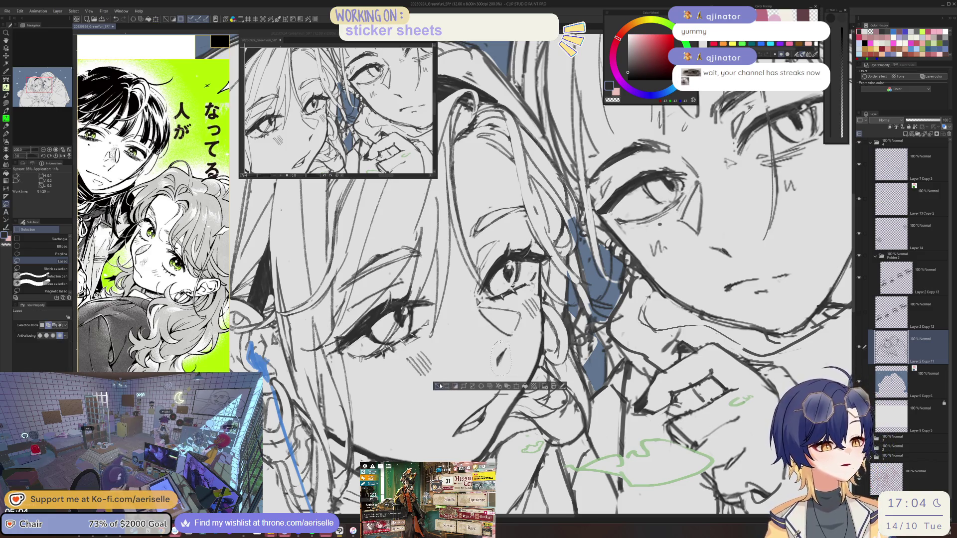
pyautogui.press('b')
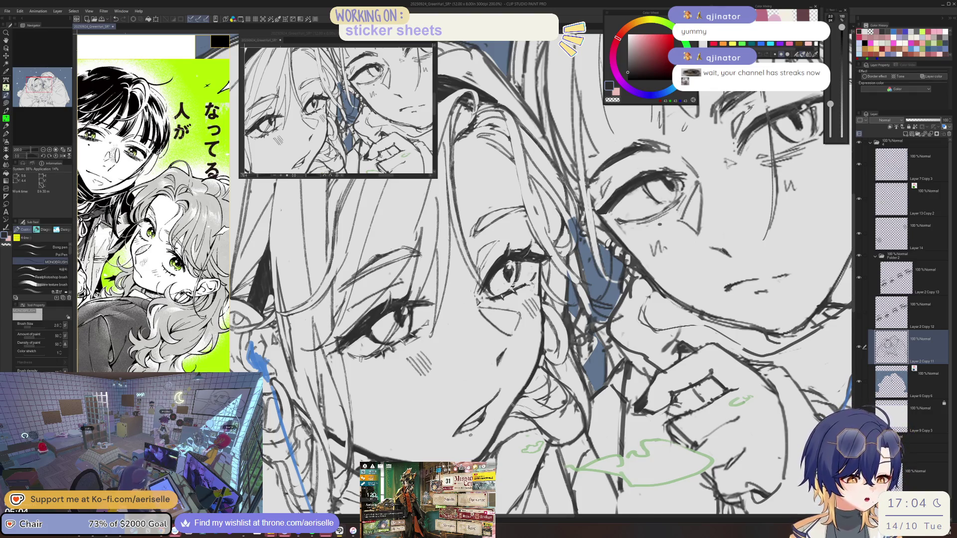
# - Recentre the view on both girls' heads and switch between eraser and pen
pyautogui.scroll(-2, 511, 404)
pyautogui.scroll(4, 676, 284)
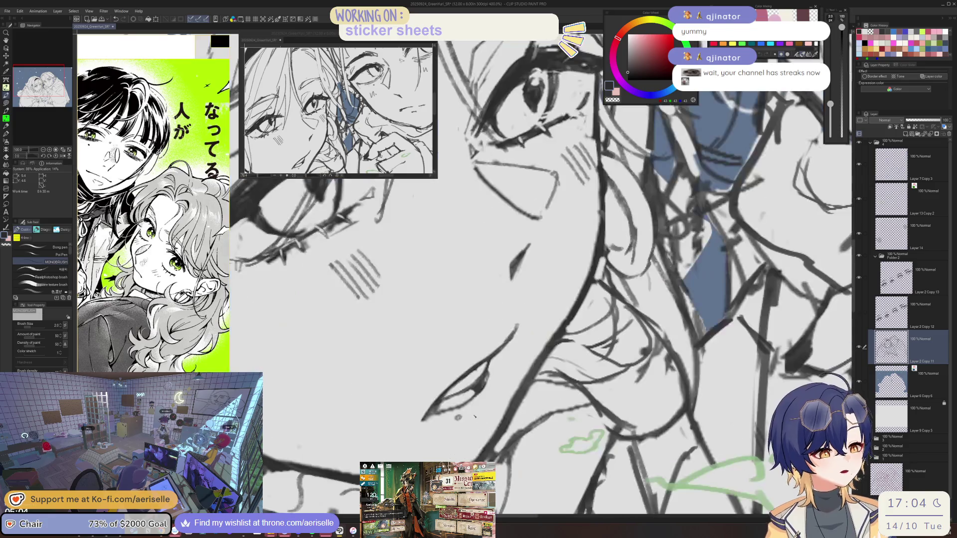
pyautogui.scroll(-3, 576, 314)
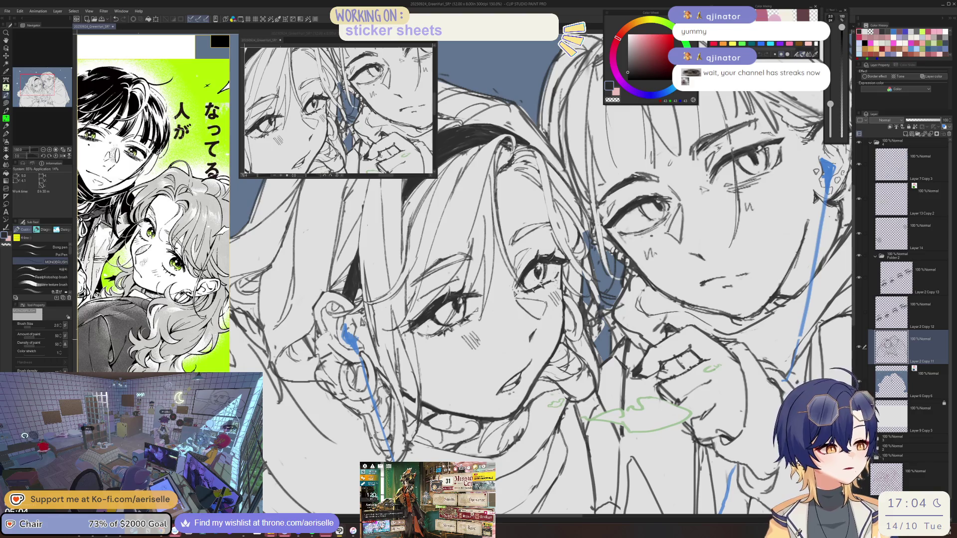
pyautogui.scroll(-1, 253, 227)
pyautogui.moveTo(253, 228); pyautogui.dragTo(247, 269)
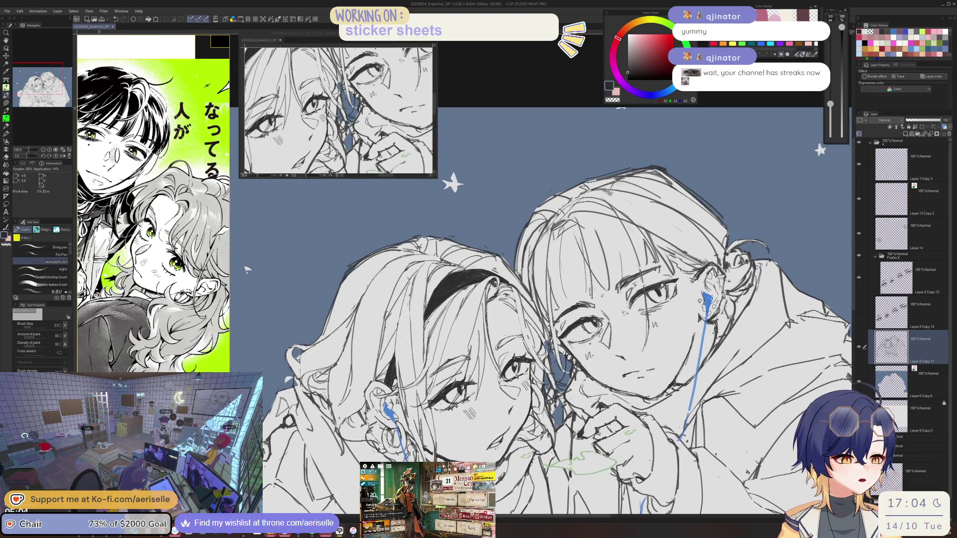
pyautogui.scroll(4, 458, 394)
pyautogui.press('e')
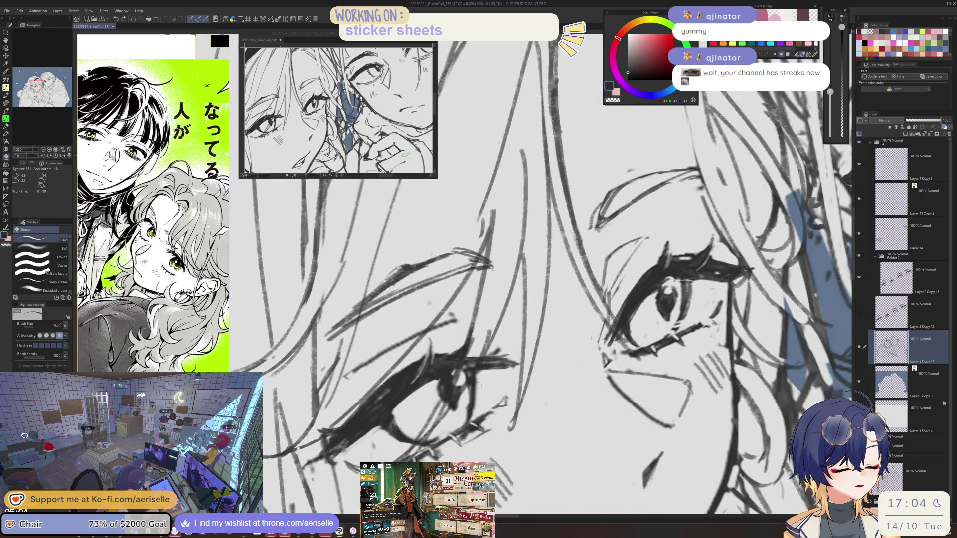
pyautogui.scroll(-4, 458, 388)
pyautogui.scroll(2, 483, 381)
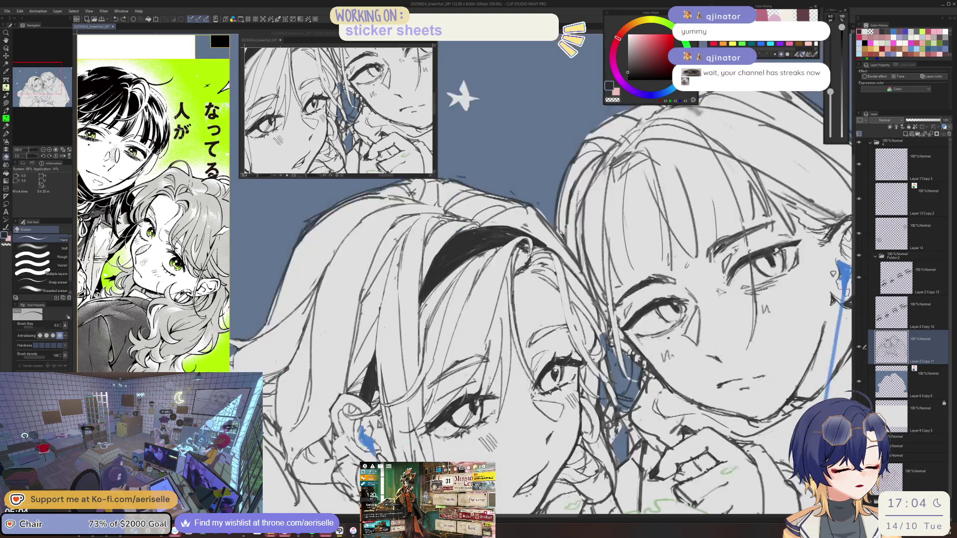
pyautogui.press('p')
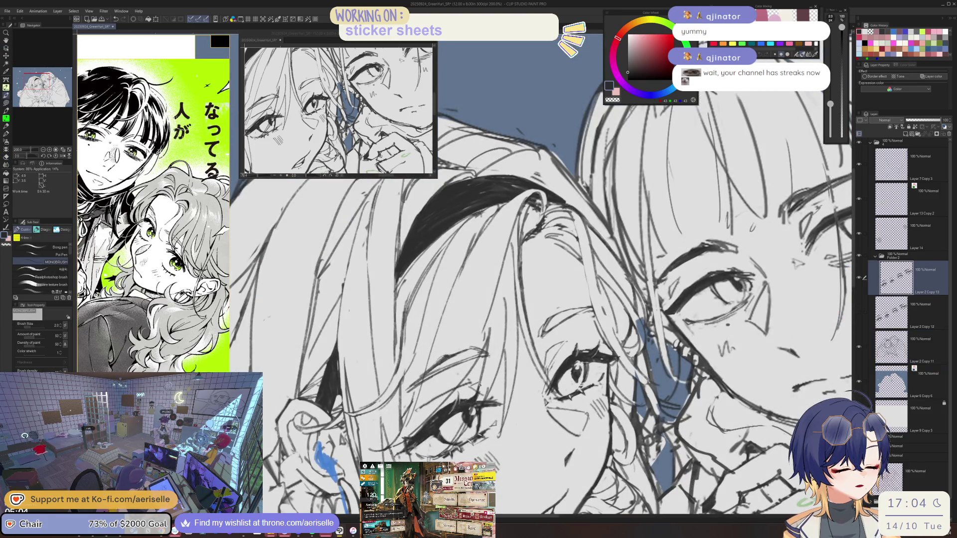
# - Save the line art drawing with Ctrl+S
pyautogui.hotkey('ctrl', 's')
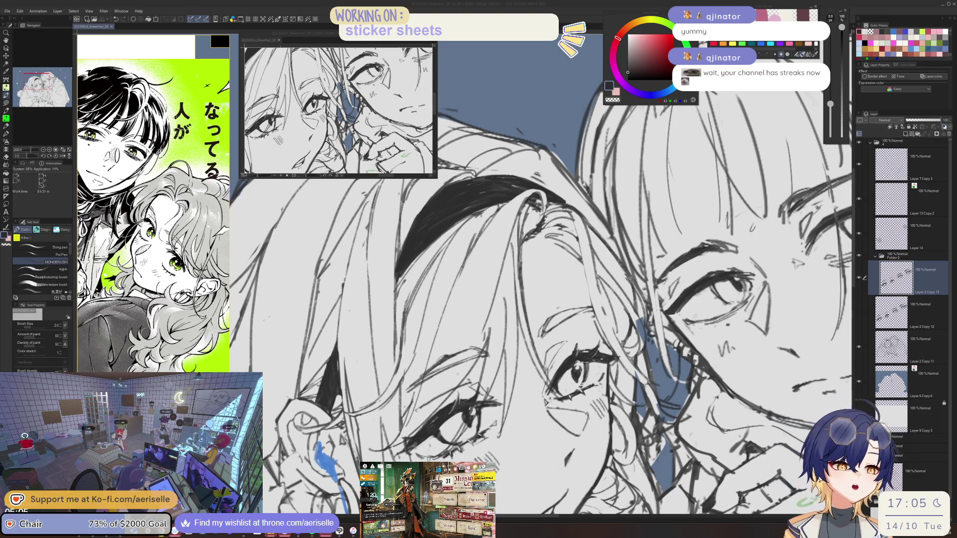
# - Make Layer 2 Copy 11 the working layer and flip the canvas horizontally at 200% zoom
pyautogui.click(505, 352)
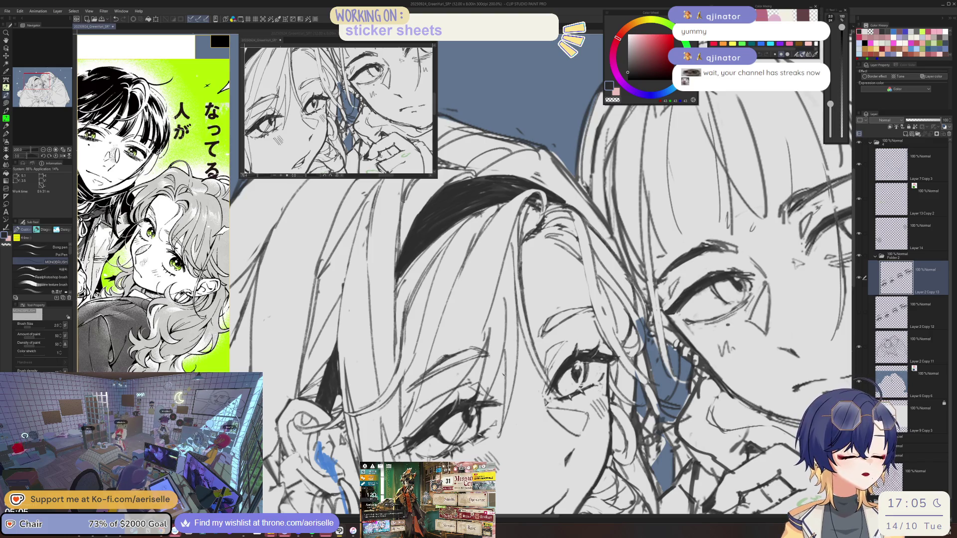
pyautogui.hotkey('ctrl', 'alt', '0')
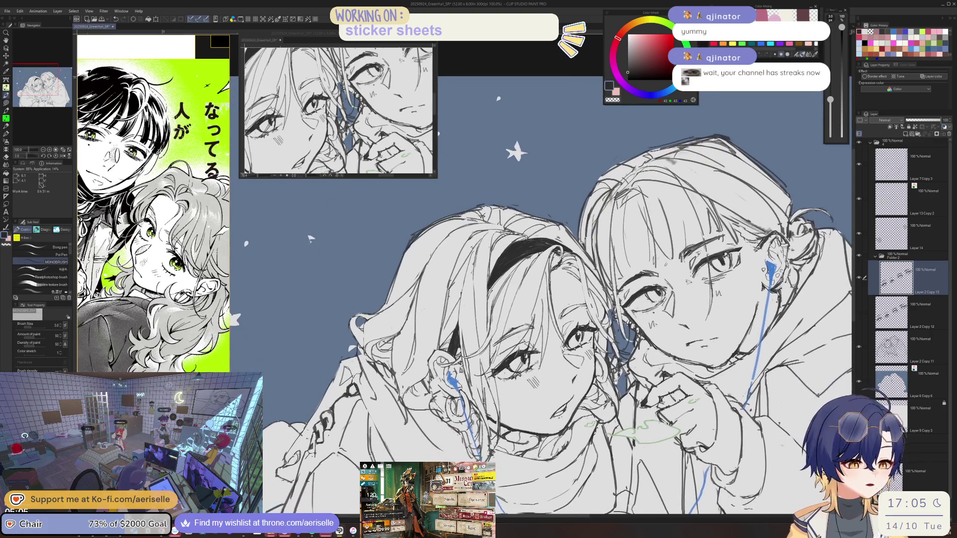
pyautogui.hotkey('ctrl', '-')
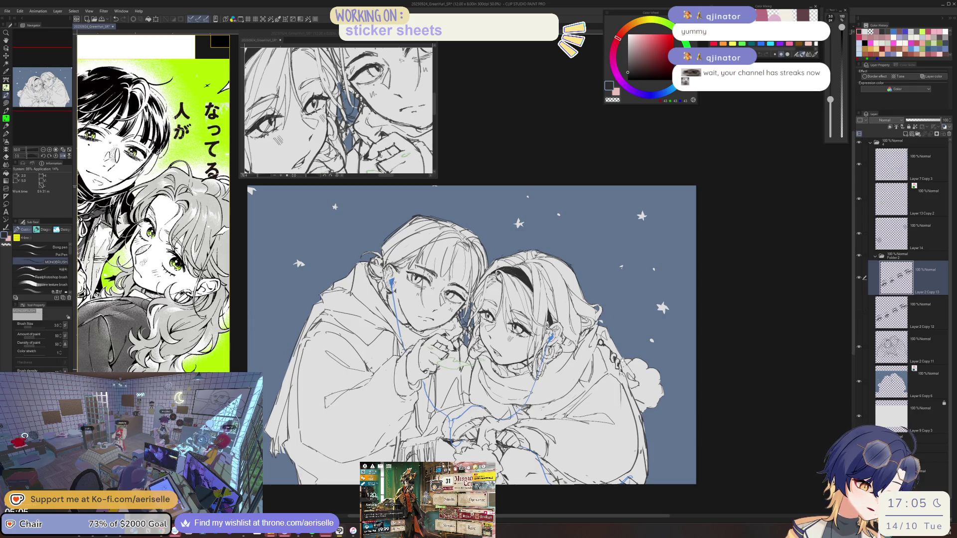
pyautogui.hotkey('ctrl', '+')
pyautogui.hotkey('ctrl', '+')
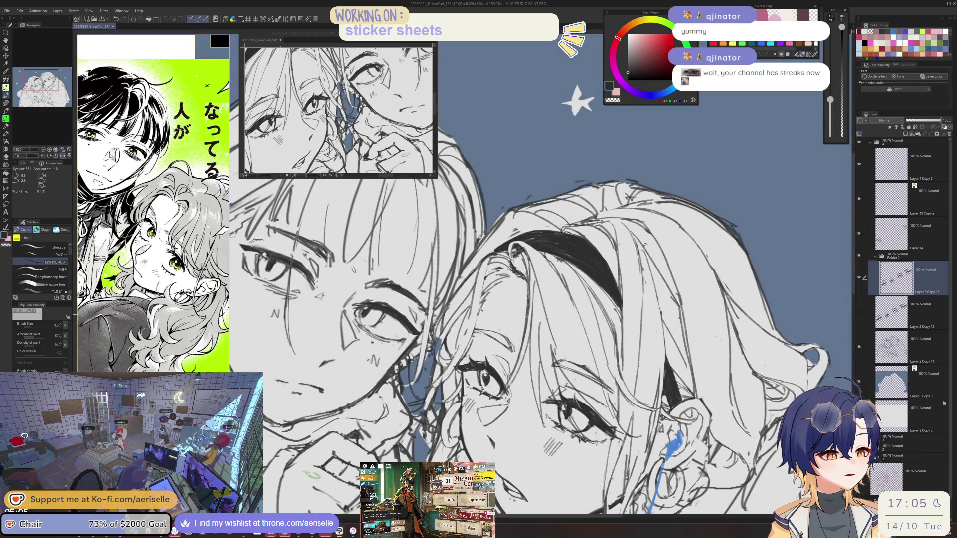
pyautogui.hotkey('ctrl', '-')
pyautogui.hotkey('ctrl', '-')
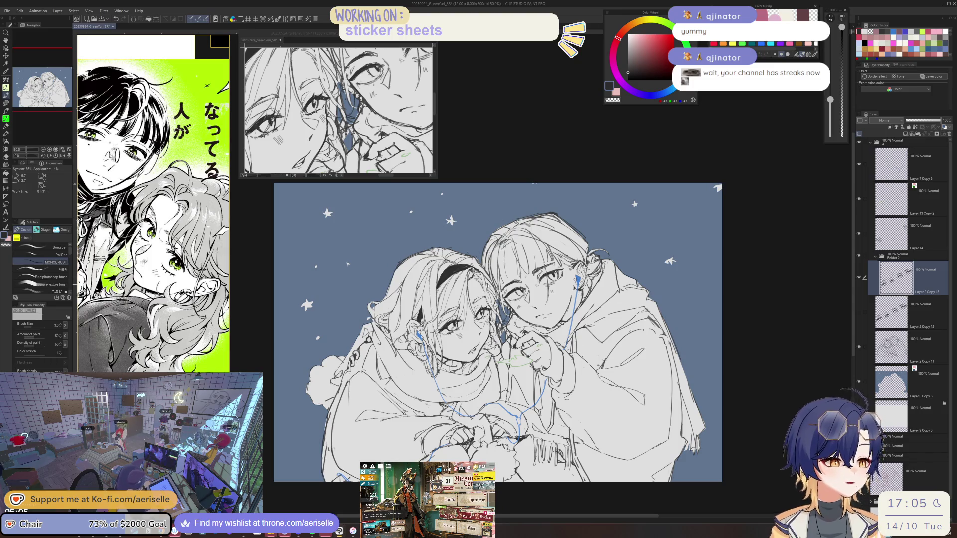
pyautogui.hotkey('ctrl', '+')
pyautogui.press('e')
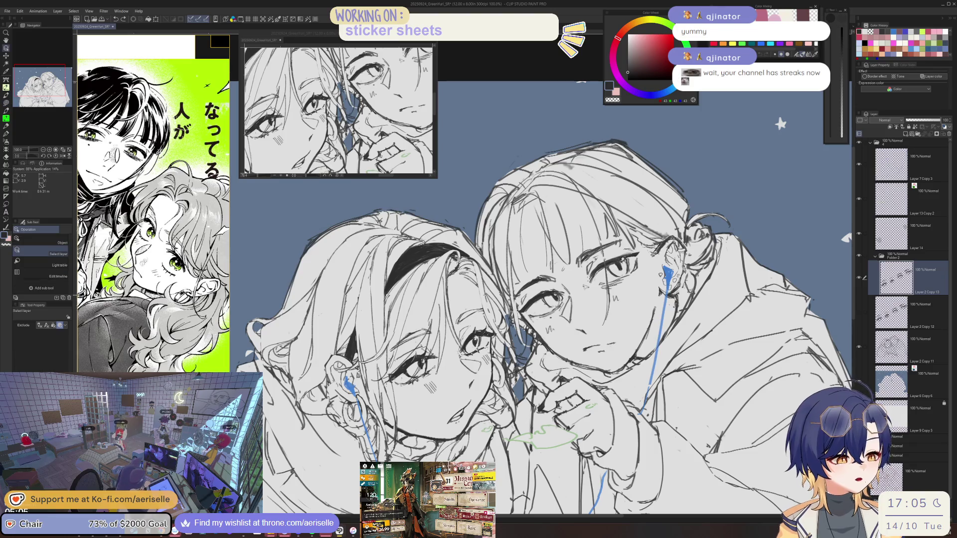
pyautogui.keyDown('ctrl'); pyautogui.keyDown('shift'); pyautogui.click(481, 298); pyautogui.keyUp('shift'); pyautogui.keyUp('ctrl')
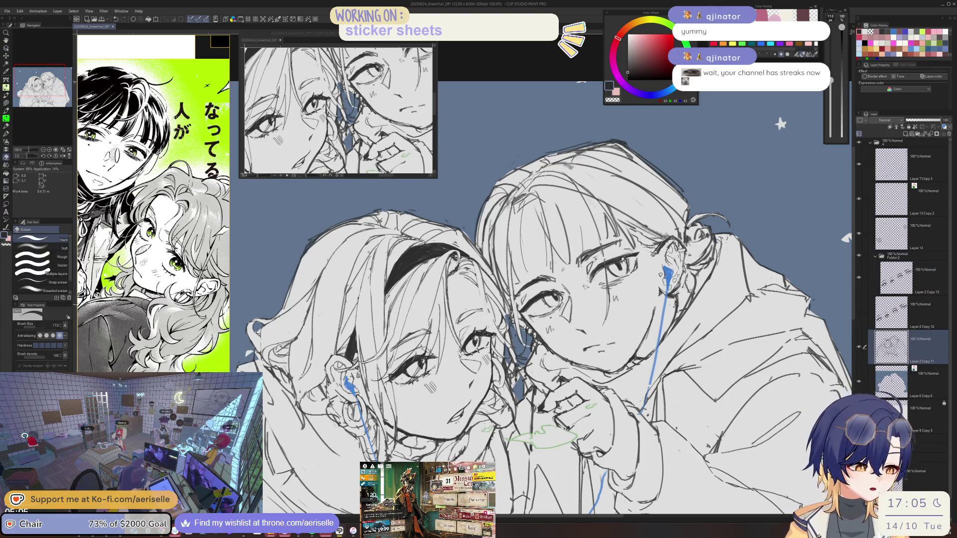
pyautogui.press('h')
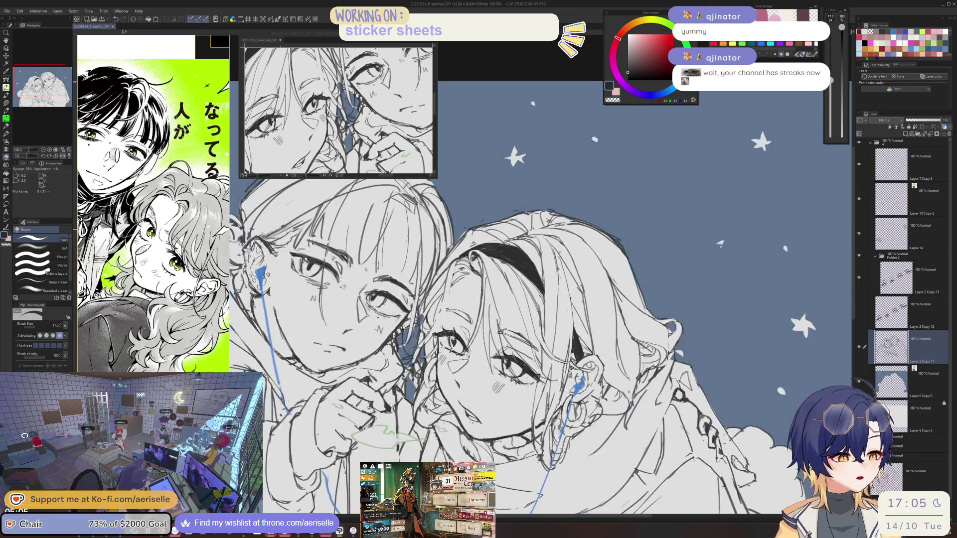
pyautogui.hotkey('ctrl', '+')
pyautogui.hotkey('ctrl', '+')
pyautogui.press('p')
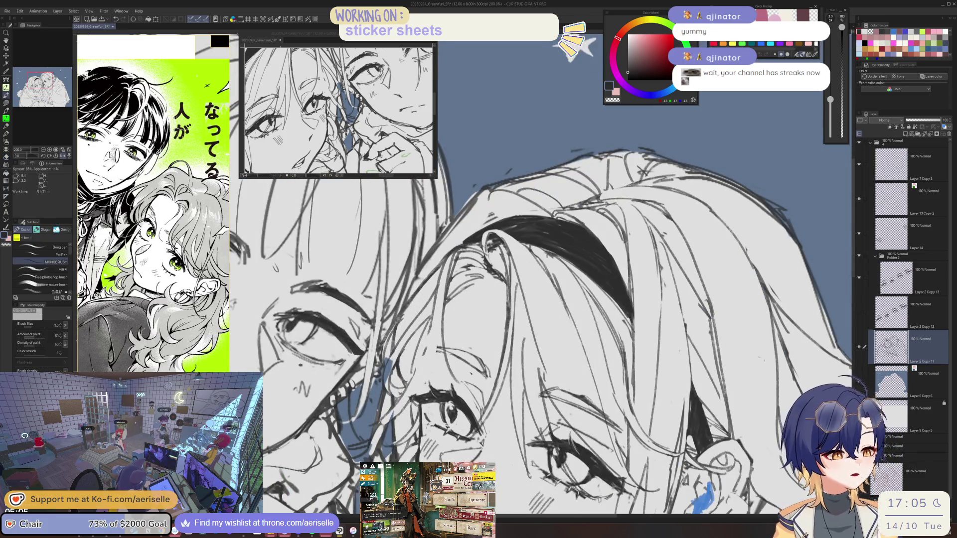
# - With the MONOBRUSH pen at size 2, redraw the sketch line more cleanly and add short strokes
pyautogui.press('[')
pyautogui.hotkey('ctrl', 'z')
pyautogui.moveTo(441, 251)
pyautogui.mouseDown()
pyautogui.moveTo(448, 326)
pyautogui.moveTo(436, 369)
pyautogui.mouseUp()
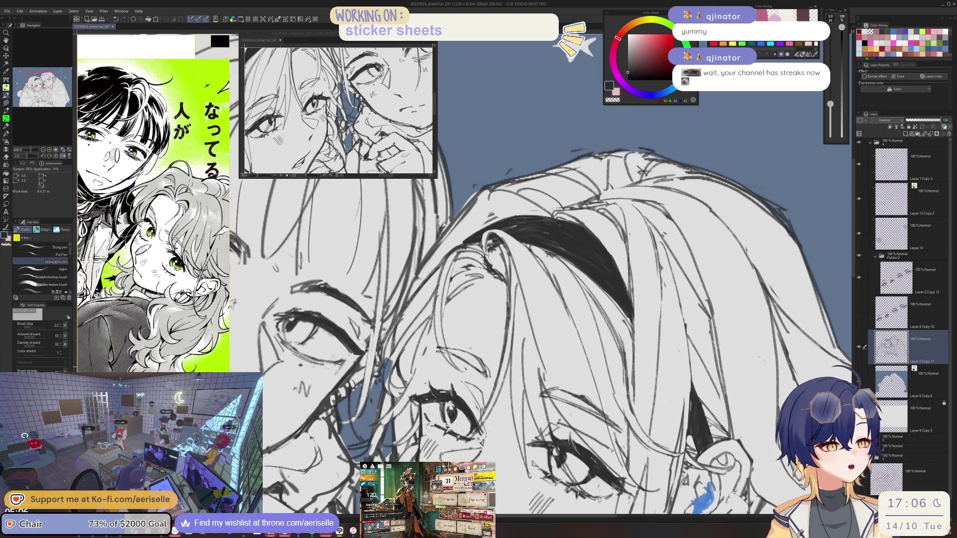
pyautogui.moveTo(443, 304)
pyautogui.mouseDown()
pyautogui.moveTo(451, 311)
pyautogui.moveTo(436, 374)
pyautogui.mouseUp()
pyautogui.hotkey('ctrl', 'z')
pyautogui.moveTo(431, 330); pyautogui.dragTo(421, 390)
pyautogui.hotkey('ctrl', '-')
pyautogui.press('e')
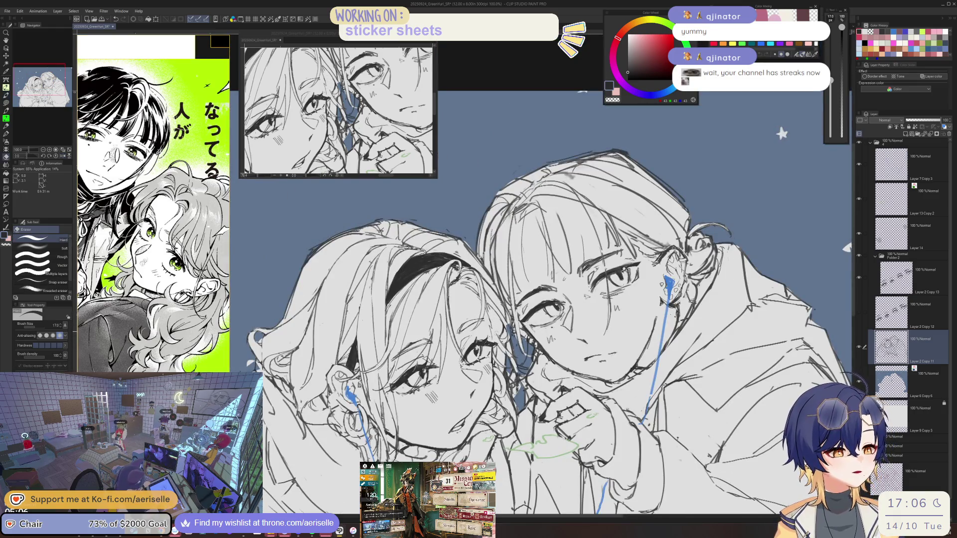
pyautogui.press('p')
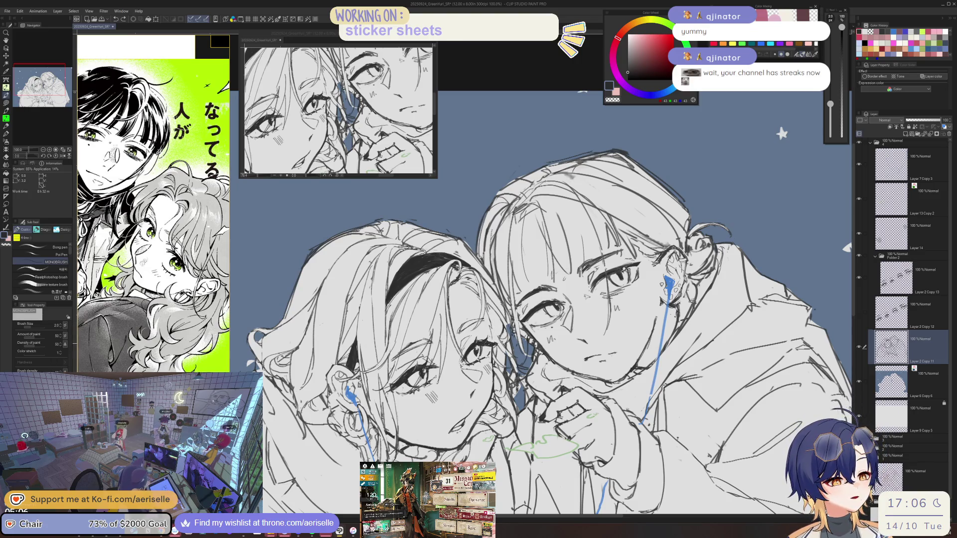
# - Draw a dark line and short hatching strokes beside the bangs girl's ear
pyautogui.scroll(1, 491, 343)
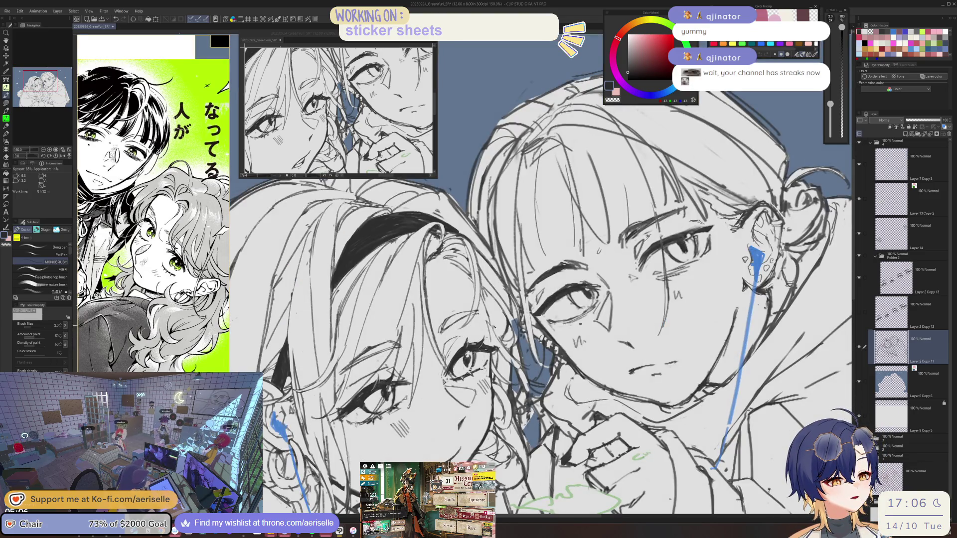
pyautogui.press('e')
pyautogui.press('p')
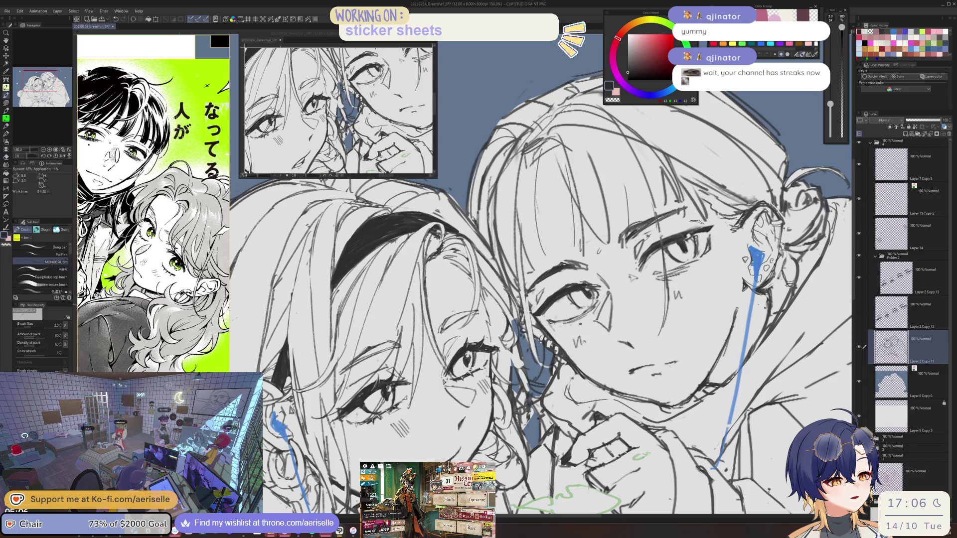
pyautogui.press('h')
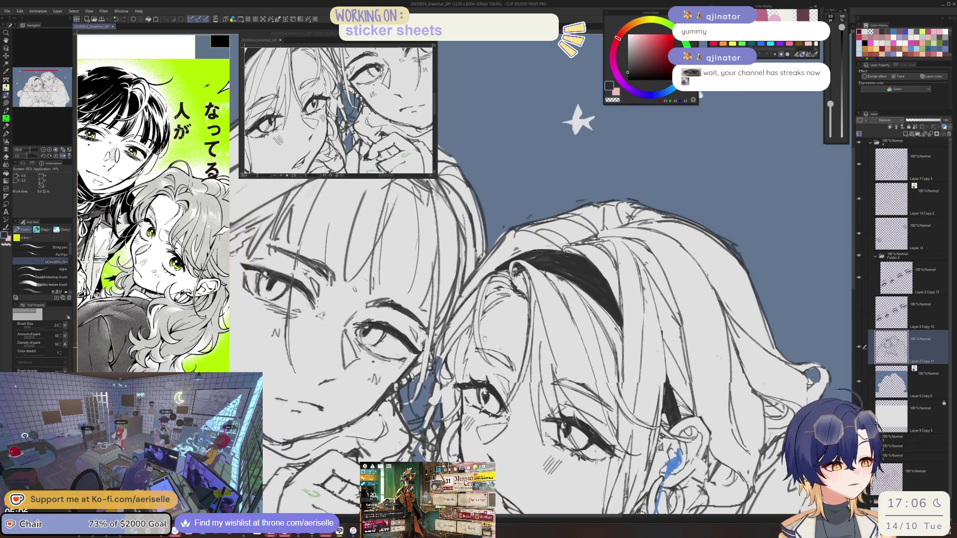
pyautogui.press('e')
pyautogui.press('p')
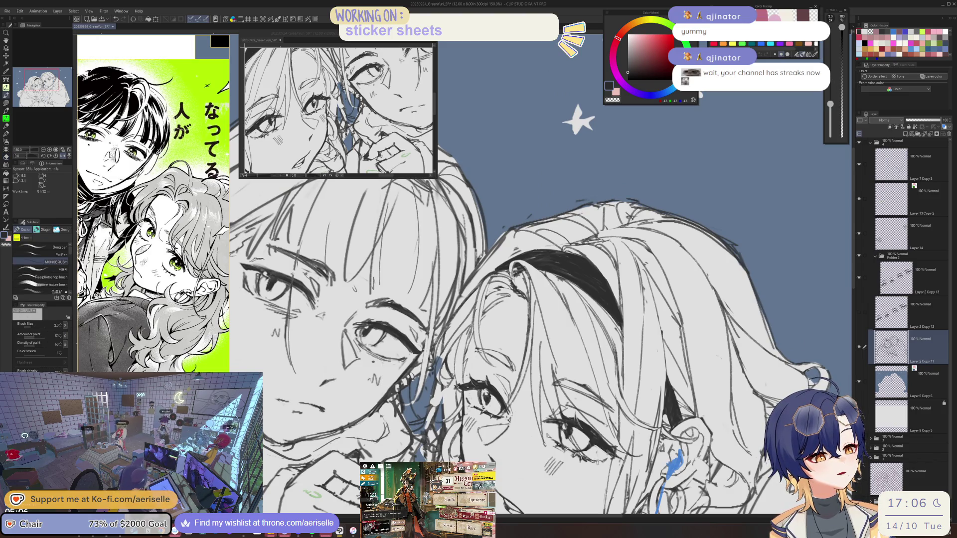
pyautogui.press('h')
pyautogui.press('-')
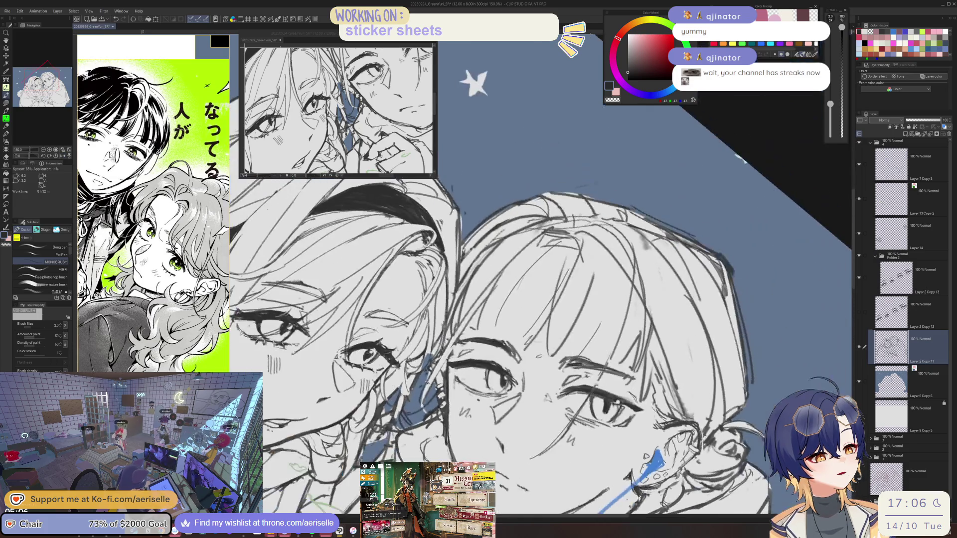
pyautogui.moveTo(413, 360); pyautogui.dragTo(407, 402)
pyautogui.moveTo(404, 368); pyautogui.dragTo(398, 395)
pyautogui.press('^')
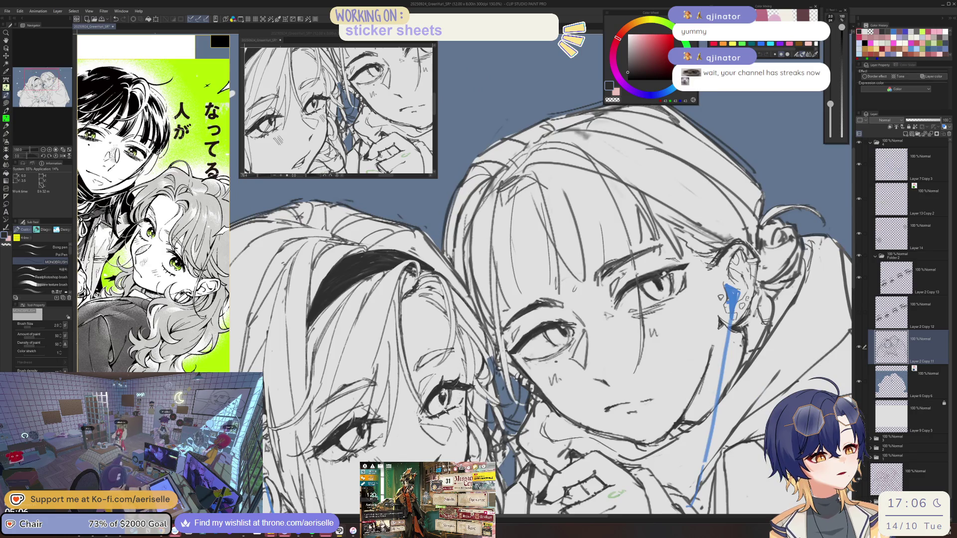
# - Erase stray sketch lines on Layer 6 Copy 6
pyautogui.scroll(-3, 496, 393)
pyautogui.scroll(5, 494, 379)
pyautogui.press('e')
pyautogui.hotkey('alt', '[')
pyautogui.moveTo(494, 377); pyautogui.dragTo(490, 394)
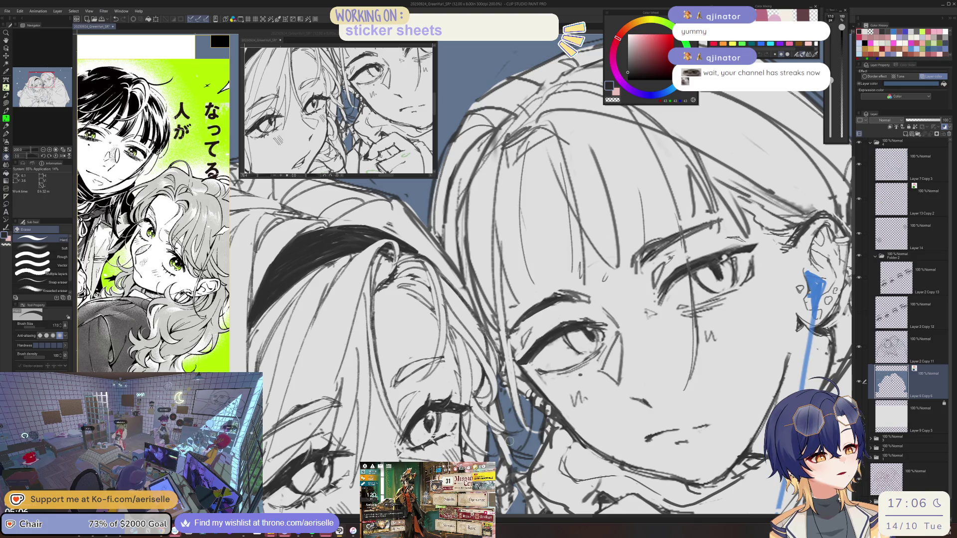
pyautogui.scroll(-4, 498, 299)
pyautogui.scroll(3, 498, 299)
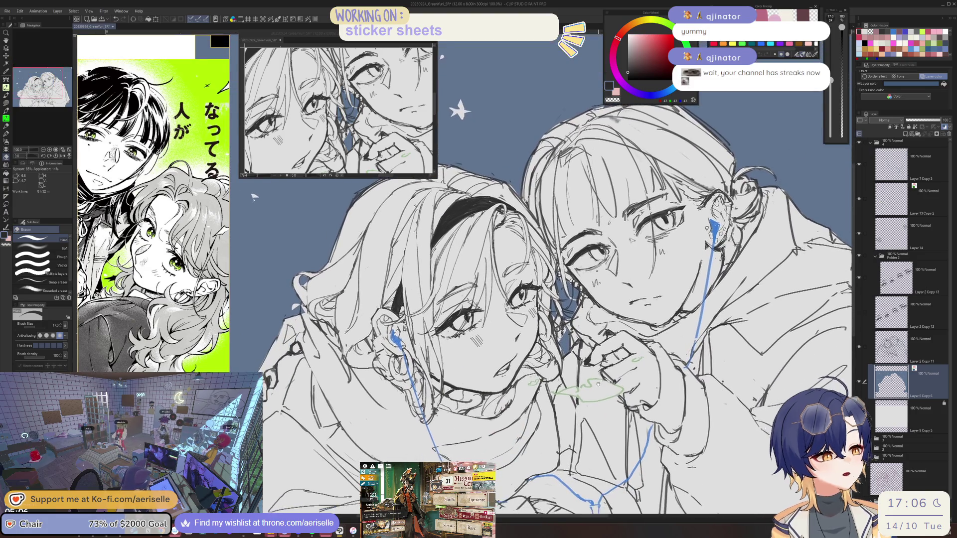
pyautogui.scroll(-3, 512, 260)
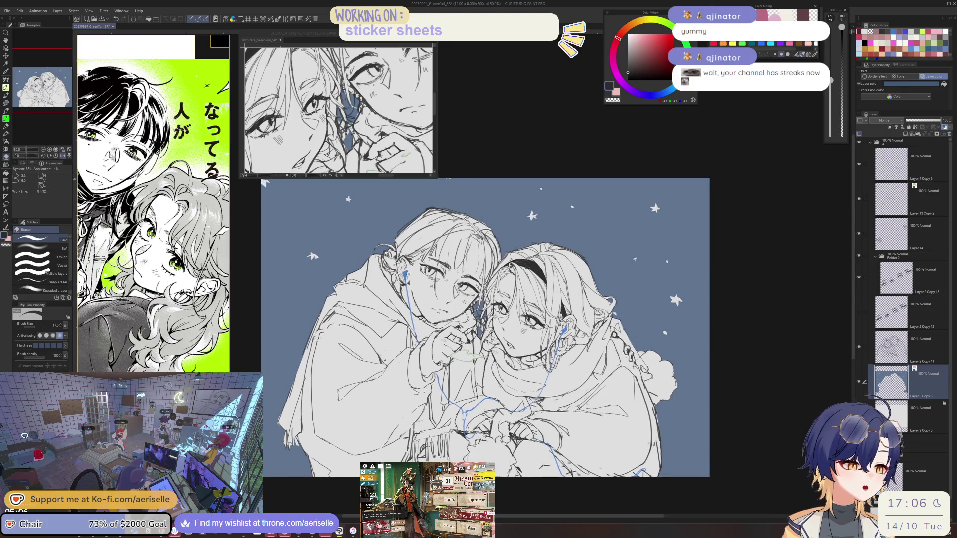
# - On Layer 2 Copy 11, erase stray sketch lines around the headband with a smaller eraser
pyautogui.scroll(6, 513, 260)
pyautogui.keyDown('ctrl'); pyautogui.keyDown('shift'); pyautogui.click(513, 246); pyautogui.keyUp('shift'); pyautogui.keyUp('ctrl')
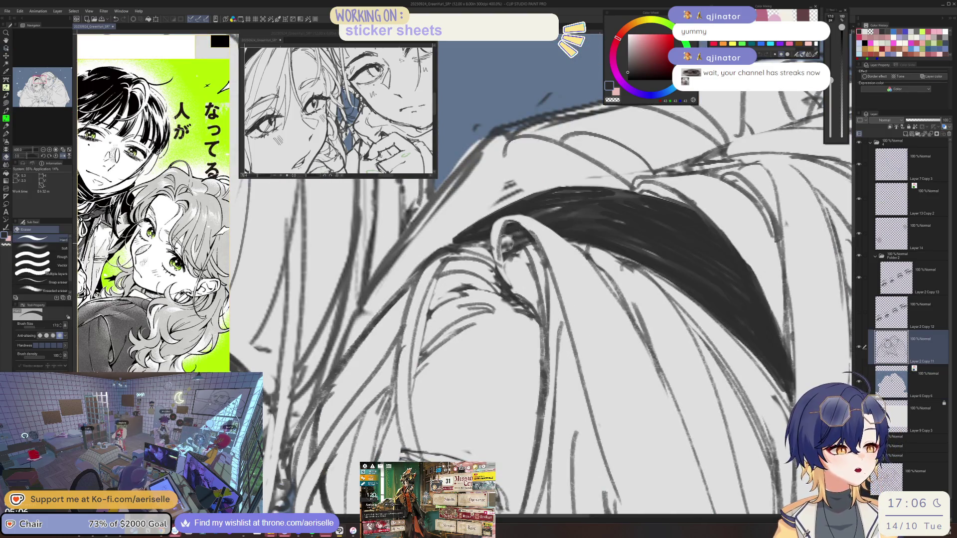
pyautogui.moveTo(514, 231)
pyautogui.mouseDown()
pyautogui.moveTo(521, 272)
pyautogui.moveTo(537, 247)
pyautogui.moveTo(536, 282)
pyautogui.mouseUp()
pyautogui.press('[')
pyautogui.press('p')
pyautogui.scroll(-5, 522, 258)
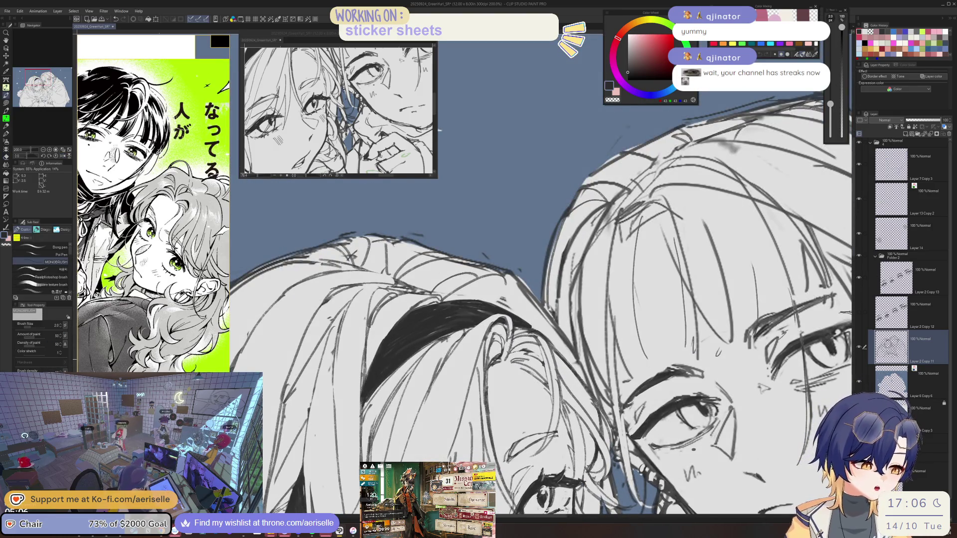
# - Draw short strands to fill gaps in the left girl's hair
pyautogui.press('e')
pyautogui.press('p')
pyautogui.press('e')
pyautogui.press('p')
pyautogui.moveTo(504, 347)
pyautogui.mouseDown()
pyautogui.moveTo(500, 364)
pyautogui.moveTo(488, 367)
pyautogui.mouseUp()
pyautogui.hotkey('ctrl', '0')
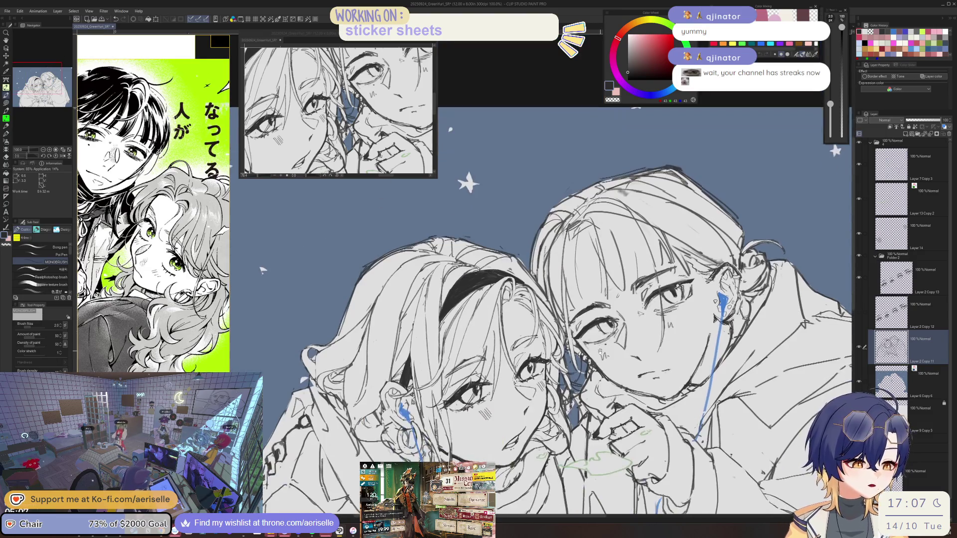
pyautogui.scroll(5, 541, 299)
pyautogui.moveTo(541, 272); pyautogui.dragTo(499, 348)
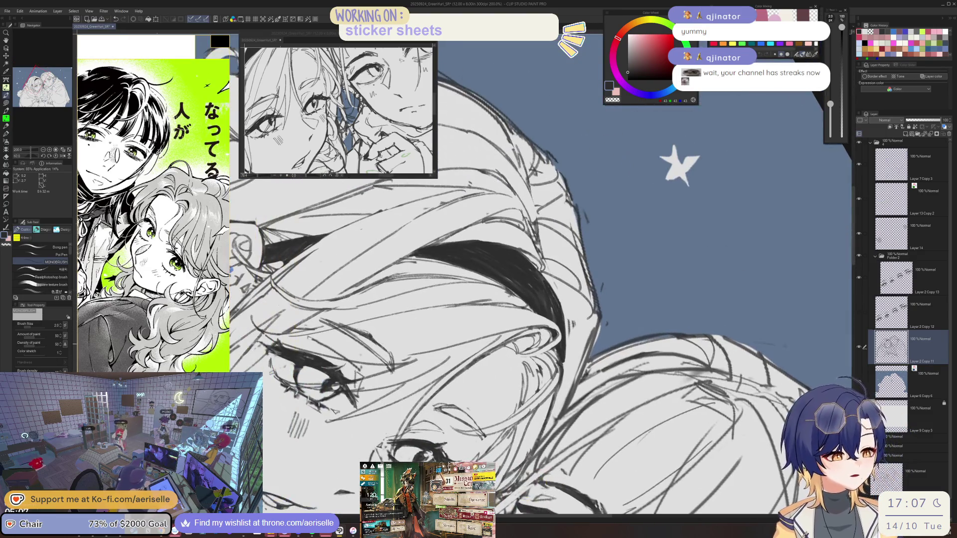
# - Draw thin hair strands on the left girl, erasing and redrawing one stray stroke
pyautogui.press('e')
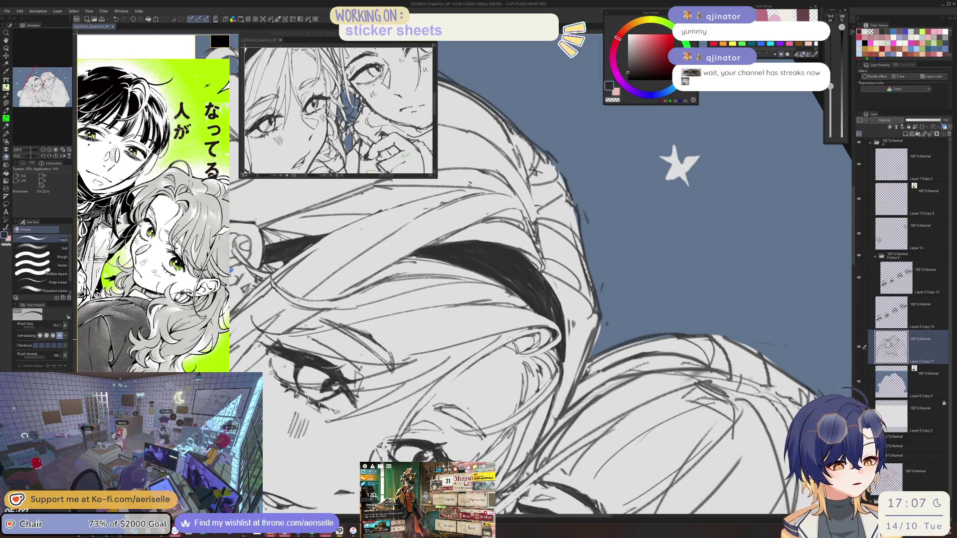
pyautogui.press('p')
pyautogui.hotkey('ctrl', '@')
pyautogui.hotkey('ctrl', '-')
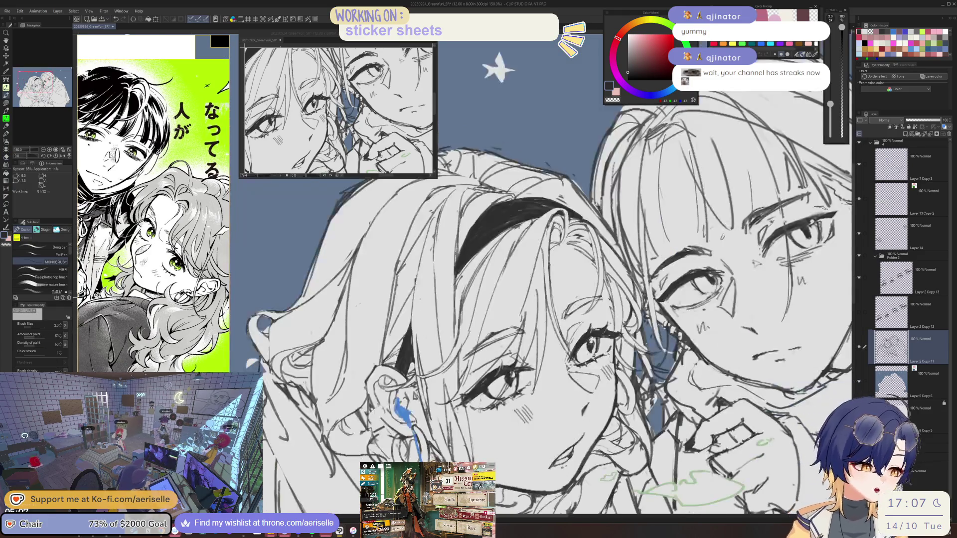
pyautogui.moveTo(548, 227); pyautogui.dragTo(542, 301)
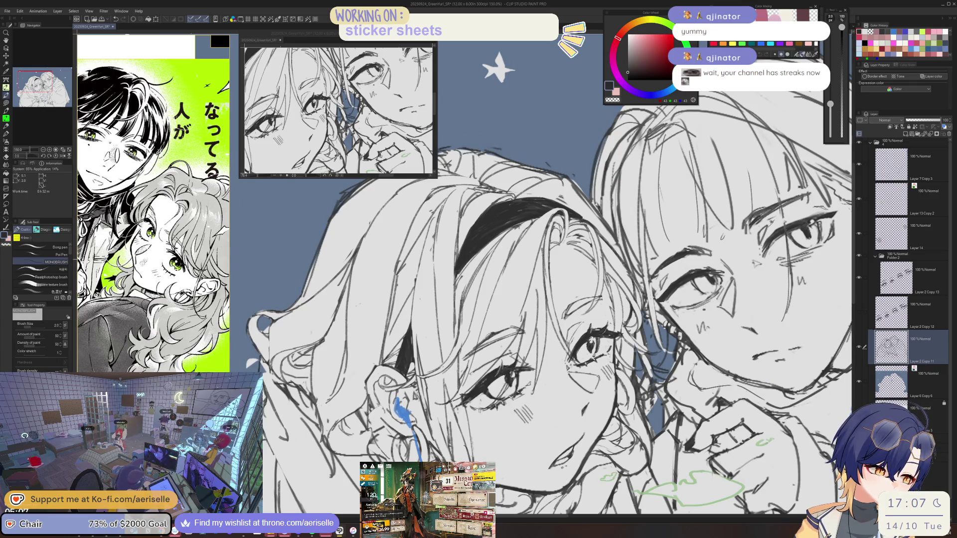
pyautogui.press('e')
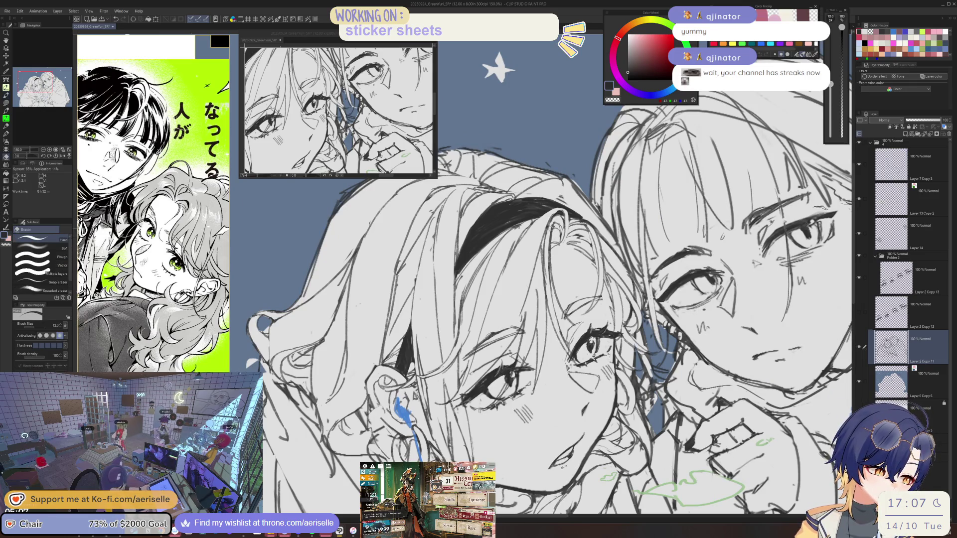
pyautogui.moveTo(543, 255); pyautogui.dragTo(544, 279)
pyautogui.moveTo(561, 308); pyautogui.dragTo(585, 329)
pyautogui.press('p')
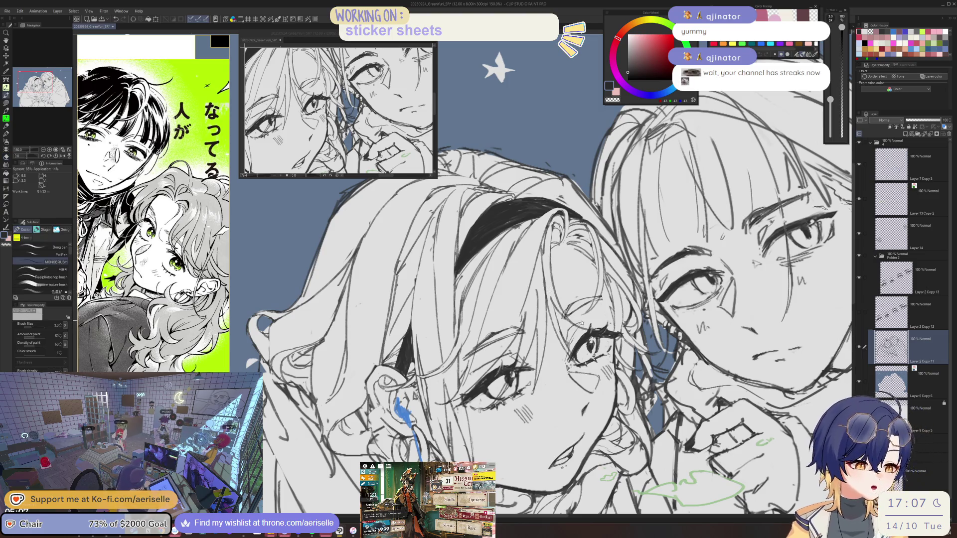
pyautogui.hotkey('ctrl', '-')
pyautogui.hotkey('ctrl', '-')
pyautogui.hotkey('ctrl', '+')
pyautogui.hotkey('ctrl', '+')
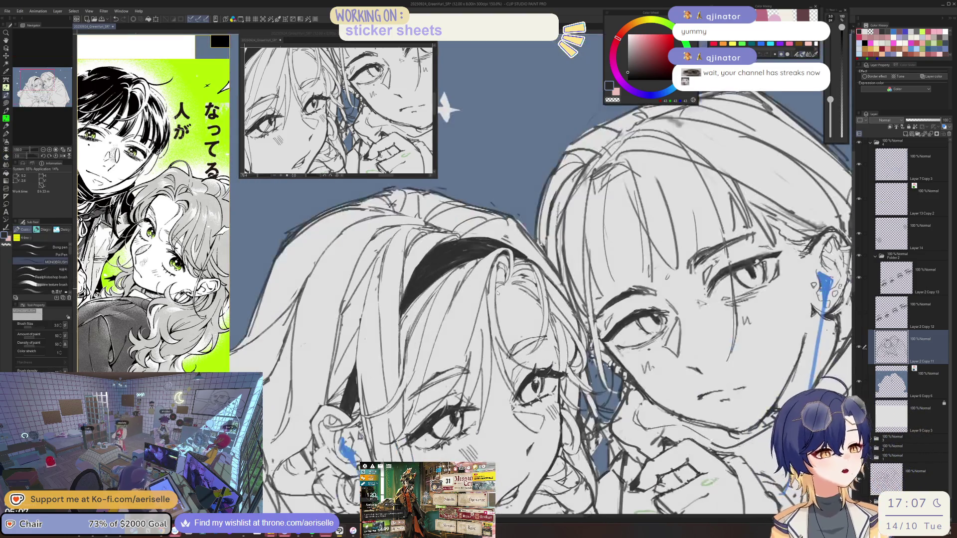
# - Erase extra lines in the left girl's hair and add a replacement stroke
pyautogui.press('e')
pyautogui.moveTo(513, 294)
pyautogui.mouseDown()
pyautogui.moveTo(498, 359)
pyautogui.moveTo(489, 274)
pyautogui.moveTo(486, 388)
pyautogui.mouseUp()
pyautogui.press('p')
pyautogui.press('e')
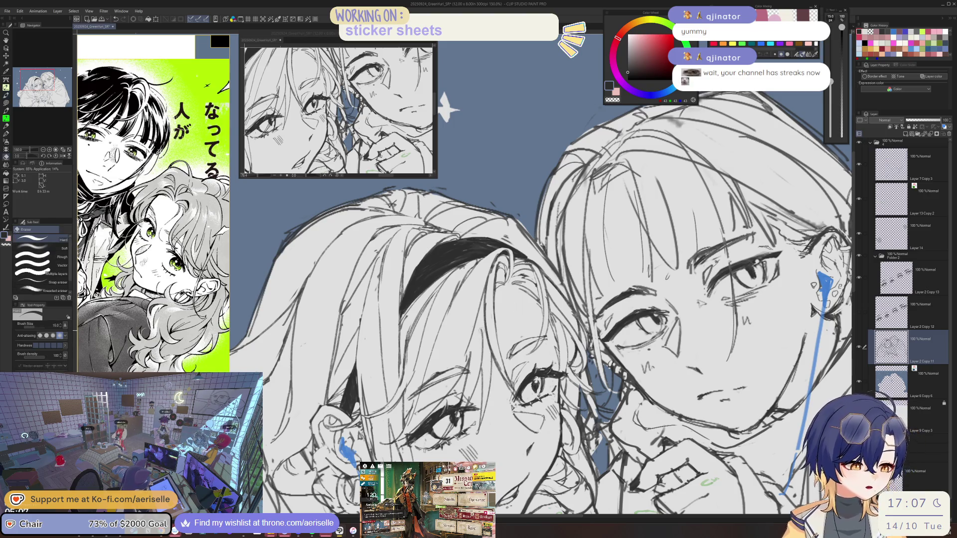
pyautogui.press('p')
pyautogui.moveTo(483, 321); pyautogui.dragTo(479, 381)
pyautogui.hotkey('ctrl', '0')
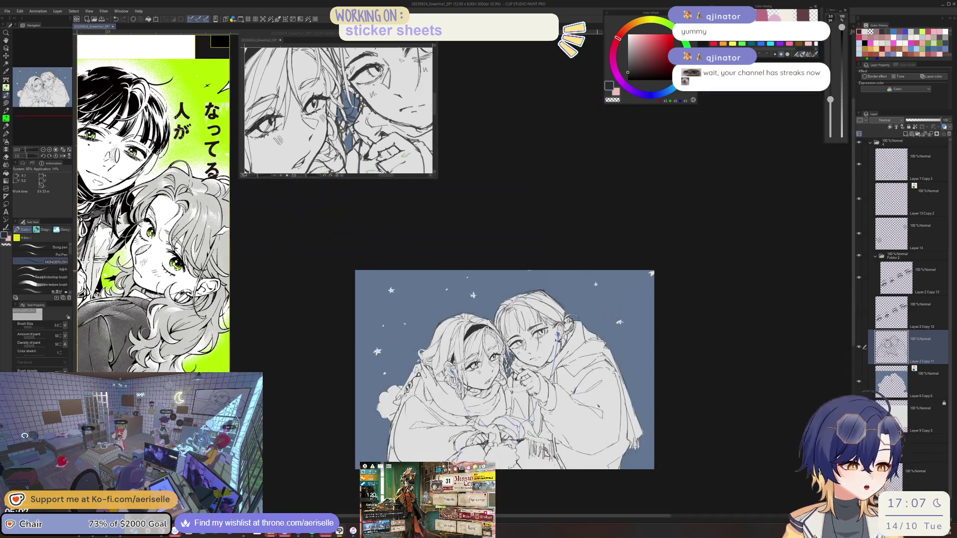
# - Draw one more strand on the left girl's hair with the MONOBRUSH pen
pyautogui.moveTo(594, 402); pyautogui.dragTo(663, 427)
pyautogui.hotkey('ctrl', '+')
pyautogui.hotkey('ctrl', '+')
pyautogui.hotkey('ctrl', '+')
pyautogui.moveTo(518, 311)
pyautogui.mouseDown()
pyautogui.moveTo(433, 369)
pyautogui.moveTo(442, 377)
pyautogui.mouseUp()
pyautogui.hotkey('ctrl', '-')
pyautogui.hotkey('ctrl', '-')
pyautogui.hotkey('ctrl', '-')
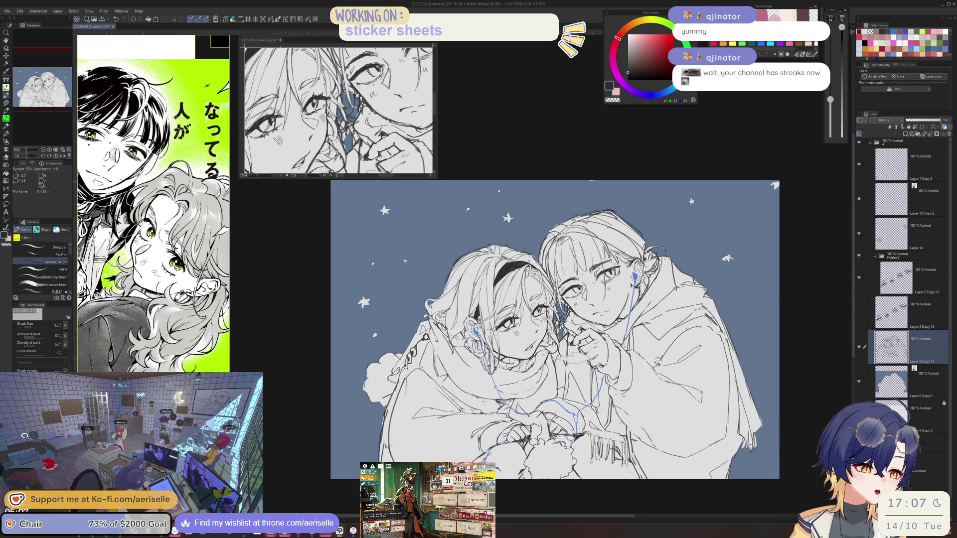
pyautogui.hotkey('ctrl', '+')
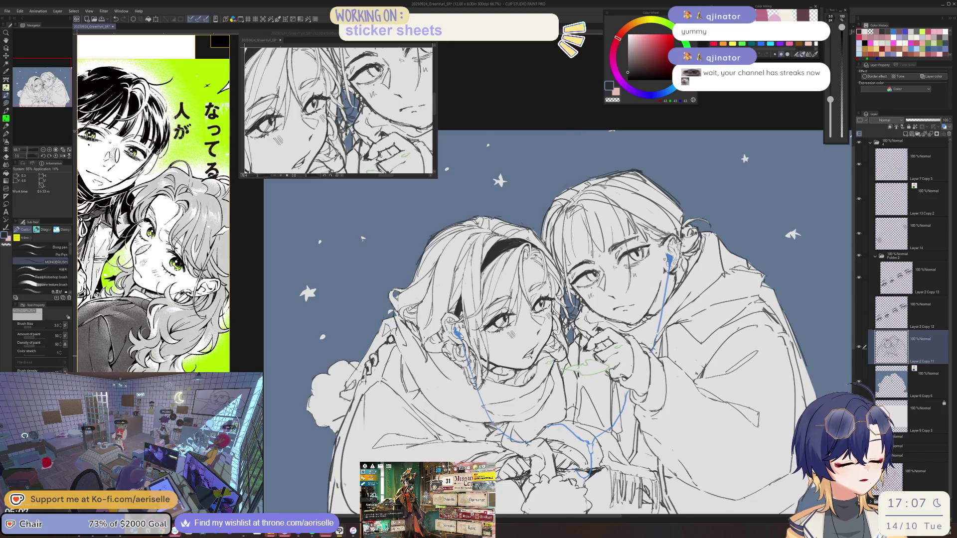
pyautogui.hotkey('ctrl', '+')
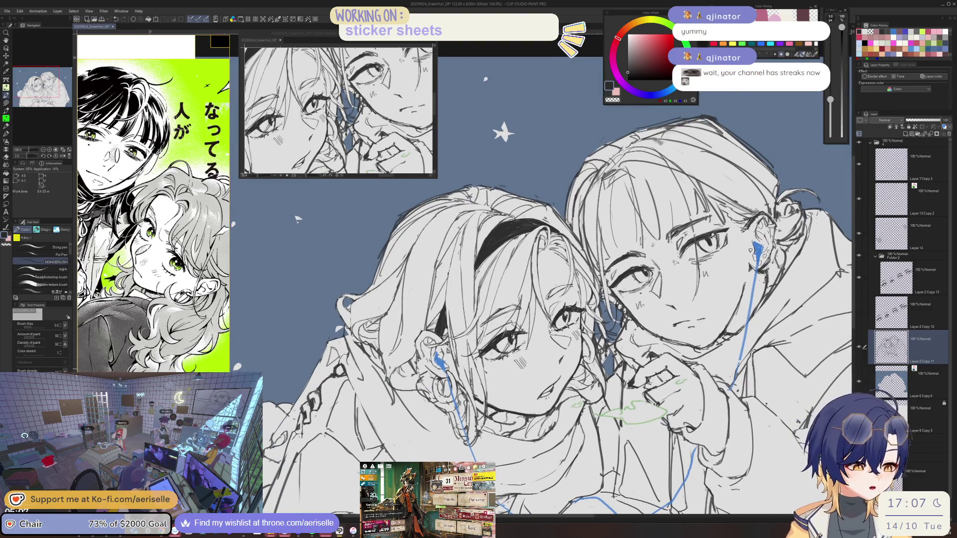
# - Shrink the eraser slightly, alternate eraser and pen, and mirror the view to check proportions
pyautogui.press('e')
pyautogui.press('[')
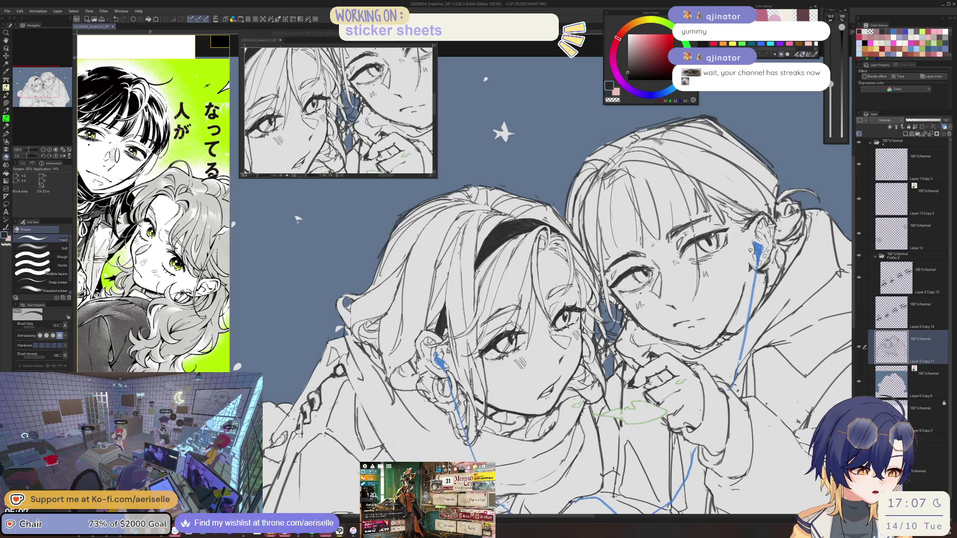
pyautogui.press('p')
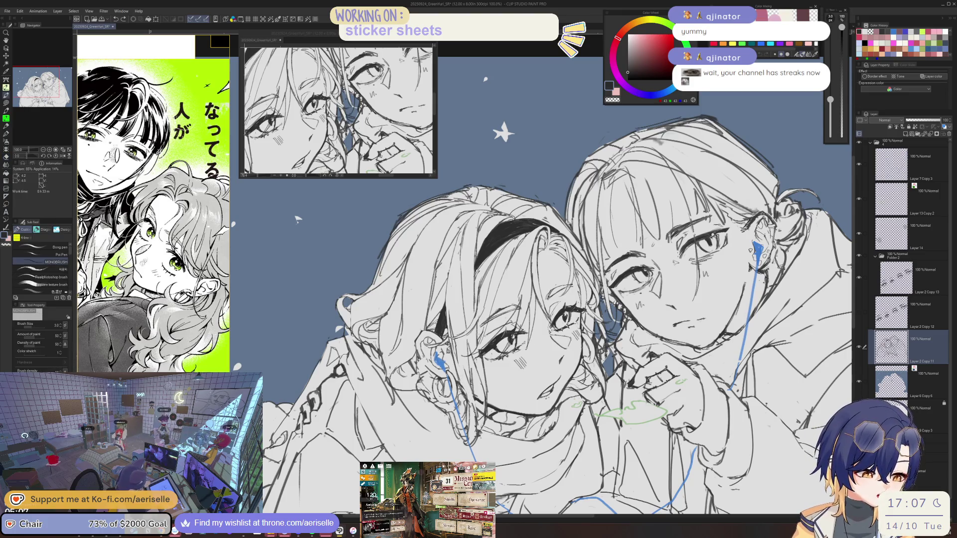
pyautogui.press('e')
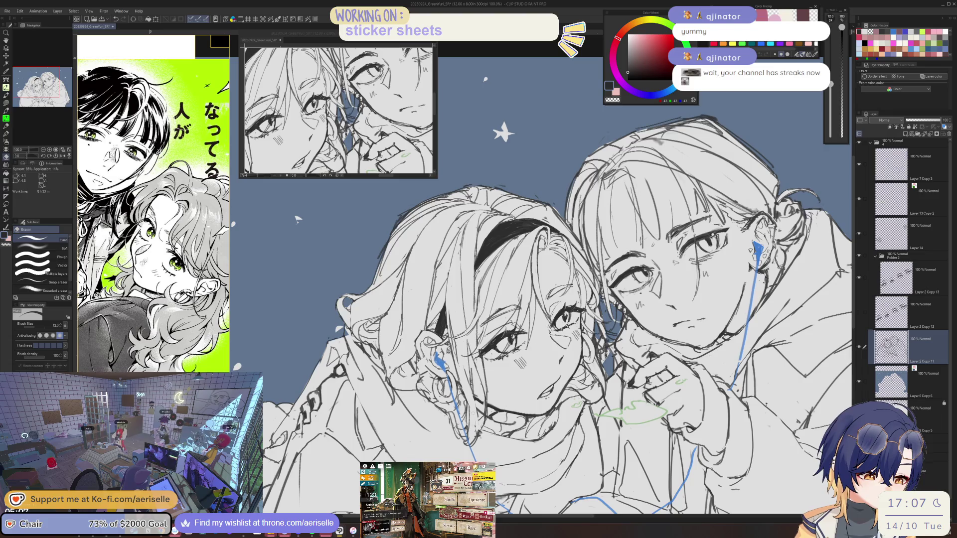
pyautogui.press('p')
pyautogui.press('e')
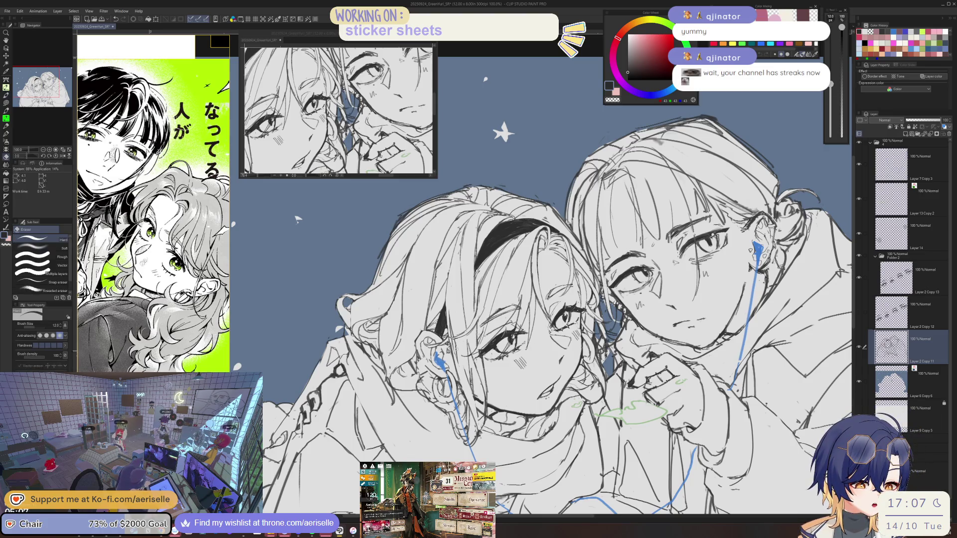
pyautogui.press('p')
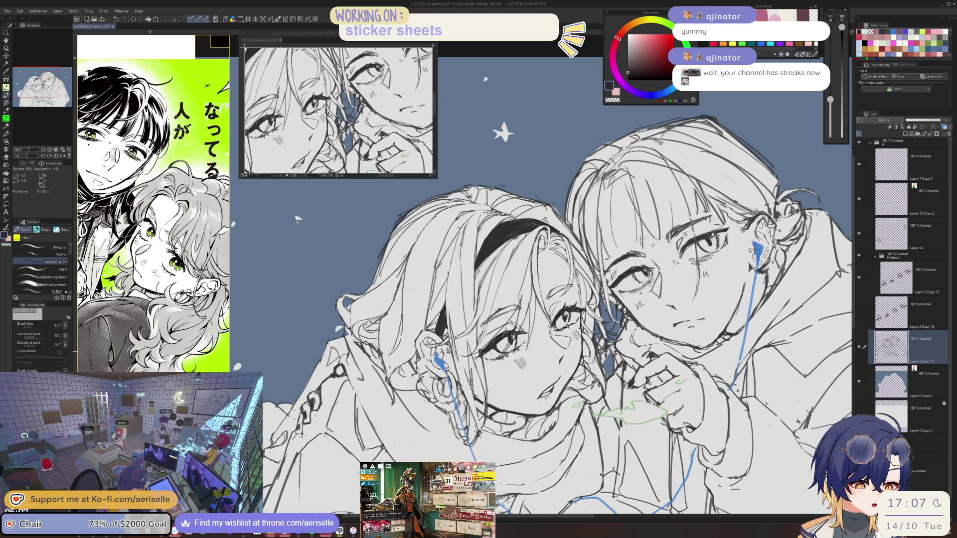
pyautogui.press('e')
pyautogui.press('p')
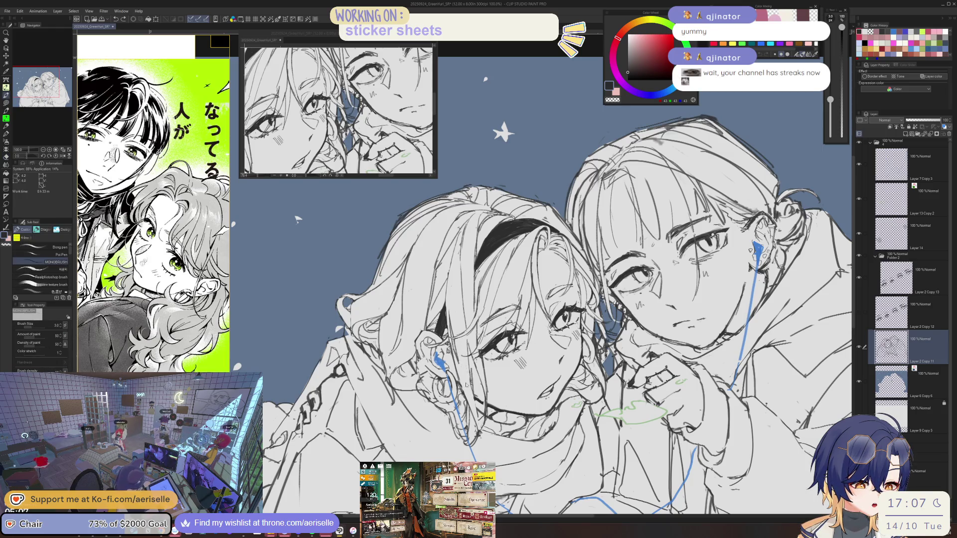
pyautogui.press('e')
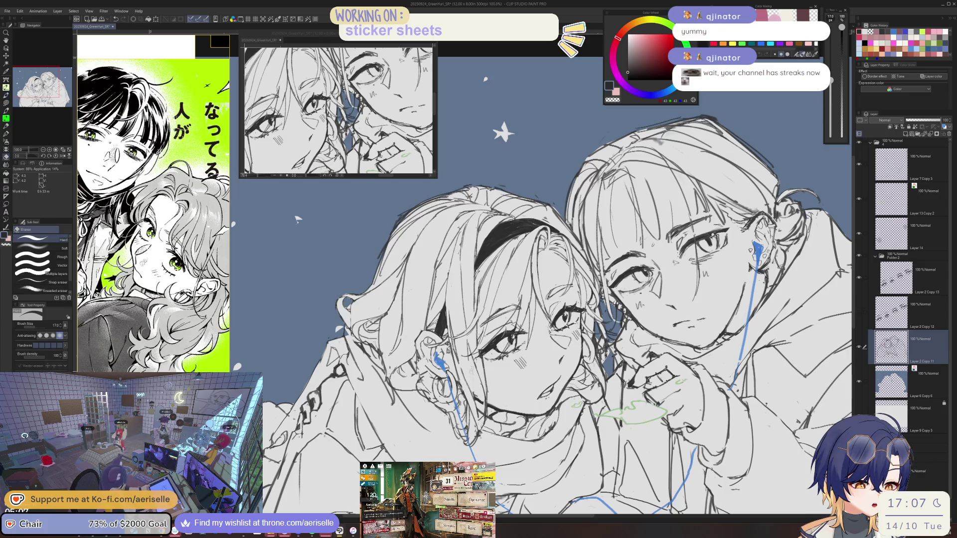
pyautogui.press('p')
pyautogui.press('h')
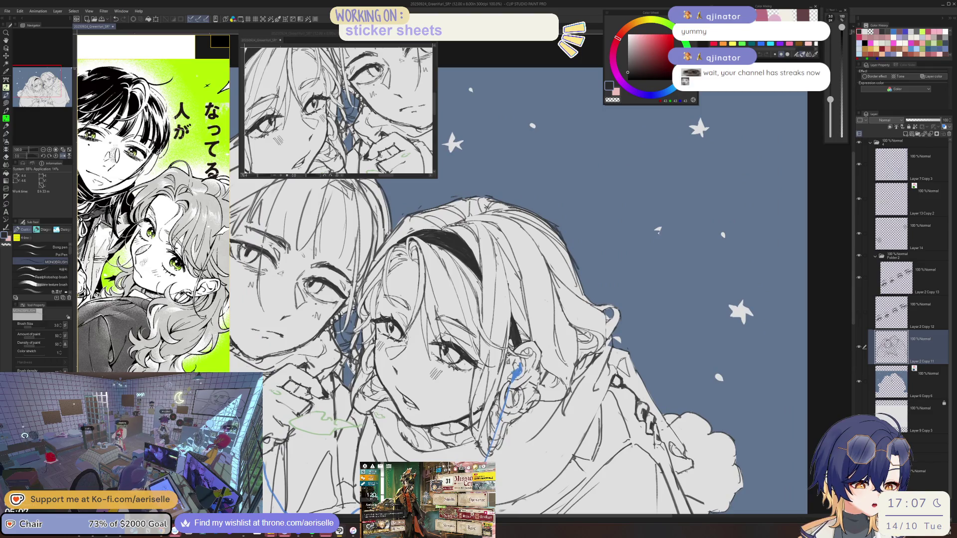
pyautogui.scroll(3, 476, 396)
pyautogui.press('e')
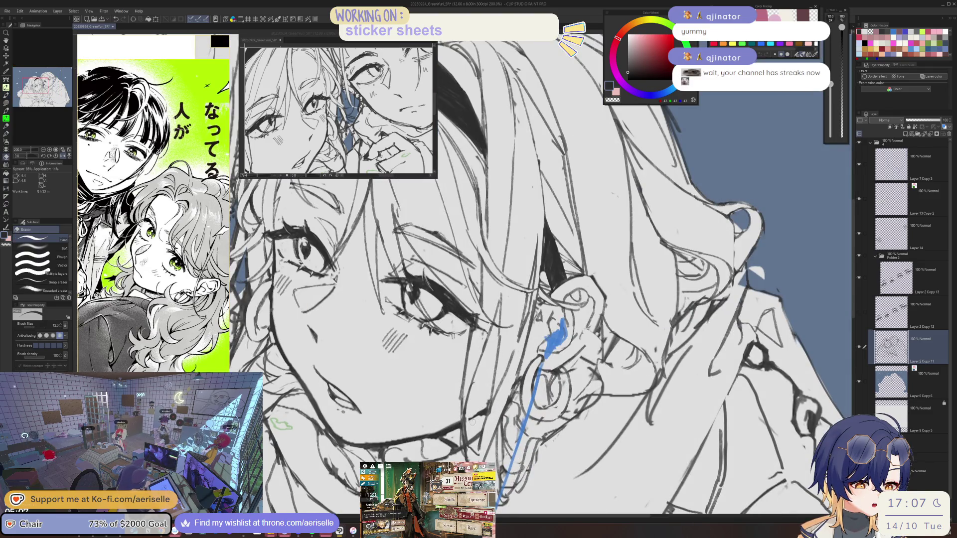
pyautogui.press('p')
pyautogui.press('h')
pyautogui.moveTo(505, 386); pyautogui.dragTo(392, 407)
pyautogui.press('e')
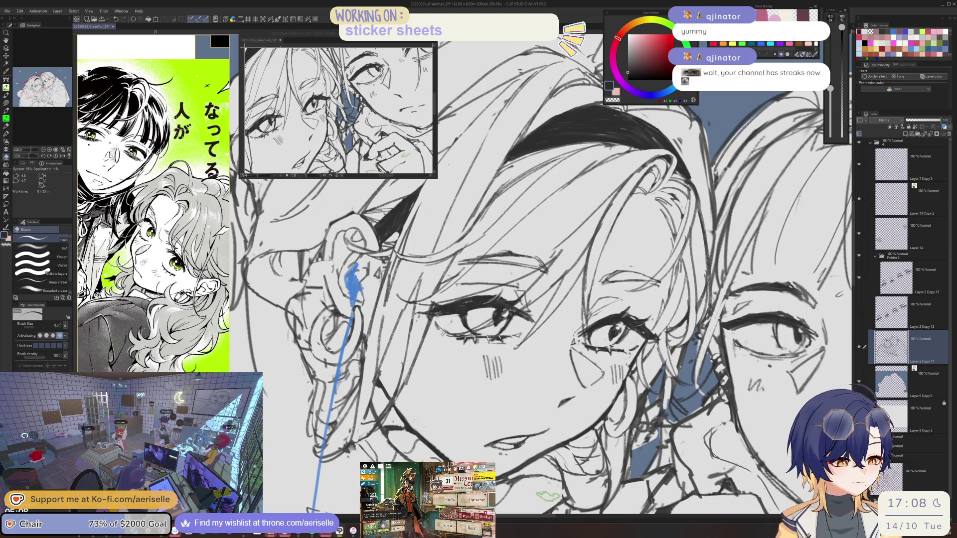
pyautogui.press('h')
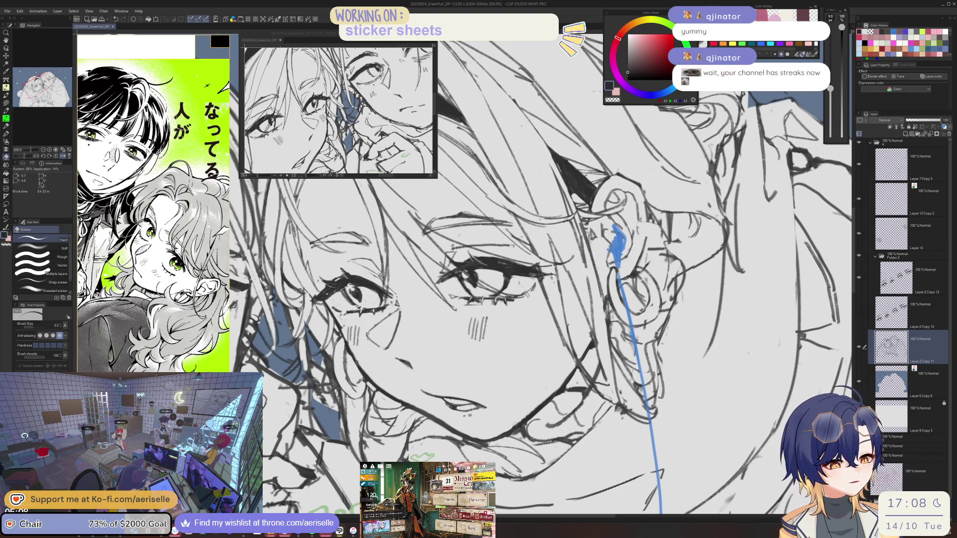
pyautogui.press('h')
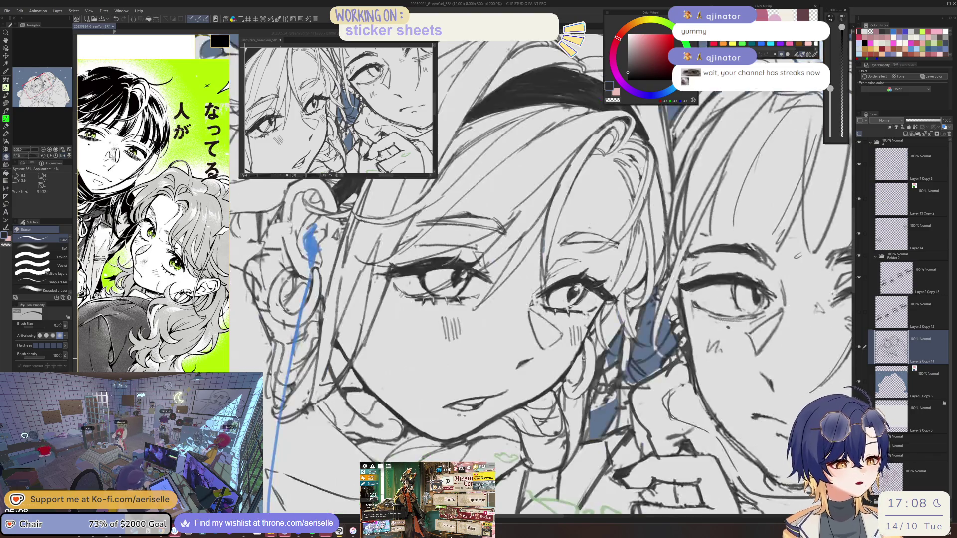
pyautogui.moveTo(537, 404); pyautogui.dragTo(584, 359)
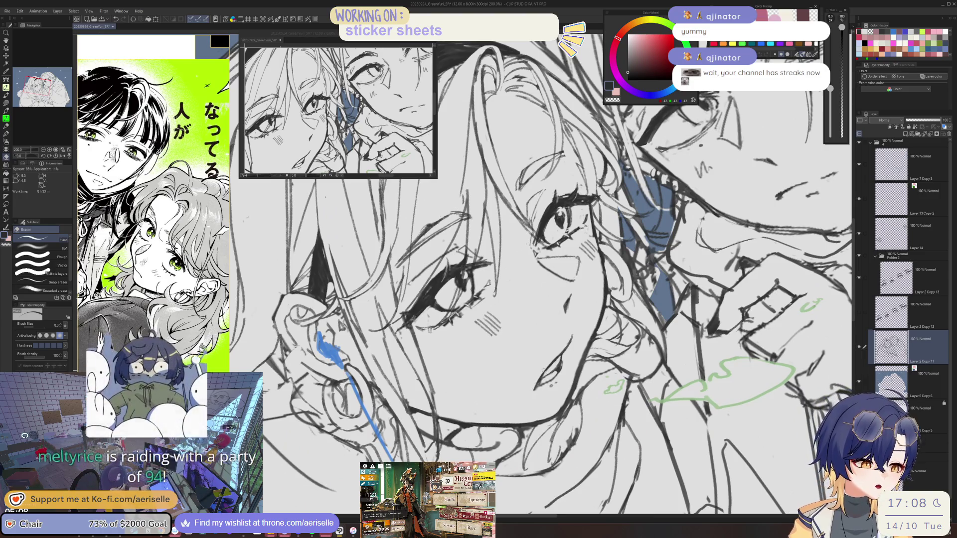
pyautogui.scroll(-2, 528, 352)
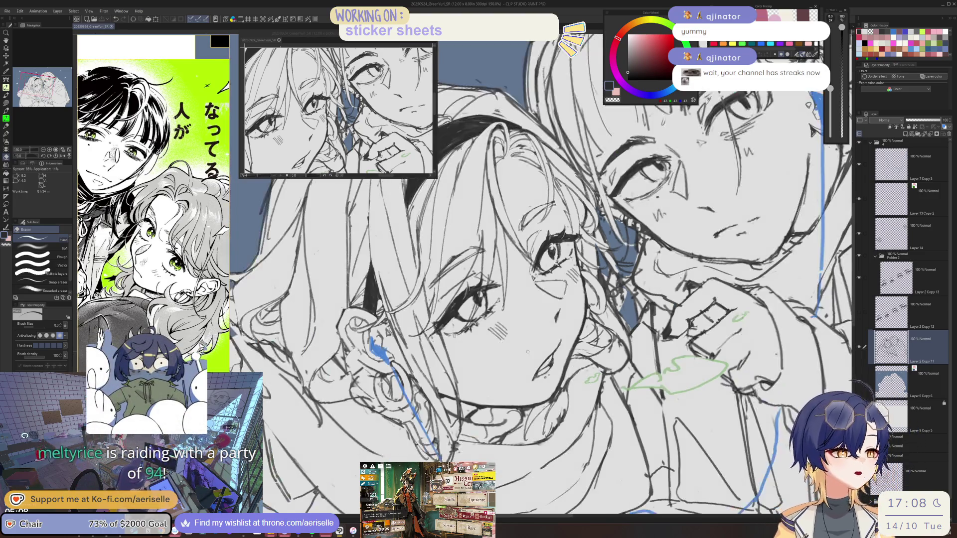